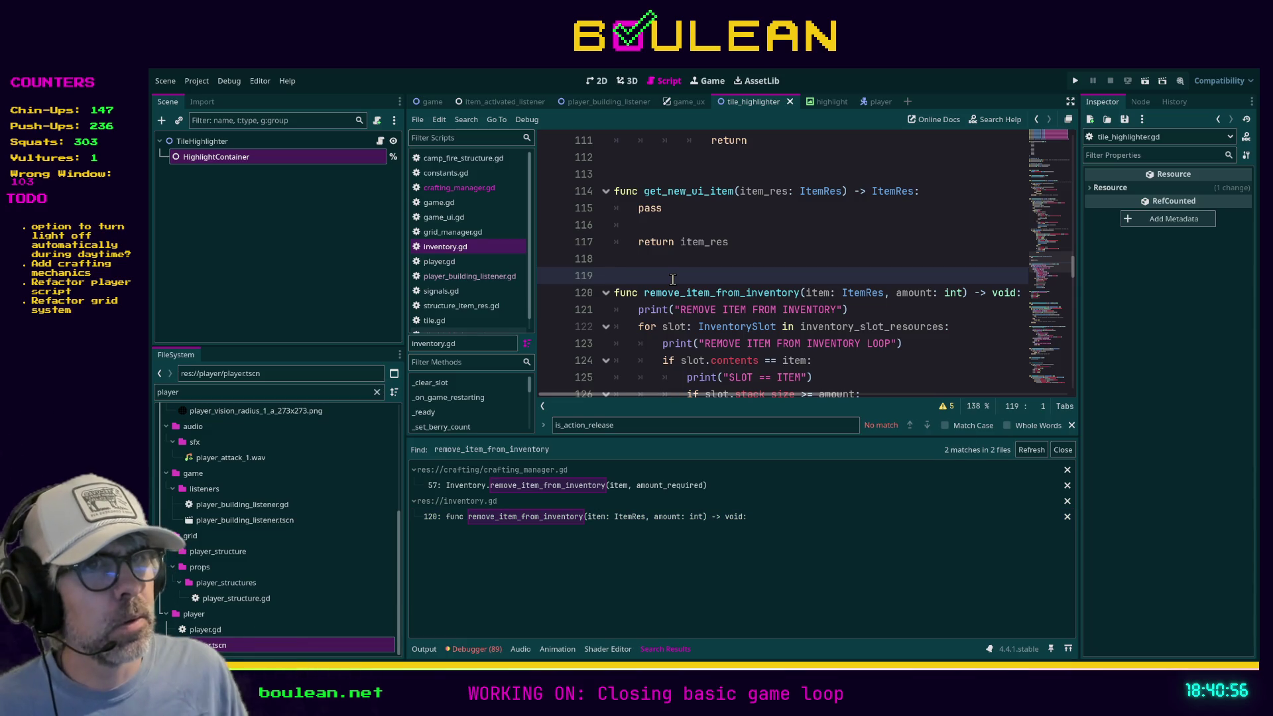
Step: Open crafting_manager.gd at the remove_item_from_inventory call on line 67
click(641, 489)
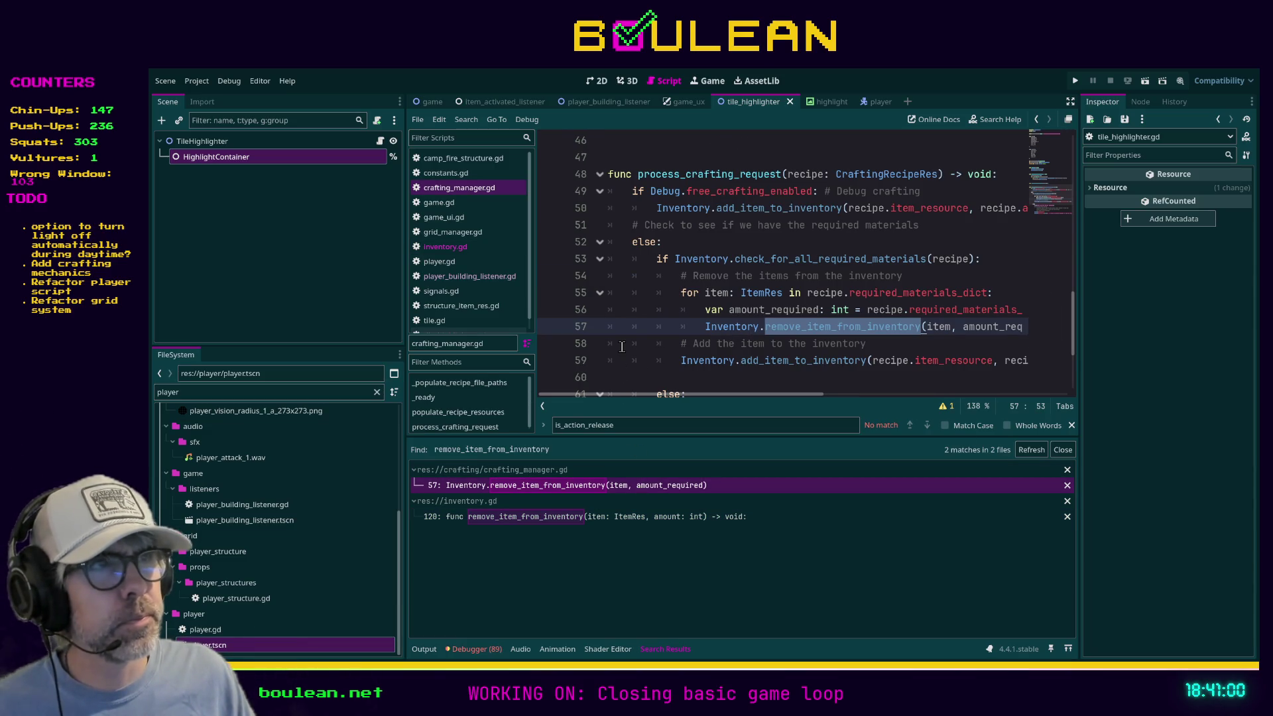
scroll(622, 347, down, 3)
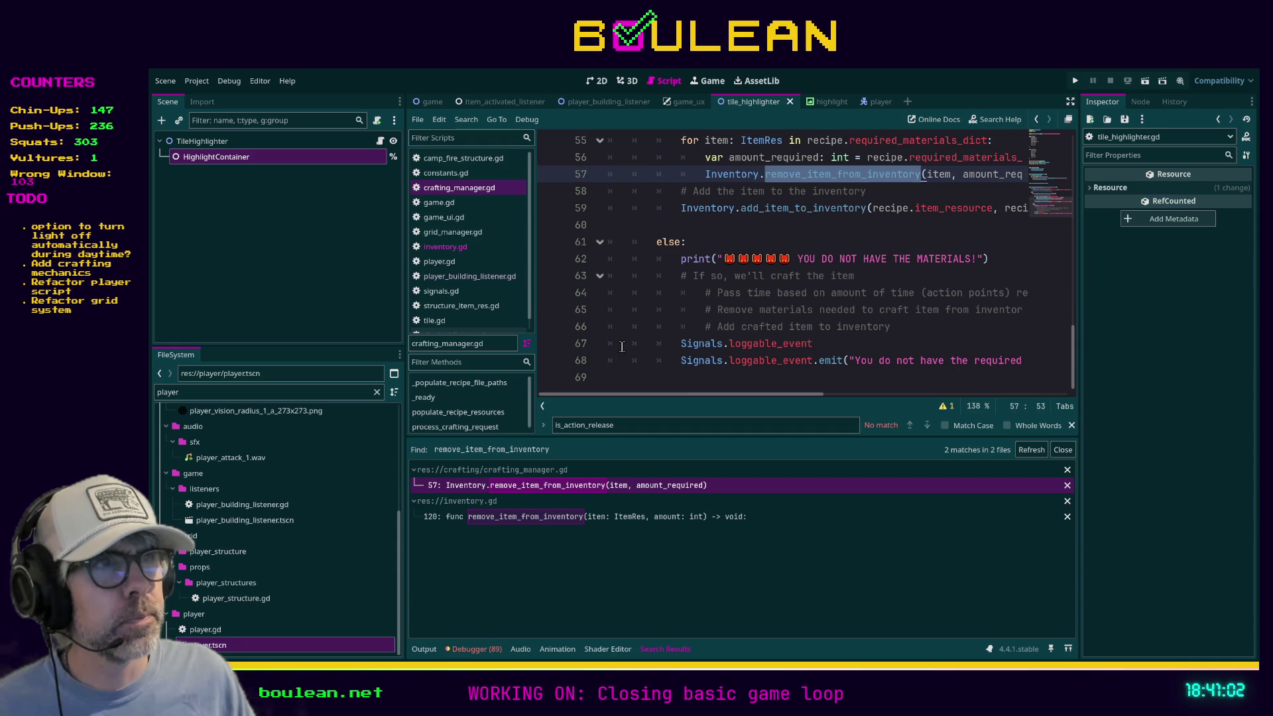
click(621, 347)
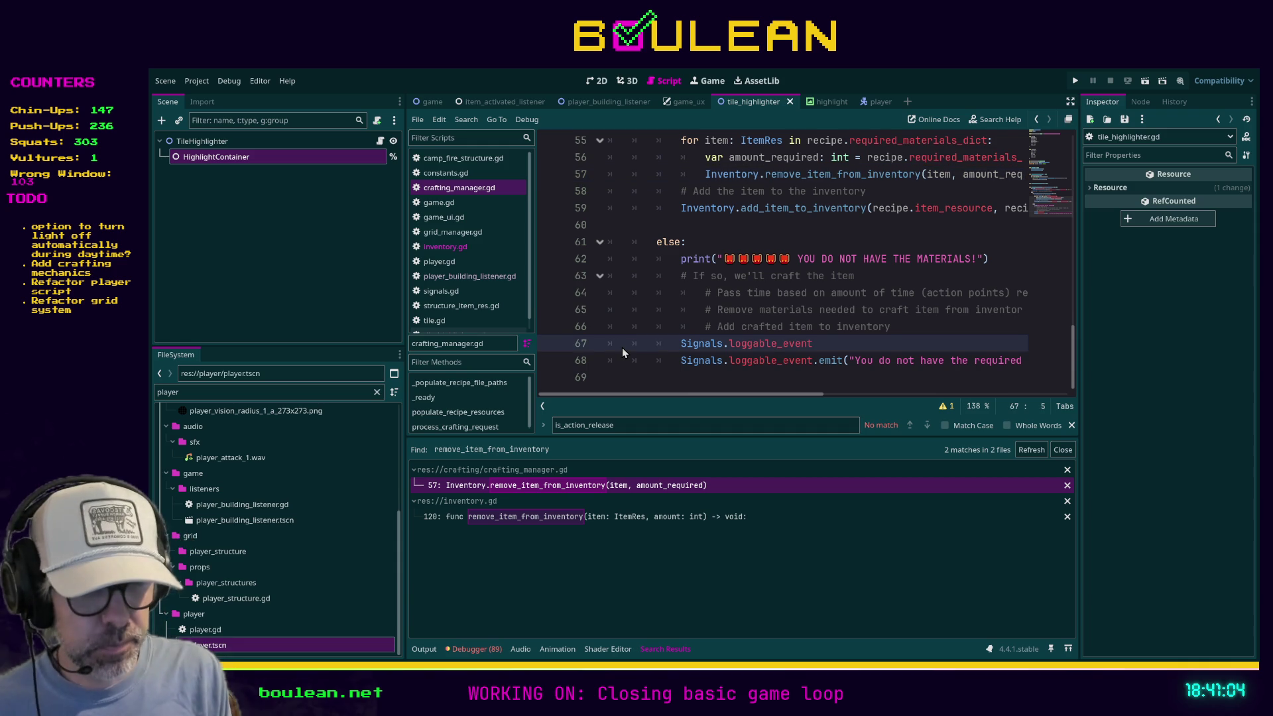
Step: Search the project for 'juicy berry' and open the game.gd match
key(ctrl+shift+f)
text(juicy berry)
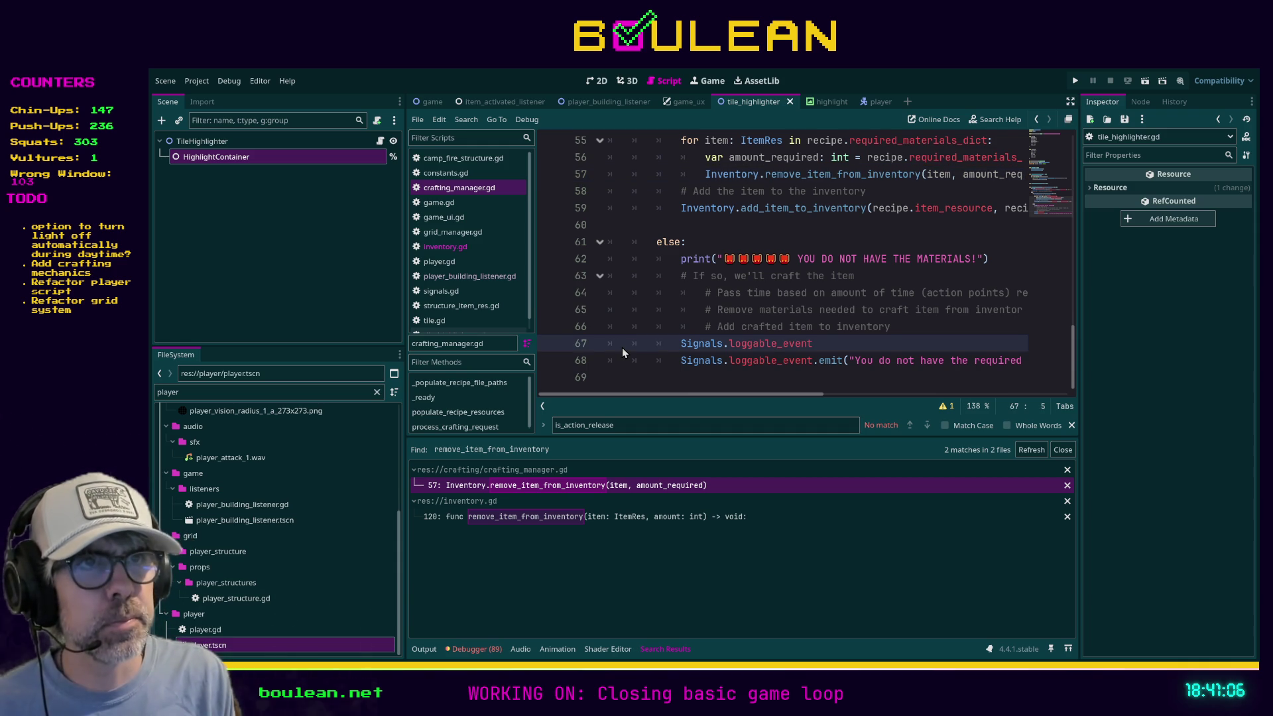
key(Return)
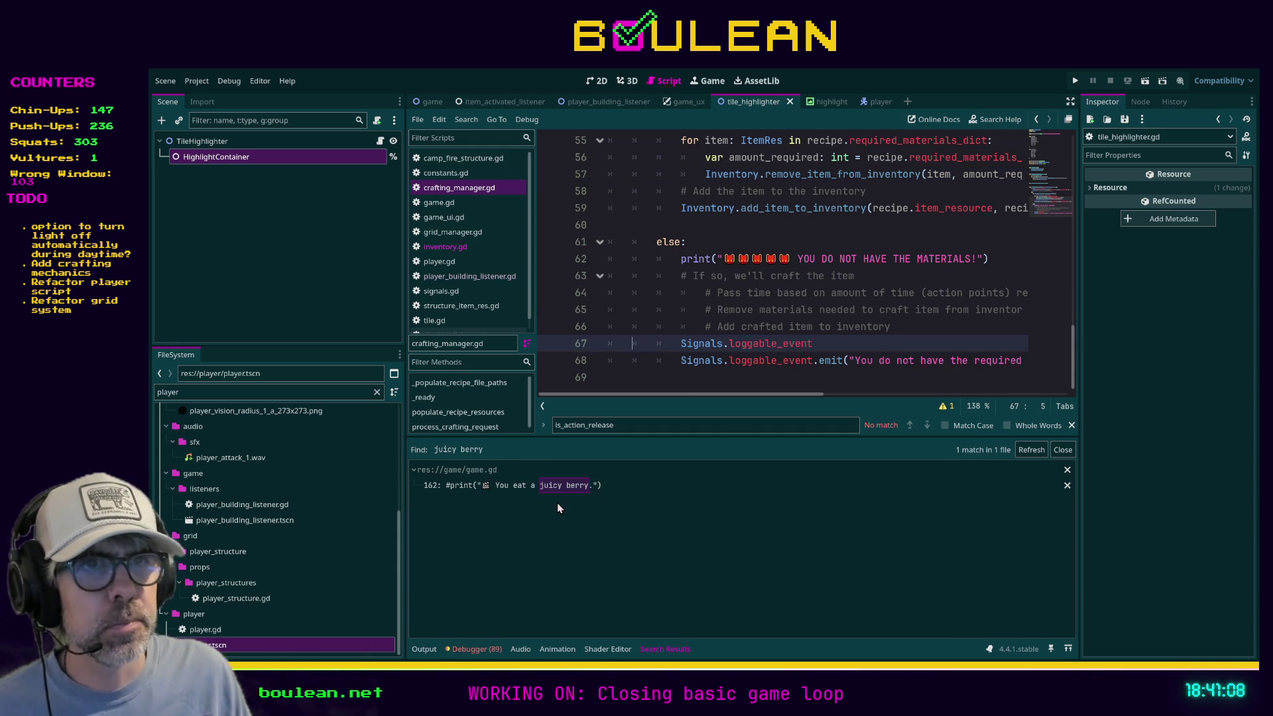
click(540, 485)
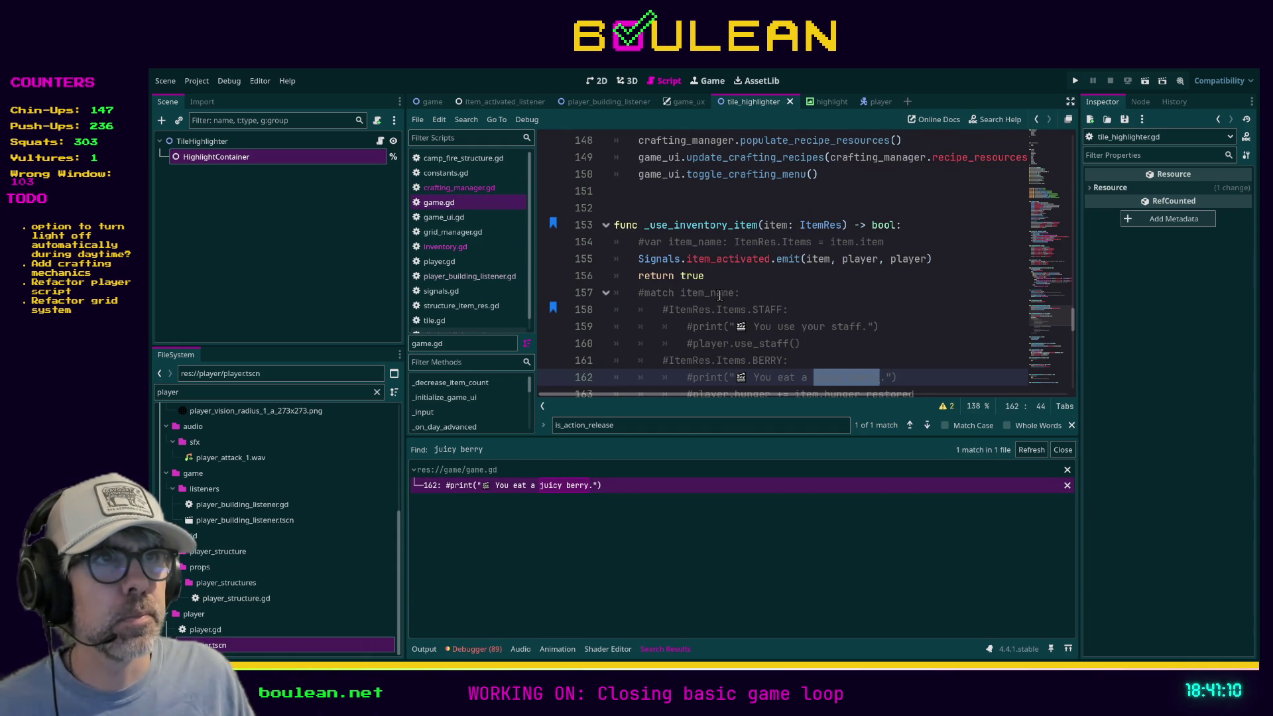
Step: Locate the _use_inventory_item call on line 129 of game.gd's hotbar slot handler
scroll(718, 273, up, 3)
scroll(718, 273, down, 3)
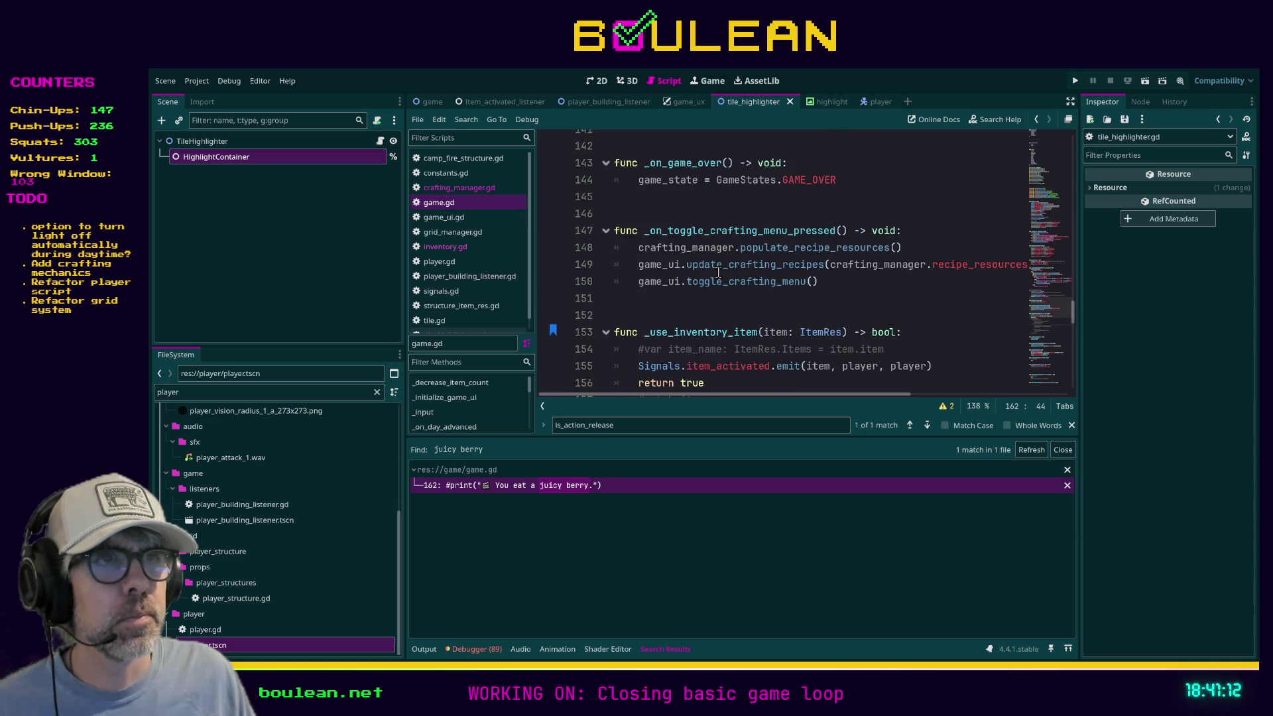
scroll(718, 273, down, 4)
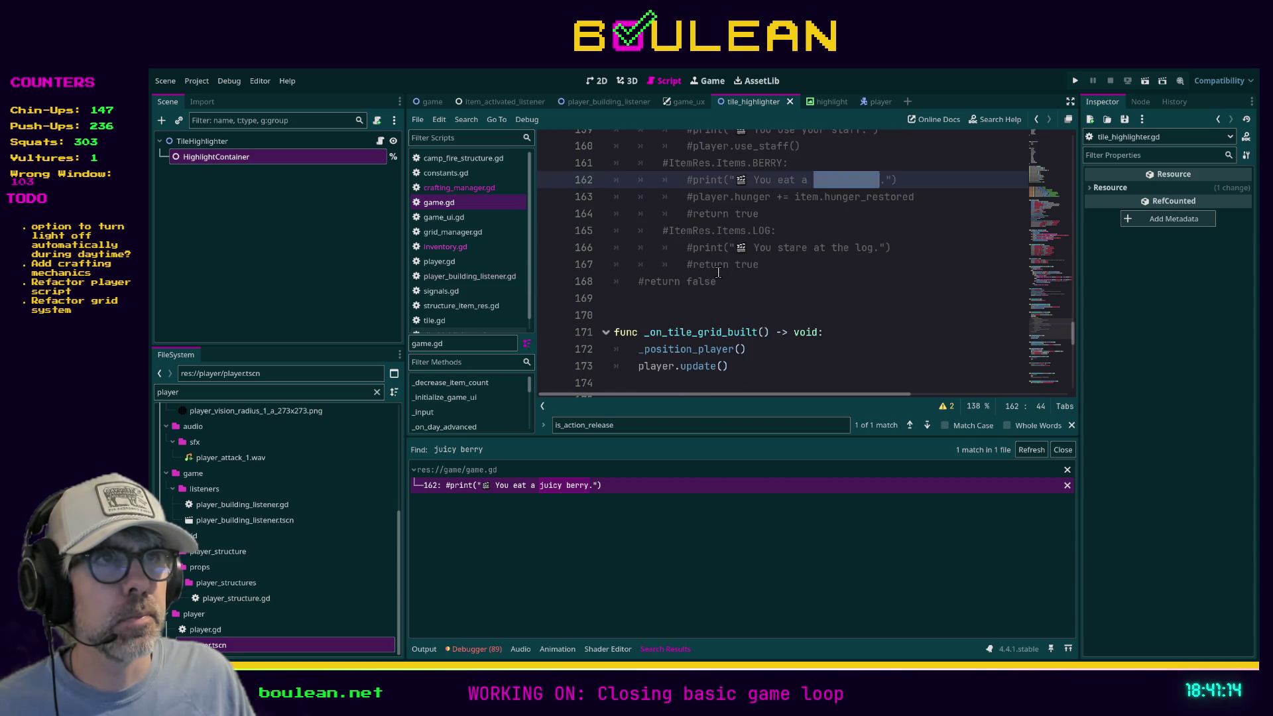
scroll(718, 272, up, 3)
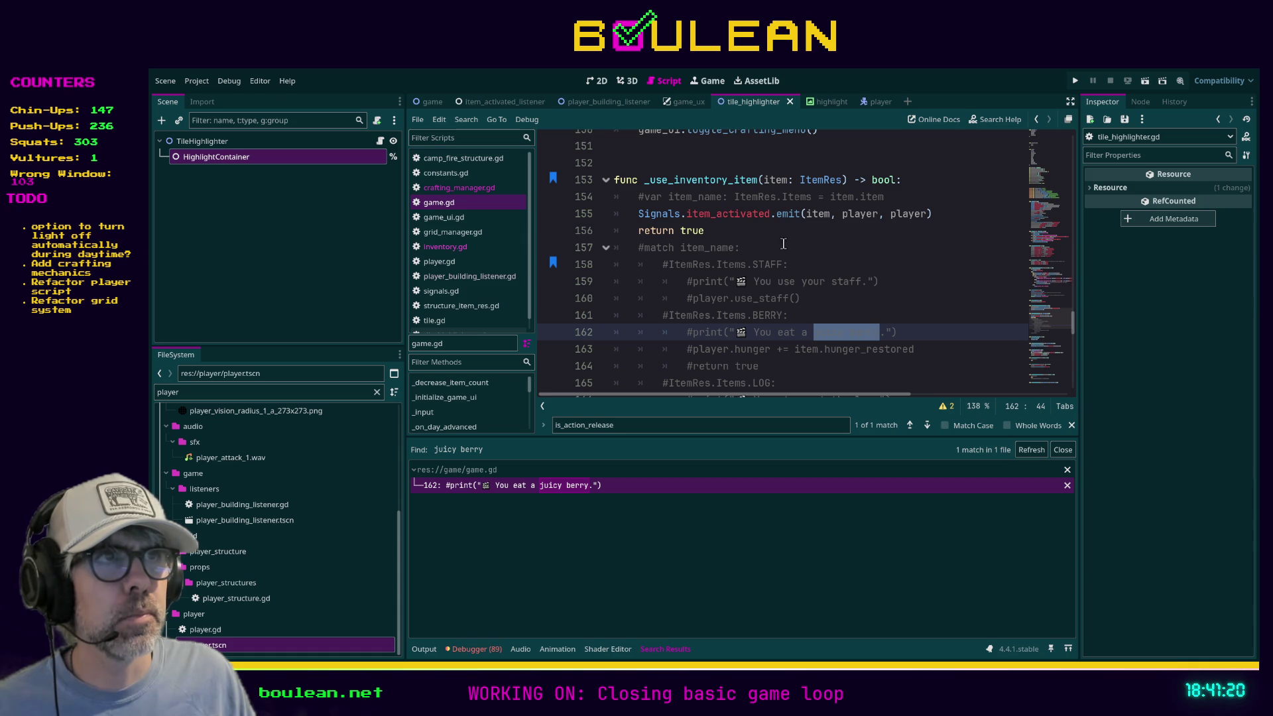
click(798, 238)
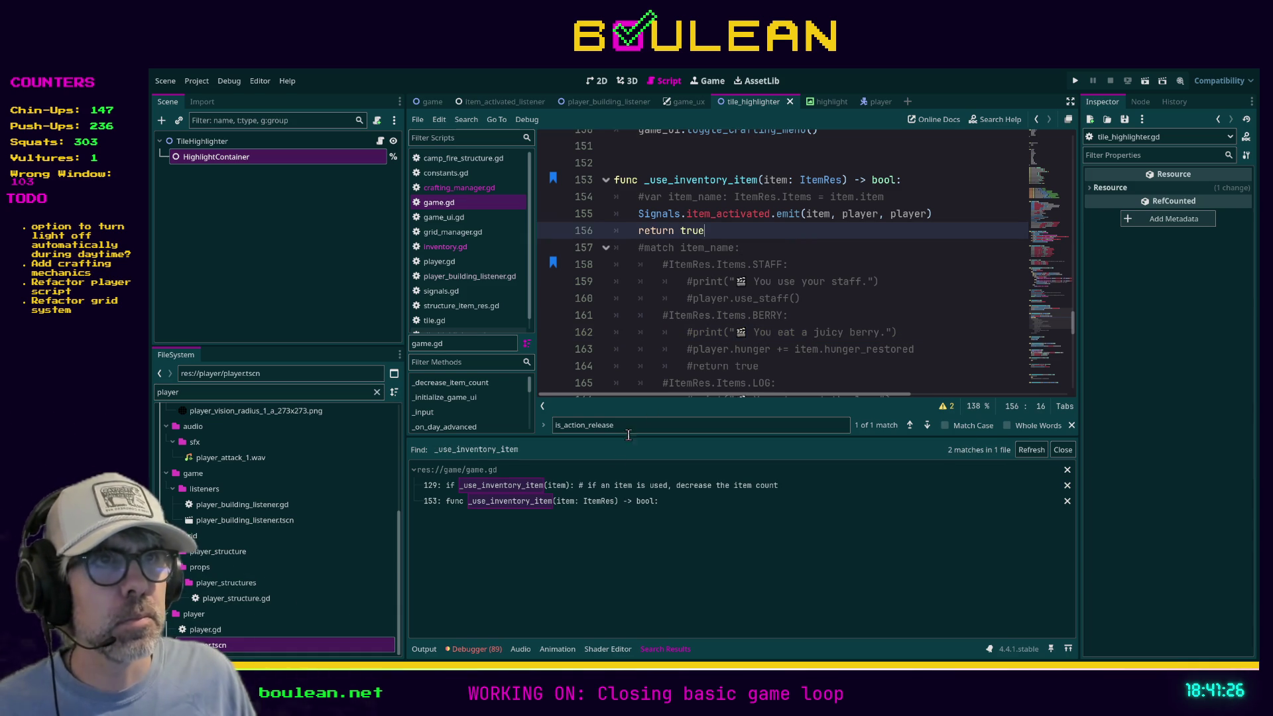
click(589, 489)
scroll(782, 306, up, 2)
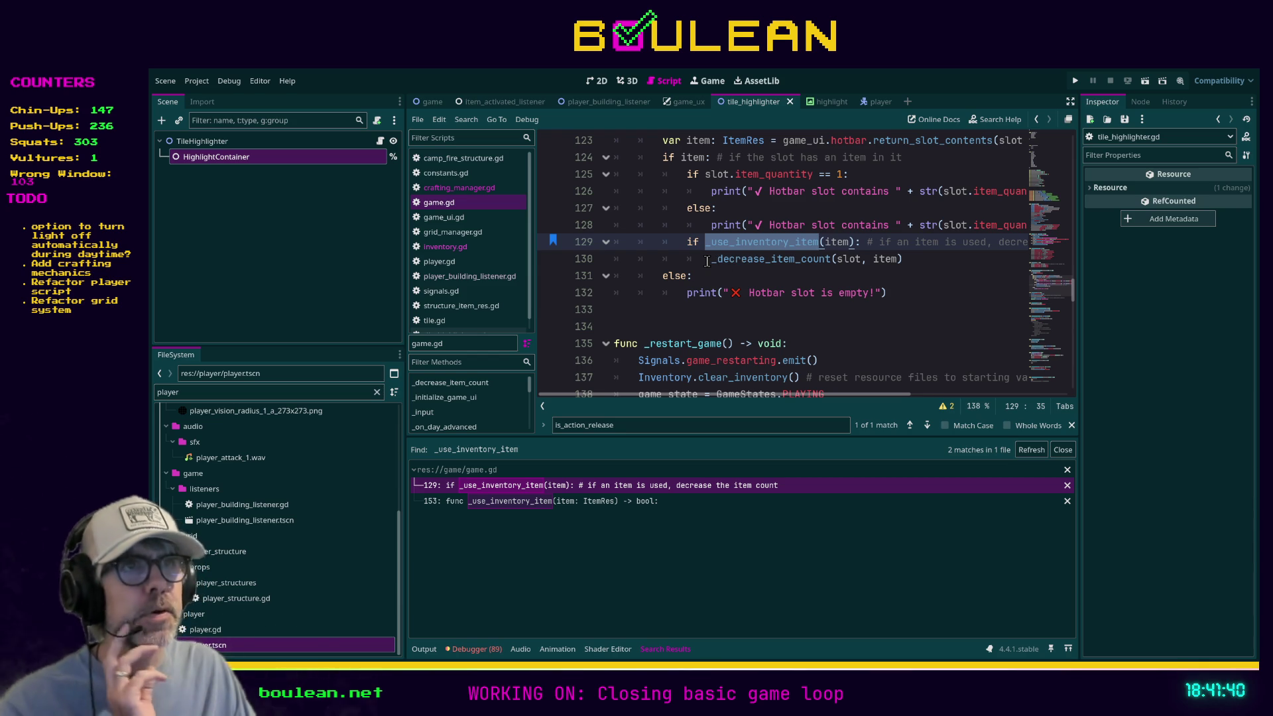
Step: Add an unfinished 'if item.' line above _decrease_item_count and filter files for item_res
click(743, 258)
key(Return)
key(Up)
text(if it)
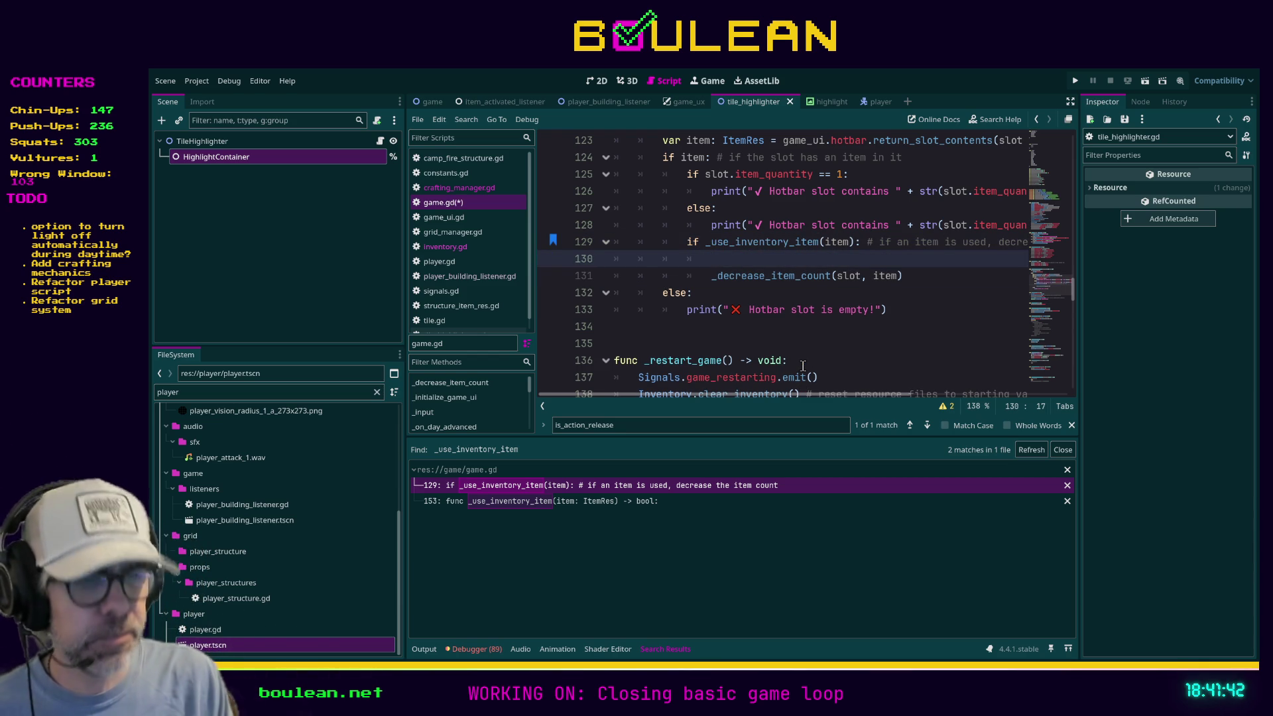
text(em.)
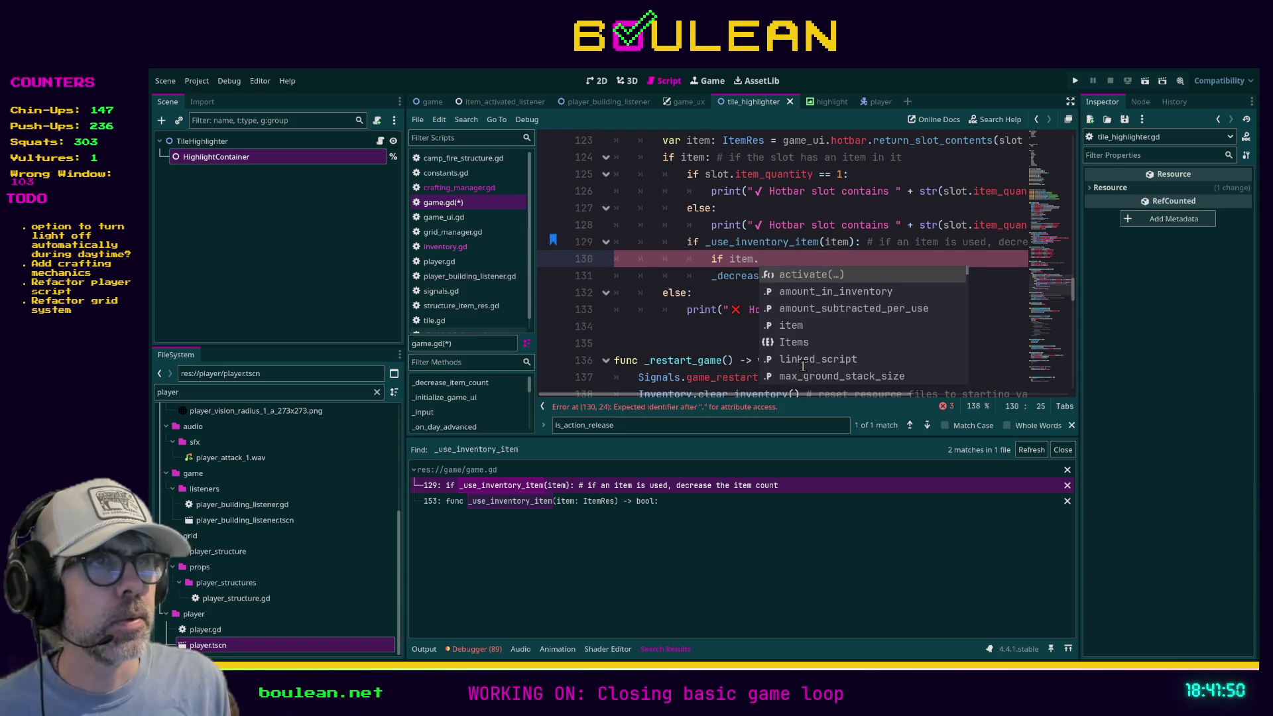
click(735, 276)
scroll(737, 277, up, 2)
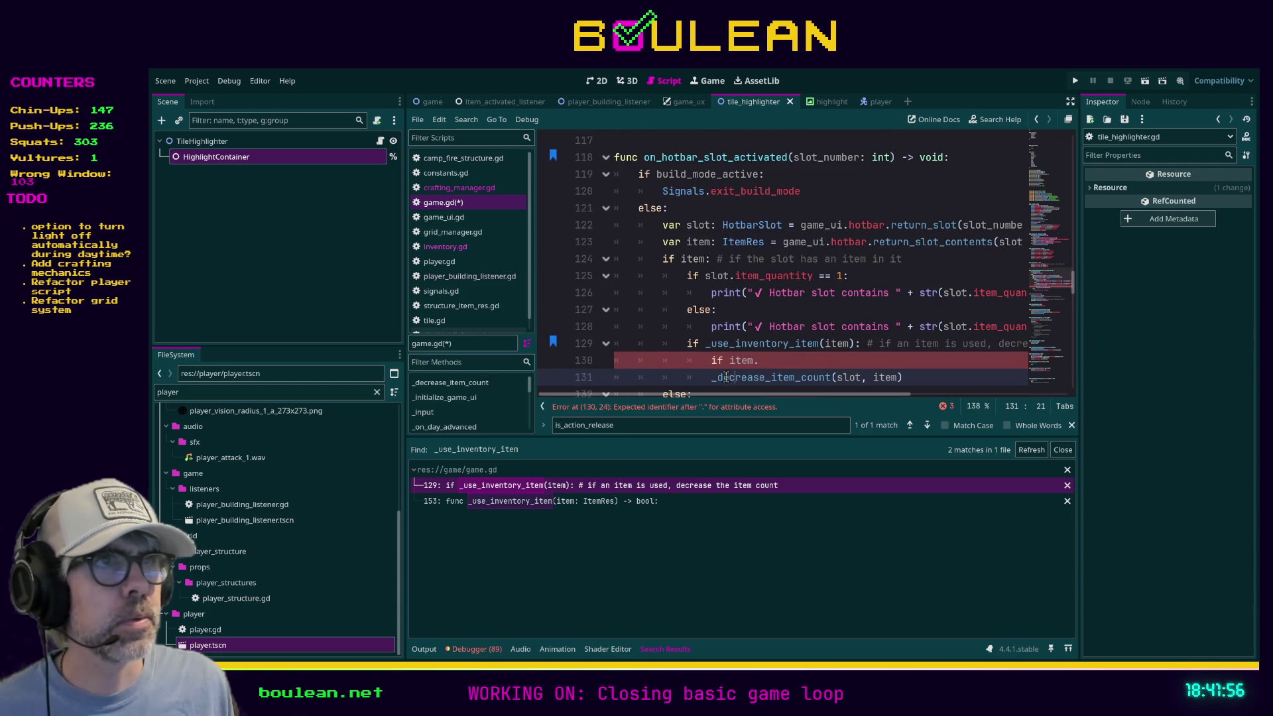
double_click(348, 396)
text(item)
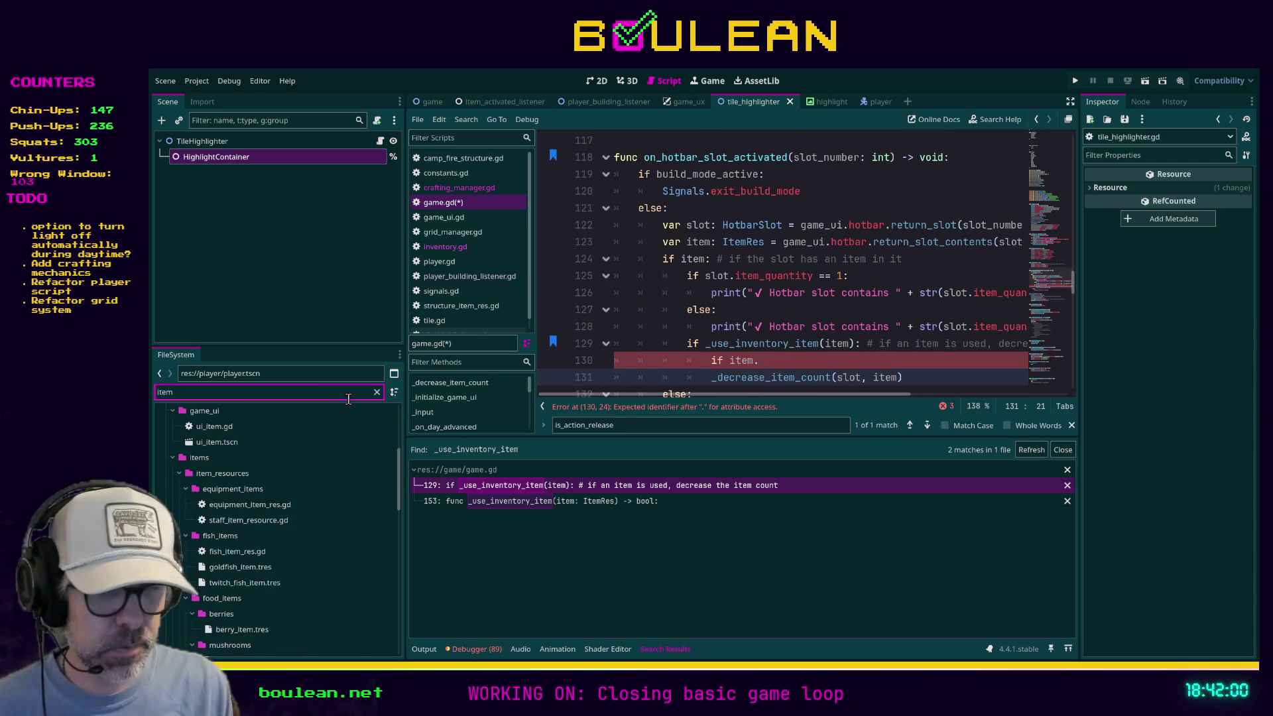
text(_res)
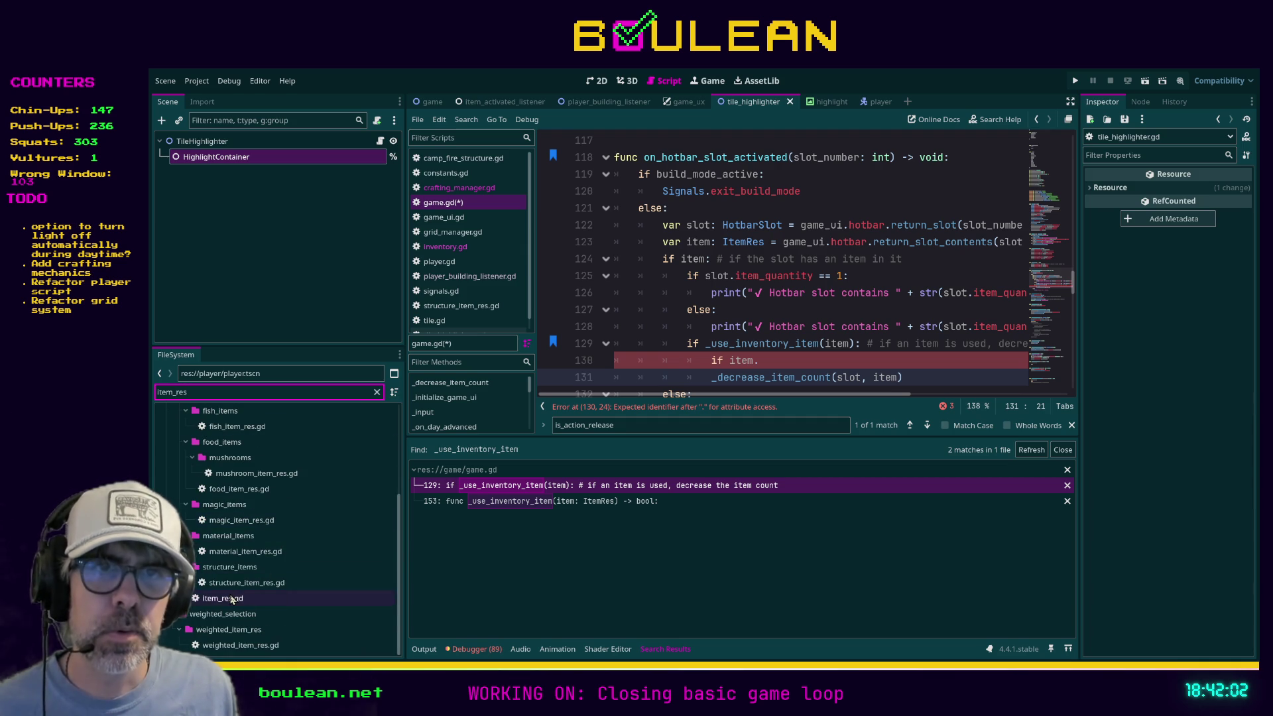
Step: Open item_res.gd from the FileSystem dock, then switch to Firefox
double_click(232, 599)
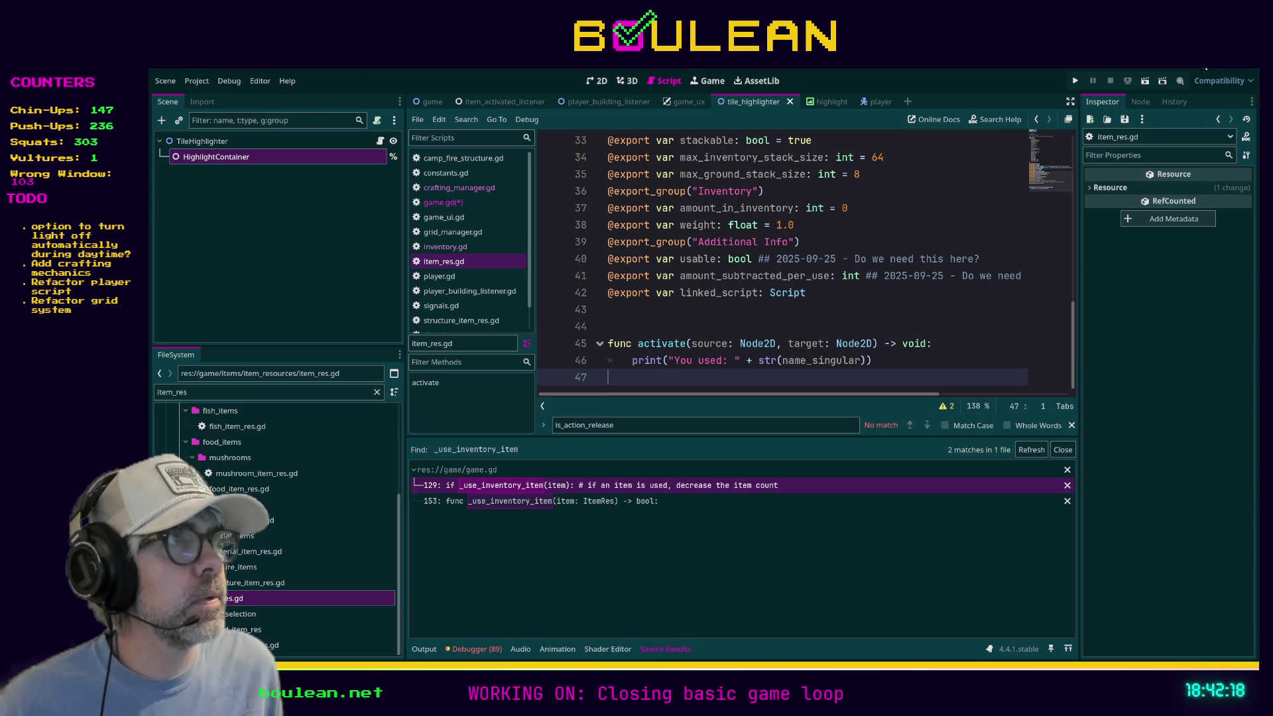
key(alt+Tab)
mouse_move(199, 248)
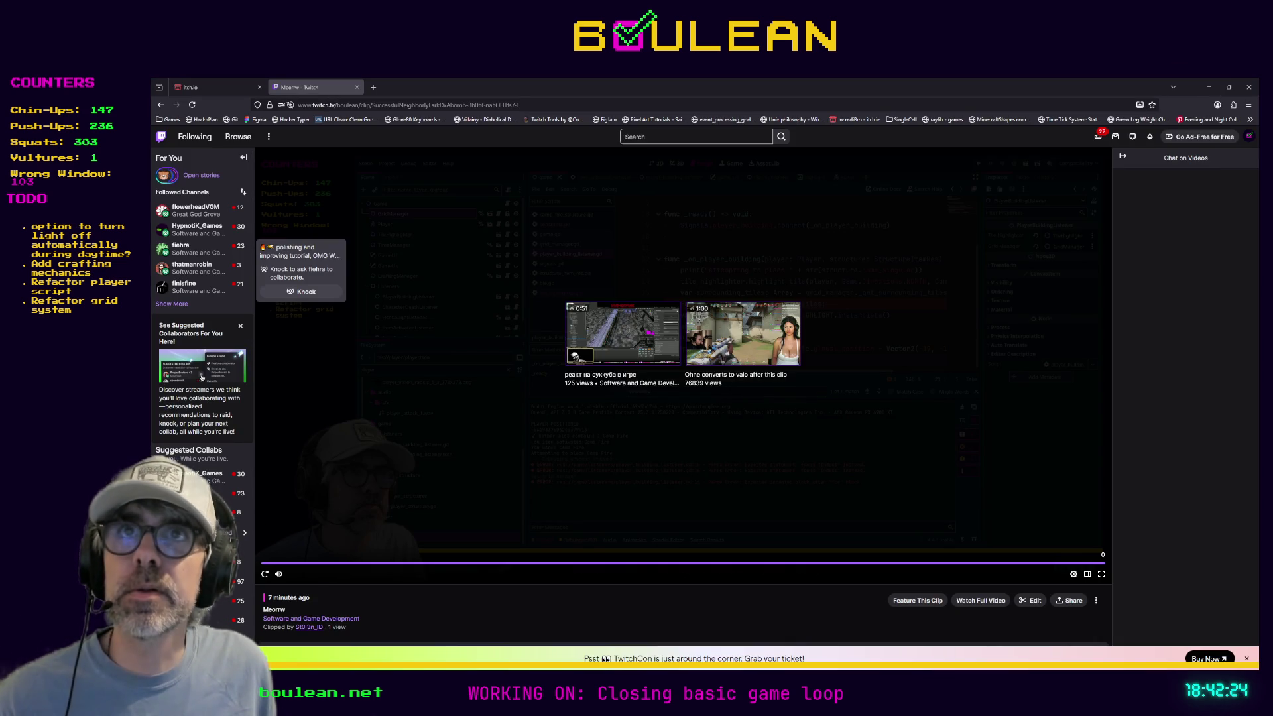
Step: Load the 'The Mailroom wants you' YouTube Short in a new Firefox tab
click(373, 87)
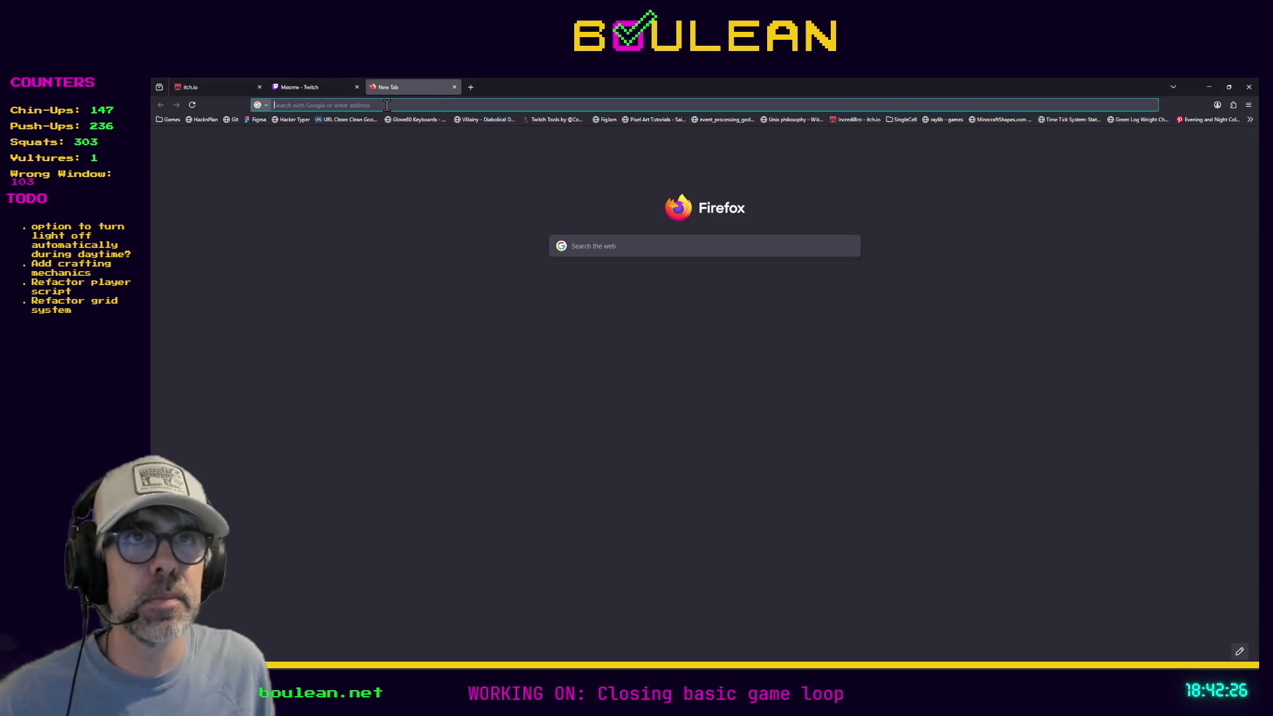
key(ctrl+v)
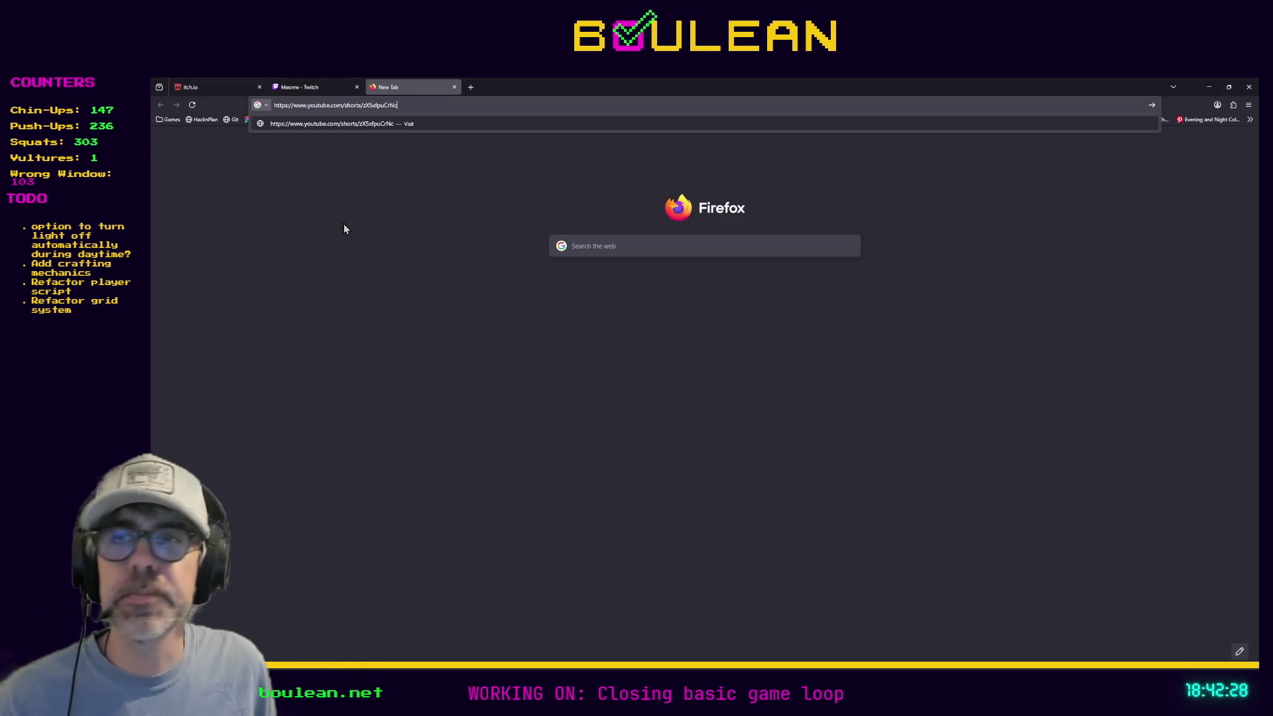
key(Return)
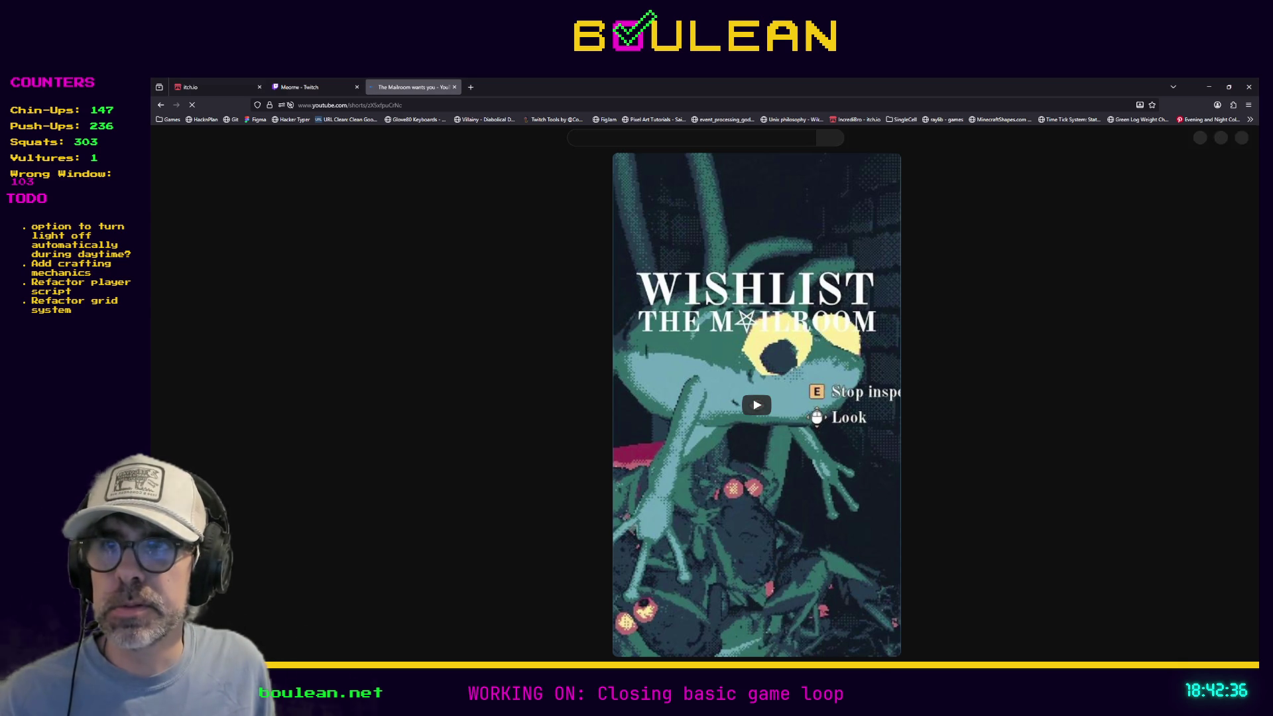
Step: Play and pause the Short, select its address, then minimize Firefox
click(736, 407)
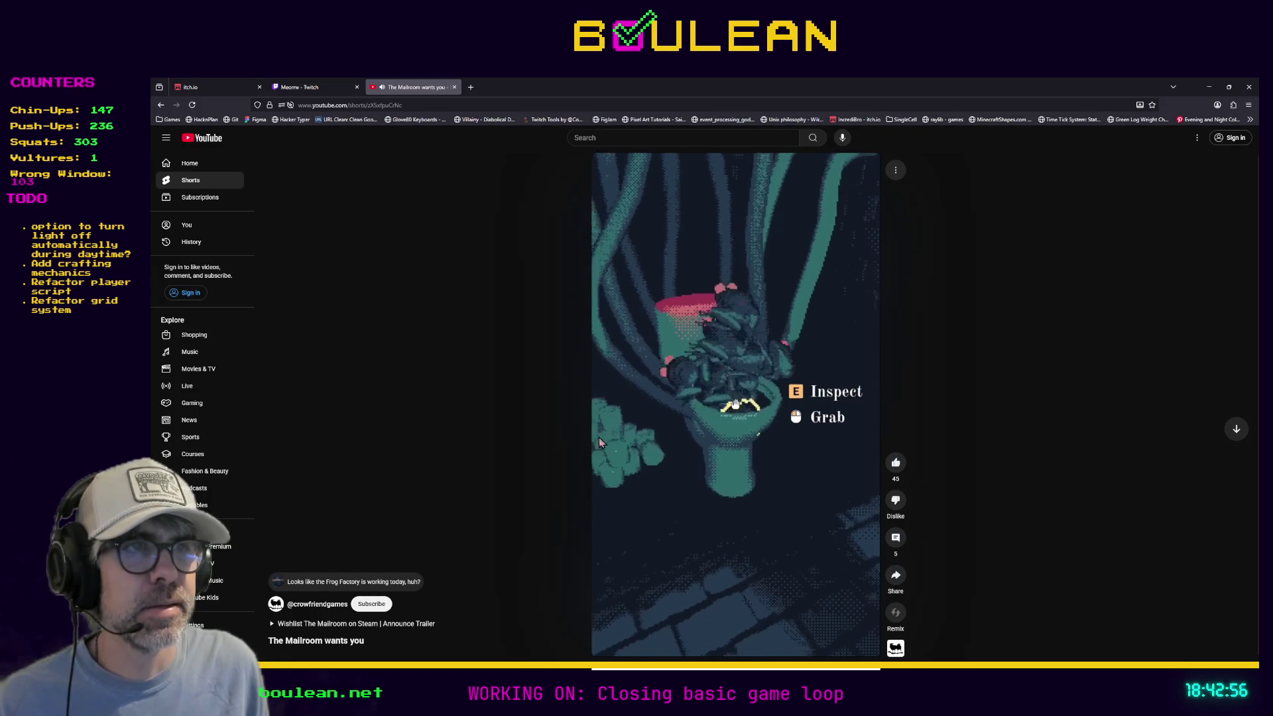
click(713, 419)
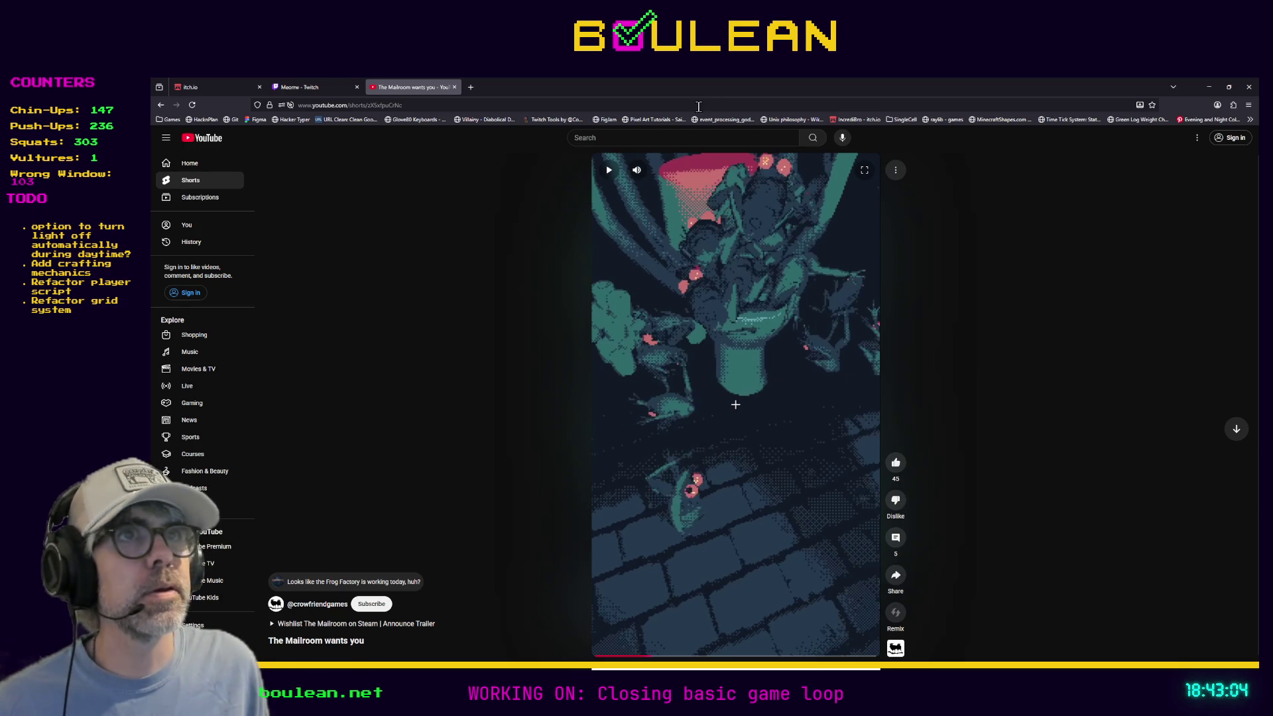
click(699, 106)
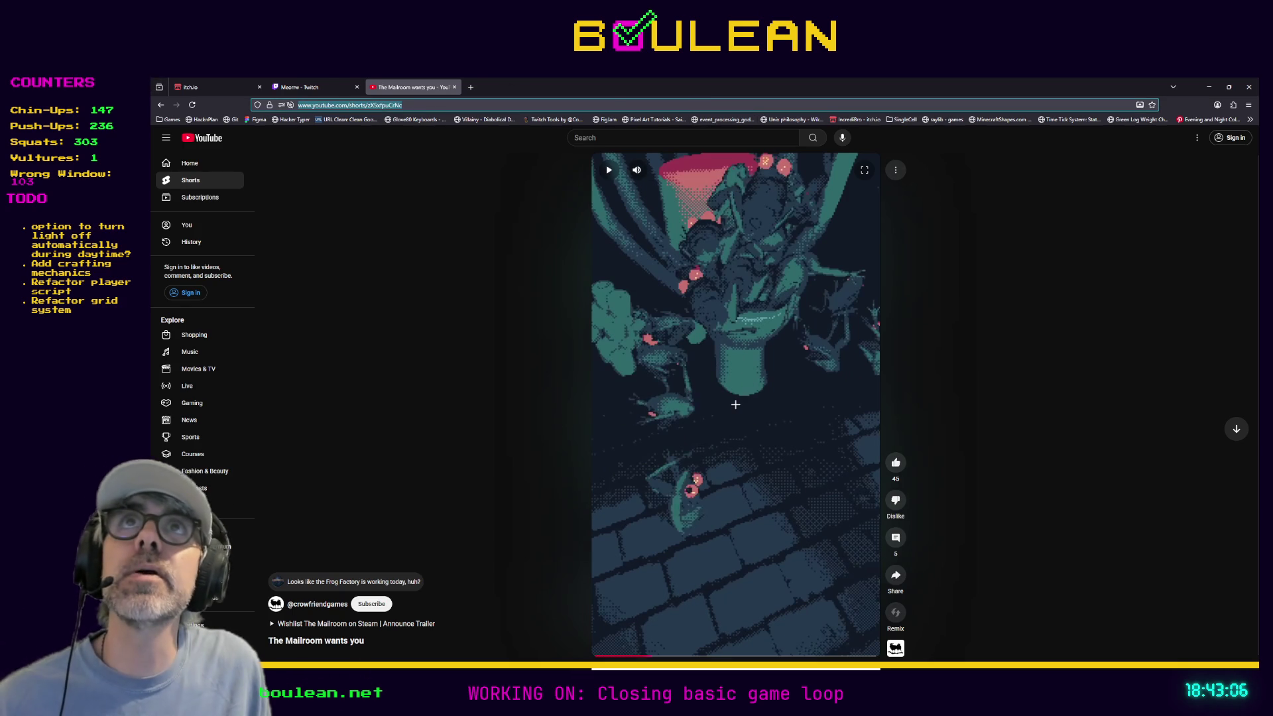
key(alt+Tab)
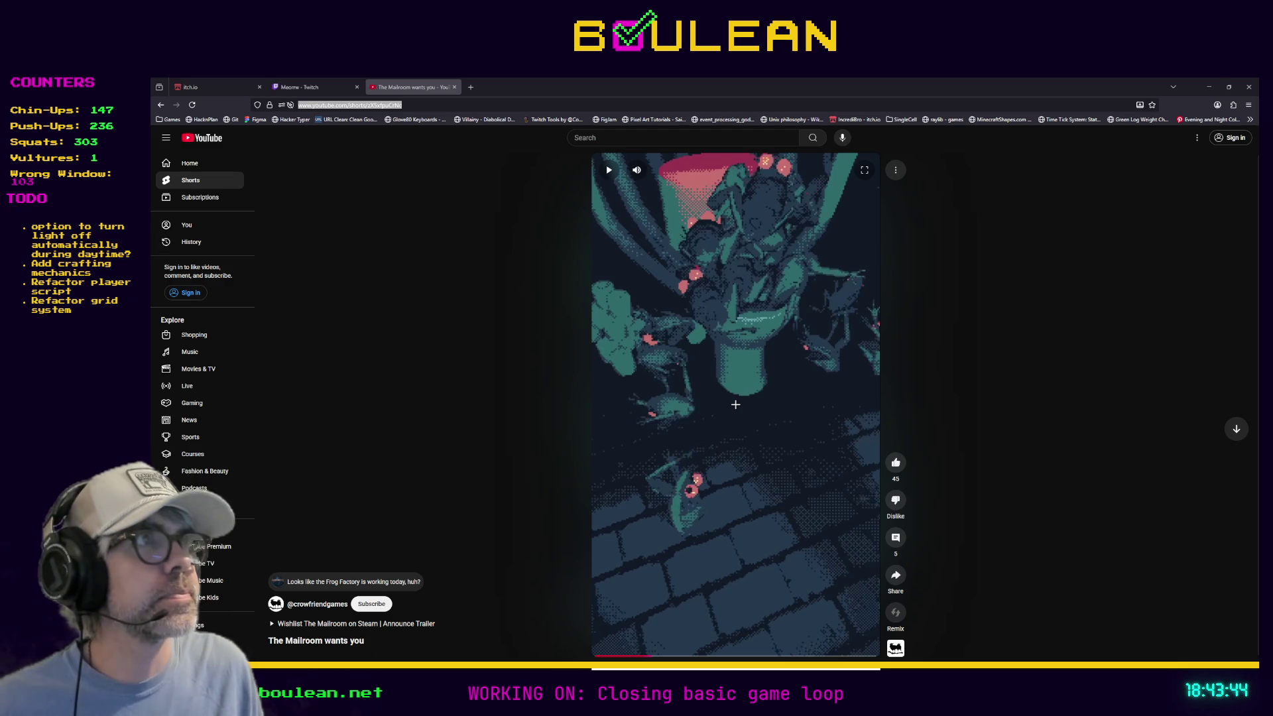
click(1209, 87)
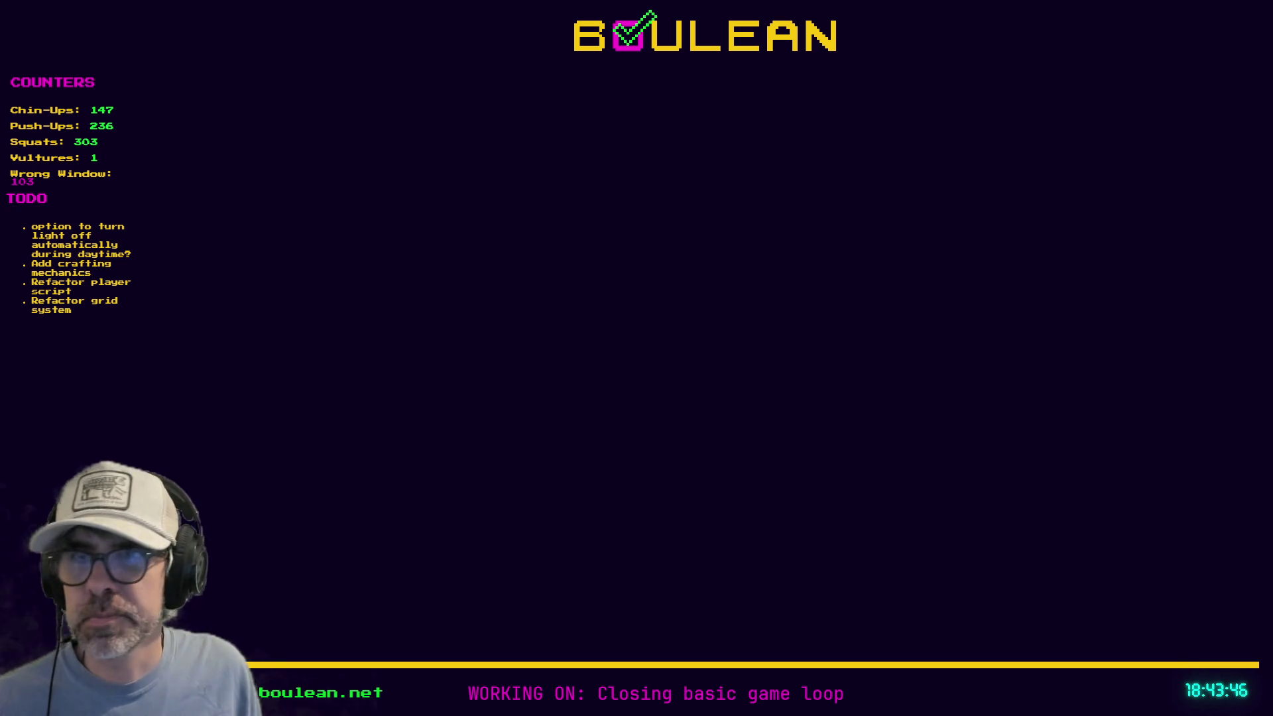
Step: Return to the Godot editor showing item_res.gd
key(alt+Tab)
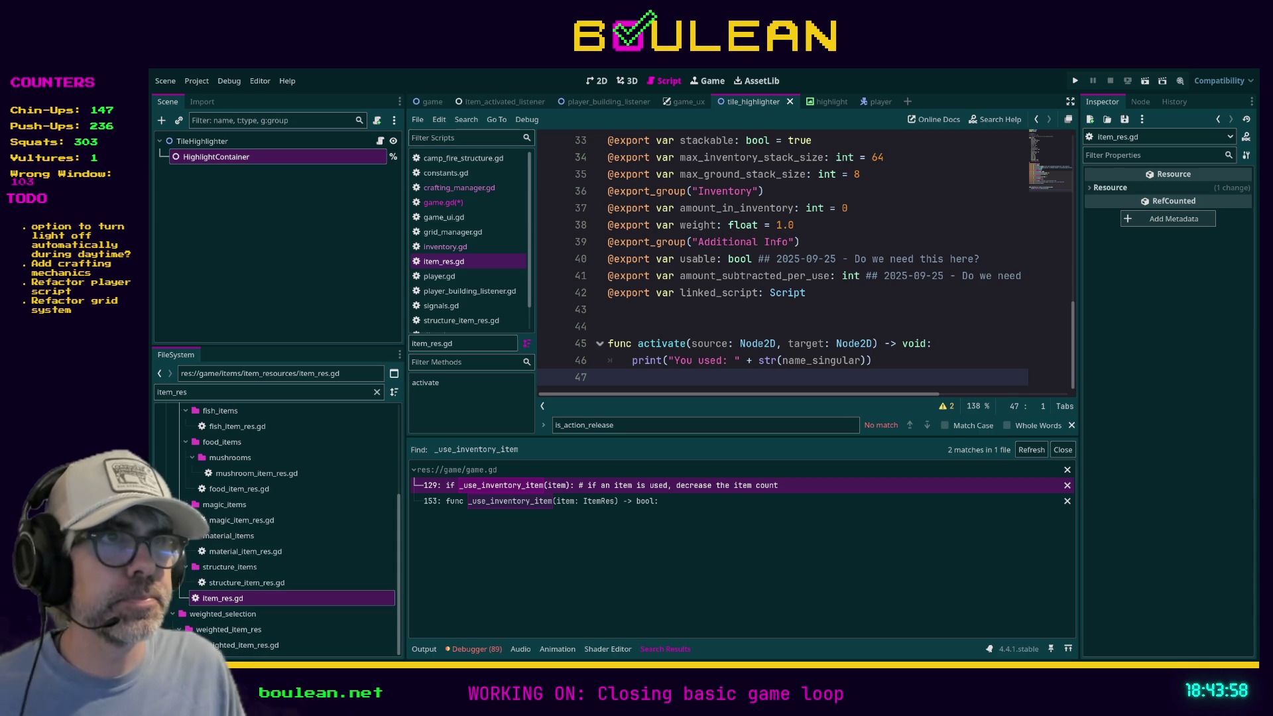
Step: Save the modified scripts and change the FileSystem filter to camp_fire
click(710, 334)
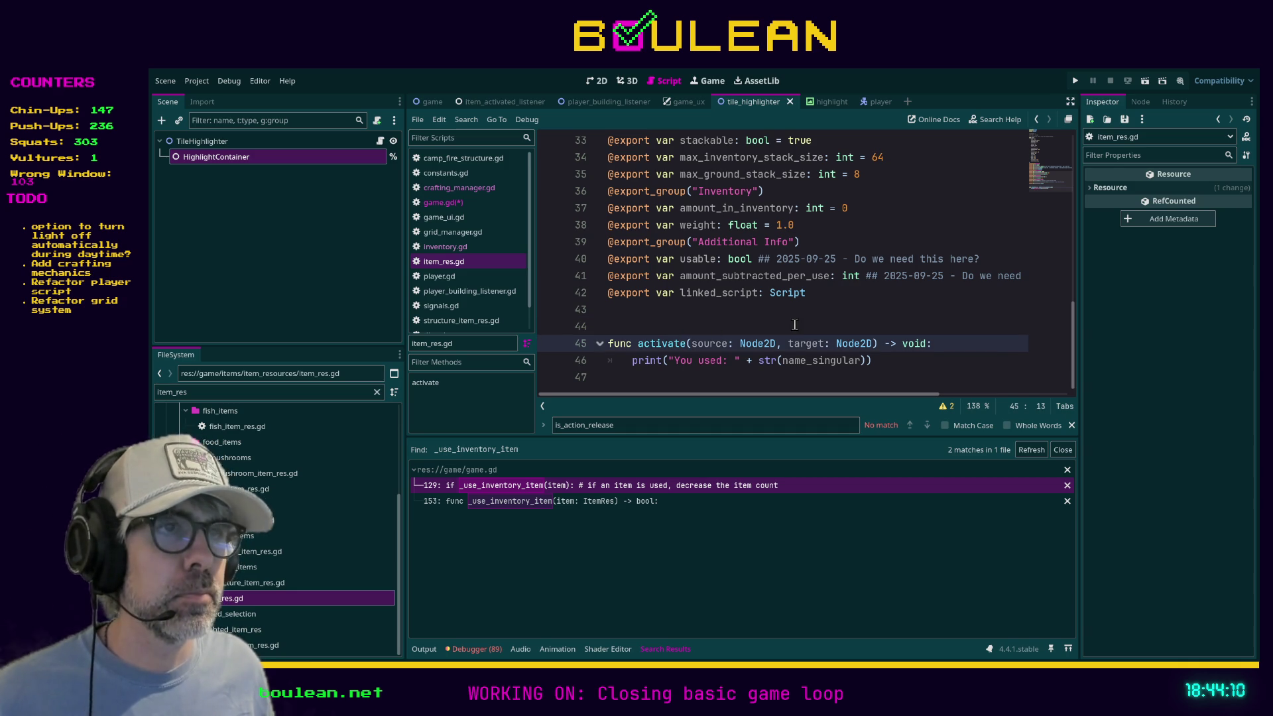
key(ctrl+s)
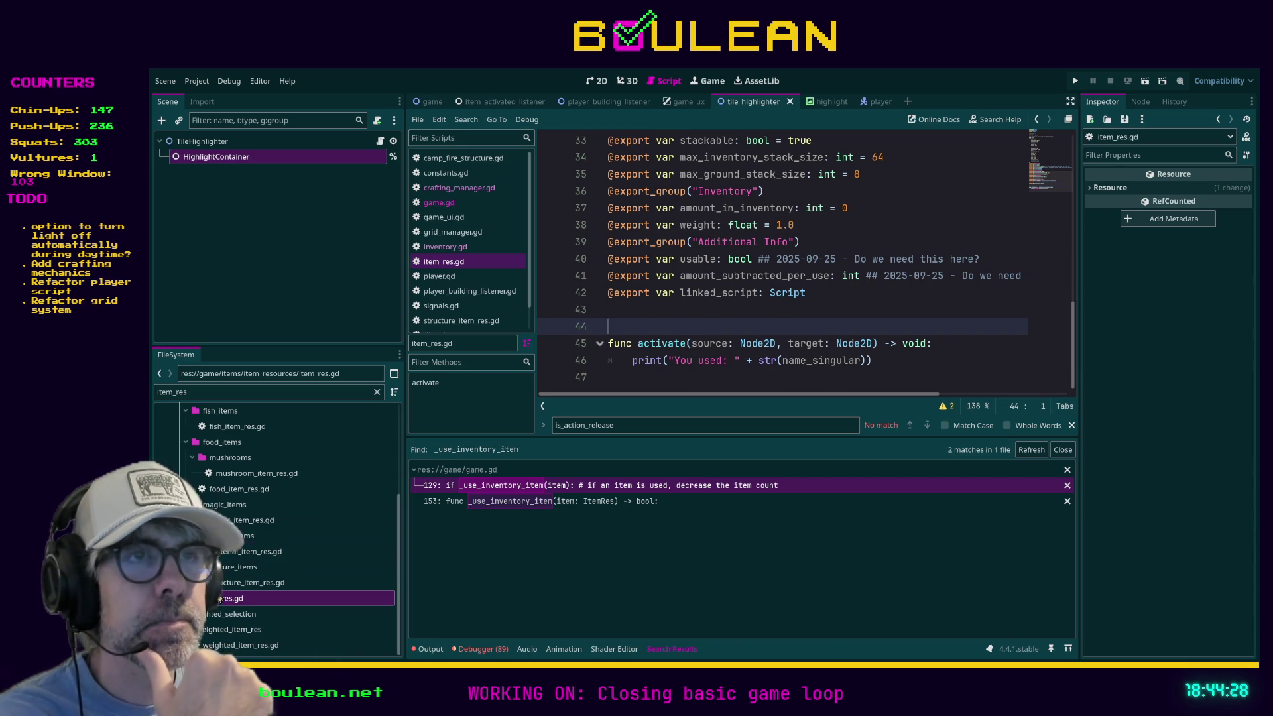
scroll(719, 294, up, 2)
scroll(719, 294, up, 2)
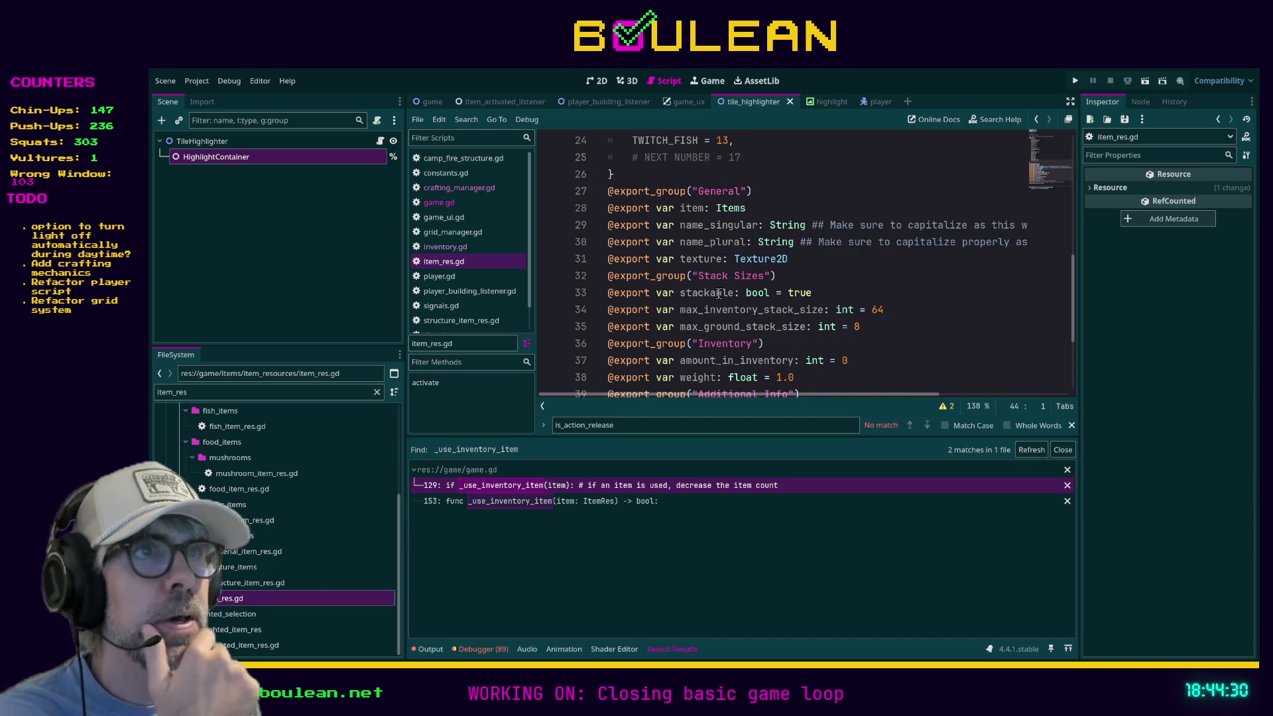
click(268, 391)
key(ctrl+a)
text(camp)
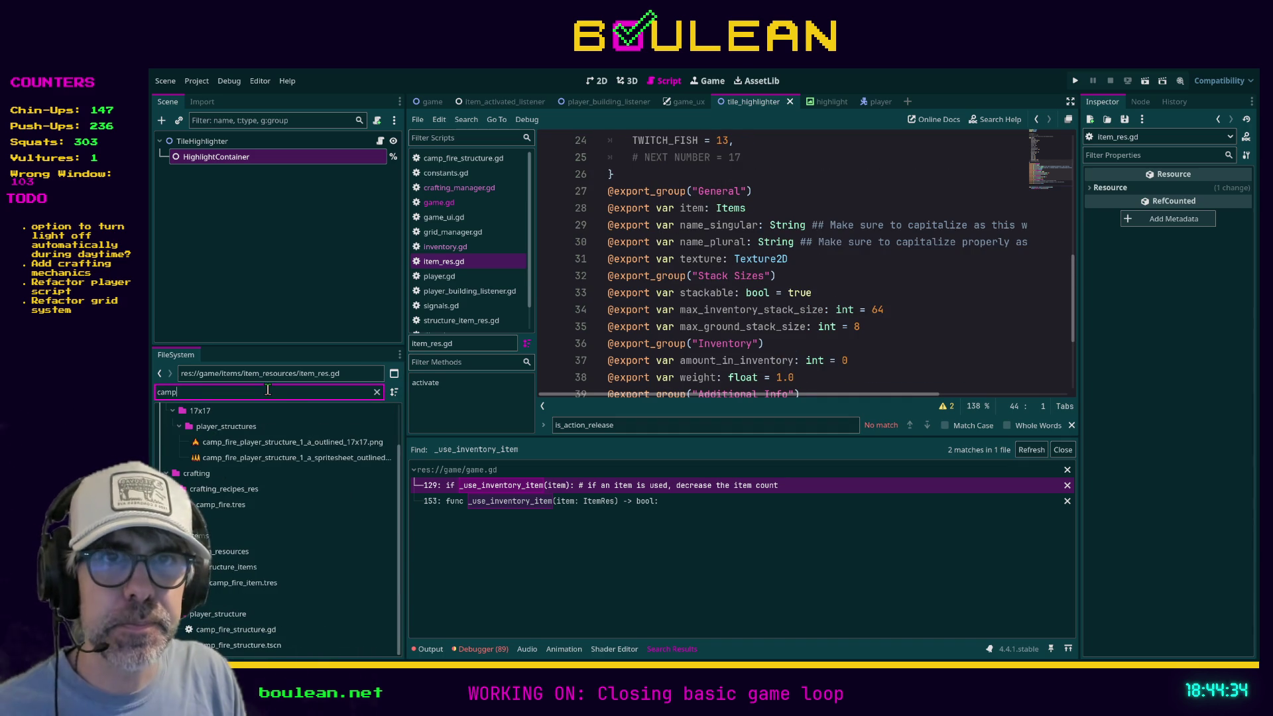
text(_fire)
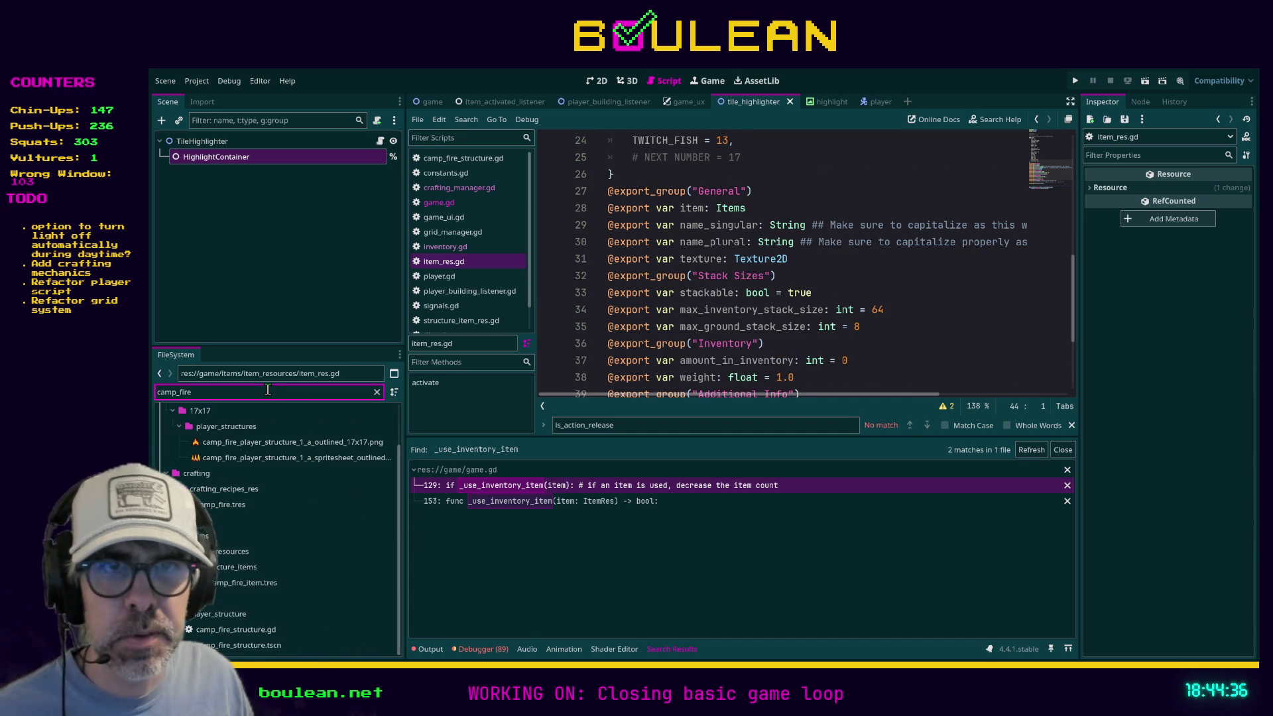
Step: Load camp_fire_item.tres in the Inspector and insert line 41 in item_res.gd above amount_subtracted_per_use
click(243, 582)
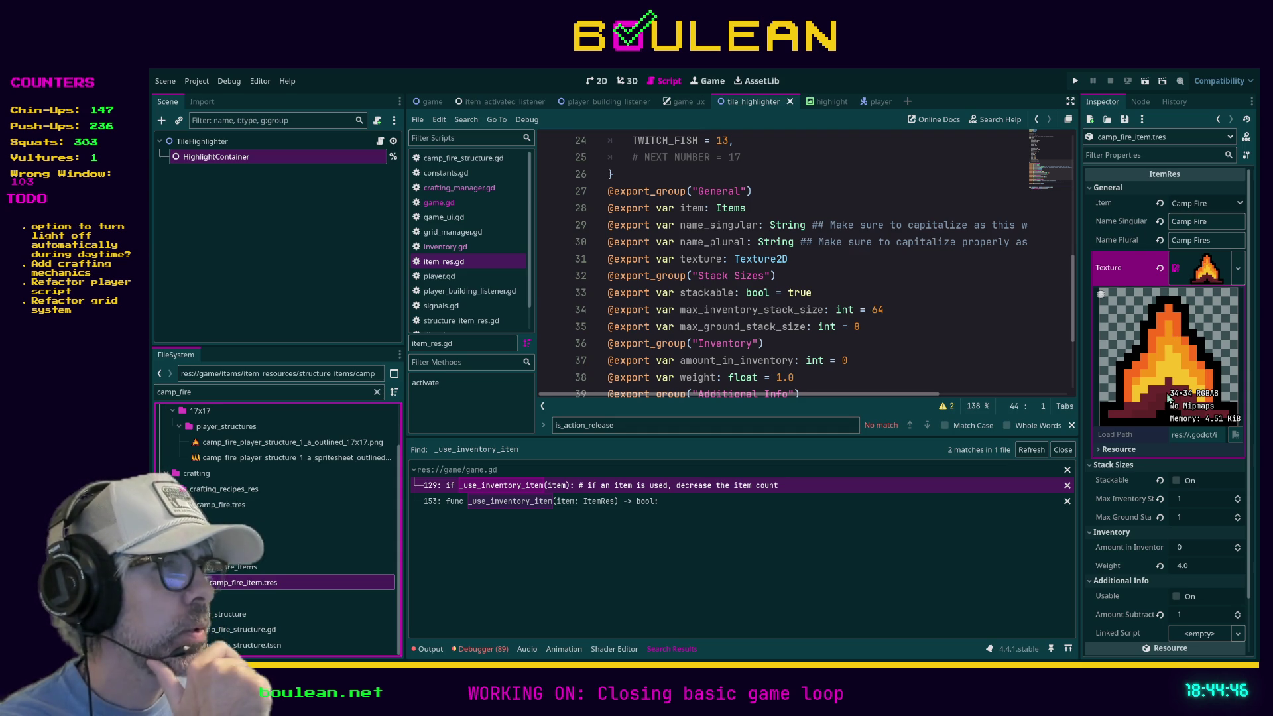
scroll(1157, 510, down, 2)
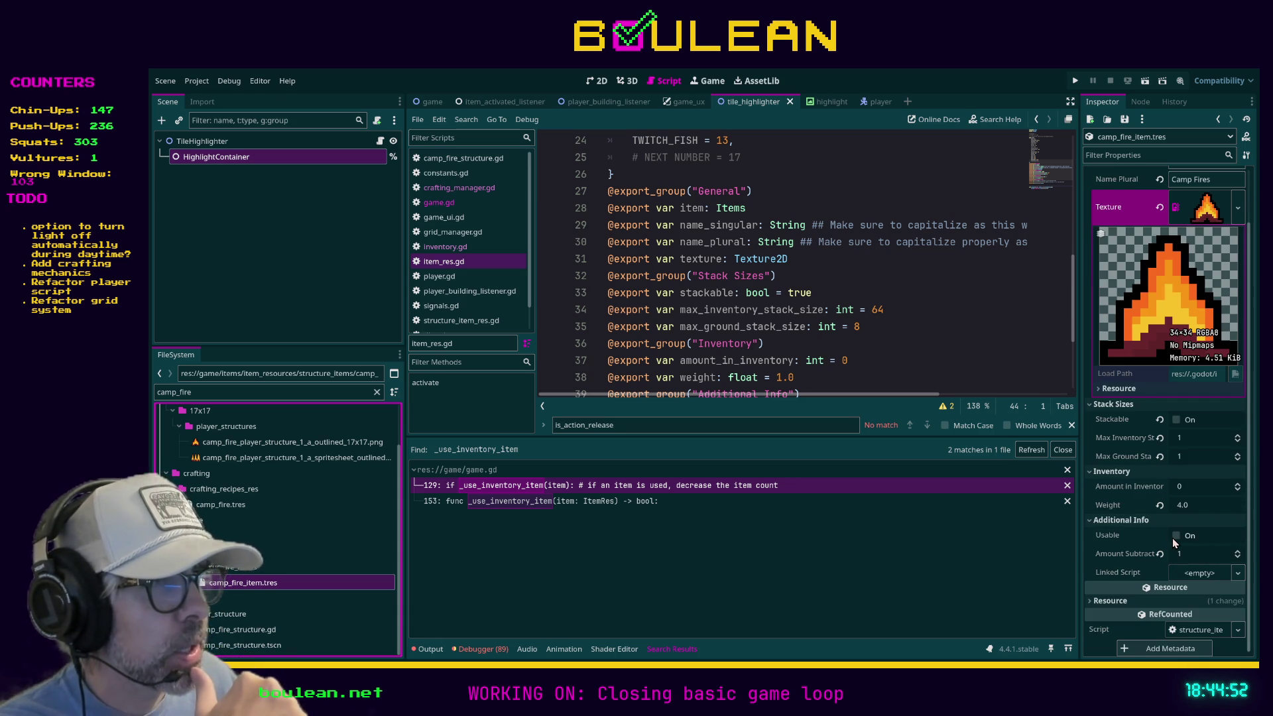
scroll(1172, 538, down, 1)
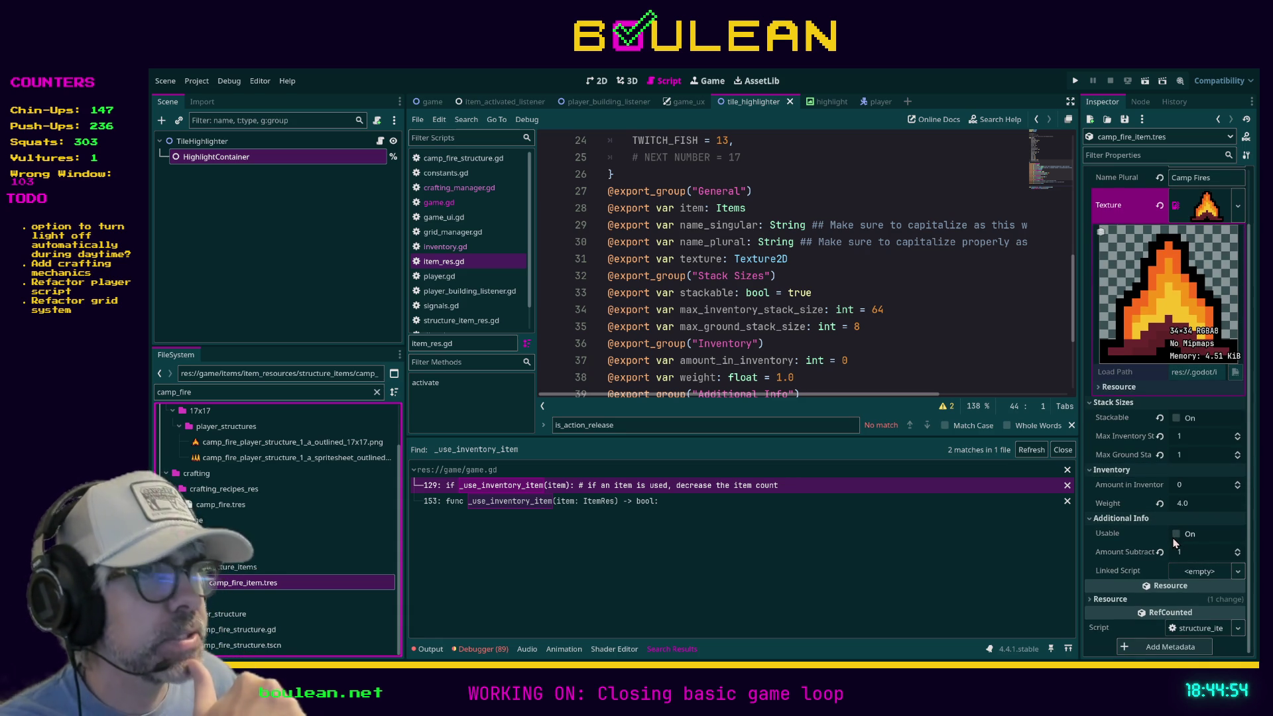
scroll(898, 305, down, 2)
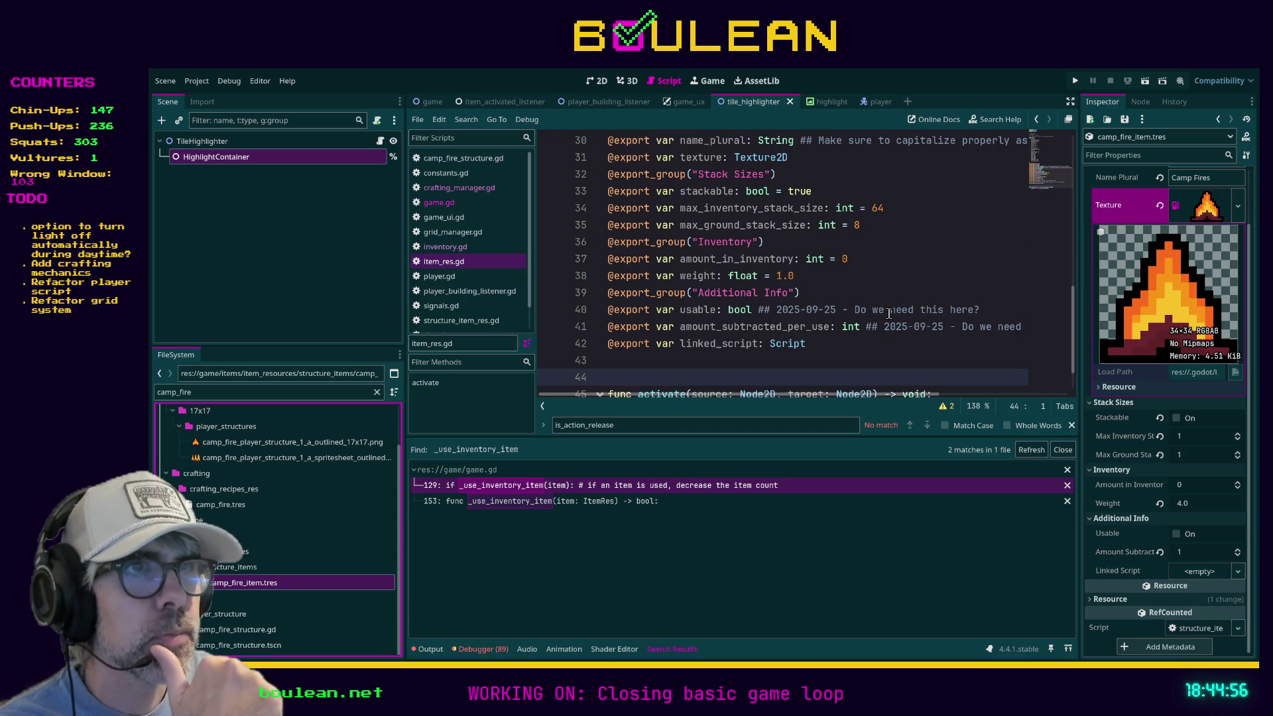
click(838, 346)
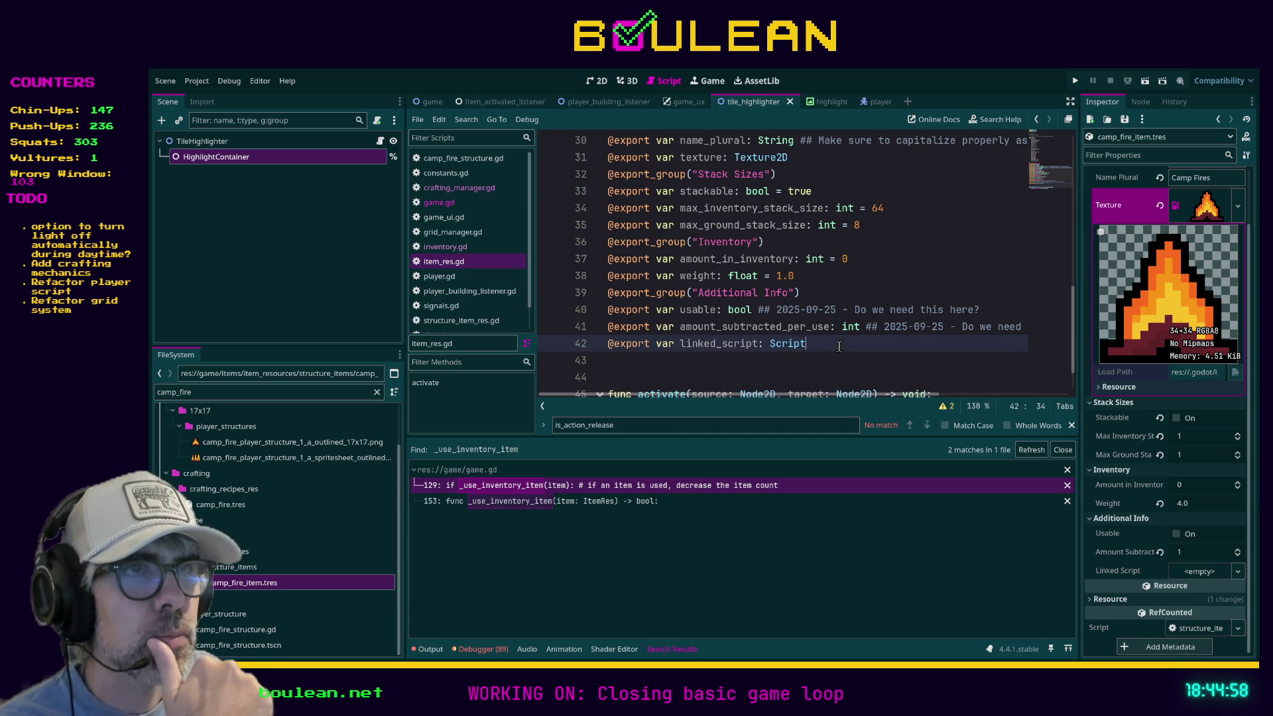
click(608, 327)
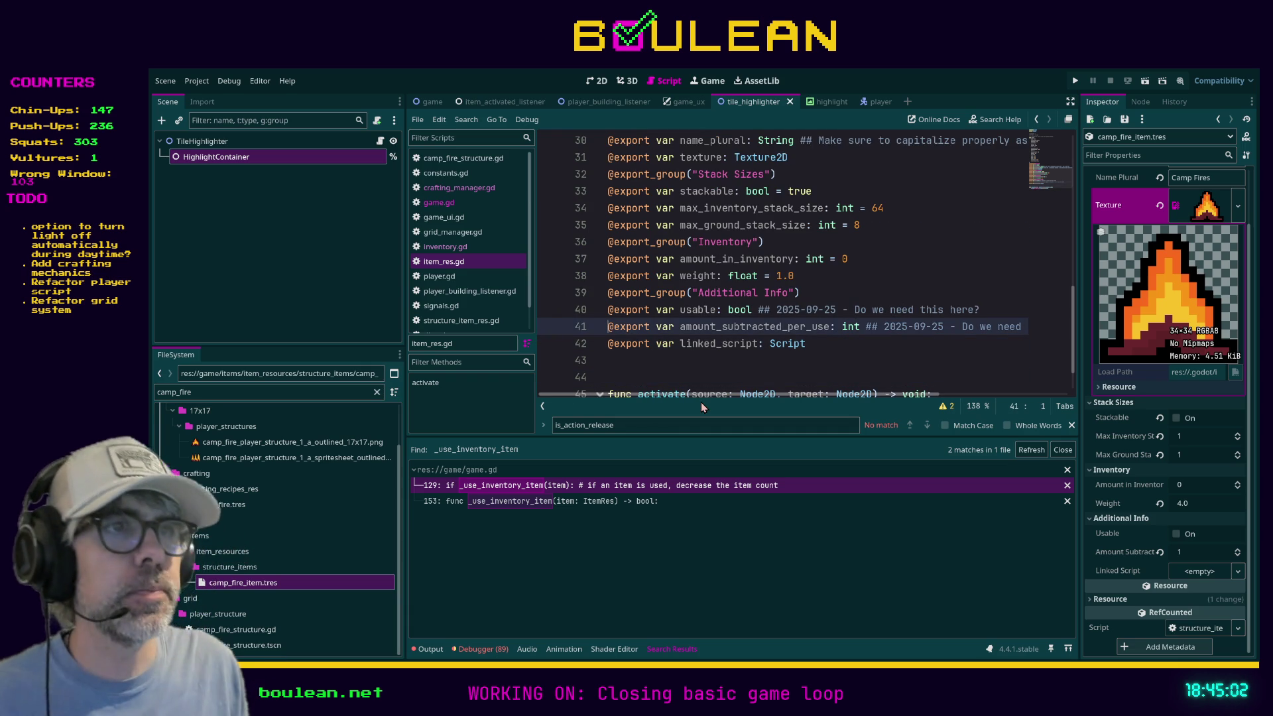
key(Return)
key(Up)
text(@expor)
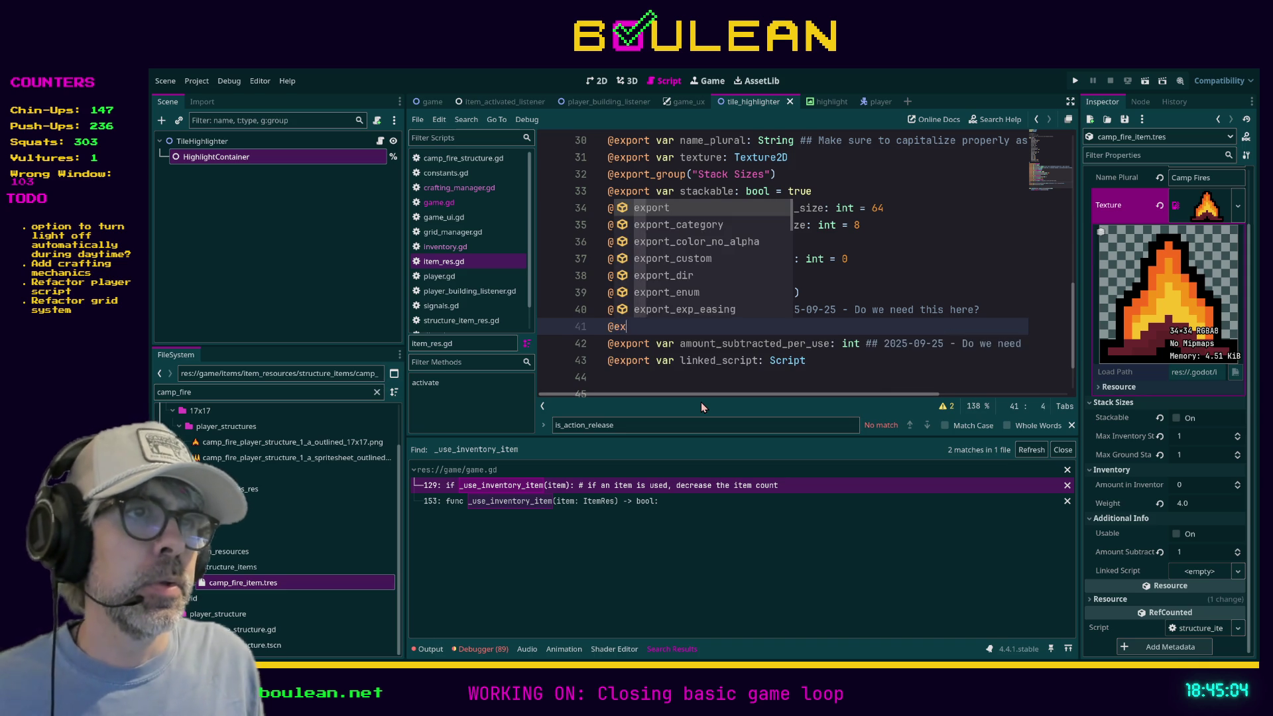
text(t var placeab)
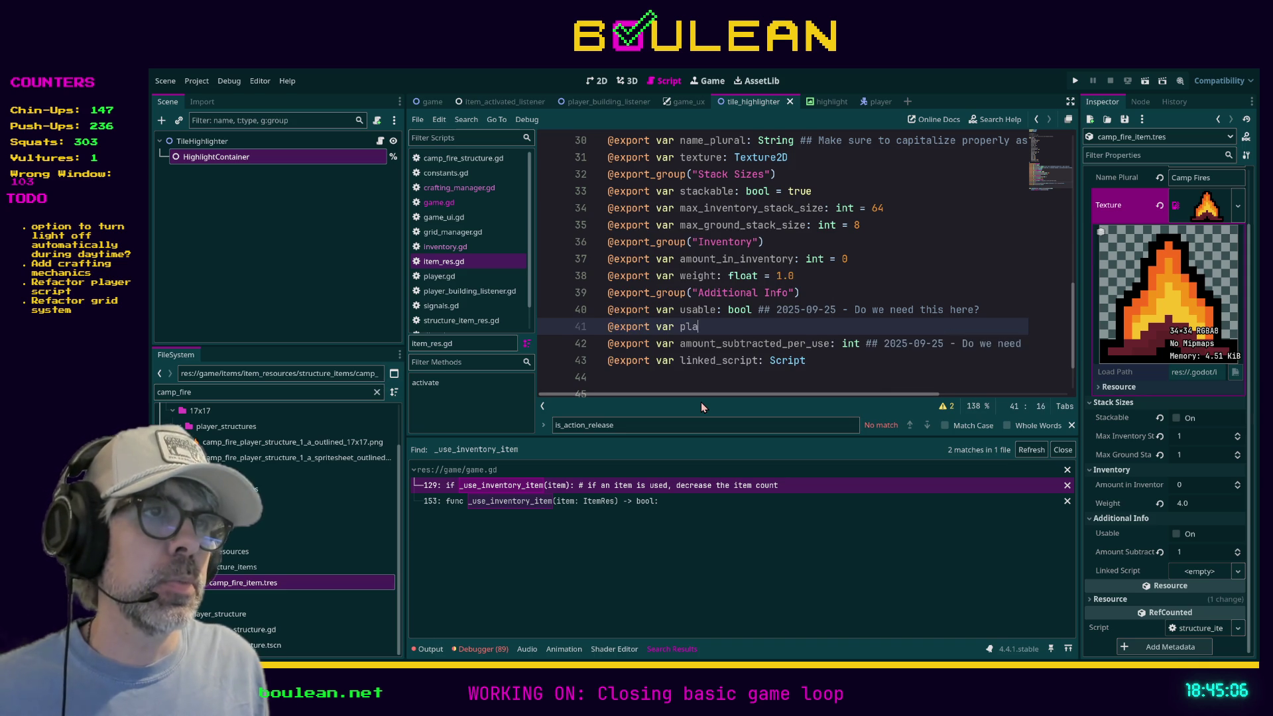
text(le: bool)
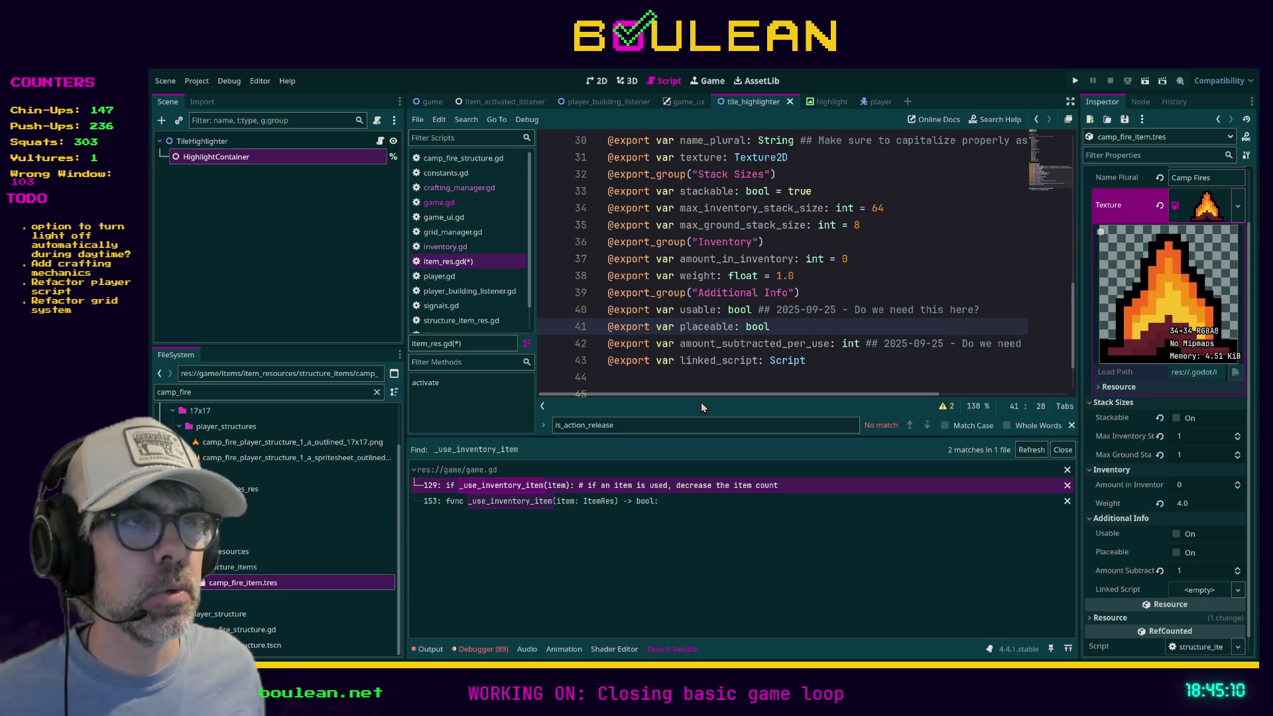
click(710, 380)
key(ctrl+s)
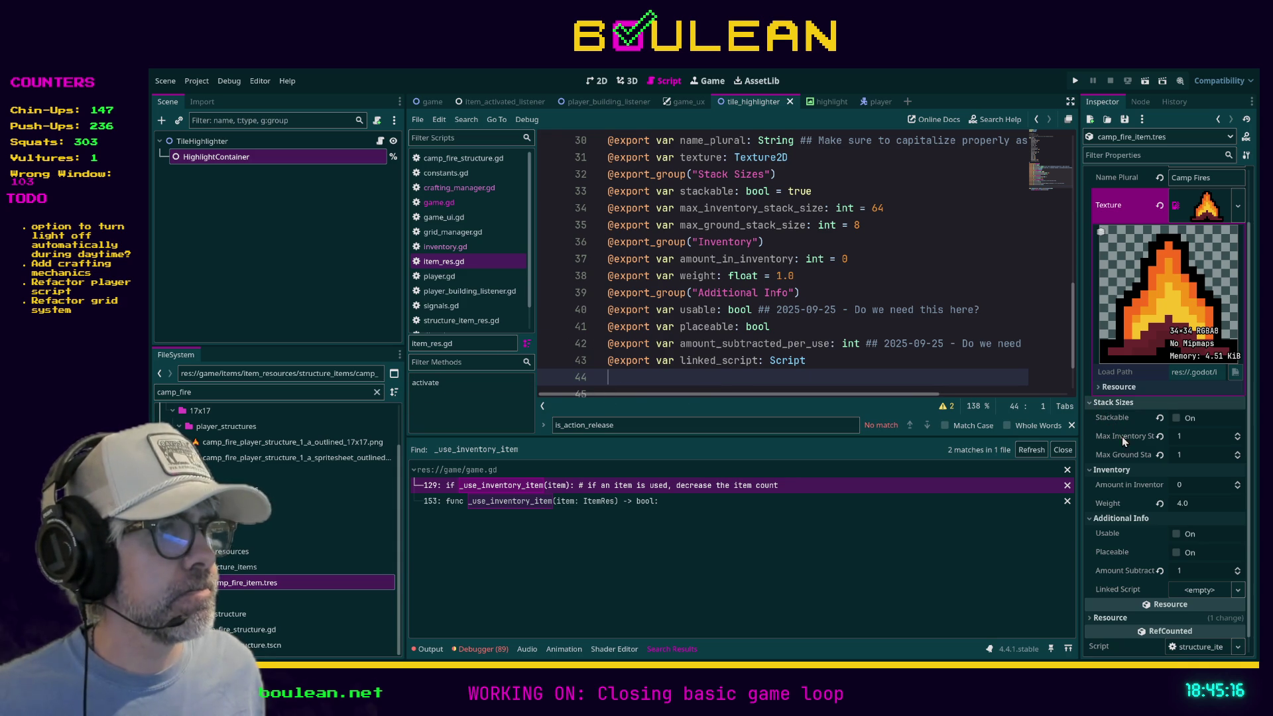
Step: Switch Placeable on for the camp fire item in the Inspector
scroll(1125, 447, up, 3)
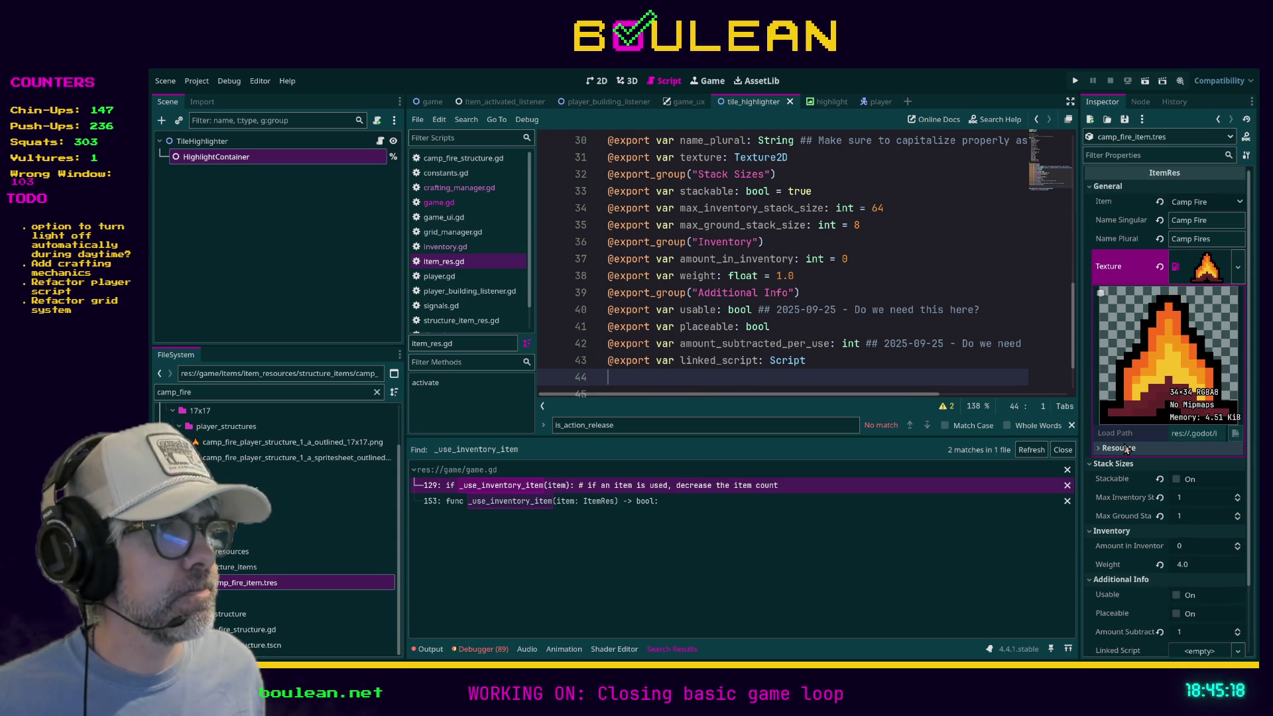
scroll(1125, 448, down, 3)
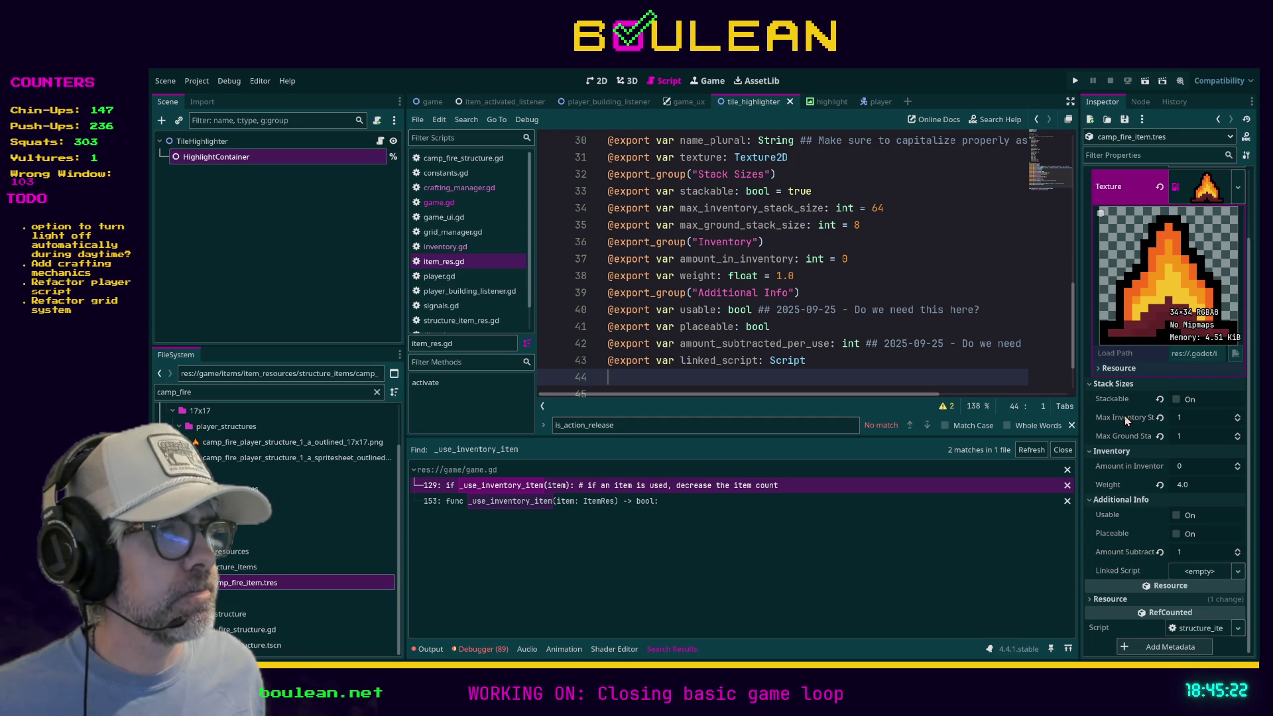
click(1176, 534)
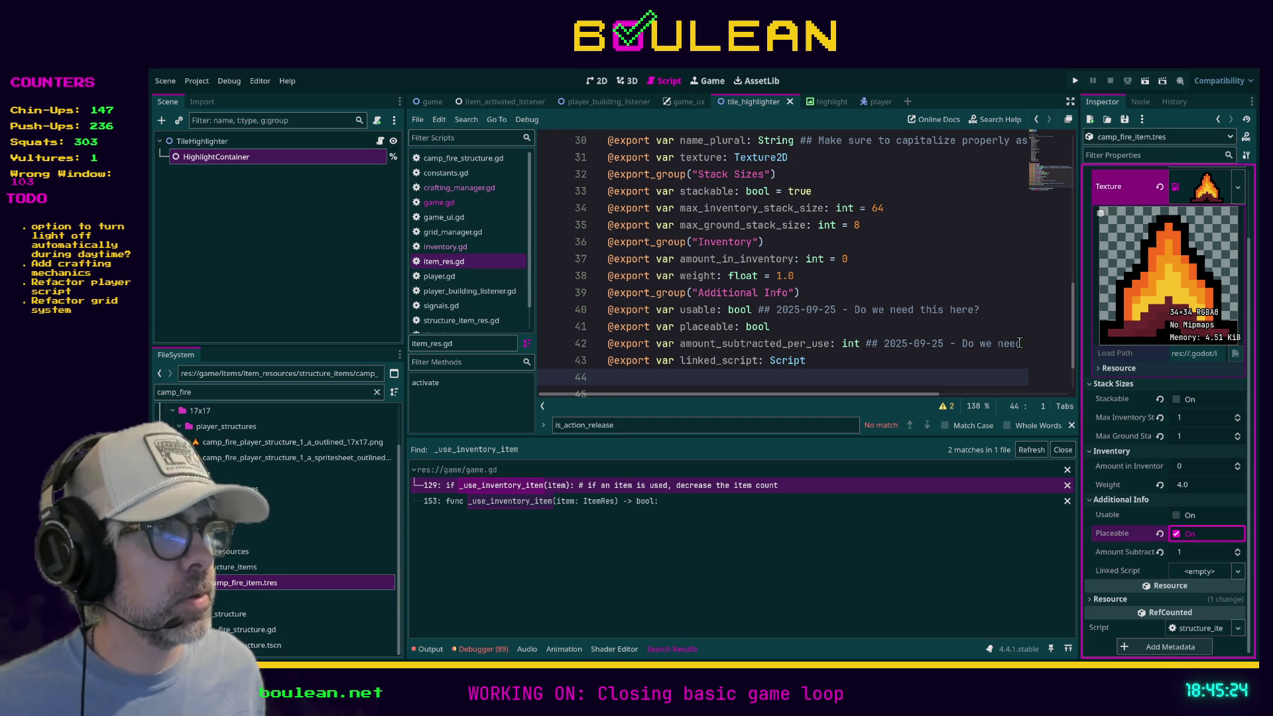
click(449, 204)
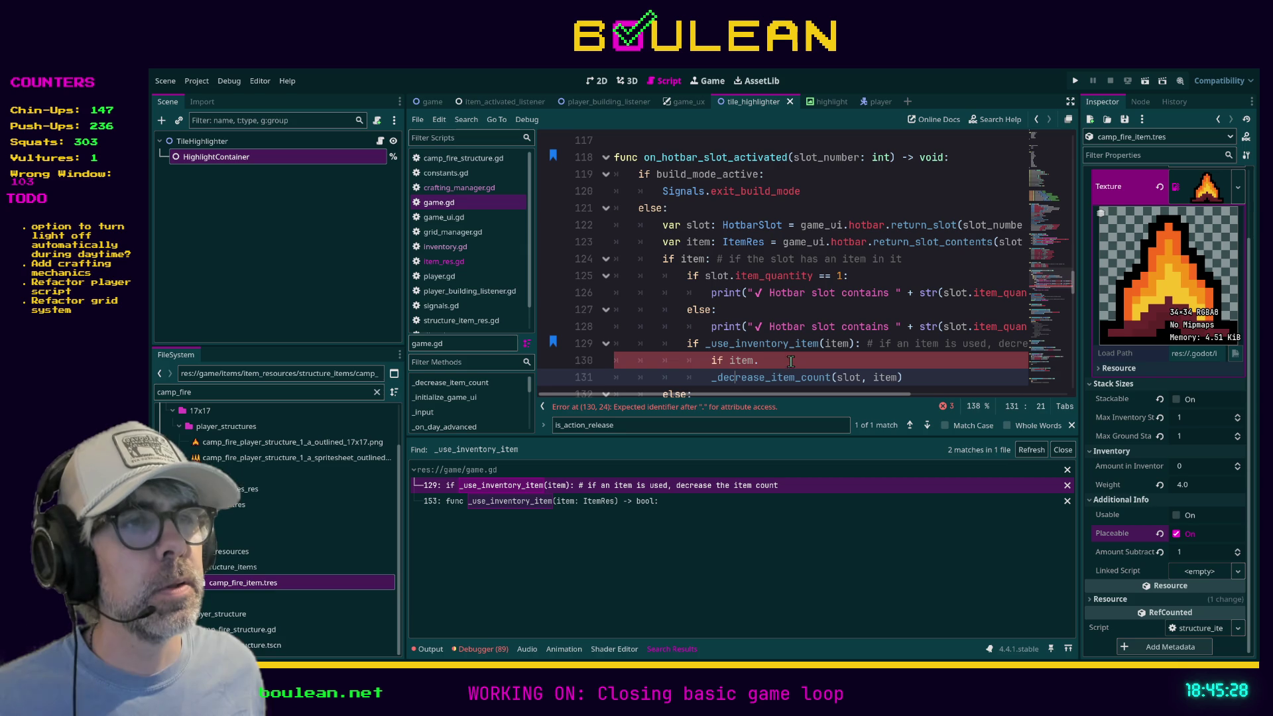
Step: Make line 130 'if not item.placeable:', indent _decrease_item_count under it, and run the game
click(786, 360)
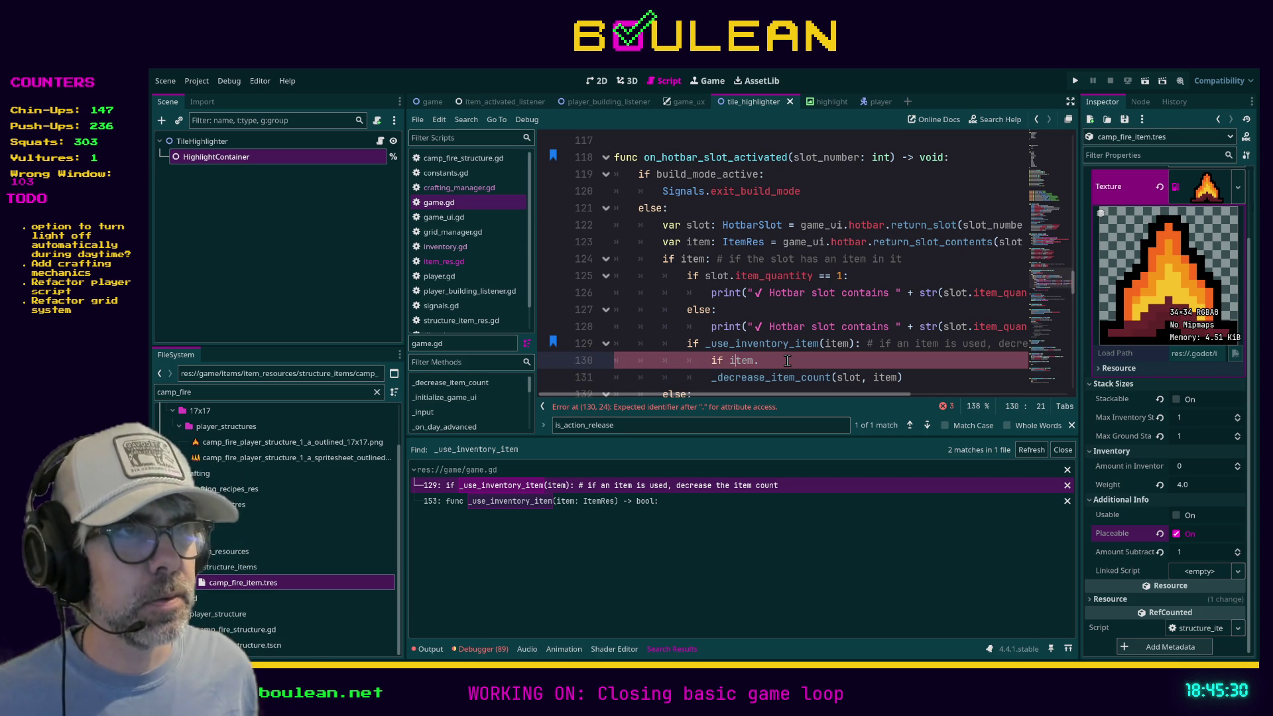
text(not )
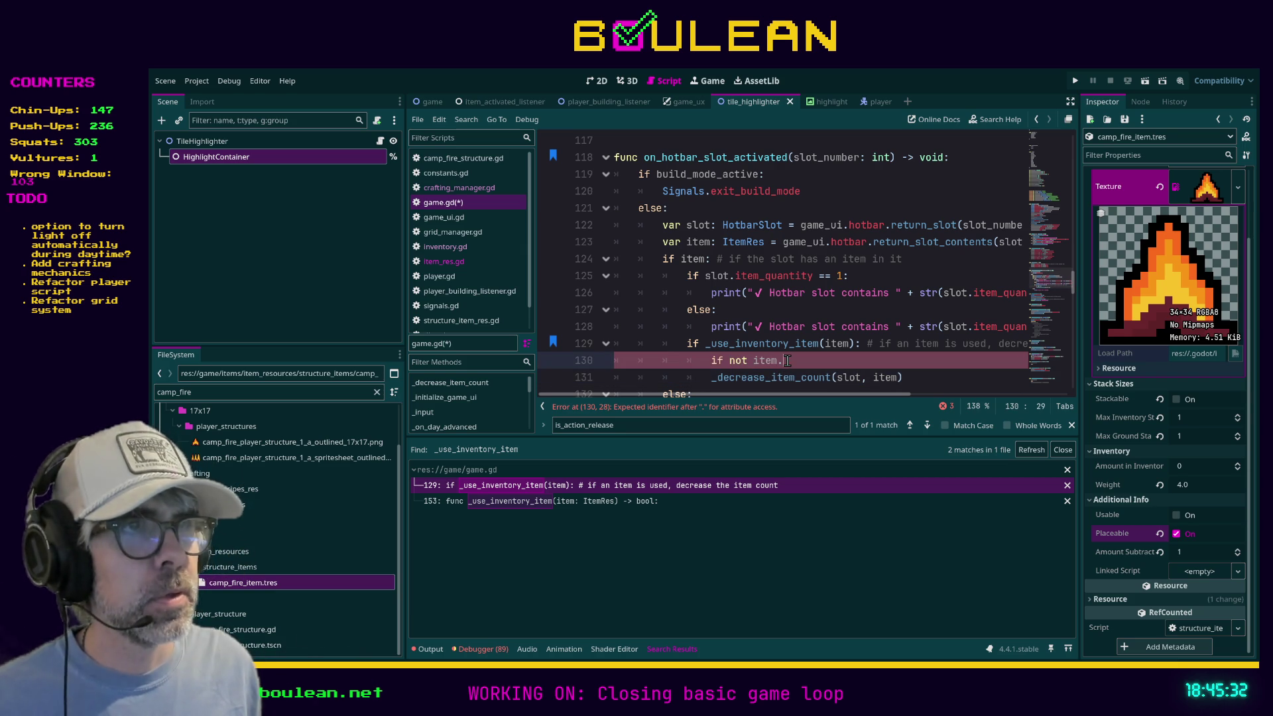
text(able)
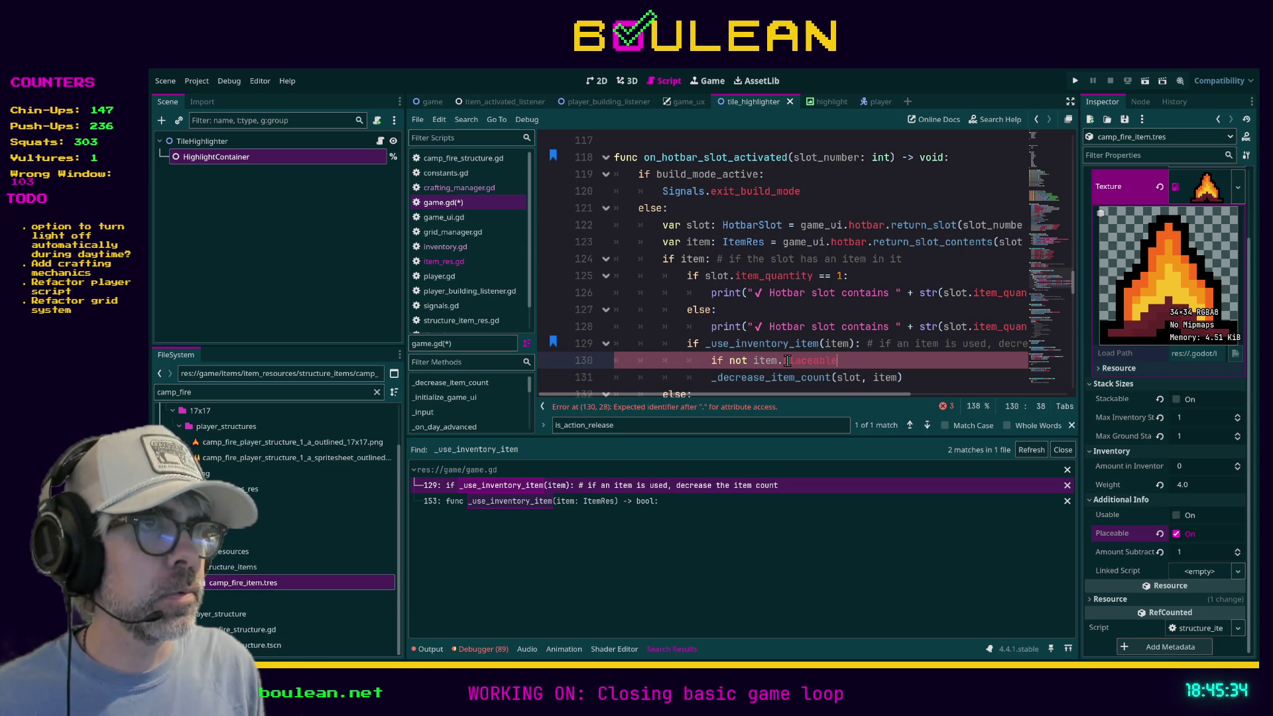
click(919, 381)
key(Home)
key(Tab)
scroll(843, 346, down, 1)
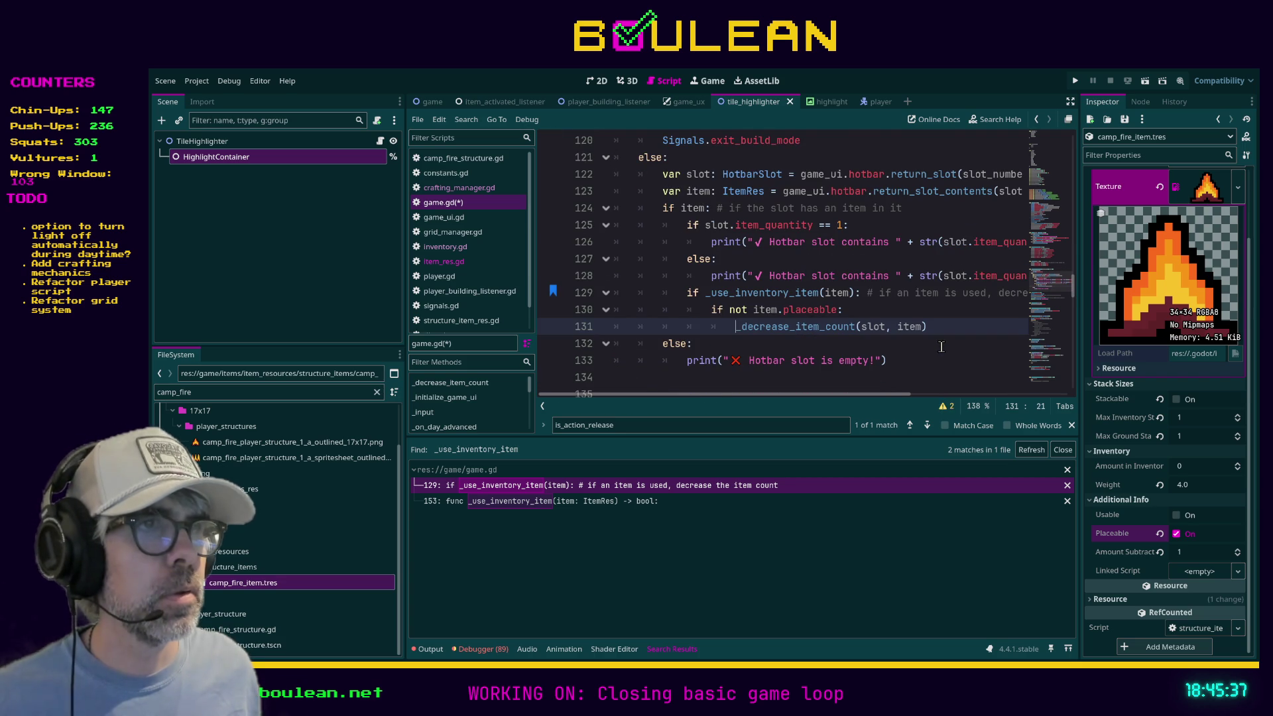
click(842, 346)
key(F5)
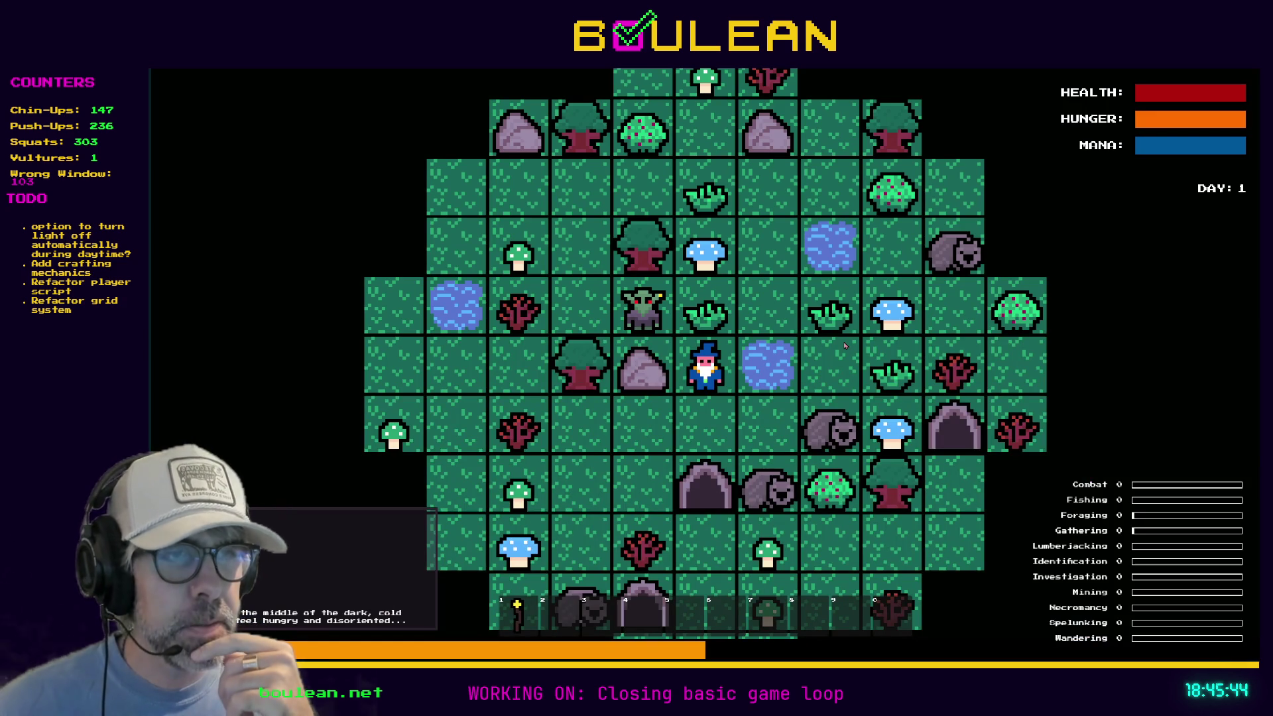
Step: Craft a Camp Fire, equip it from hotbar slot 2 to show placement outlines, then stop
key(c)
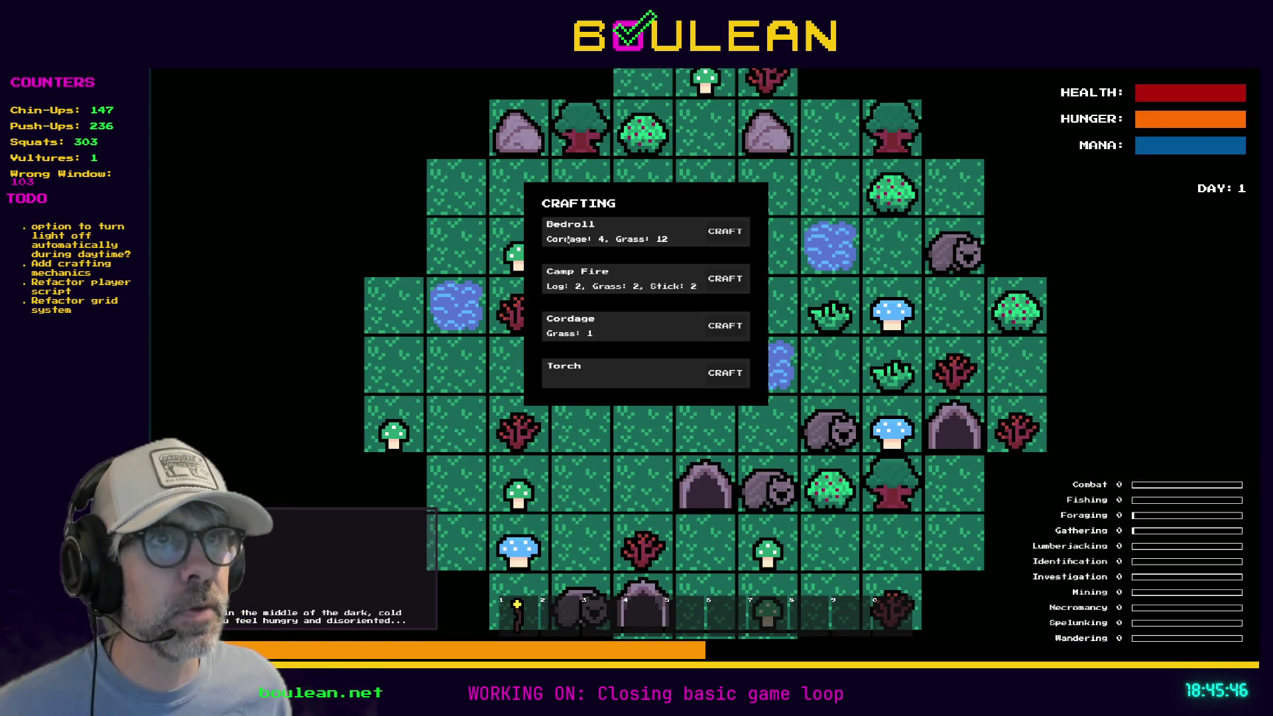
click(725, 280)
key(c)
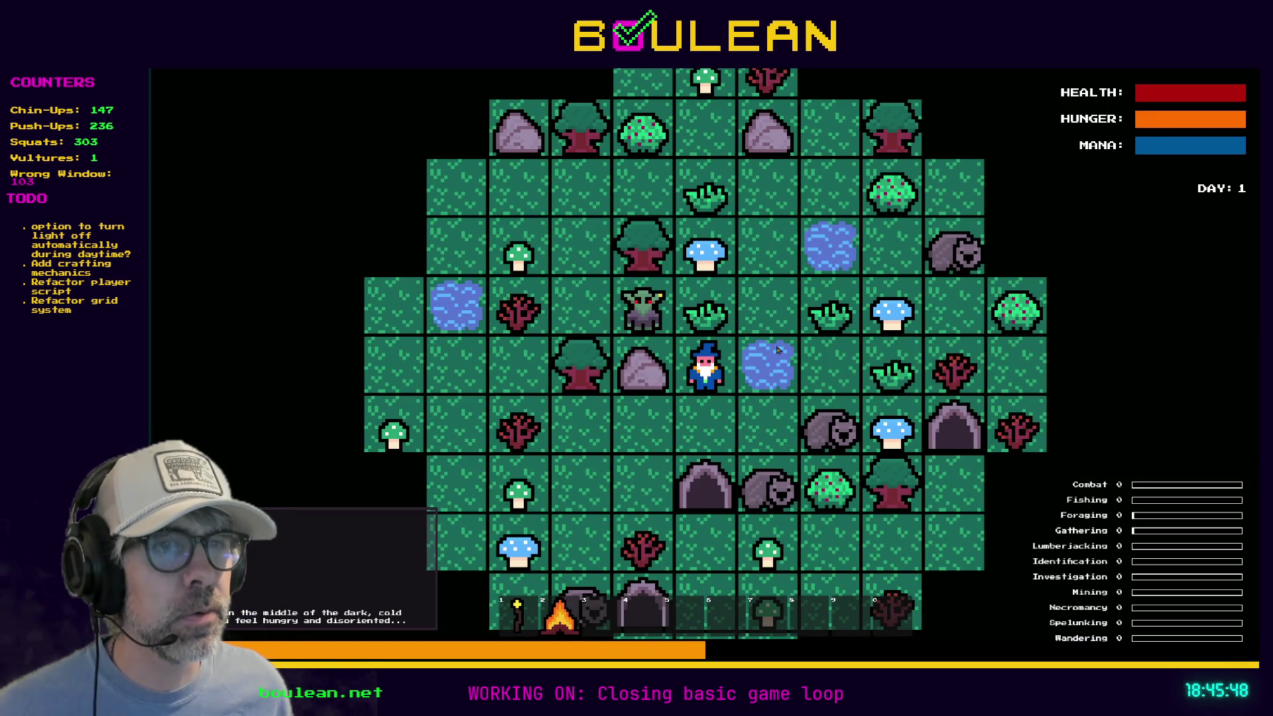
key(2)
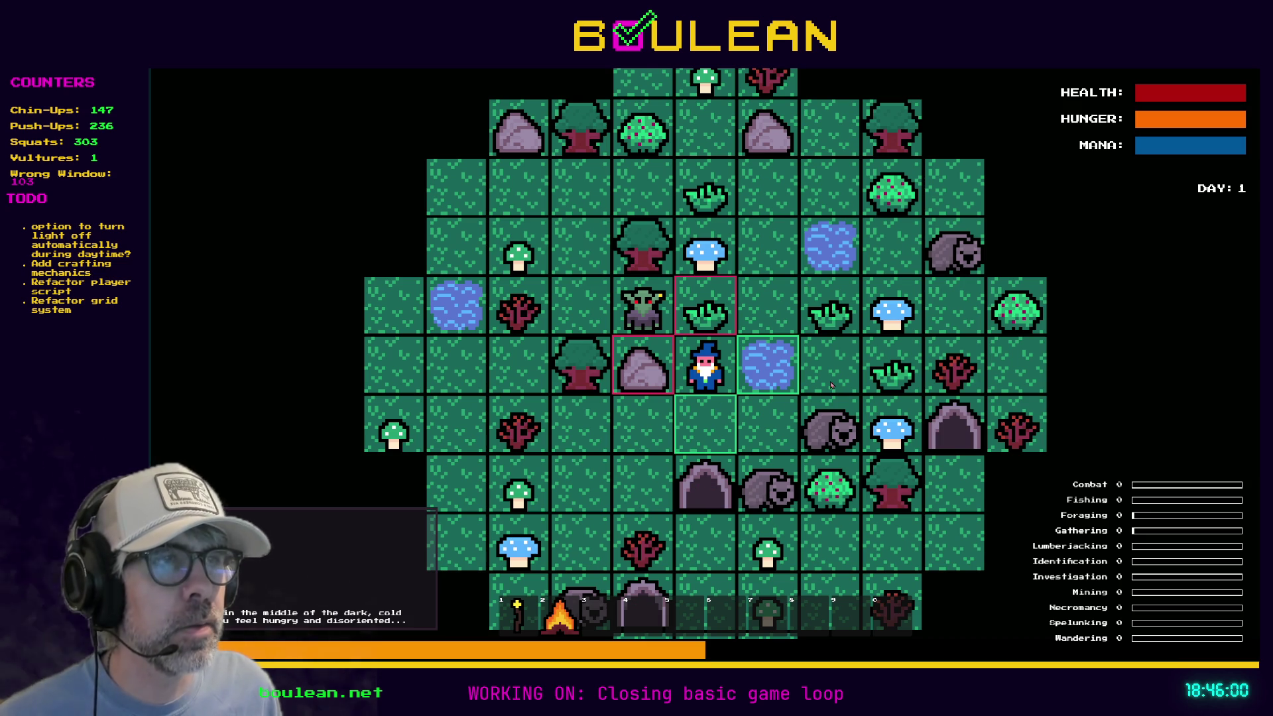
key(F8)
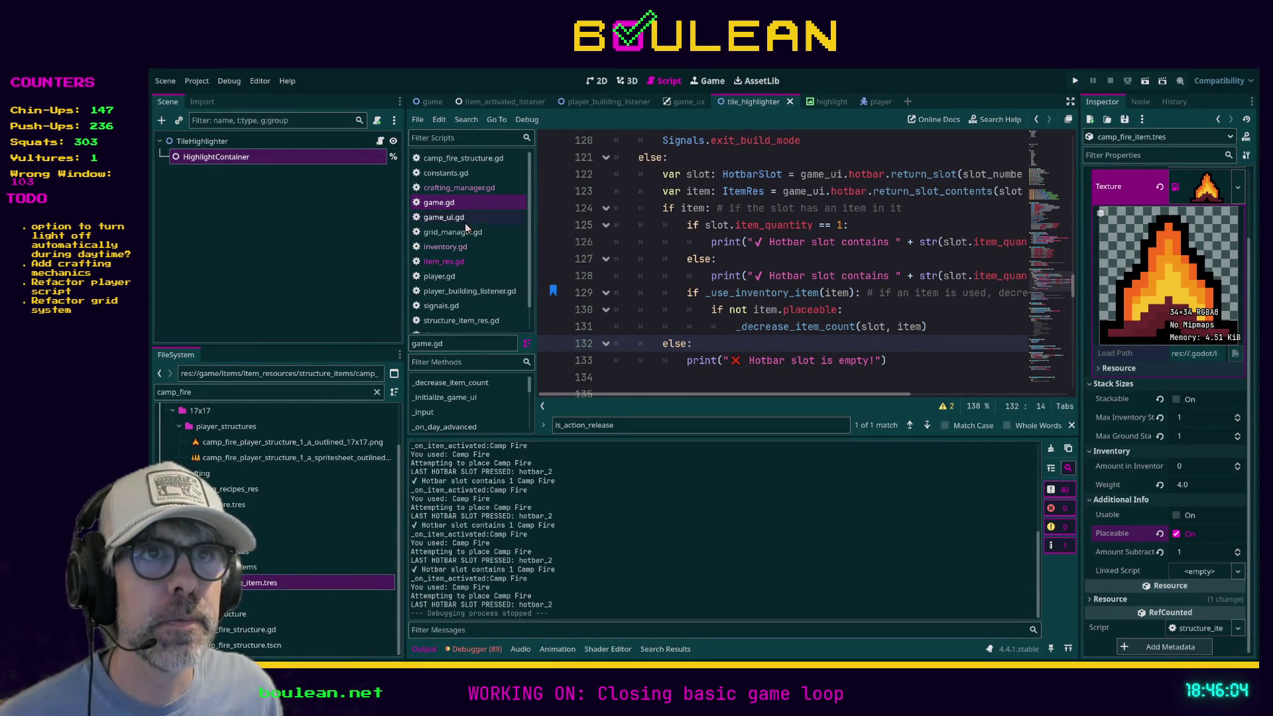
Step: Open player_building_listener.gd and scroll to the _on_exit_build_mode handler
click(477, 297)
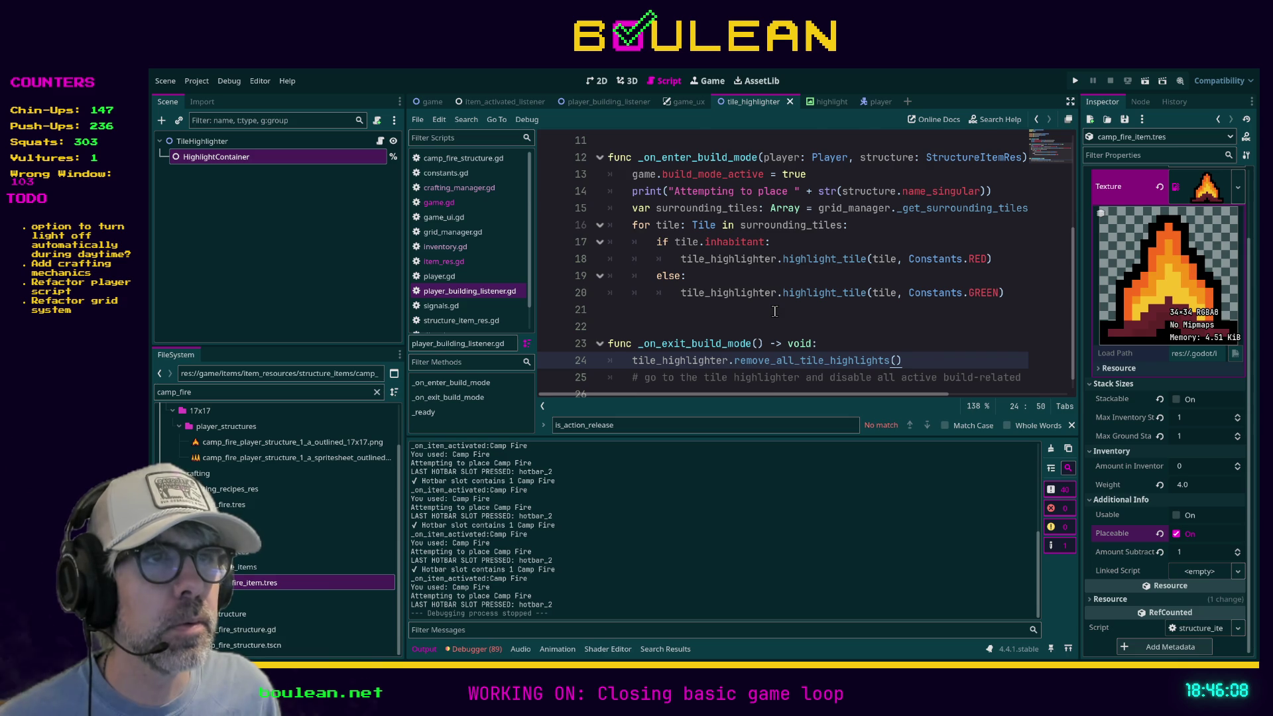
scroll(774, 312, down, 1)
scroll(775, 312, up, 2)
scroll(774, 311, down, 2)
scroll(774, 311, up, 2)
scroll(774, 312, up, 3)
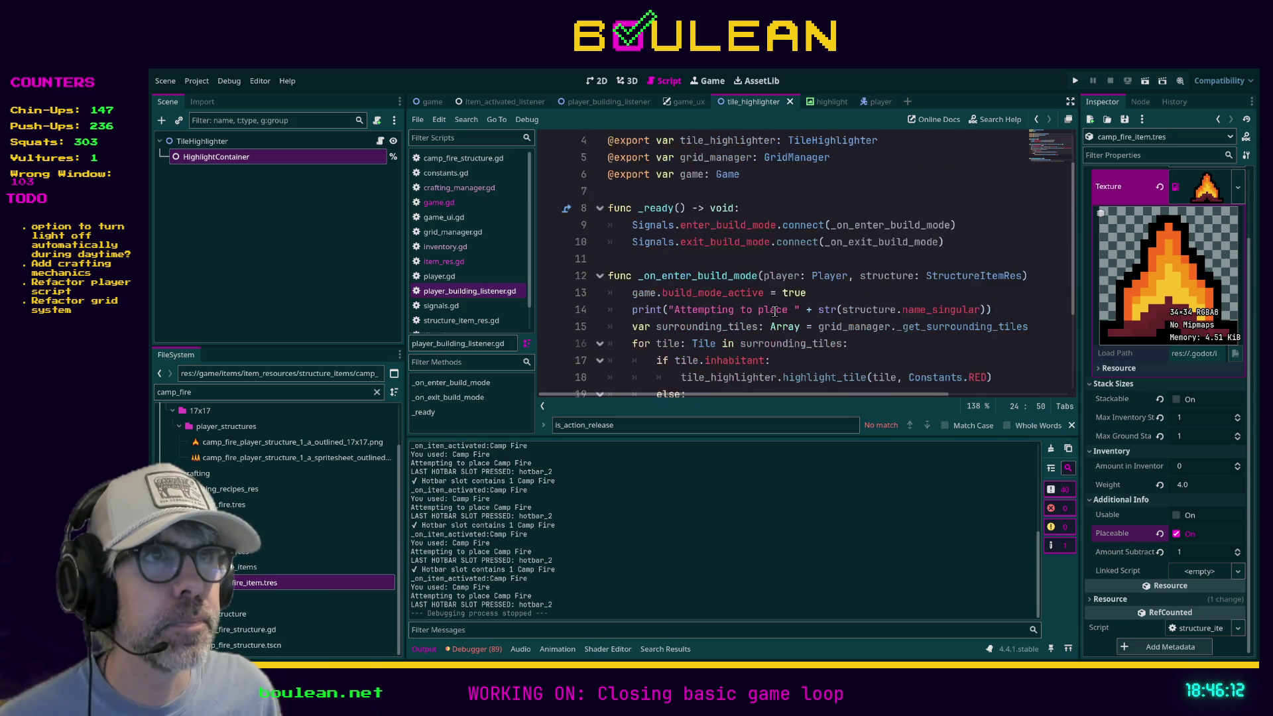
scroll(774, 312, down, 2)
scroll(774, 312, down, 2)
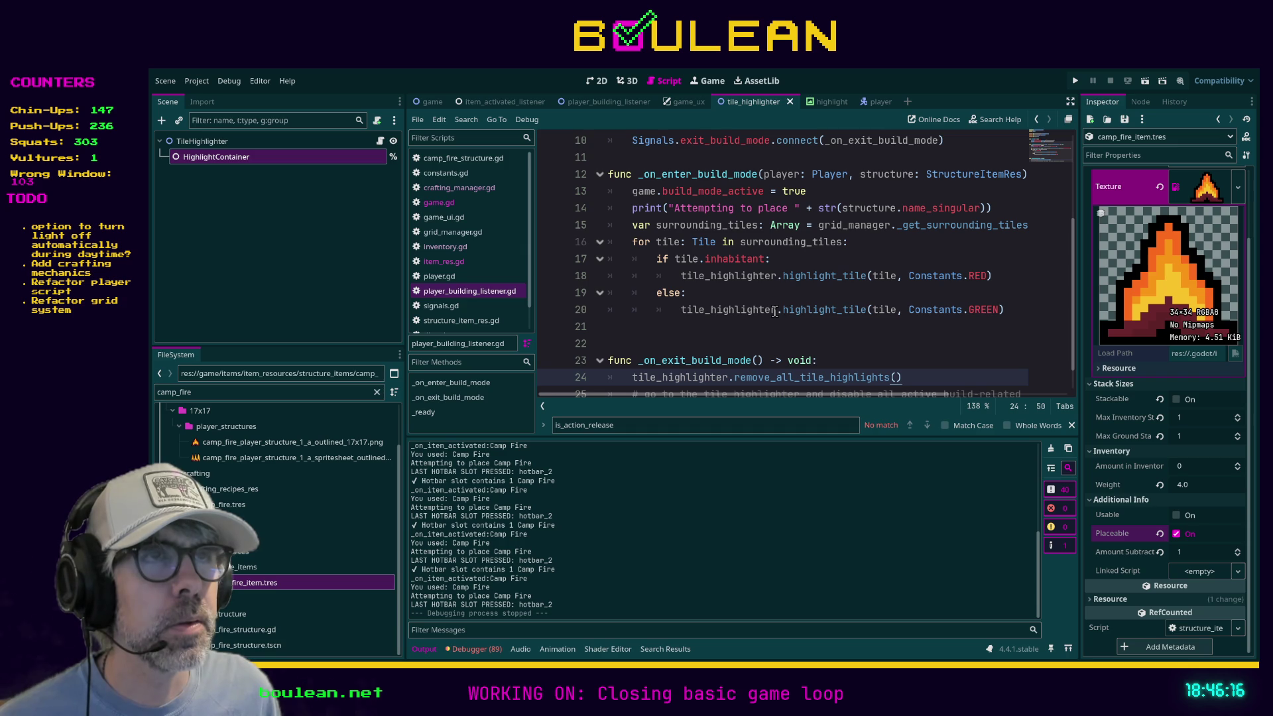
scroll(690, 216, down, 1)
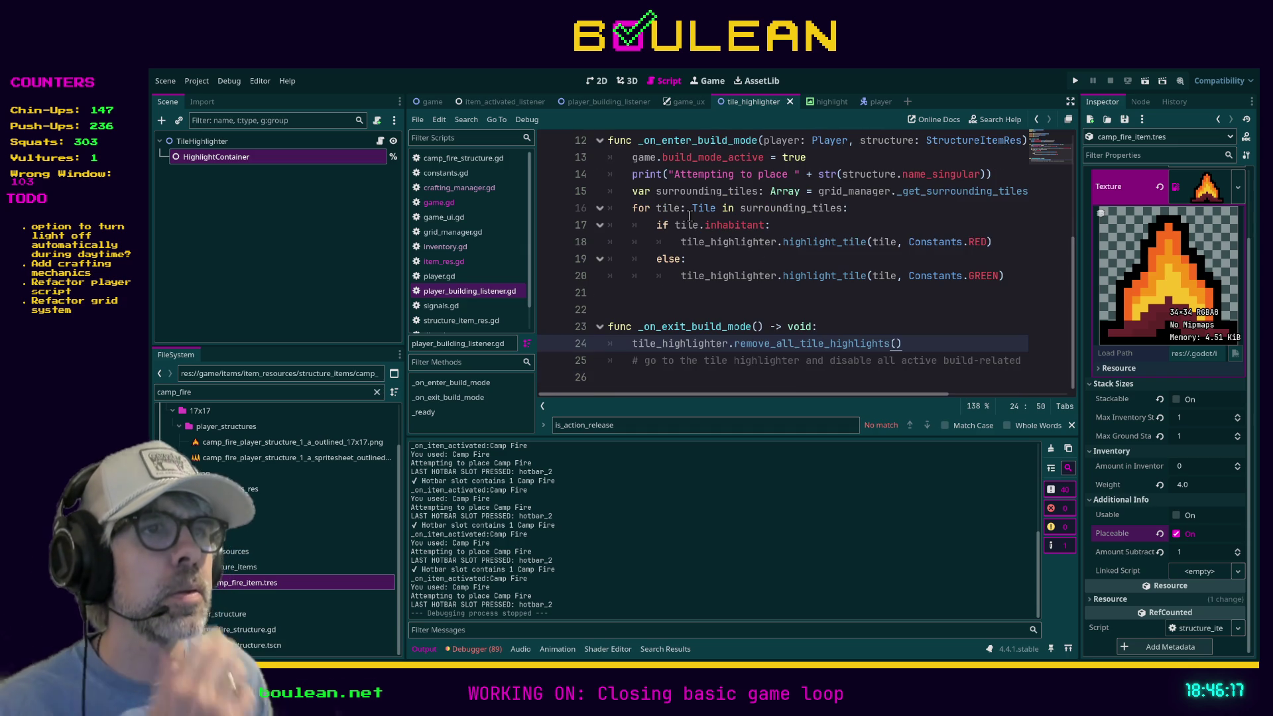
Step: Add an 'if game.build_mode_active:' check and indent remove_all_tile_highlights() under it
click(848, 327)
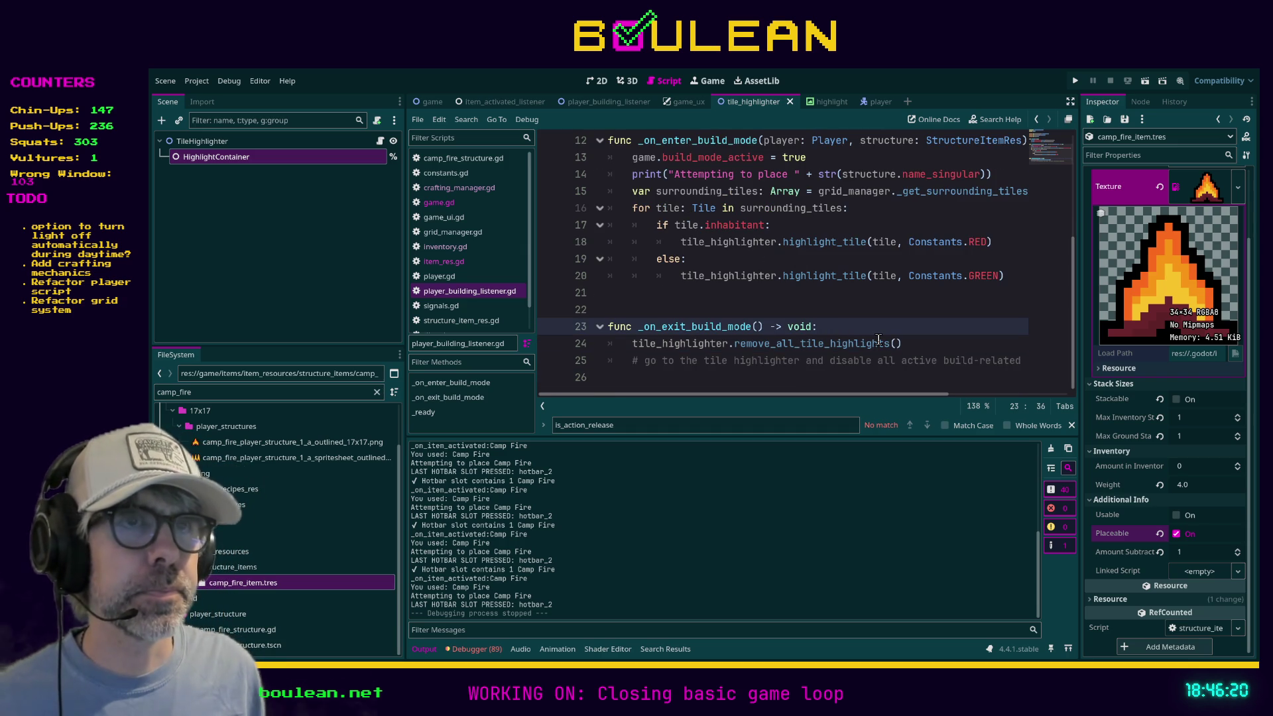
key(Return)
text(if ga)
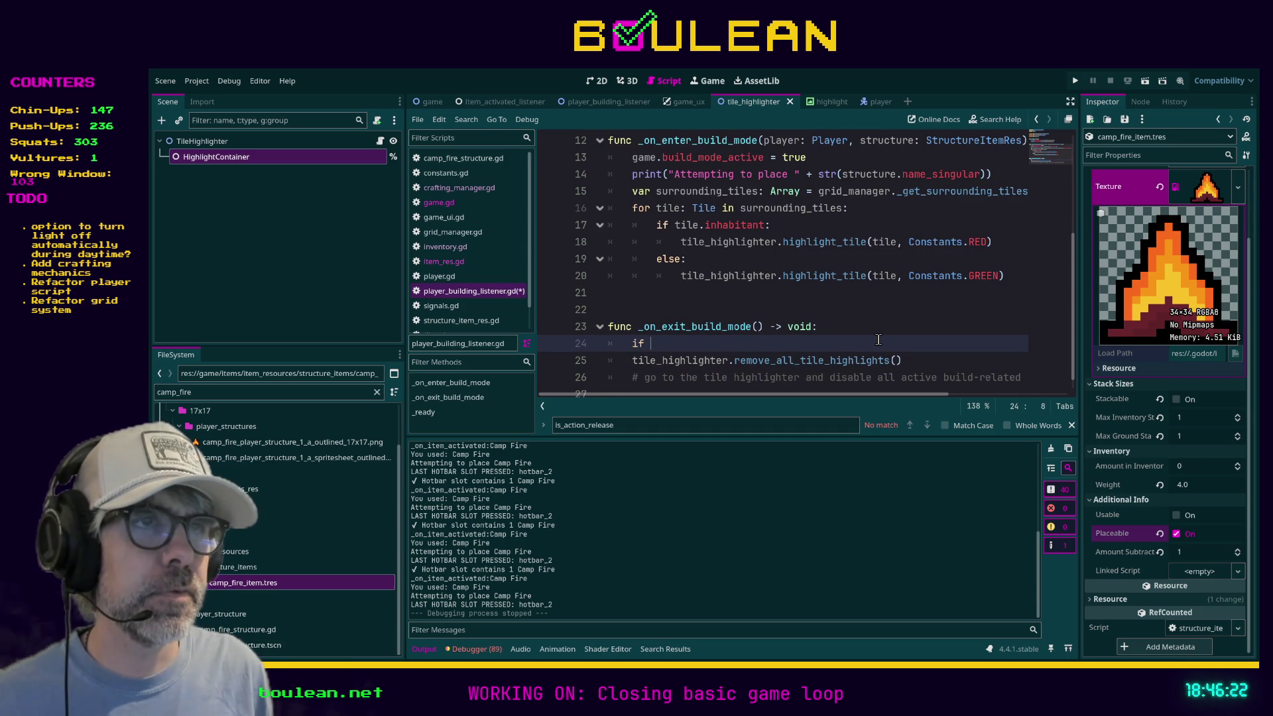
text(me)
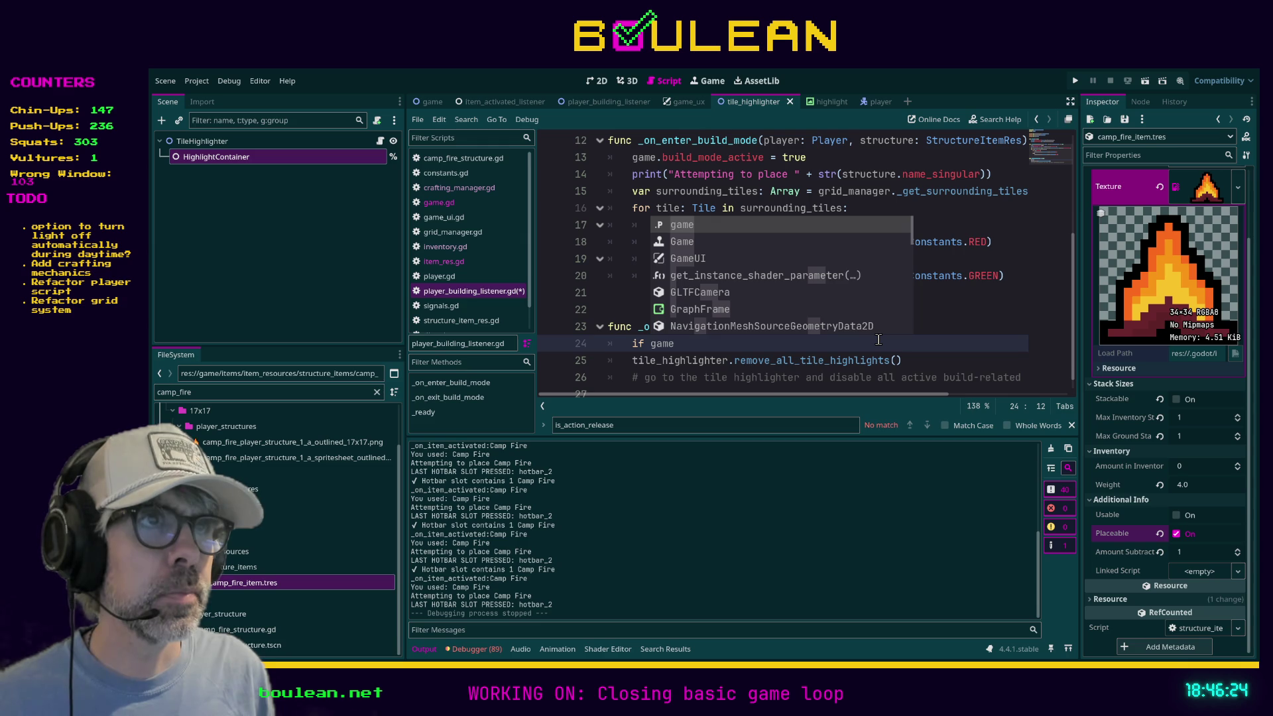
text(.buil)
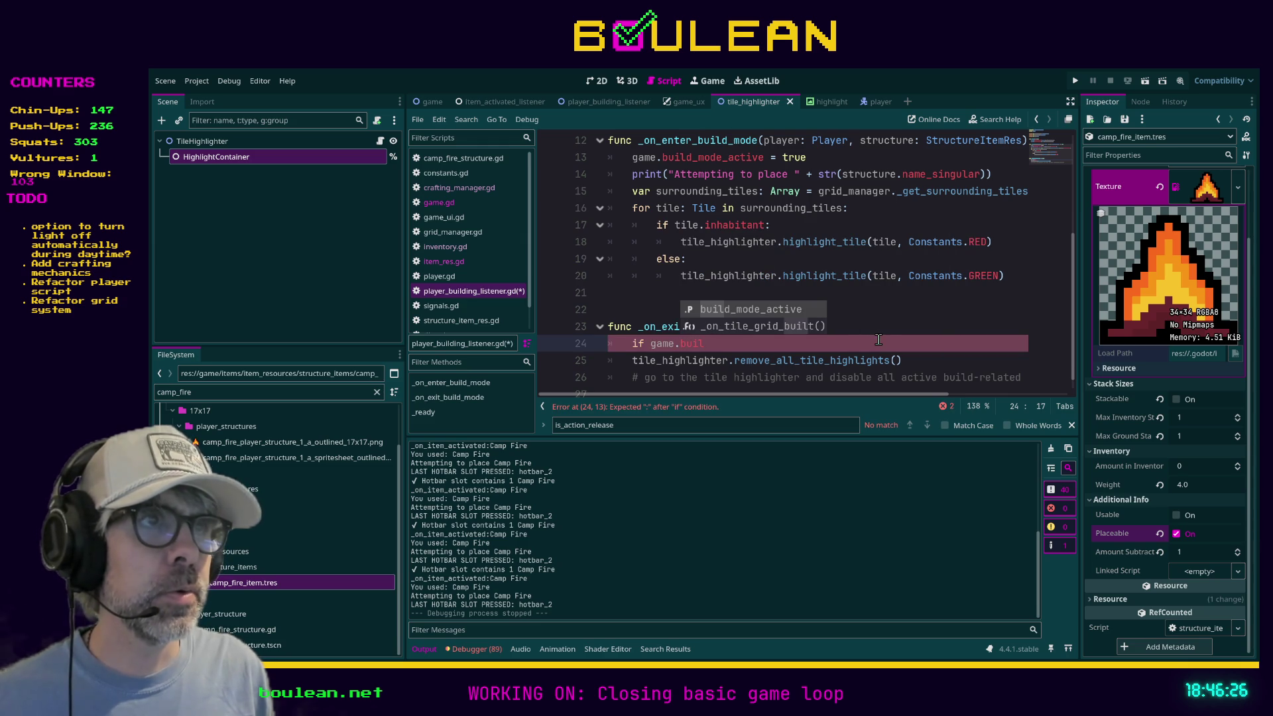
key(Return)
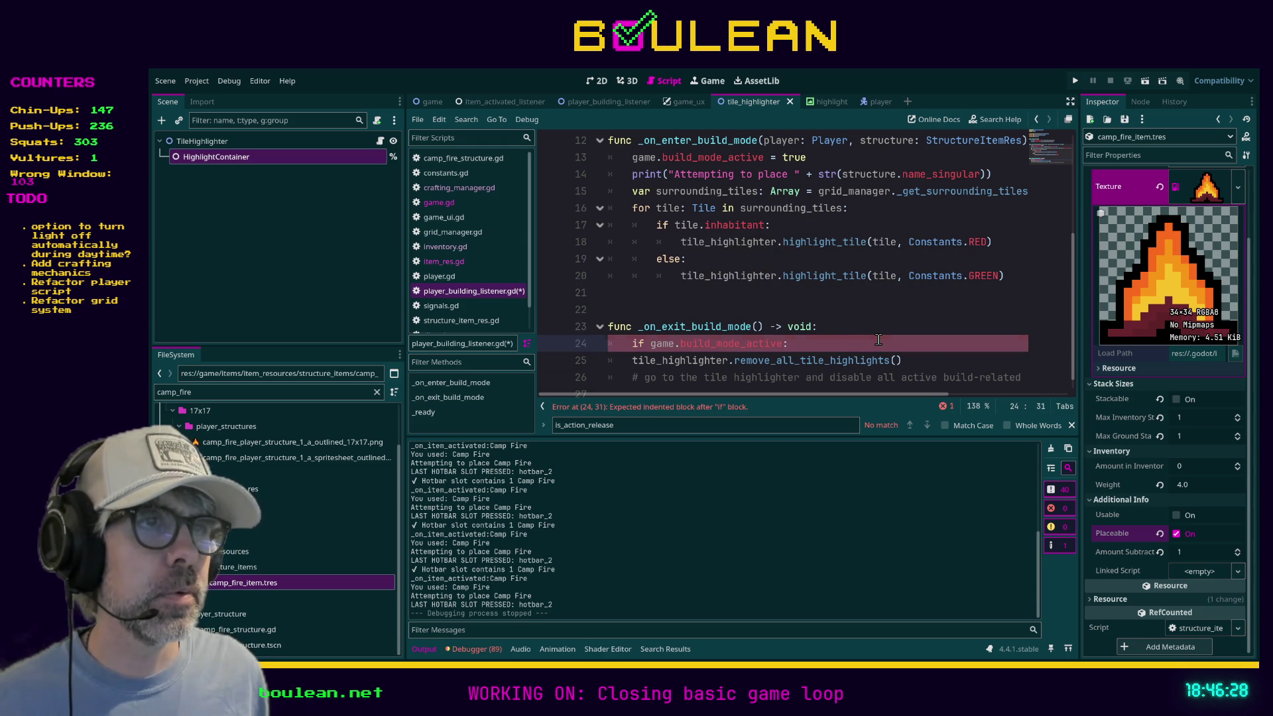
key(Down)
key(Home)
key(Tab)
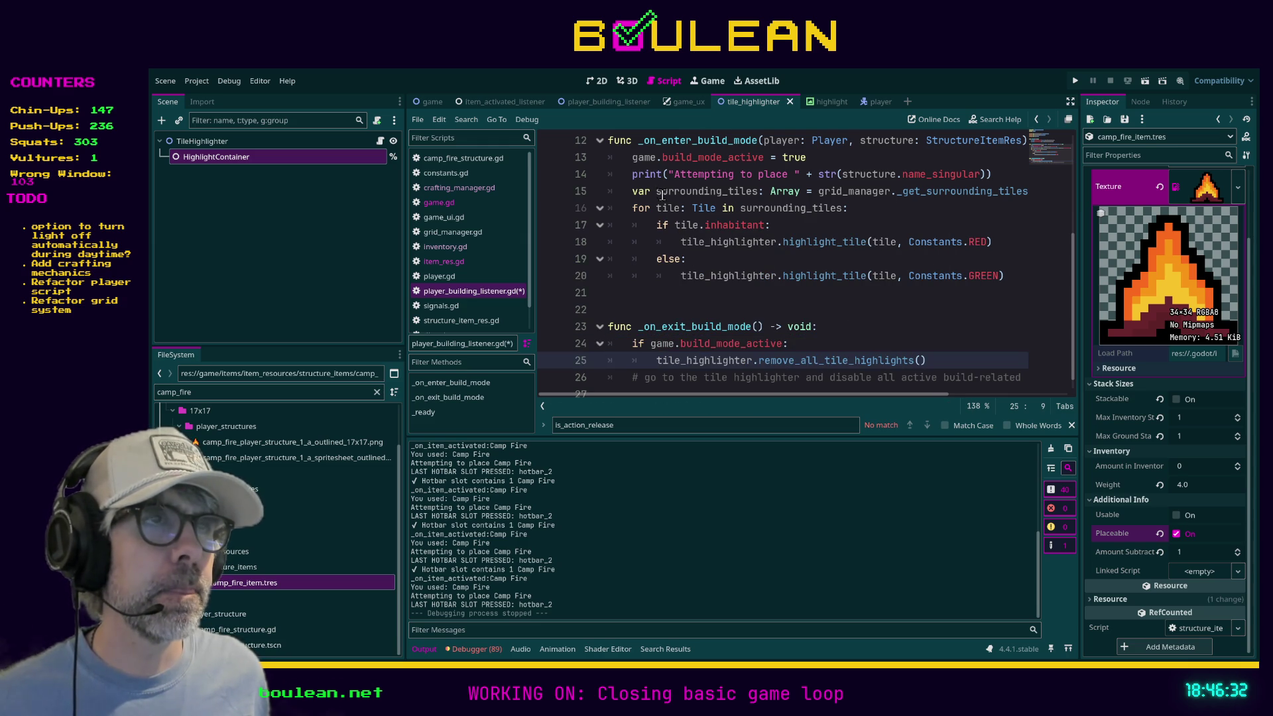
click(640, 158)
scroll(630, 255, up, 1)
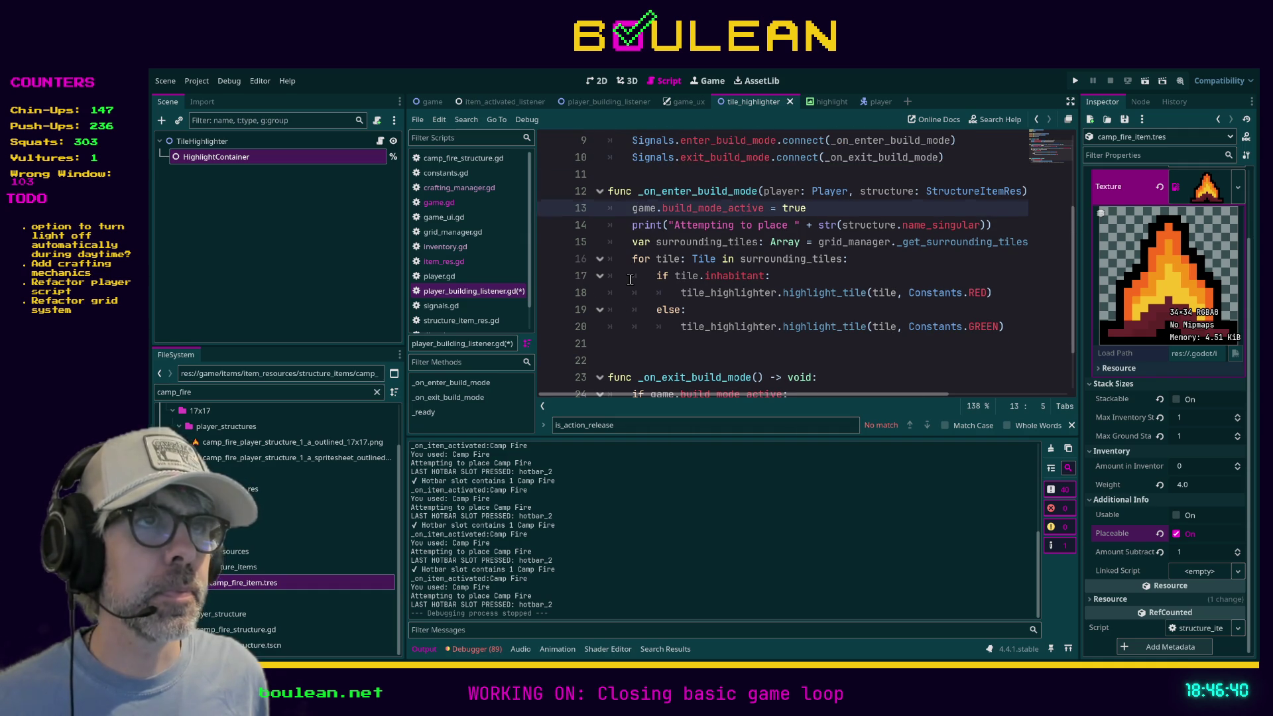
Step: Insert 'if not game.build_mode_active:' at line 13 and indent lines 14–21 beneath it
key(Return)
key(Up)
text(if not bui)
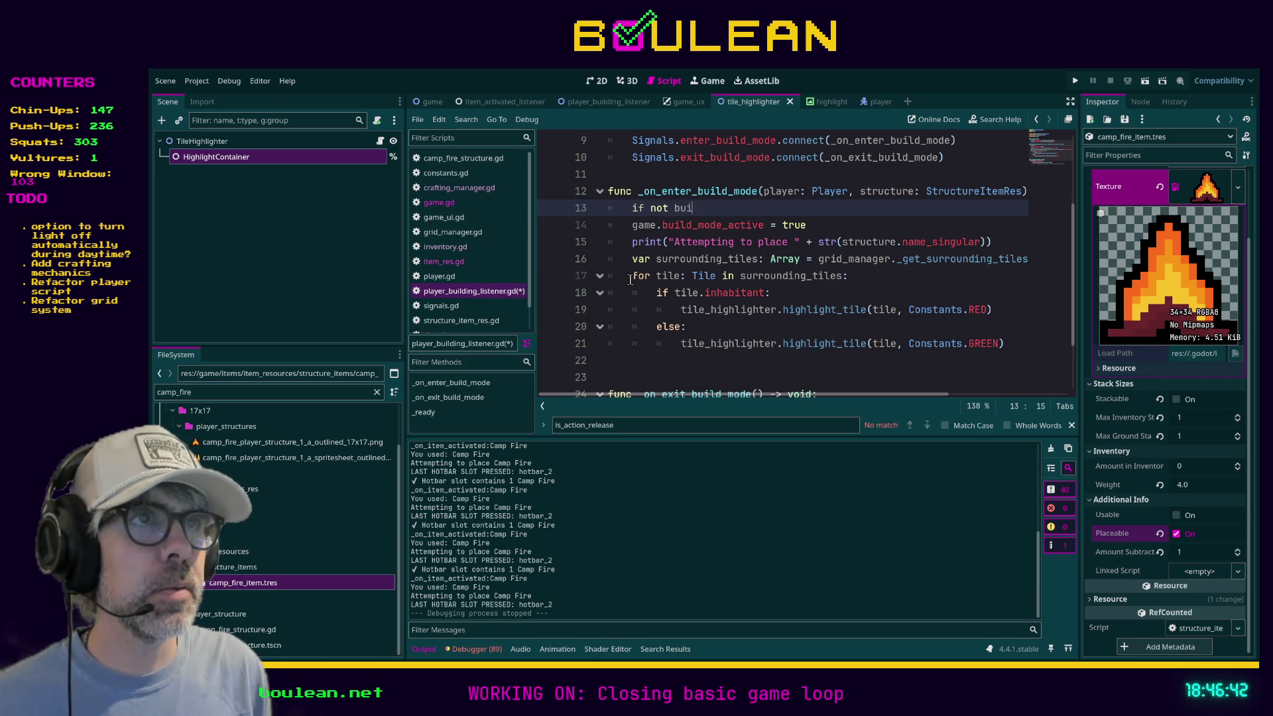
key(BackSpace)
key(BackSpace)
key(BackSpace)
text(game.b)
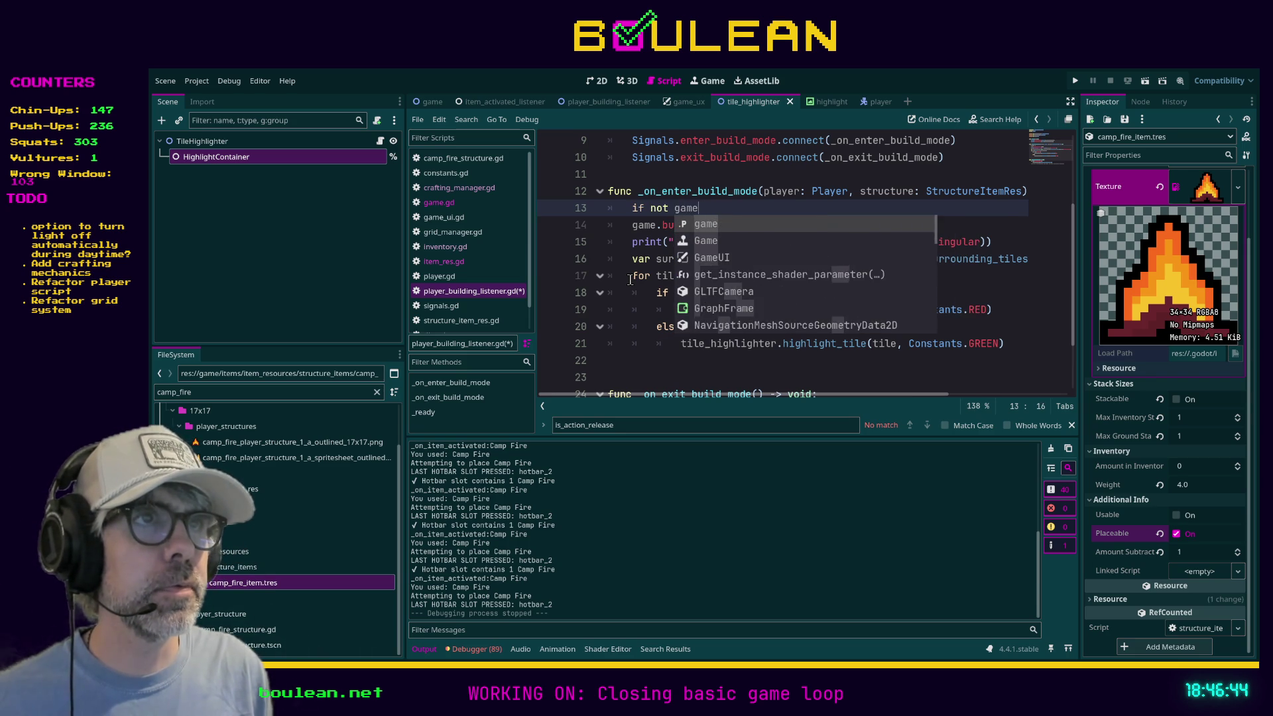
text(uil)
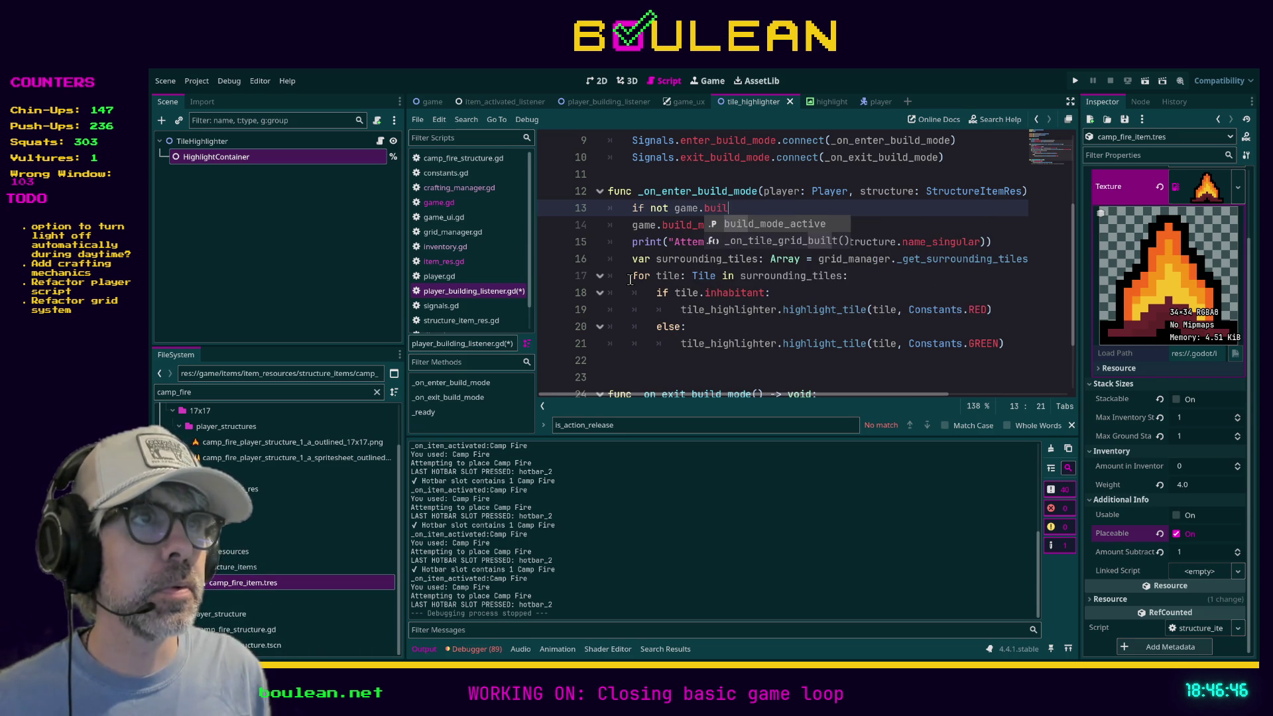
key(Return)
text(:)
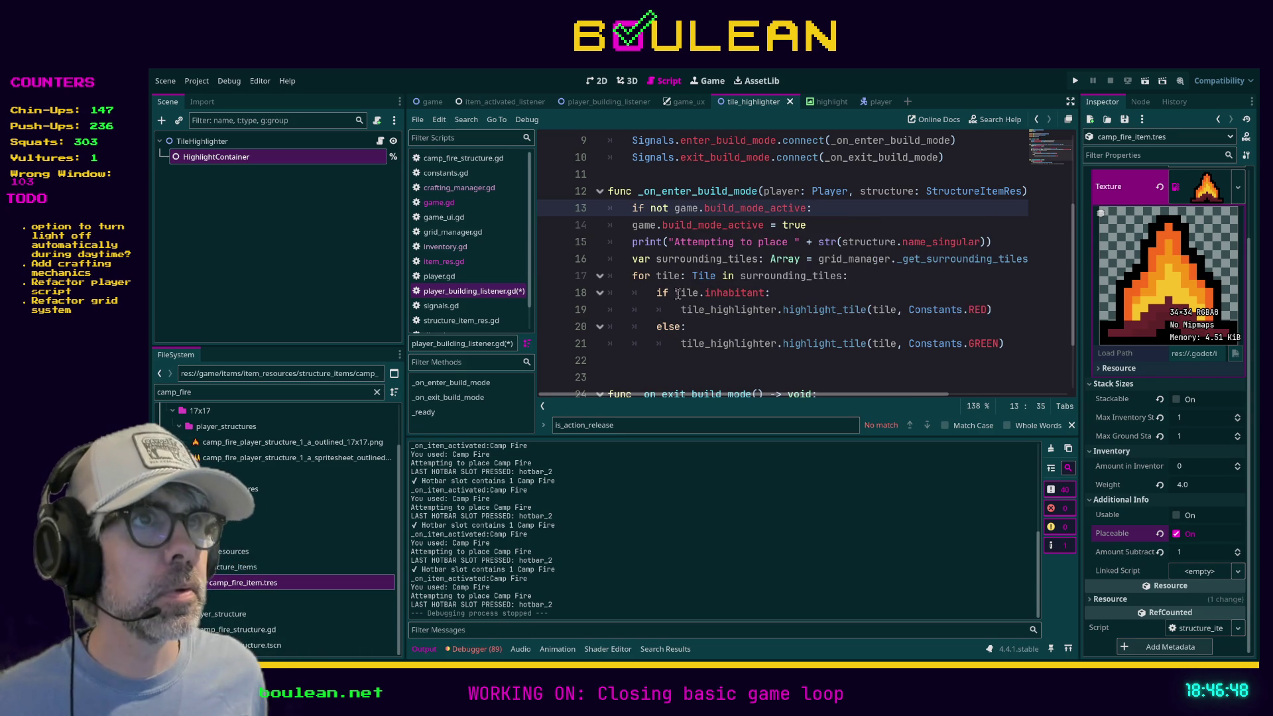
drag(737, 371, 875, 222)
key(Tab)
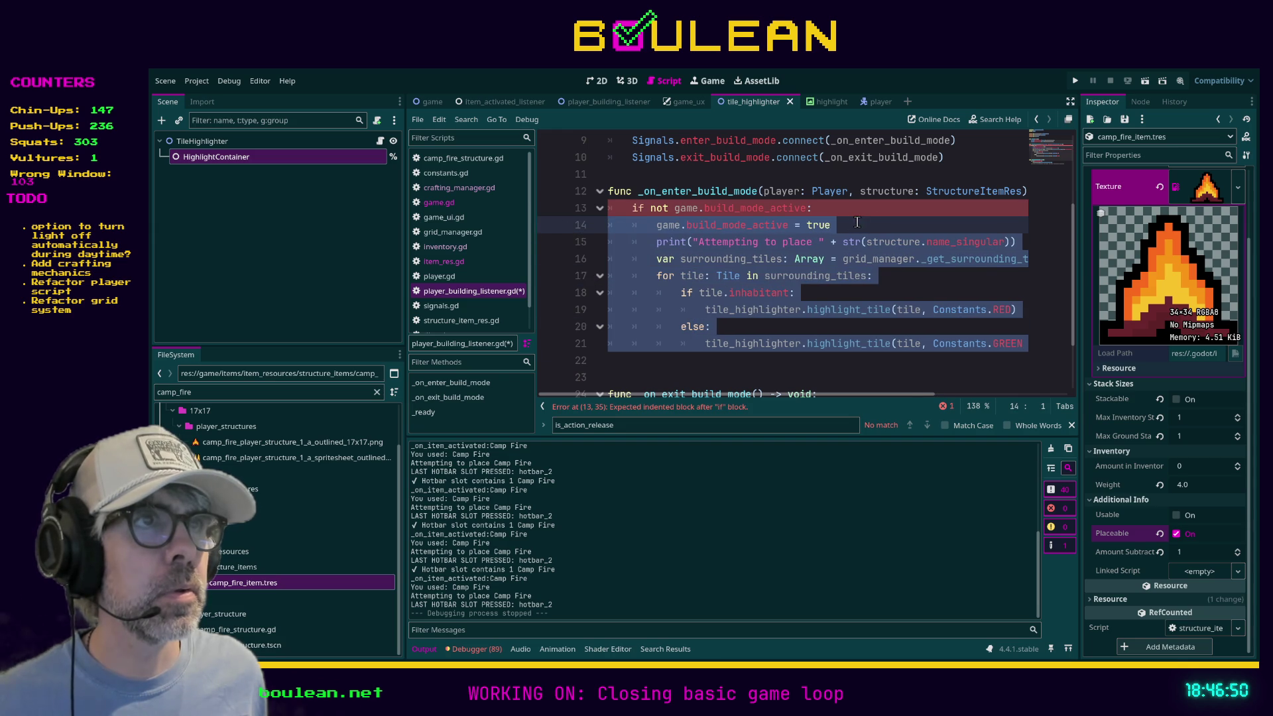
click(877, 220)
Step: Save player_building_listener.gd and run the game with F5
key(ctrl+s)
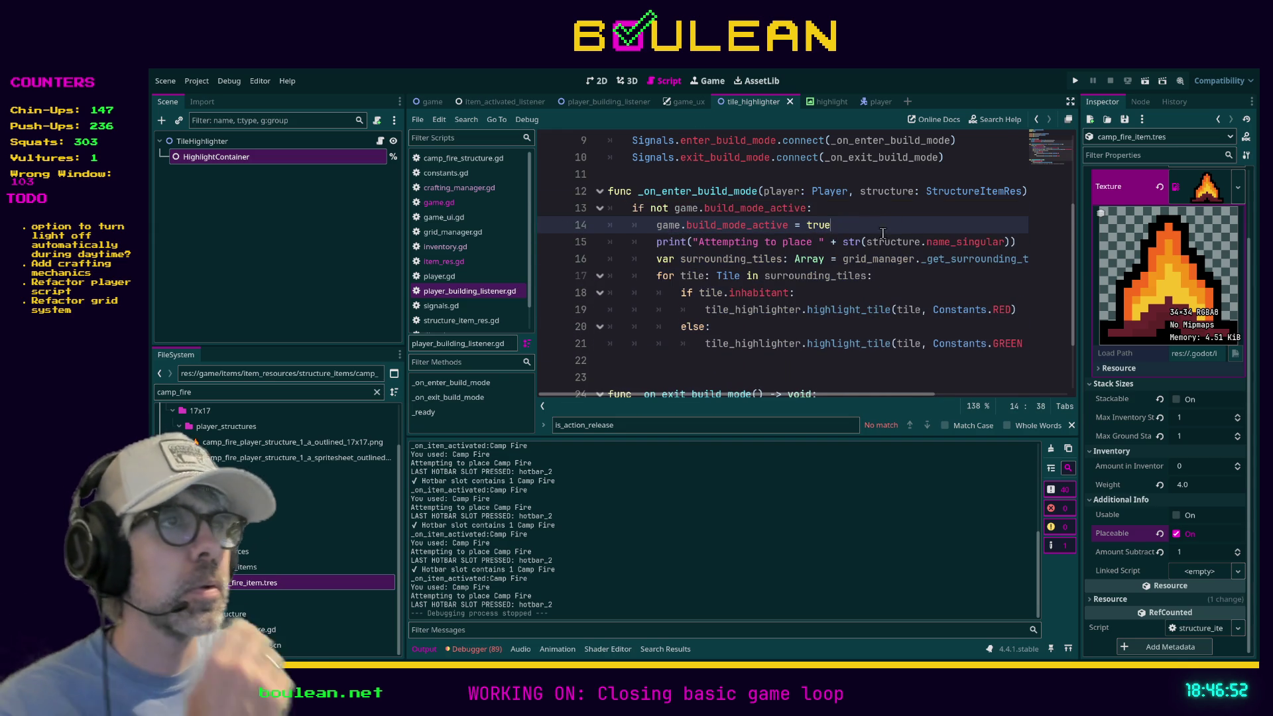
scroll(881, 232, down, 2)
click(874, 297)
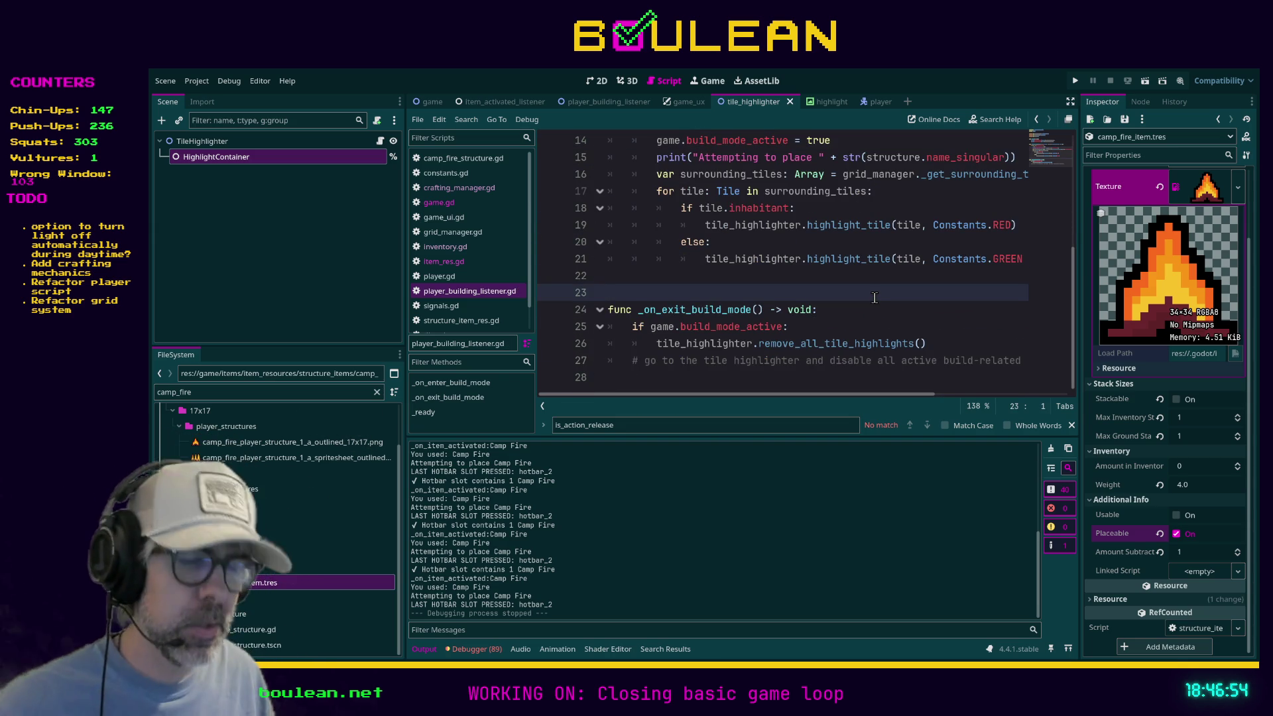
key(F5)
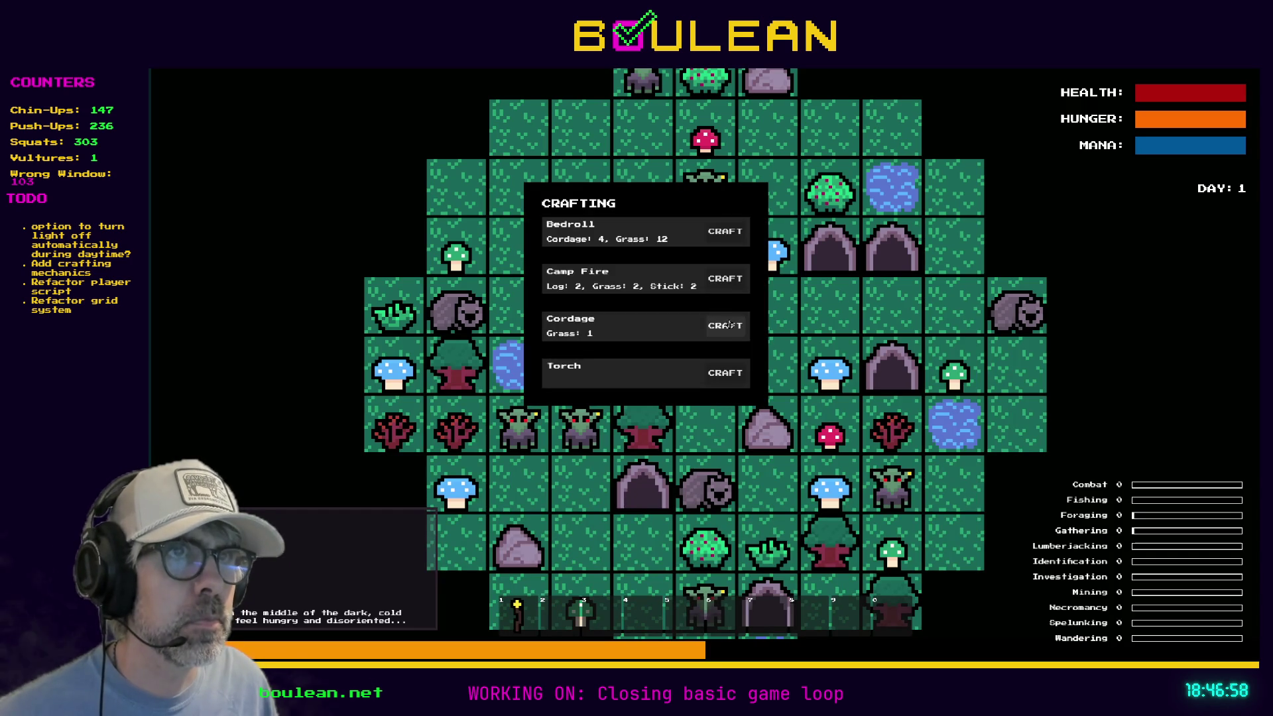
Step: Craft a Camp Fire, equip it with key 2, walk the wizard north twice and west, then stop
click(726, 279)
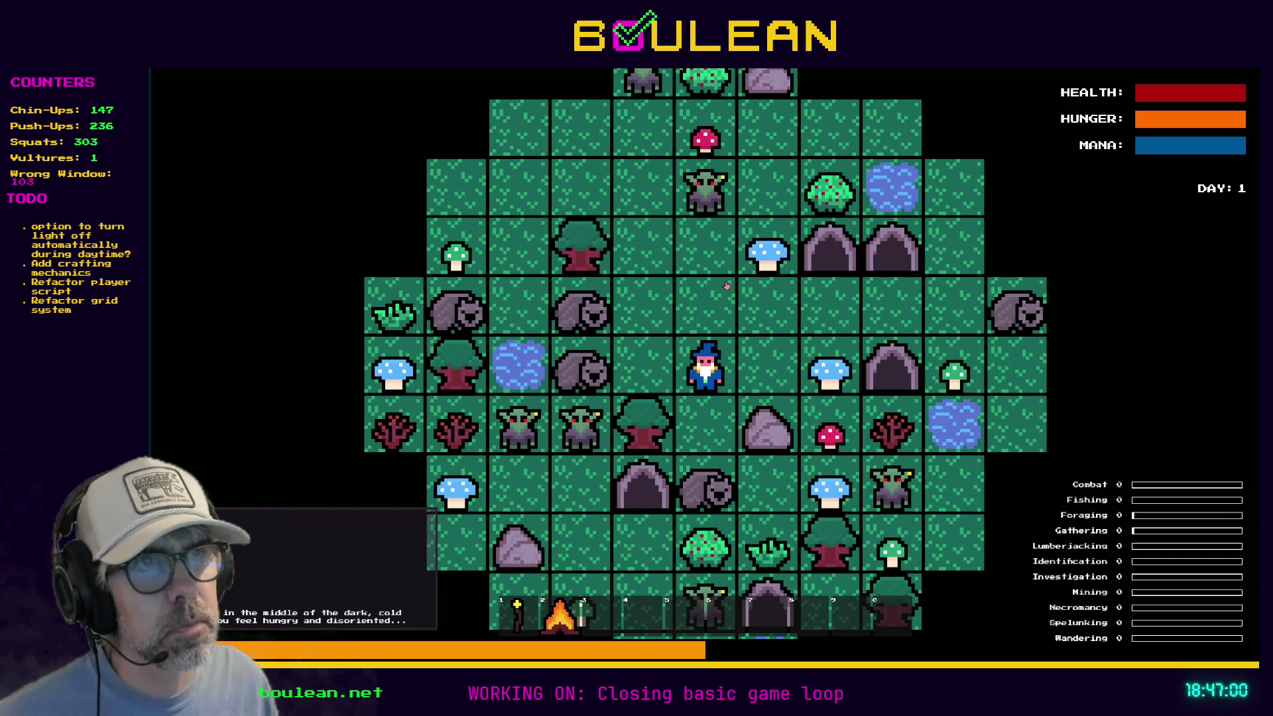
key(2)
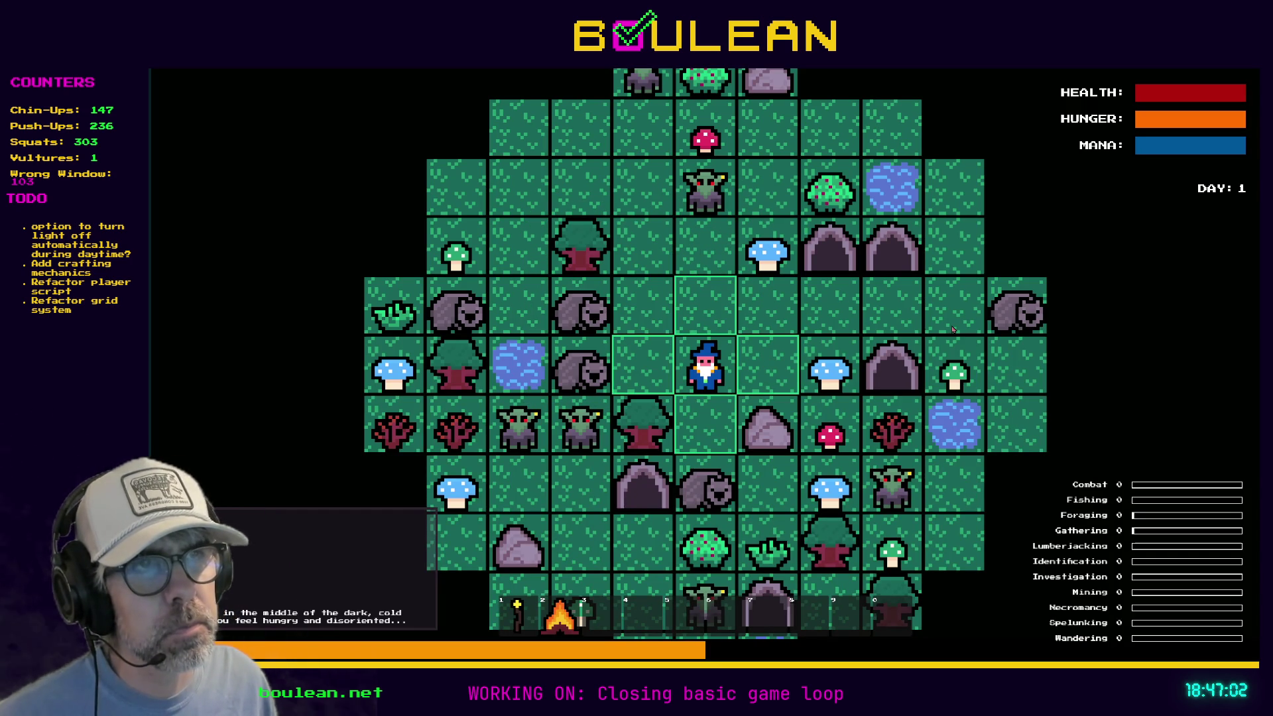
key(w)
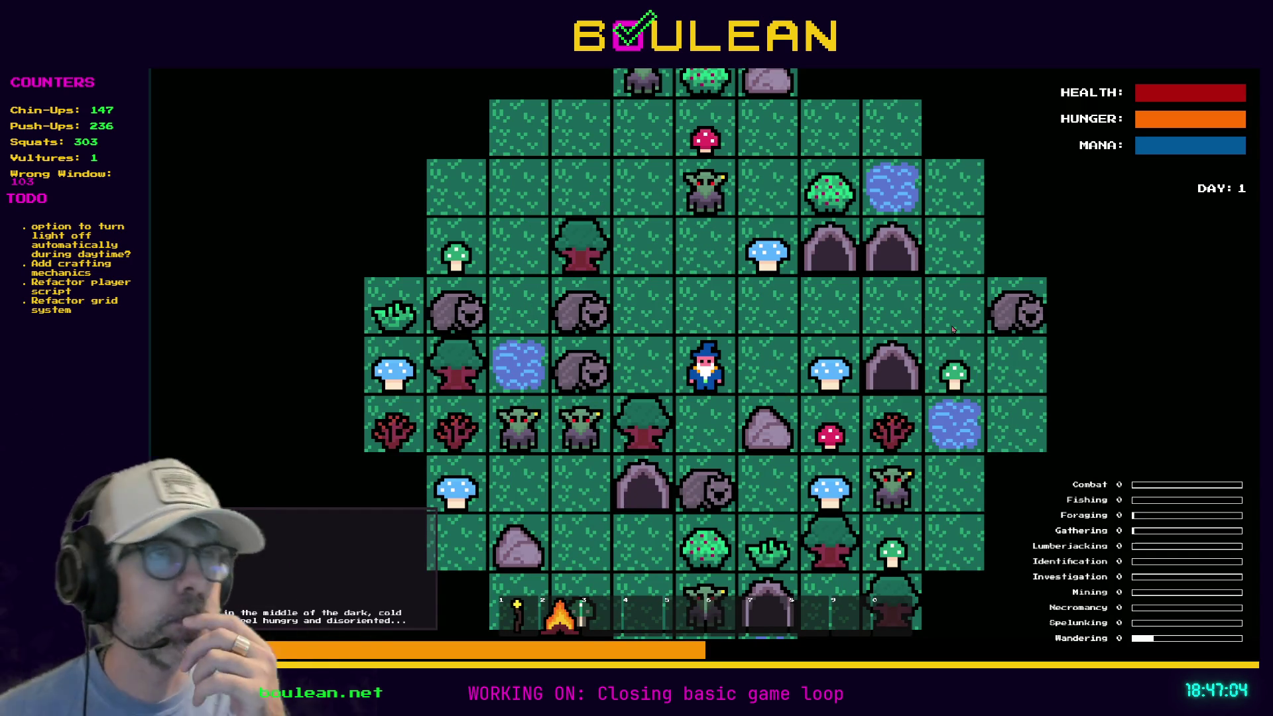
key(w)
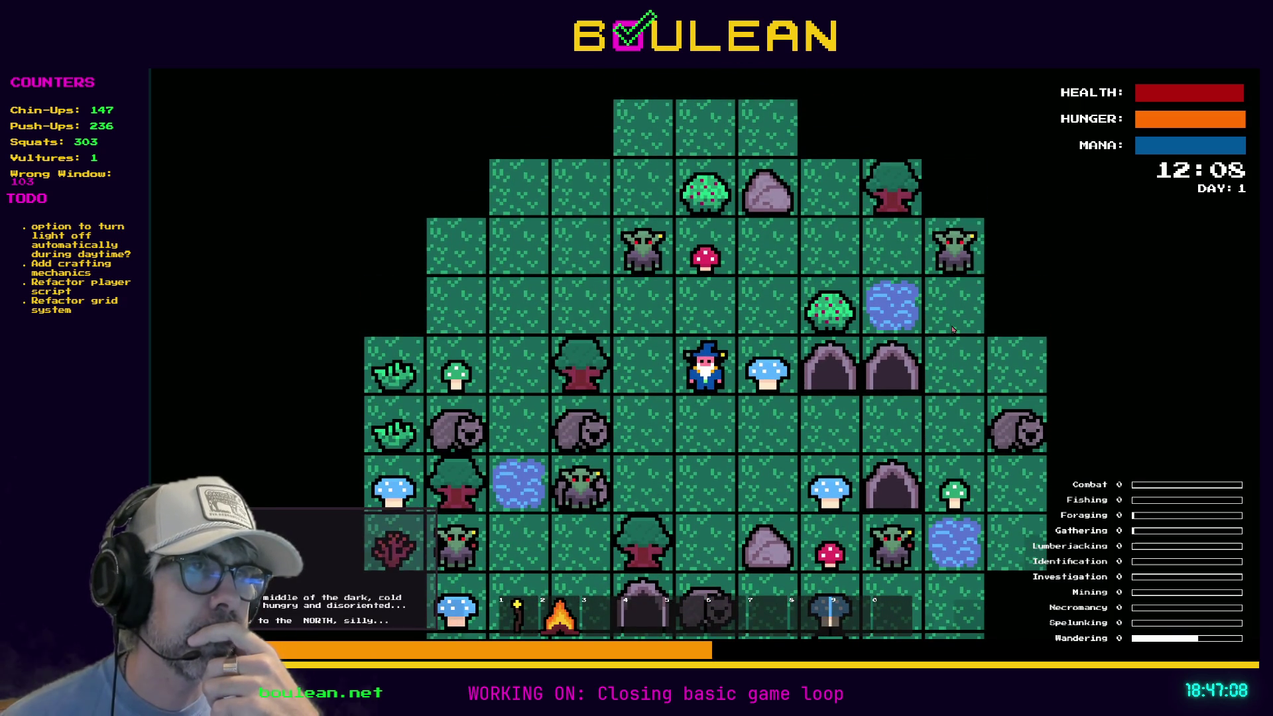
key(a)
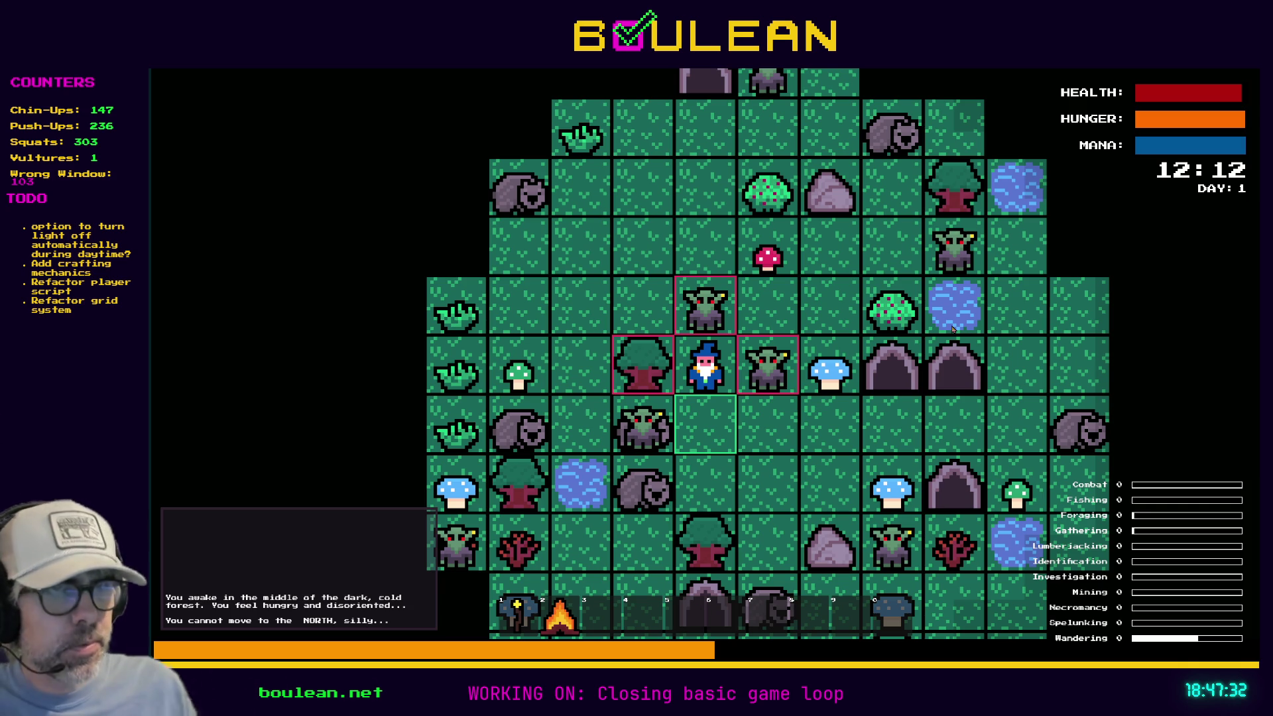
key(F8)
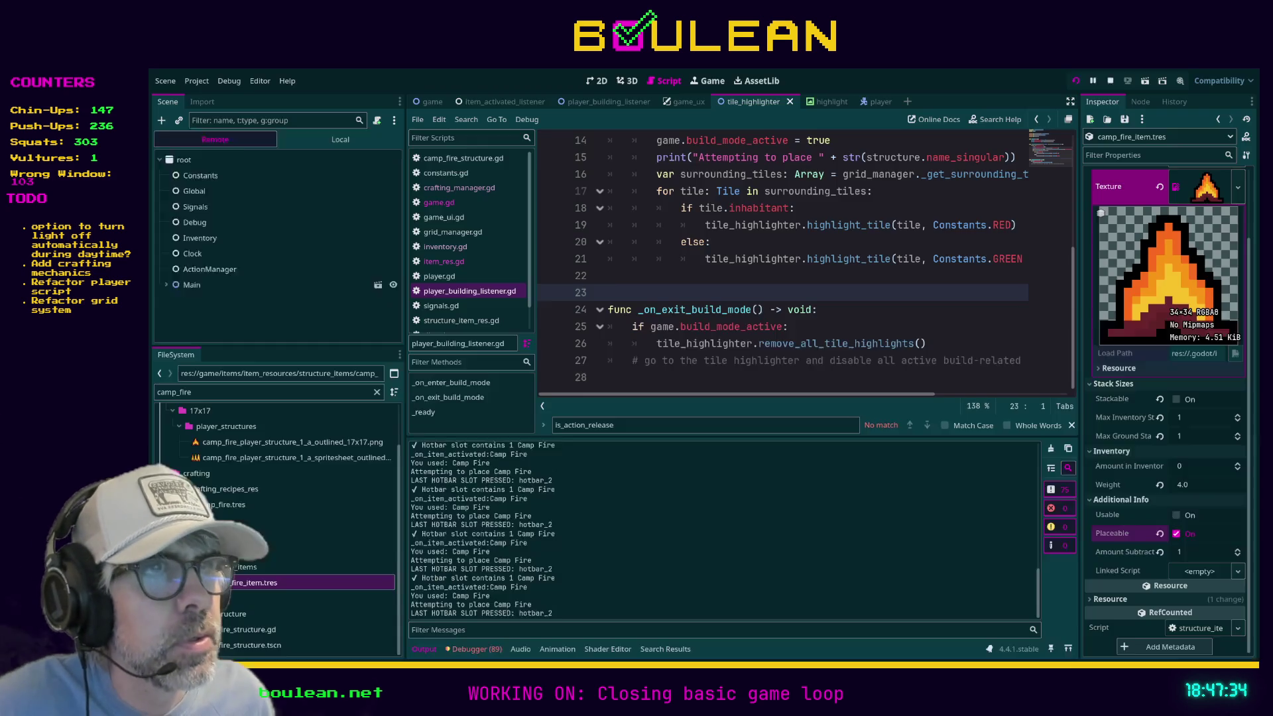
Step: Search all scripts for 'Signals.enter_build_mode' and jump to the connect call on line 9
scroll(666, 279, up, 1)
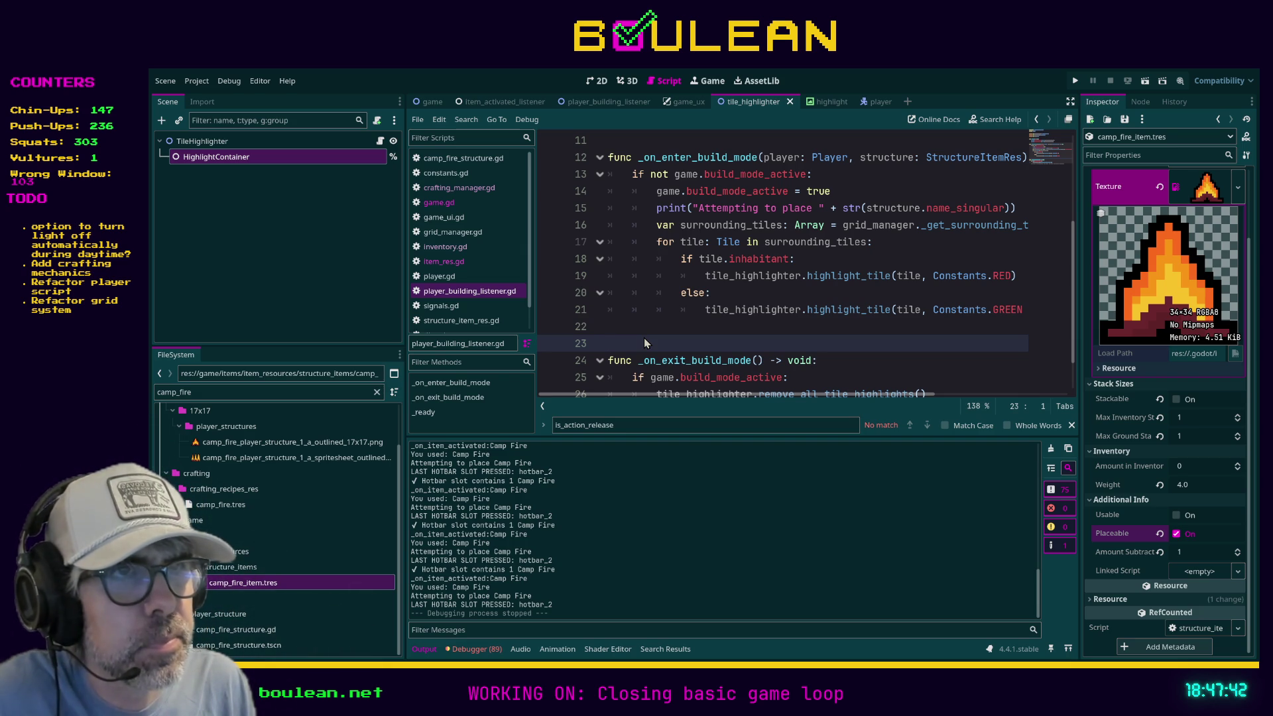
key(Return)
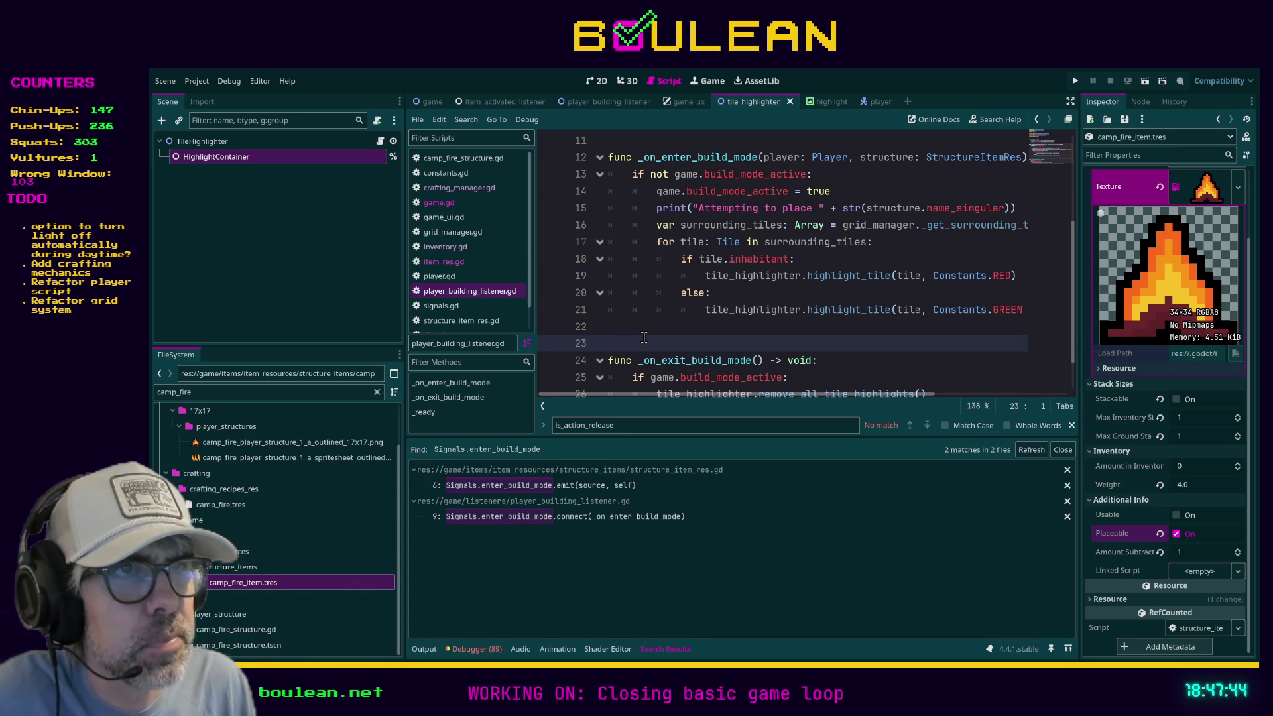
click(565, 516)
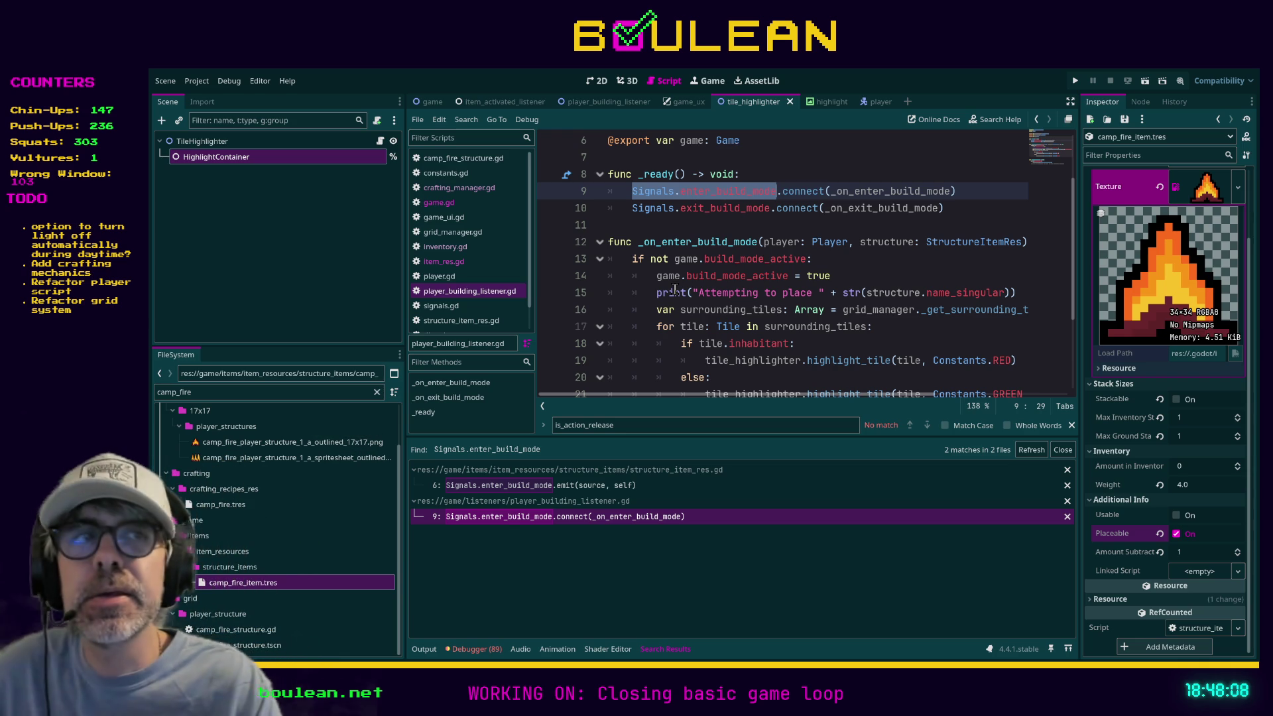
Step: Add a blank line after line 11, then open the emit call in structure_item_res.gd
click(752, 224)
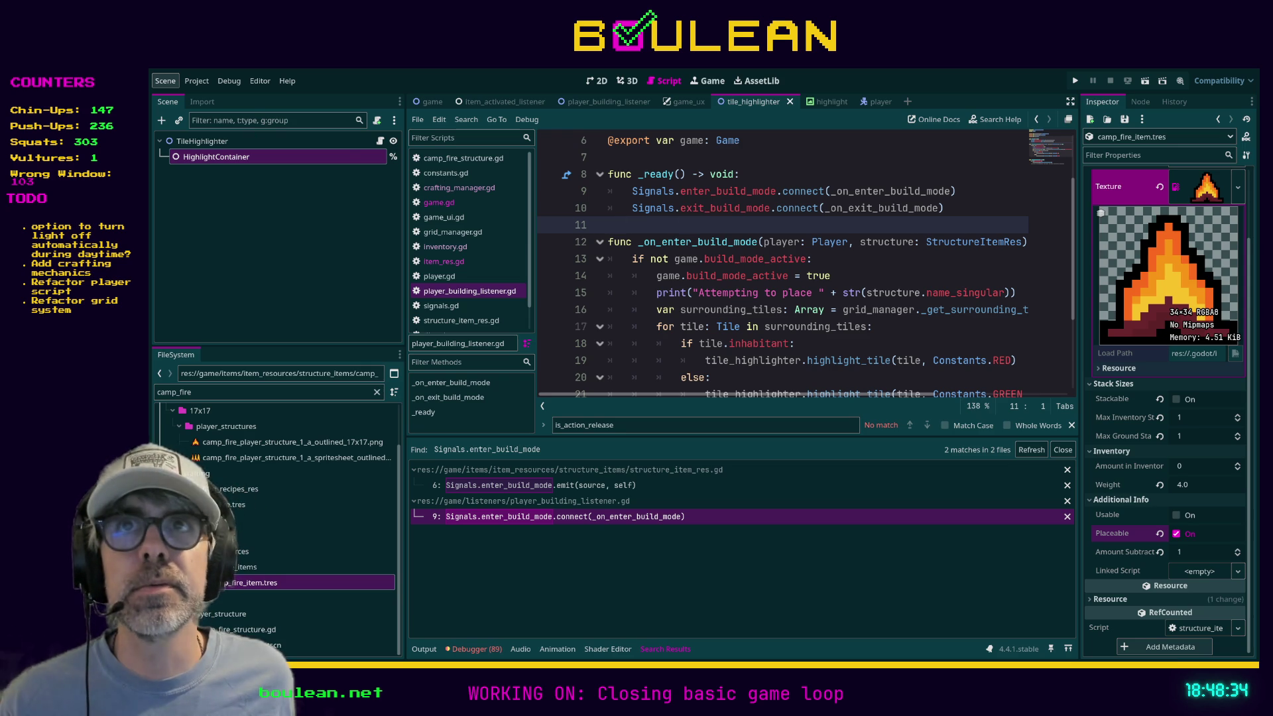
key(Return)
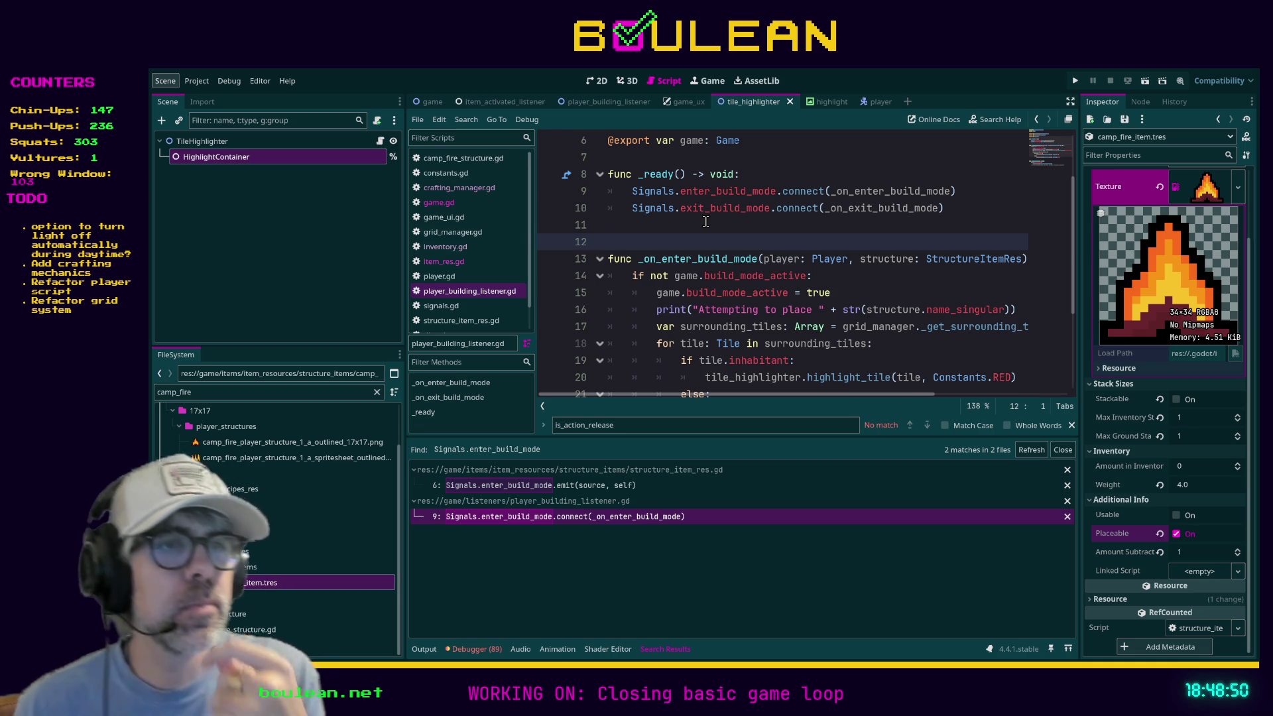
click(542, 485)
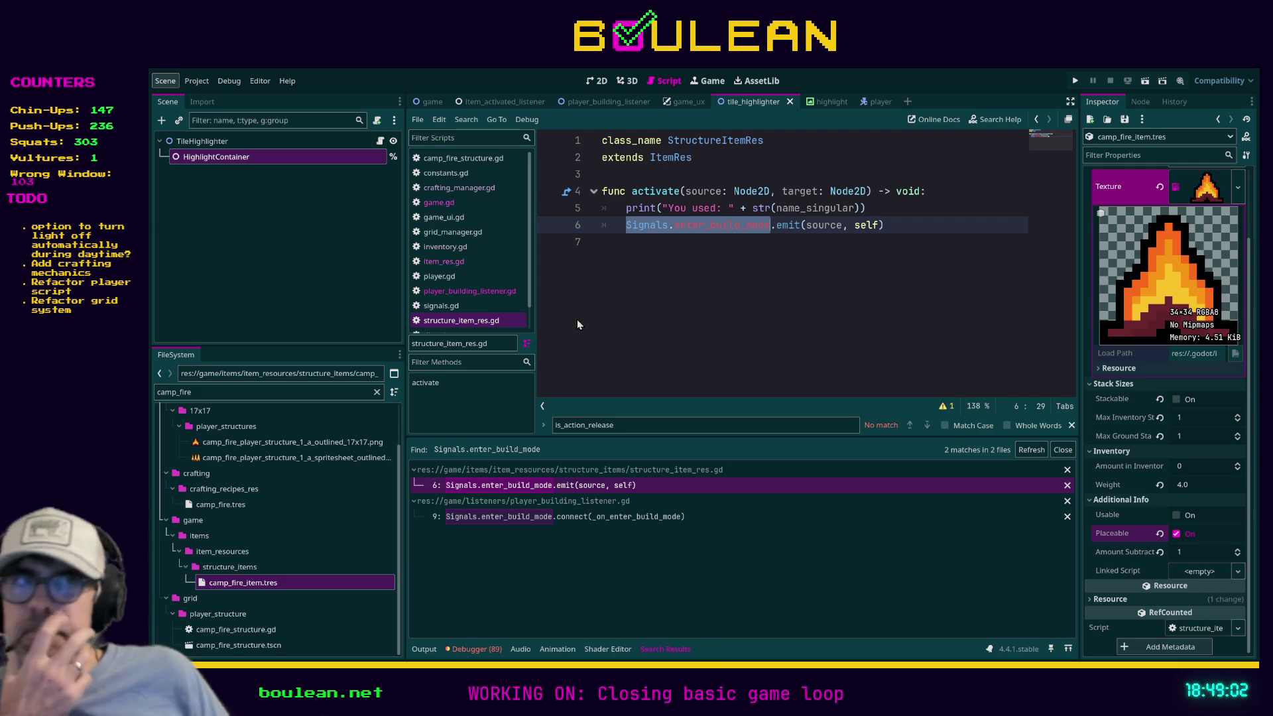
Step: Leave structure_item_res.gd and return to player_building_listener.gd
click(648, 290)
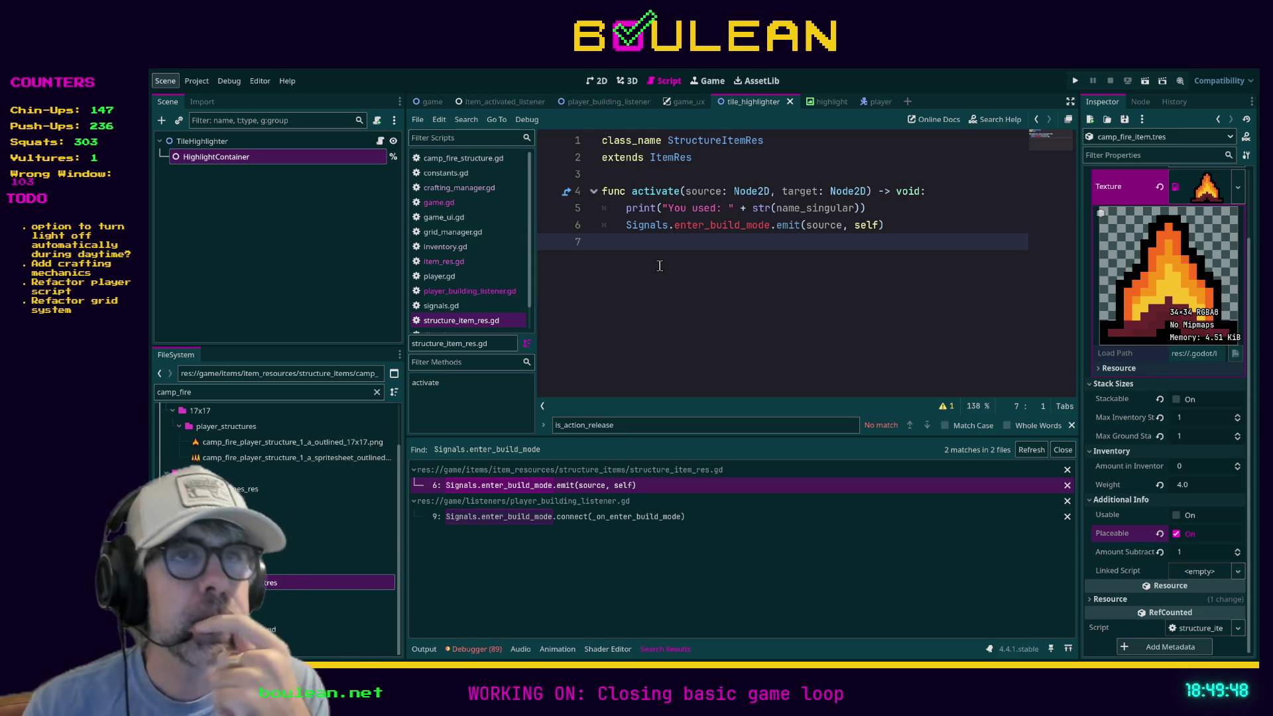
click(499, 291)
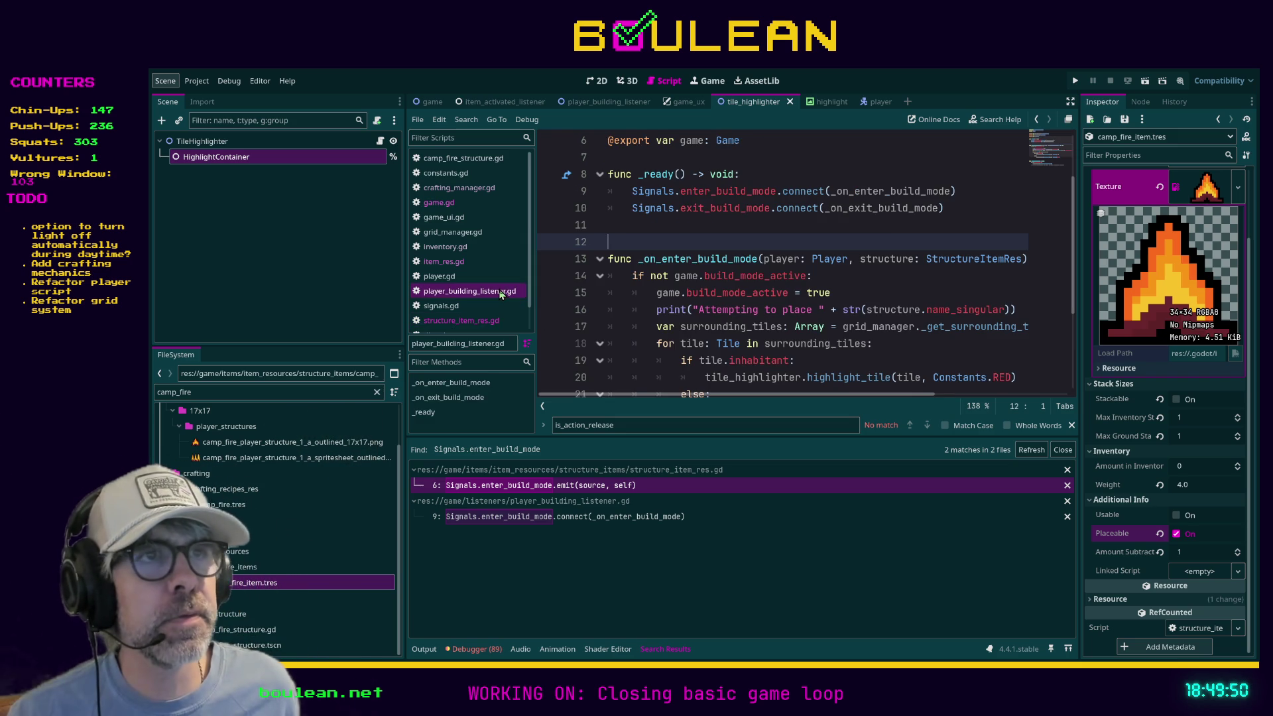
Step: Add 'game.build_mode_active = false' inside the exit check, below the highlight removal
scroll(702, 237, down, 1)
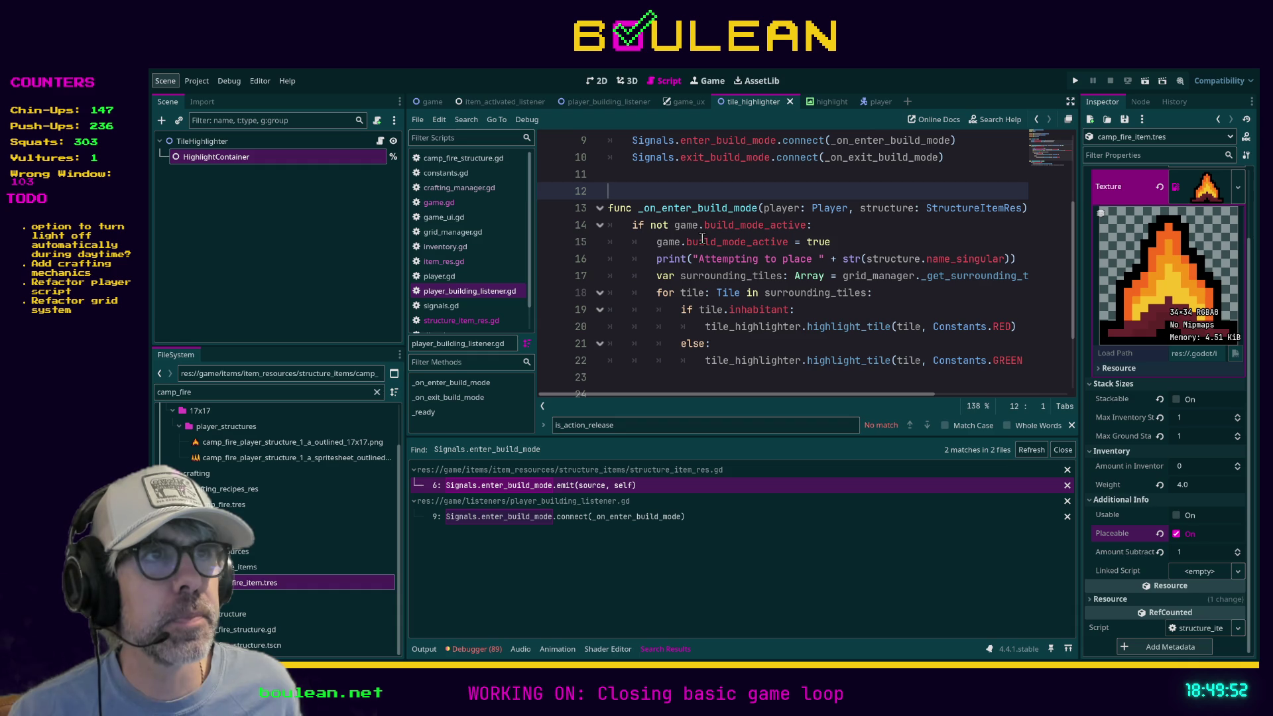
scroll(704, 236, down, 2)
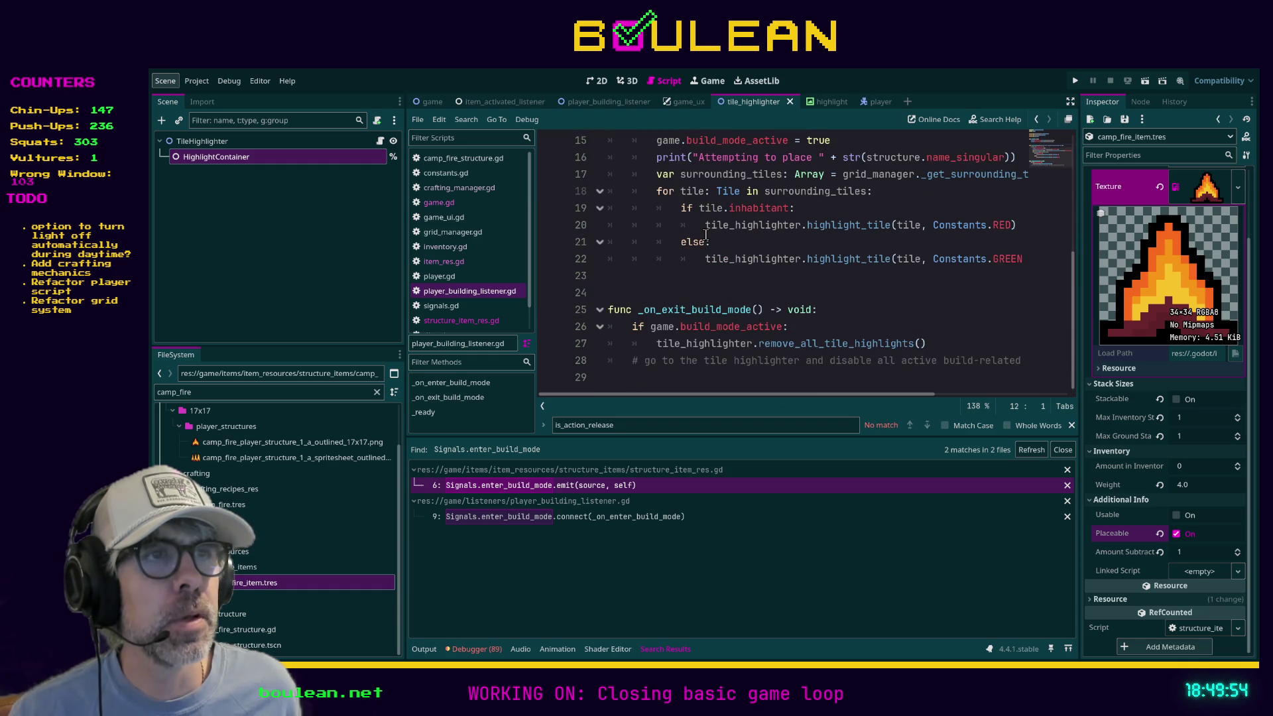
click(799, 326)
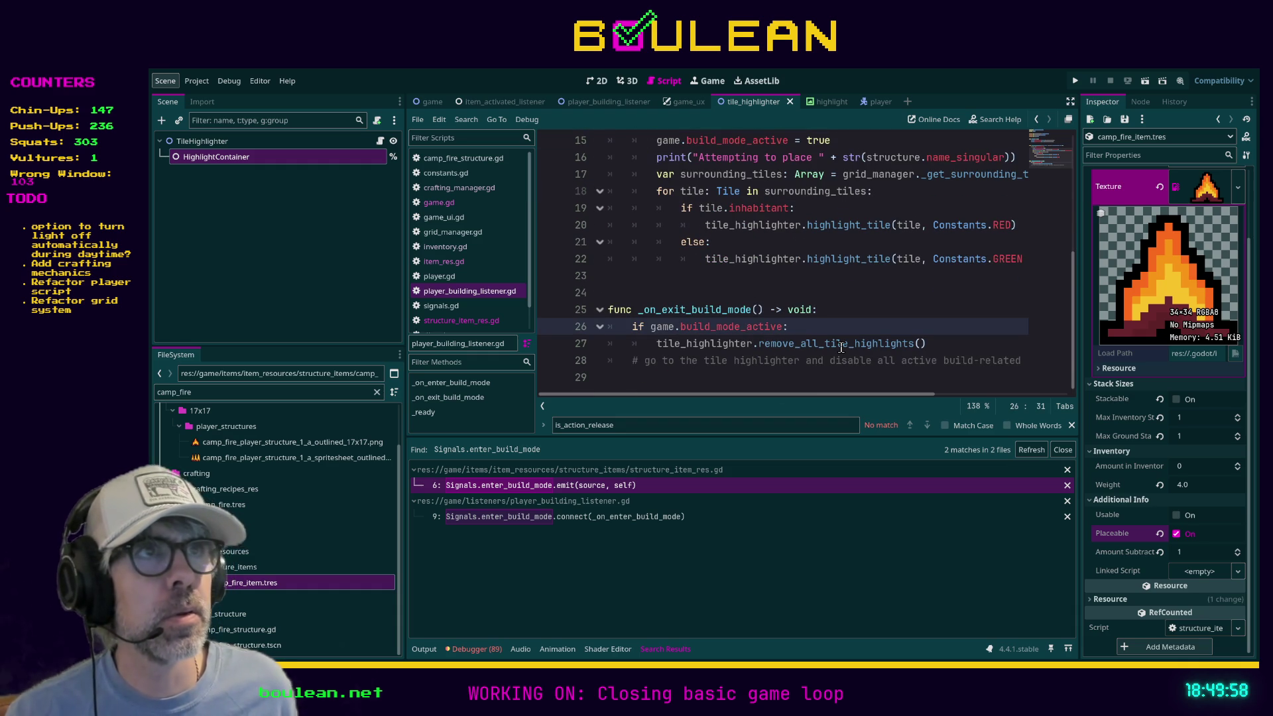
key(Return)
text(game.buil)
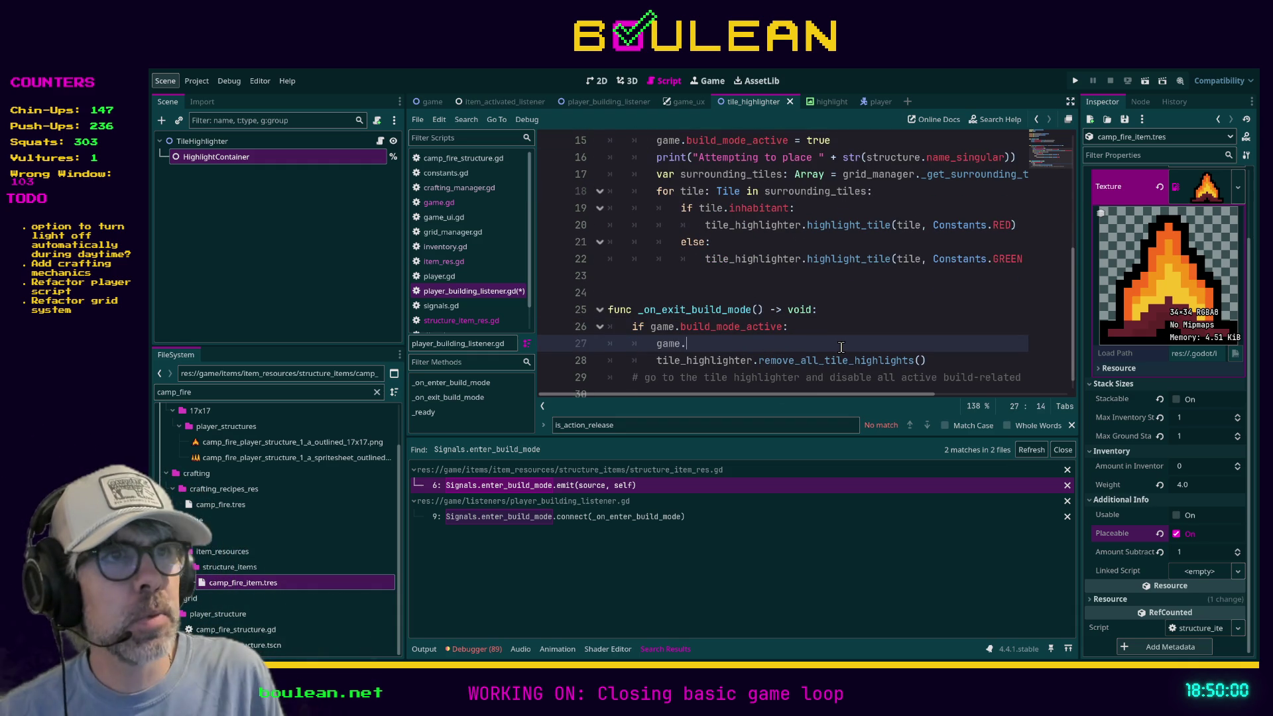
text(d_mode_active = )
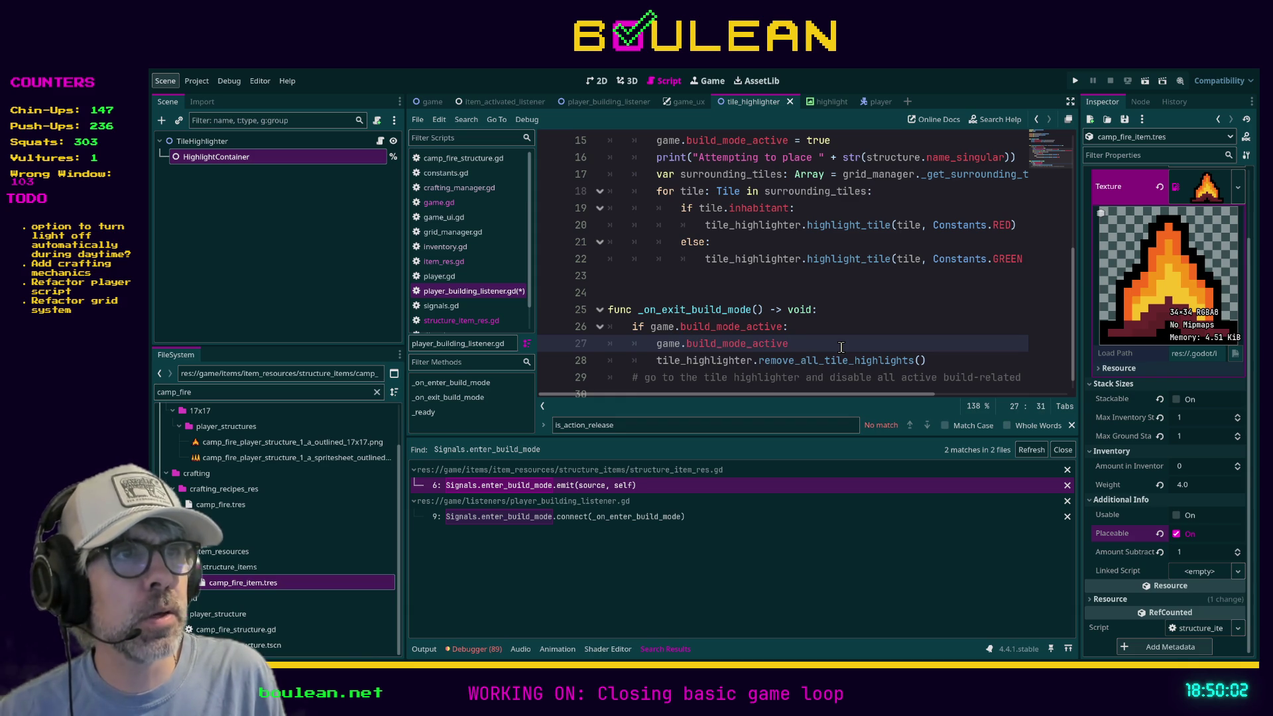
text(false)
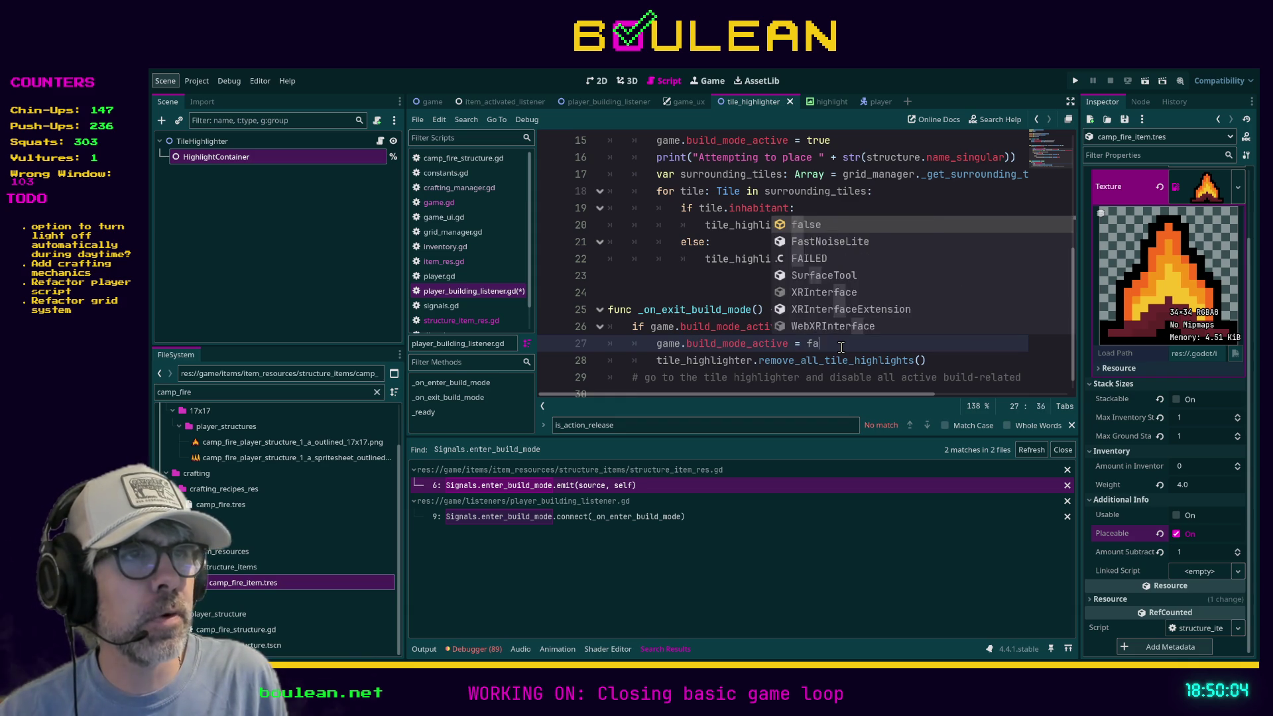
key(alt+Down)
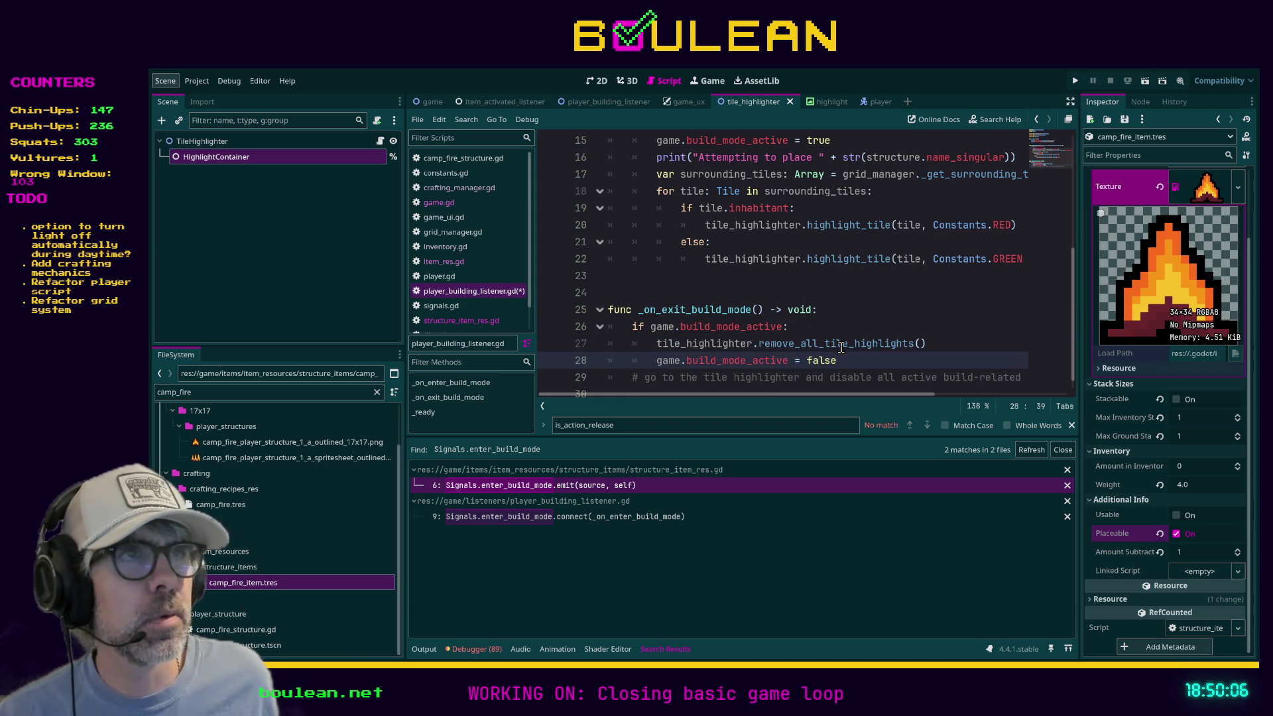
Step: Move 'build_mode_active = true' below the tile loop, save, and launch the game
scroll(784, 290, up, 1)
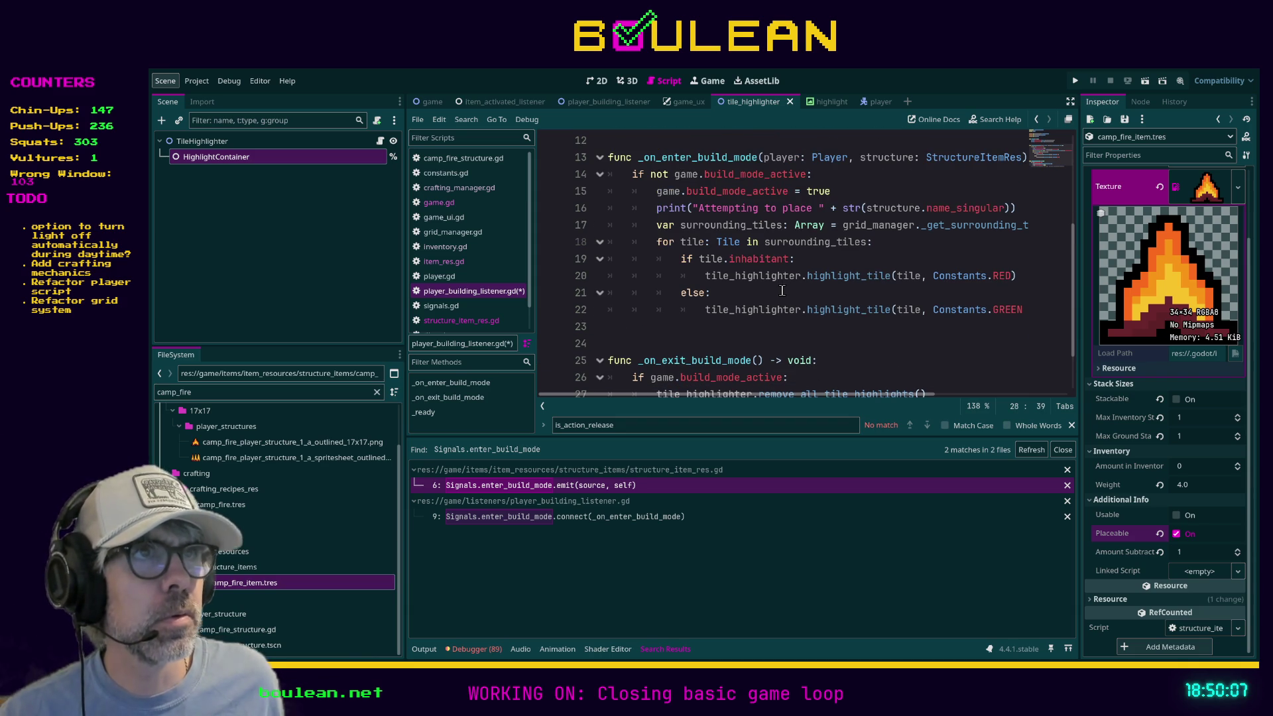
click(731, 192)
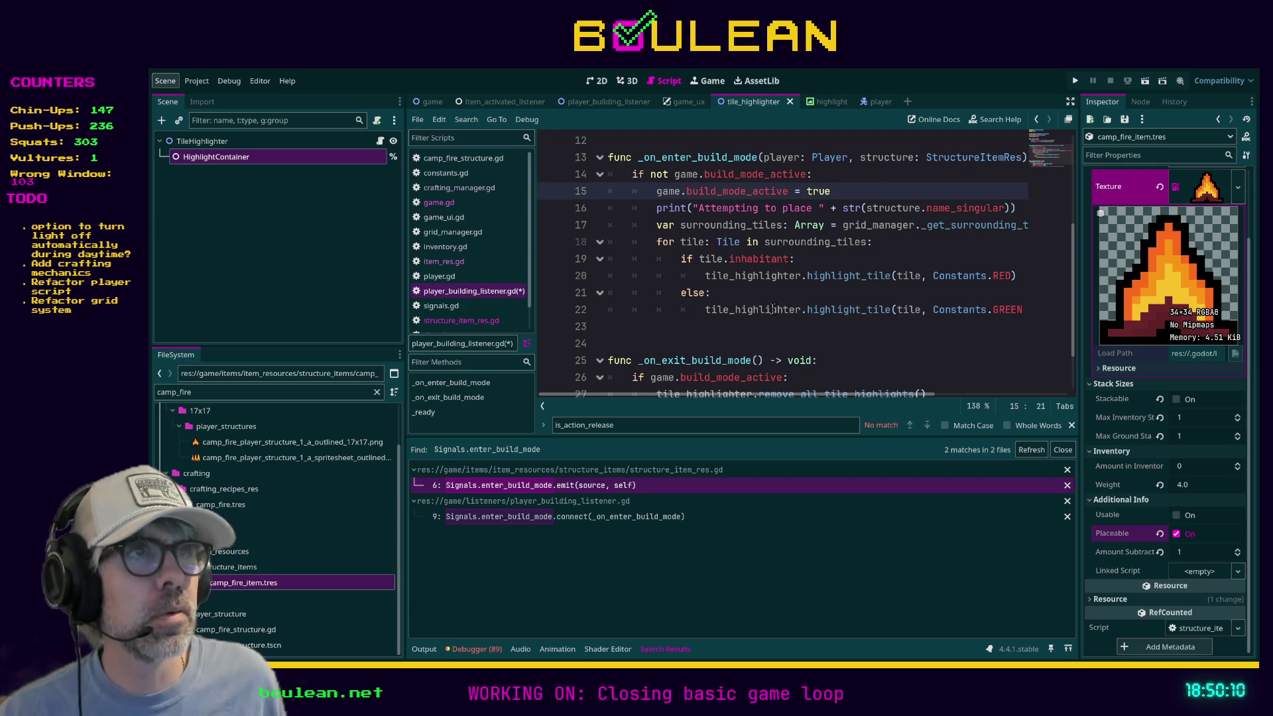
key(alt+Down)
key(alt+Down)
key(alt+Down)
key(alt+Down)
key(alt+Down)
key(alt+Down)
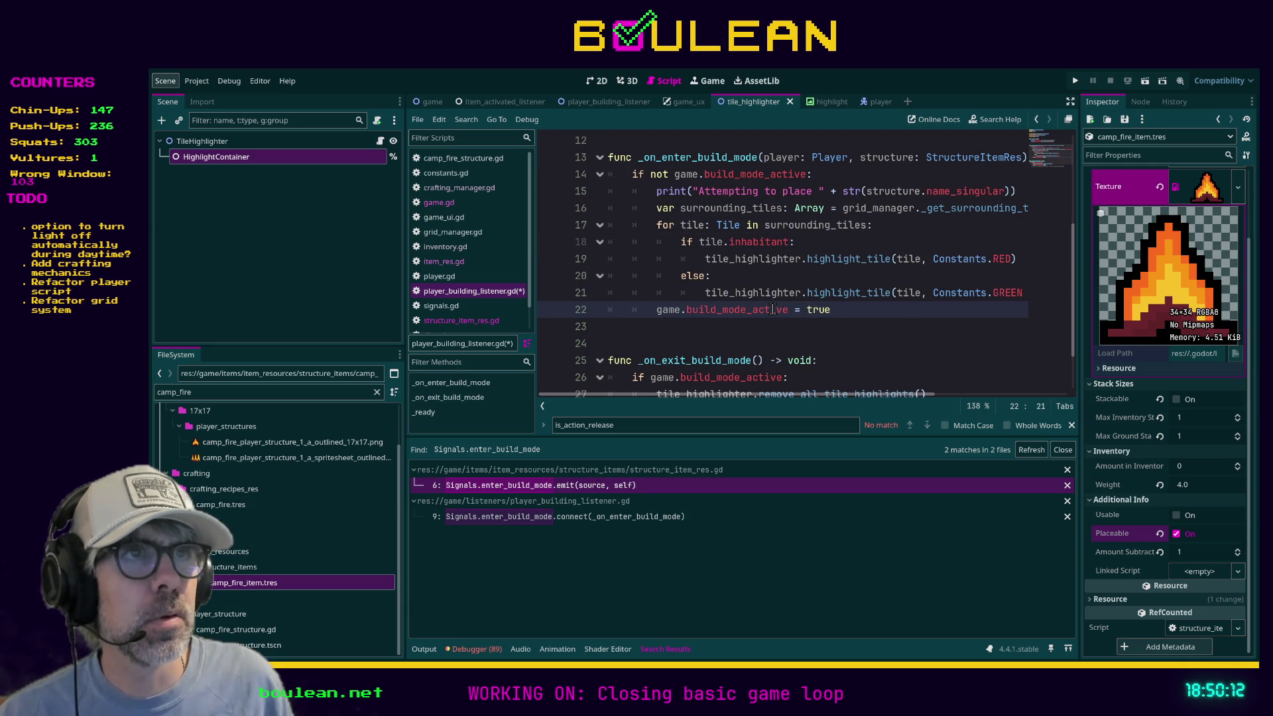
key(ctrl+s)
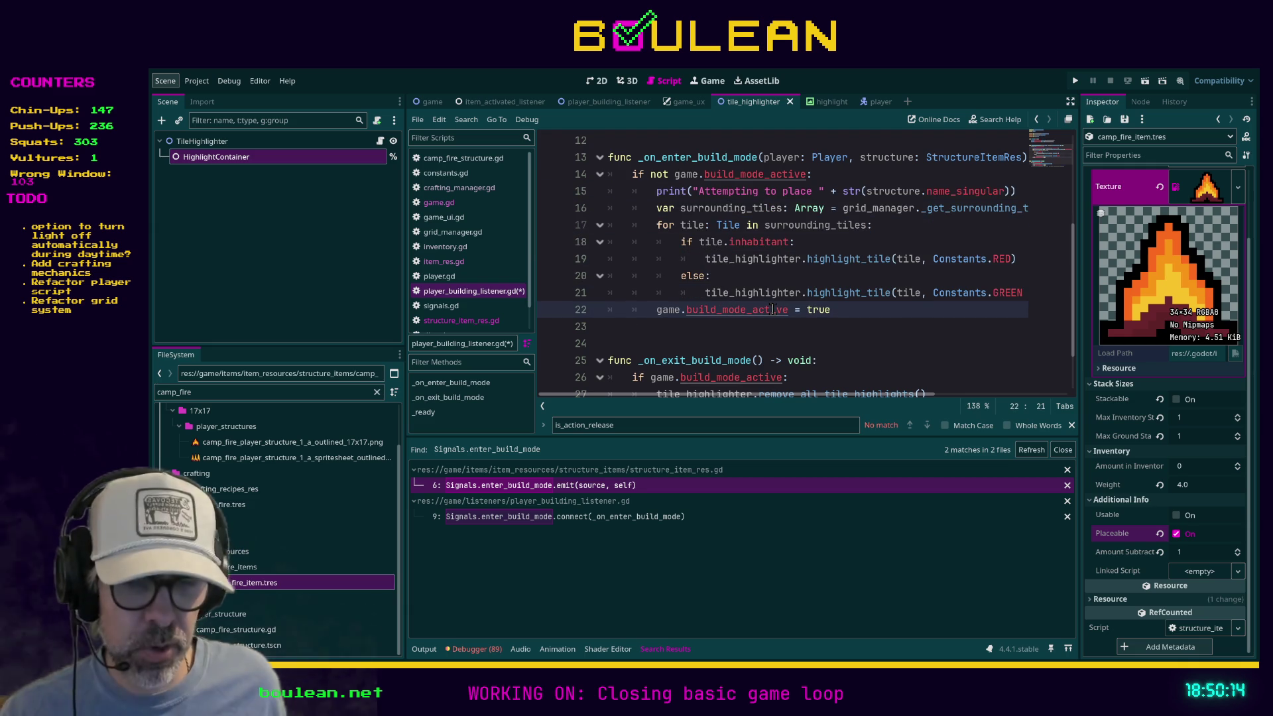
click(694, 350)
key(F5)
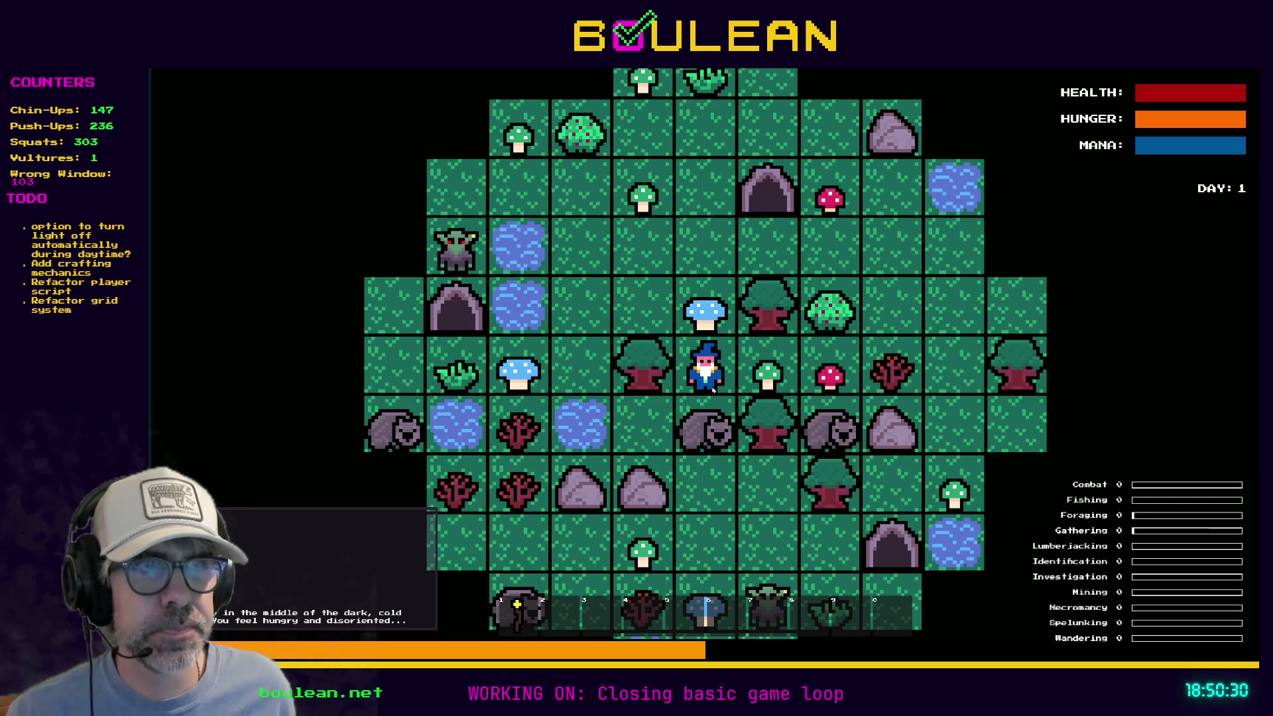
Step: Step the wizard north and craft a Camp Fire from the crafting panel
key(Up)
key(c)
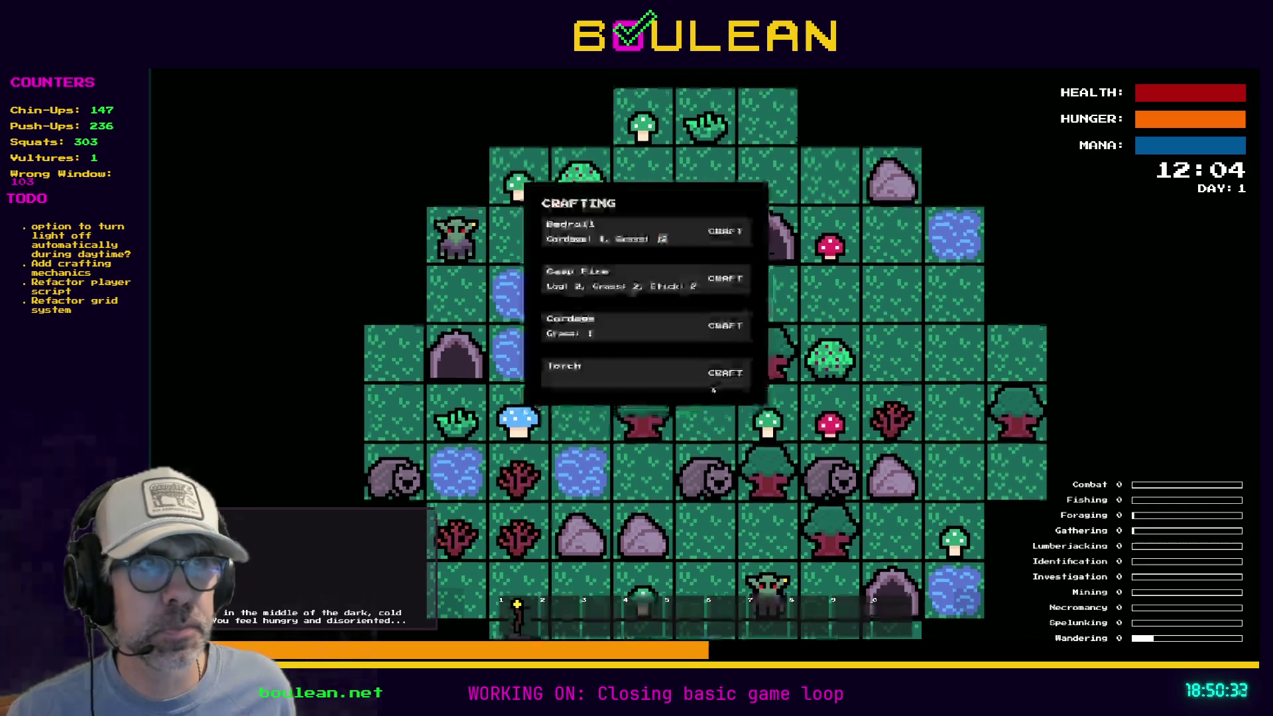
click(726, 278)
key(c)
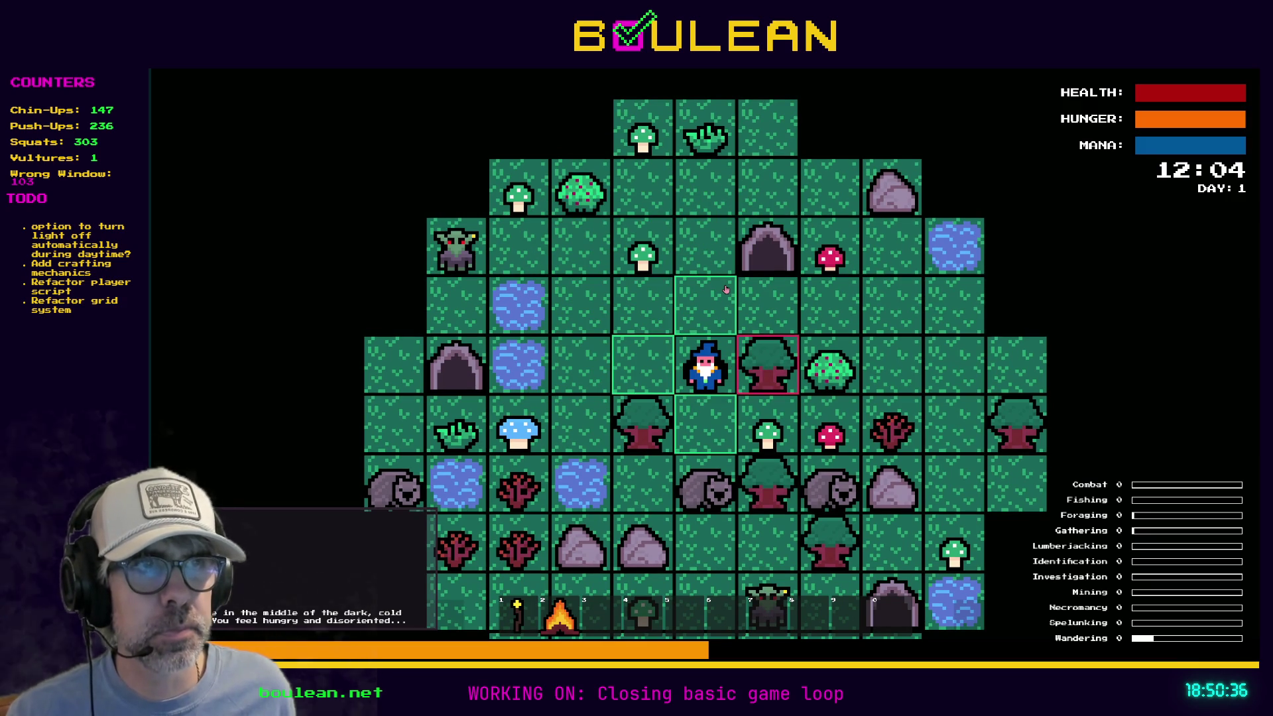
Step: Toggle Camp Fire build mode on and off repeatedly to check the placement outlines
key(Escape)
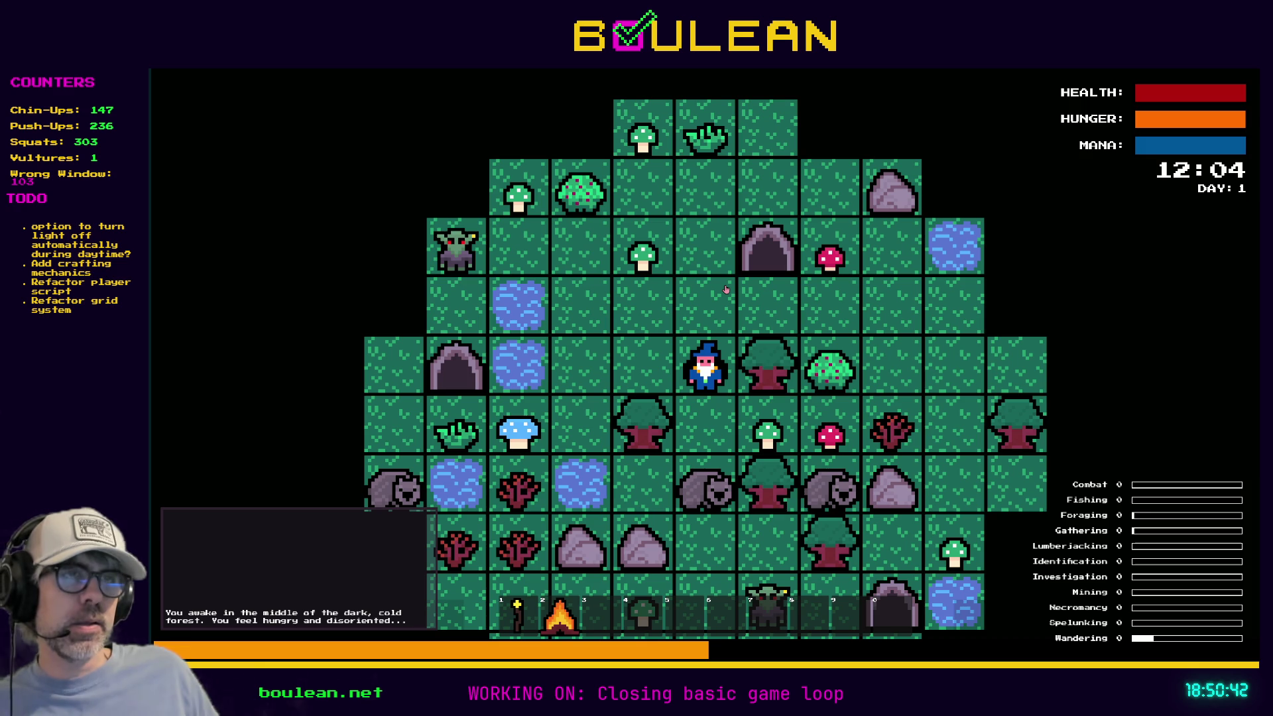
click(726, 290)
click(726, 290)
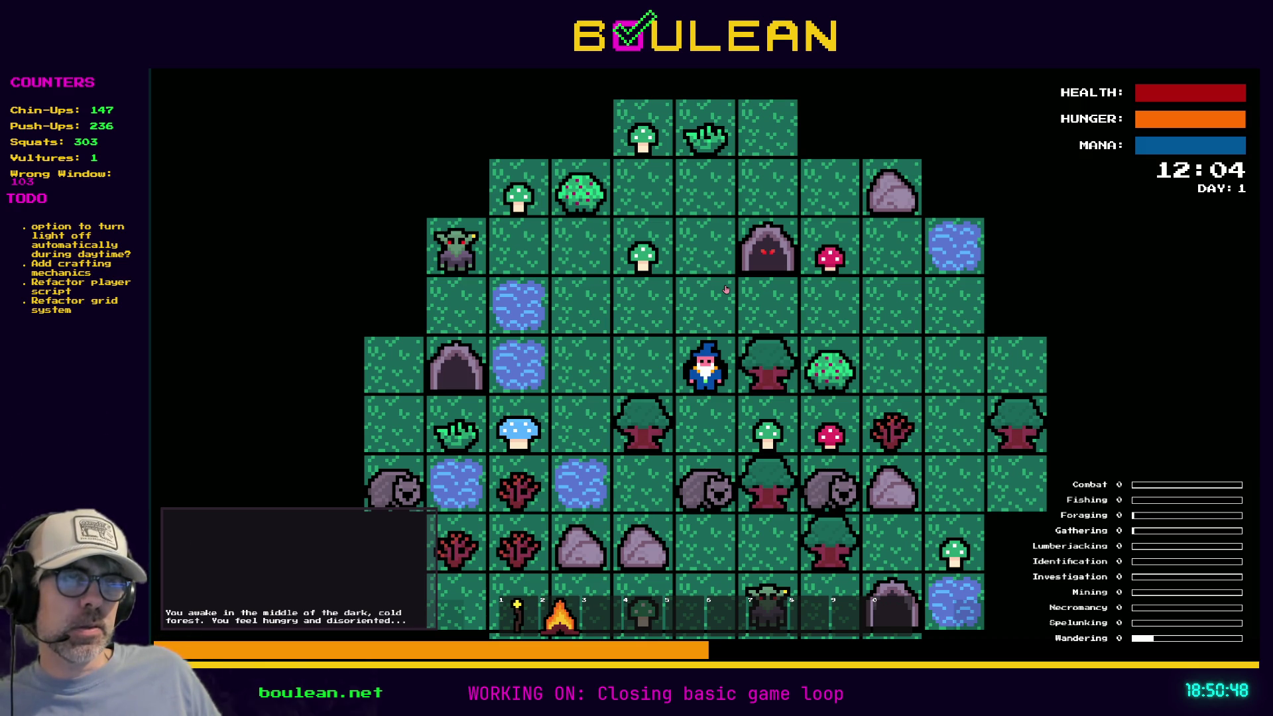
click(726, 290)
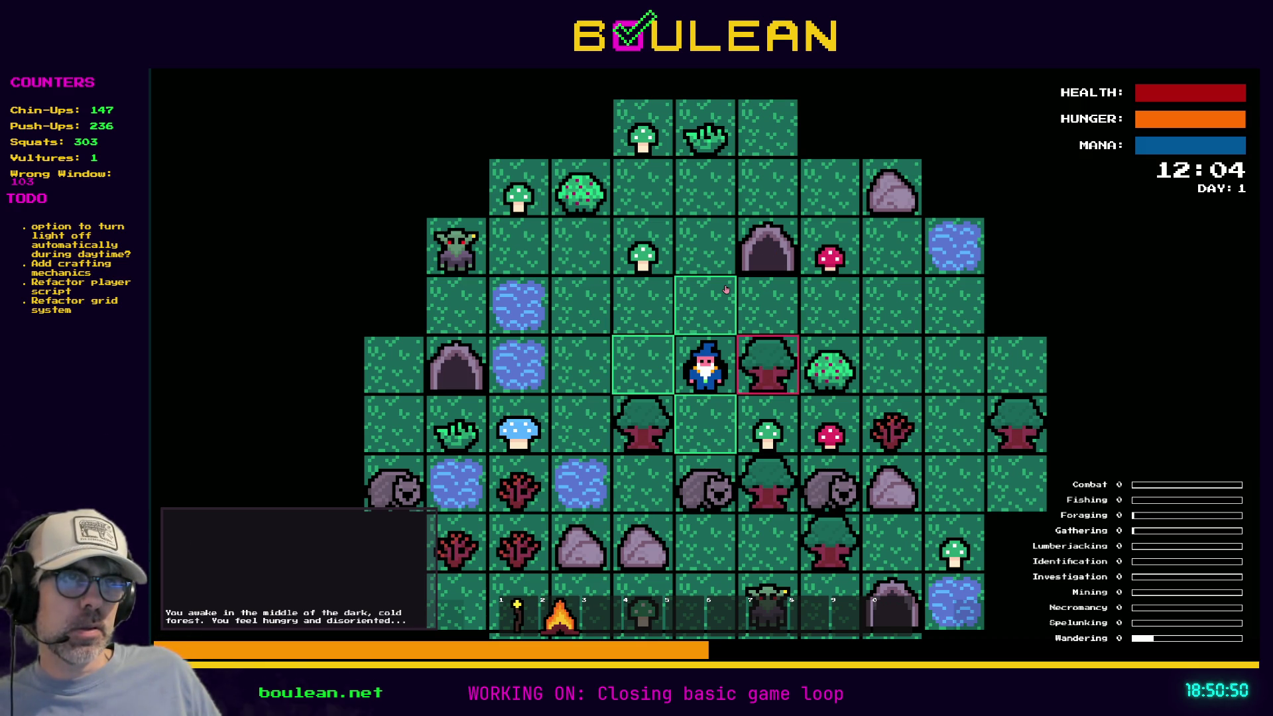
click(725, 289)
click(726, 289)
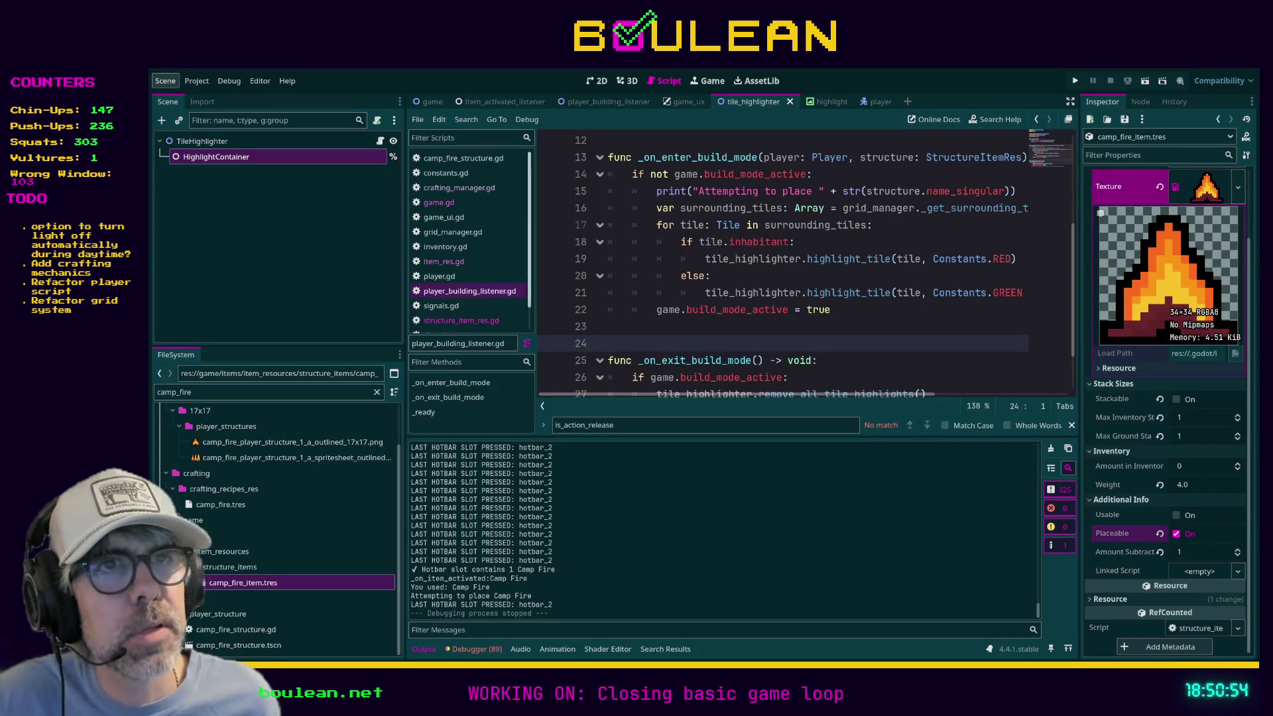
Step: Open game.gd and search the project for 'input', jumping to its _input function
click(438, 202)
click(662, 308)
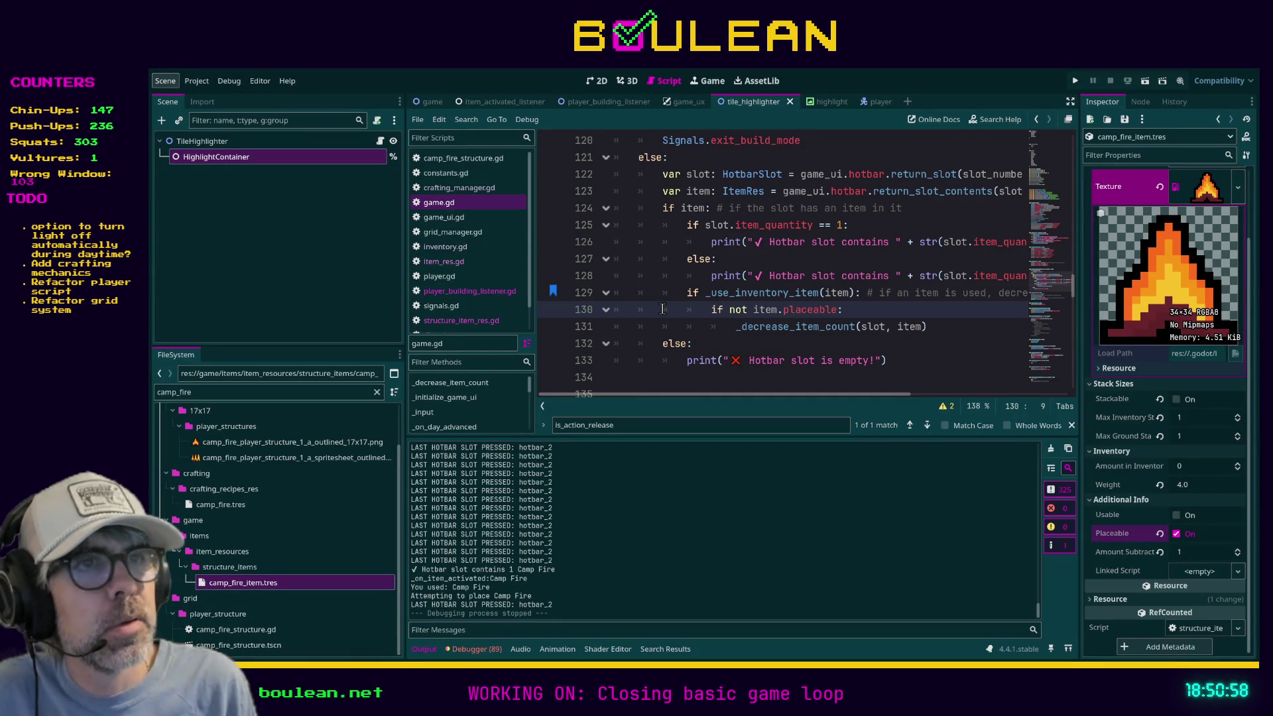
key(ctrl+shift+f)
key(Return)
click(550, 485)
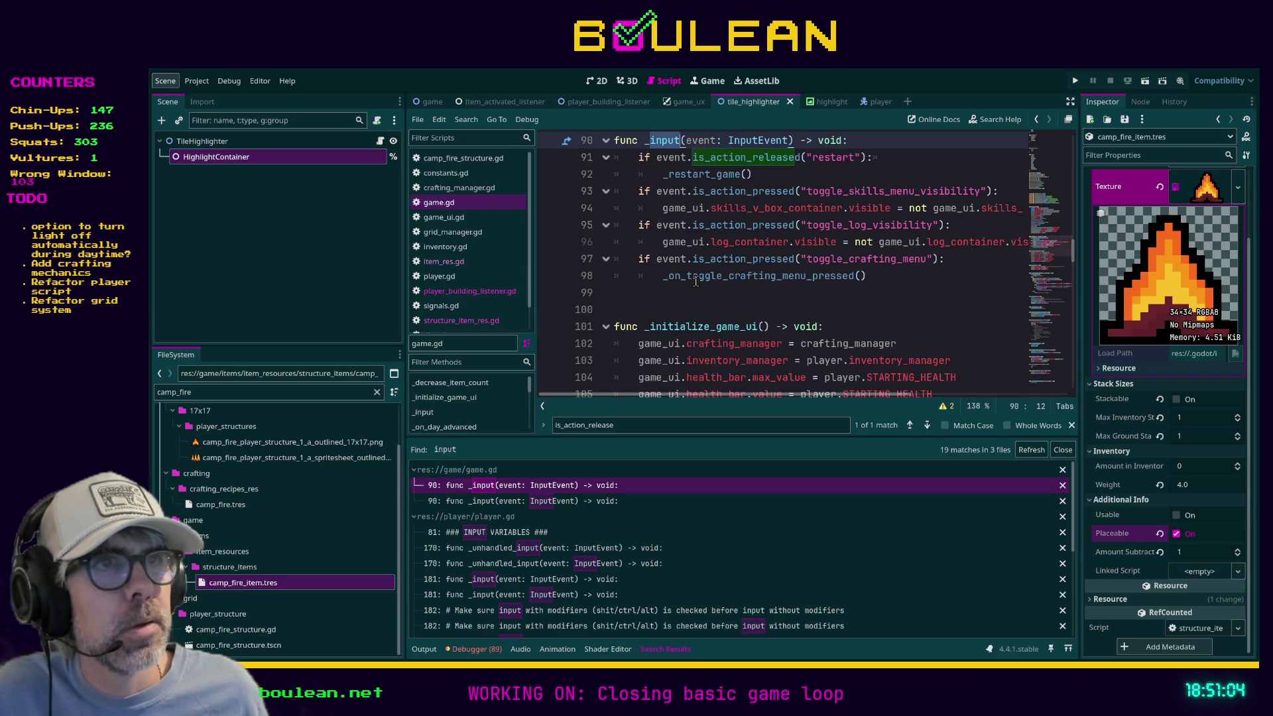
Step: Open player.gd at its hotbar actions block
scroll(695, 281, up, 2)
scroll(694, 281, down, 1)
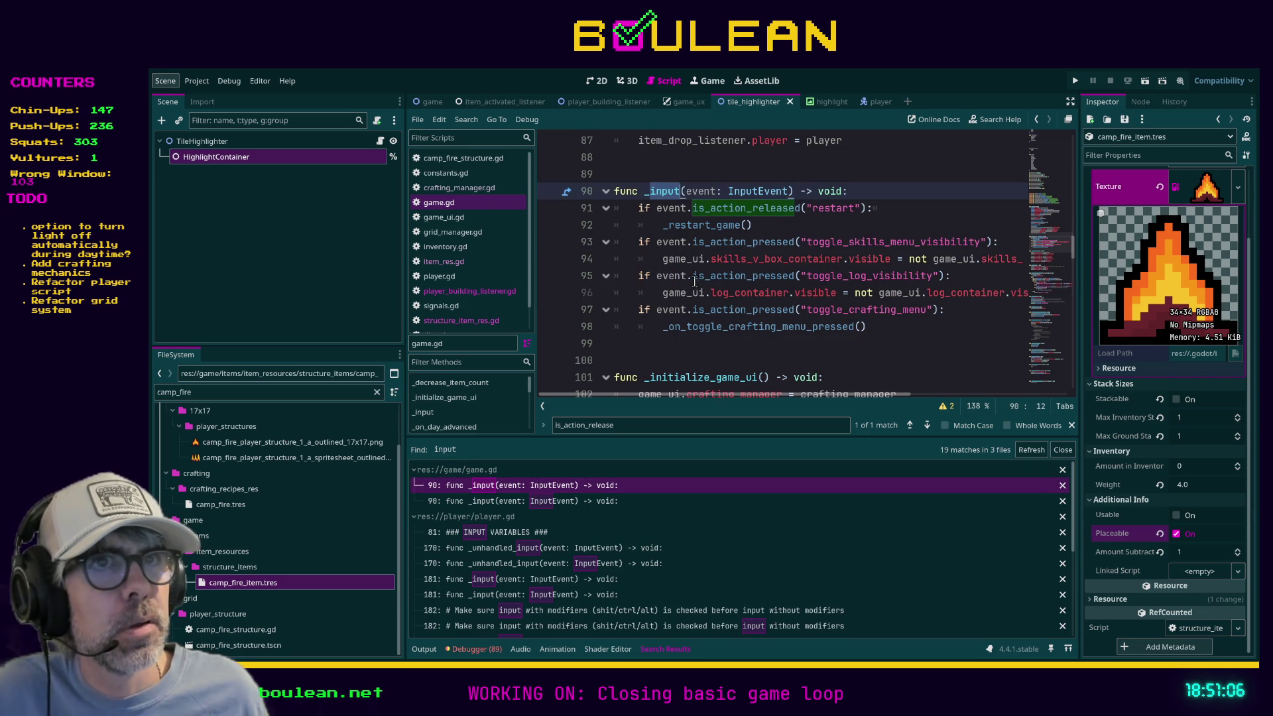
click(427, 277)
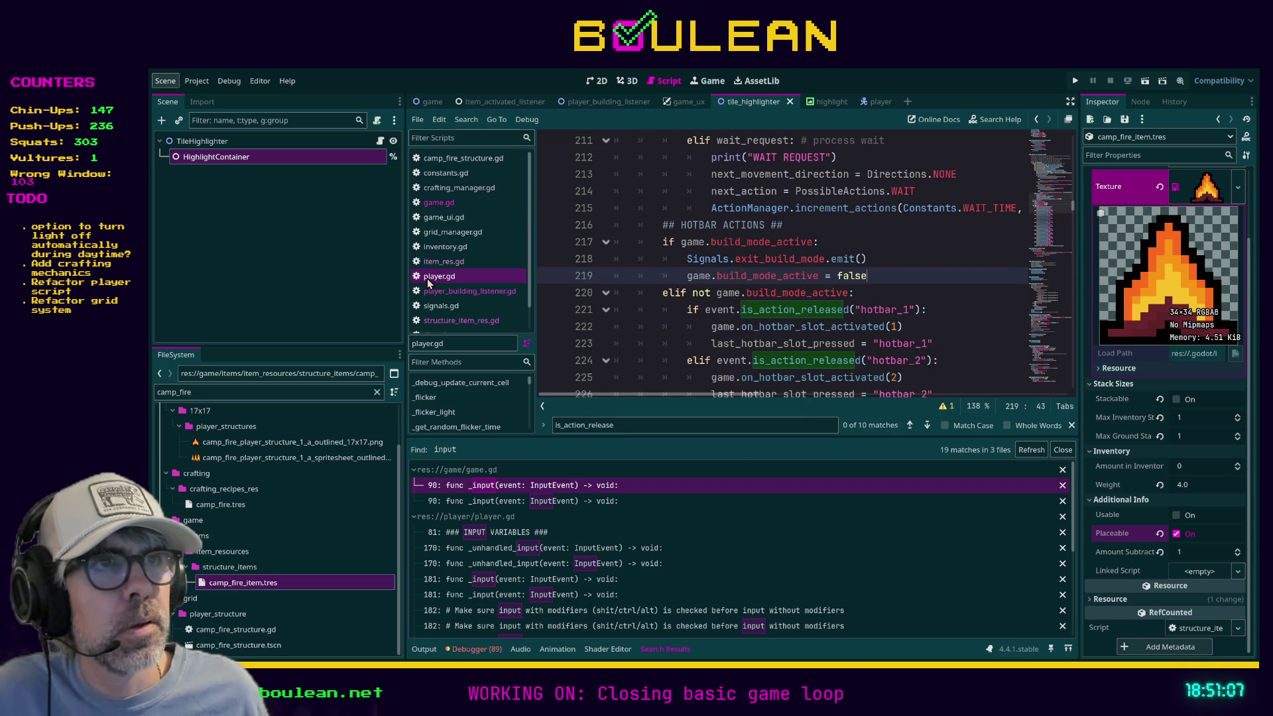
Step: Delete line 219 'game.build_mode_active = false' from player.gd and save it
click(627, 284)
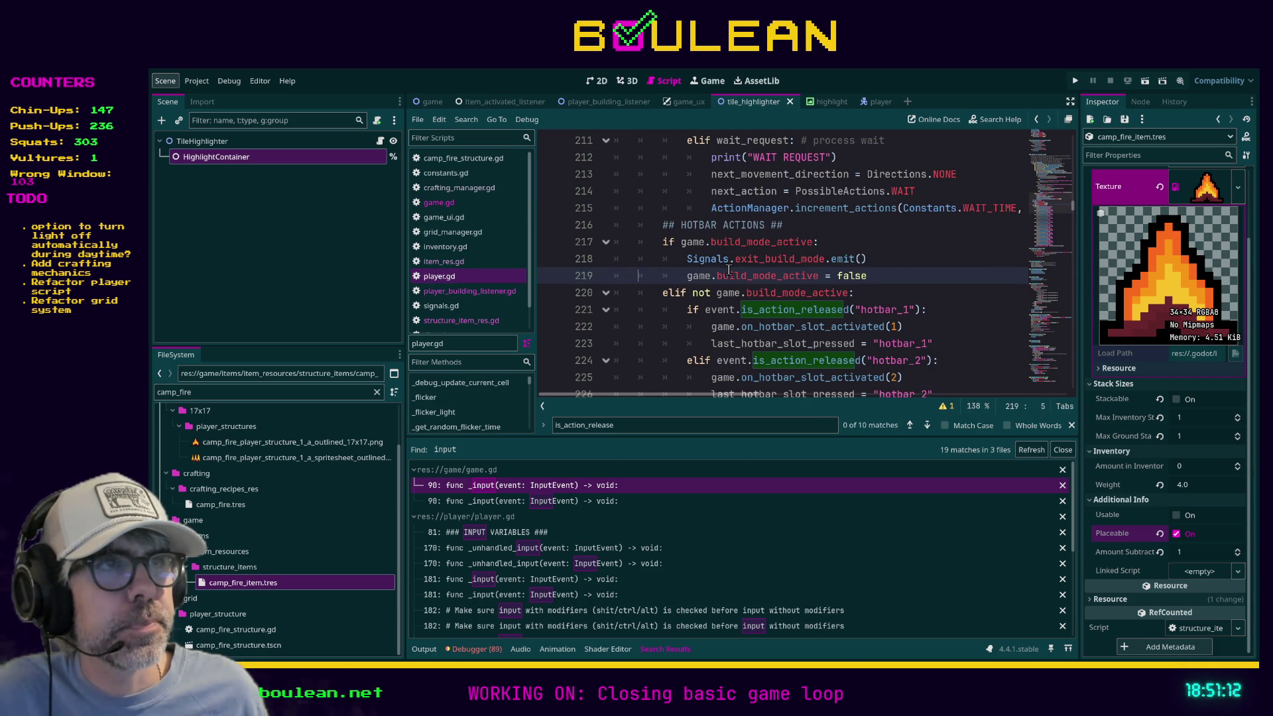
scroll(736, 276, up, 1)
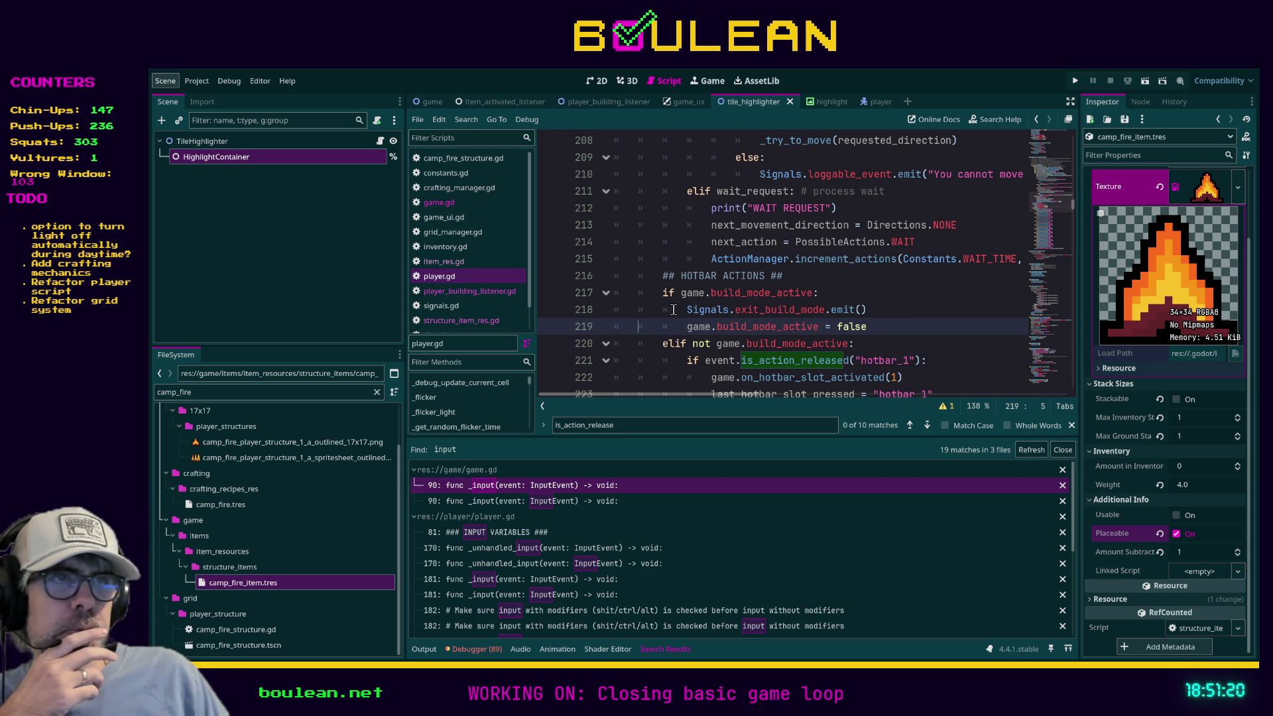
drag(893, 326, 597, 340)
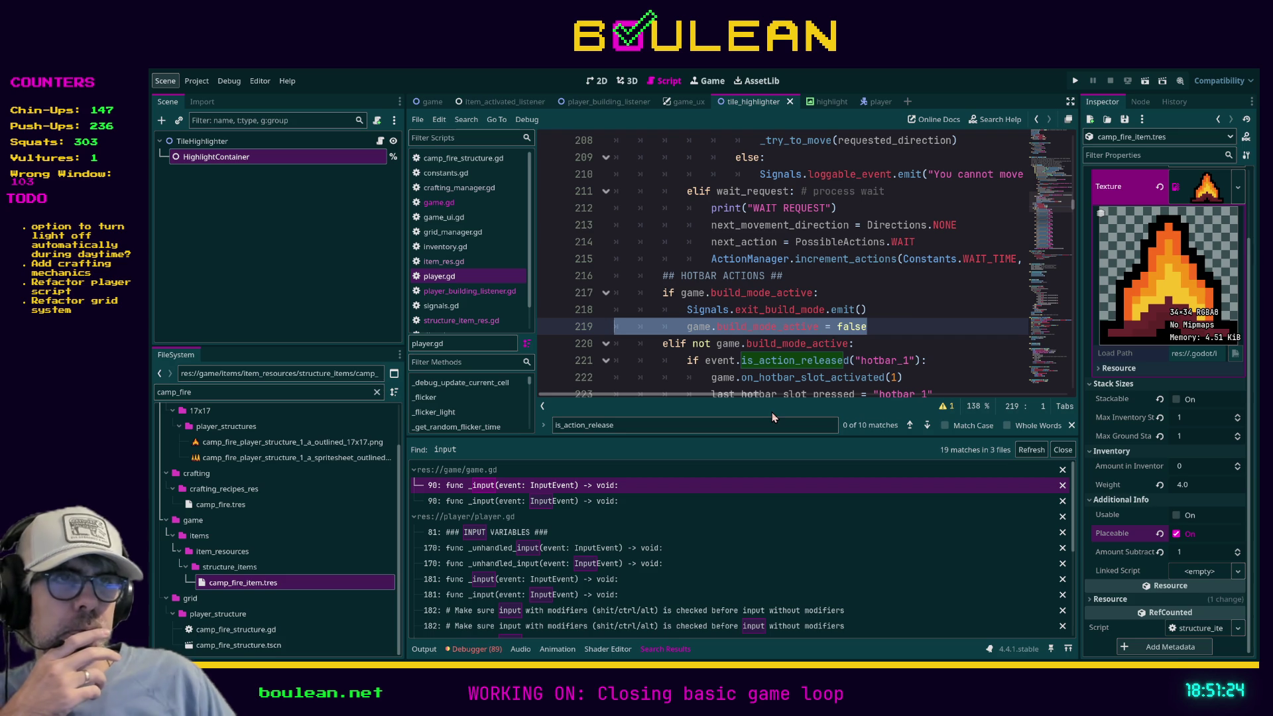
key(BackSpace)
key(BackSpace)
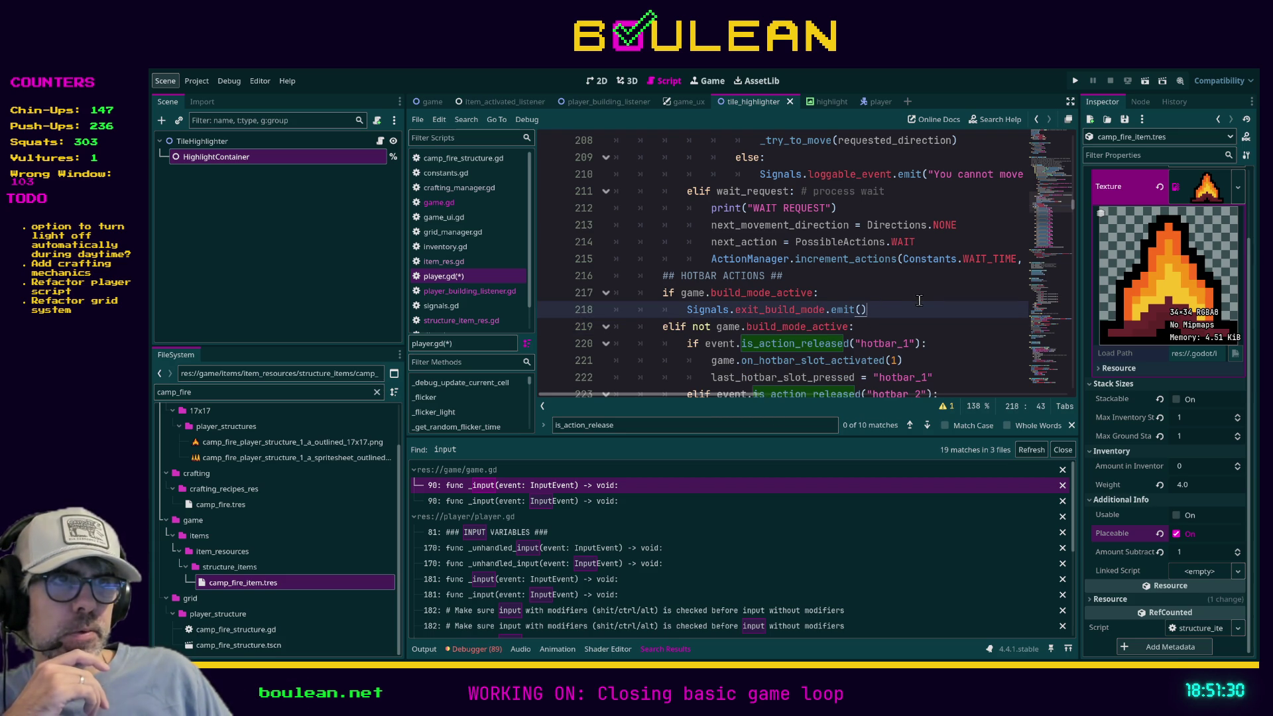
scroll(922, 300, down, 2)
scroll(921, 300, down, 3)
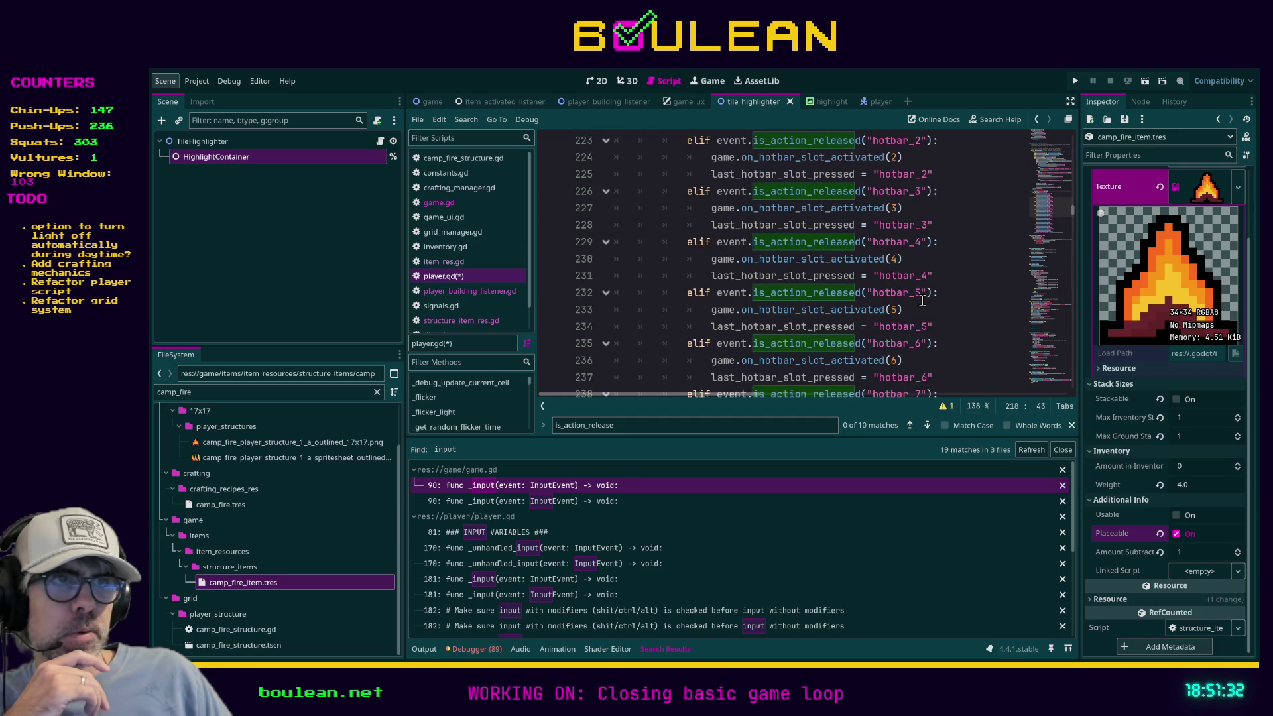
scroll(922, 301, down, 6)
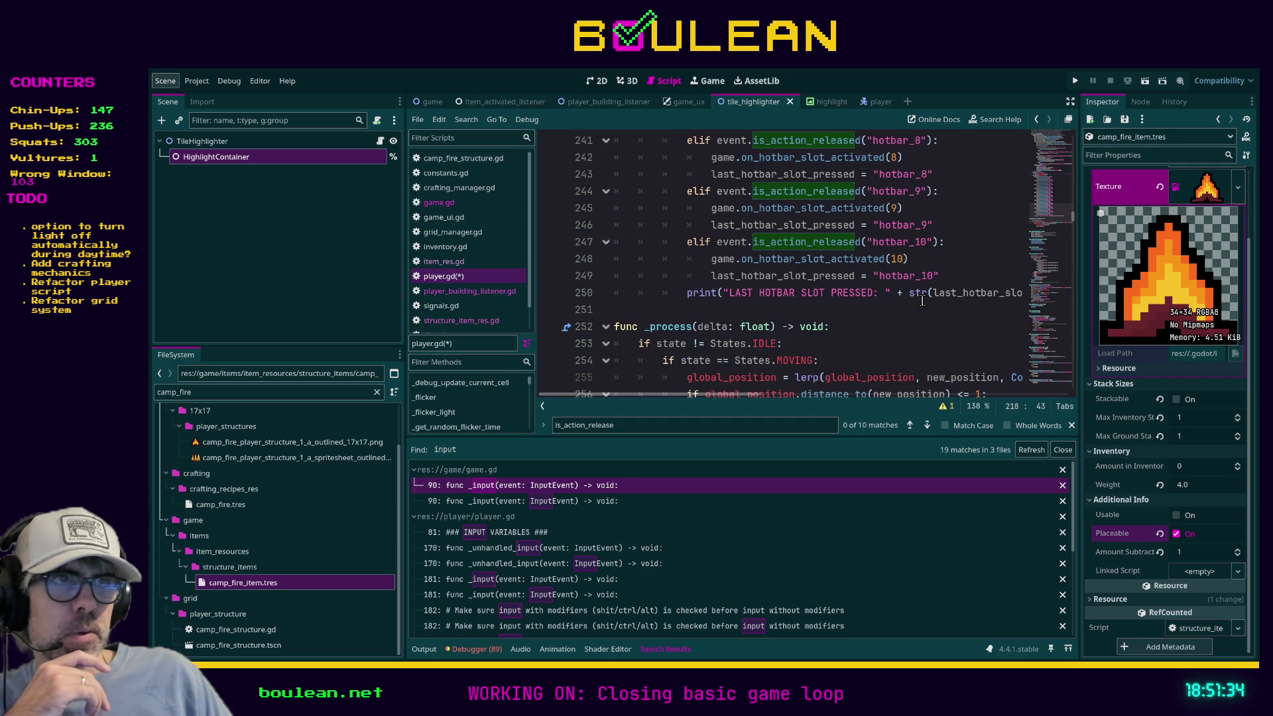
scroll(921, 300, up, 8)
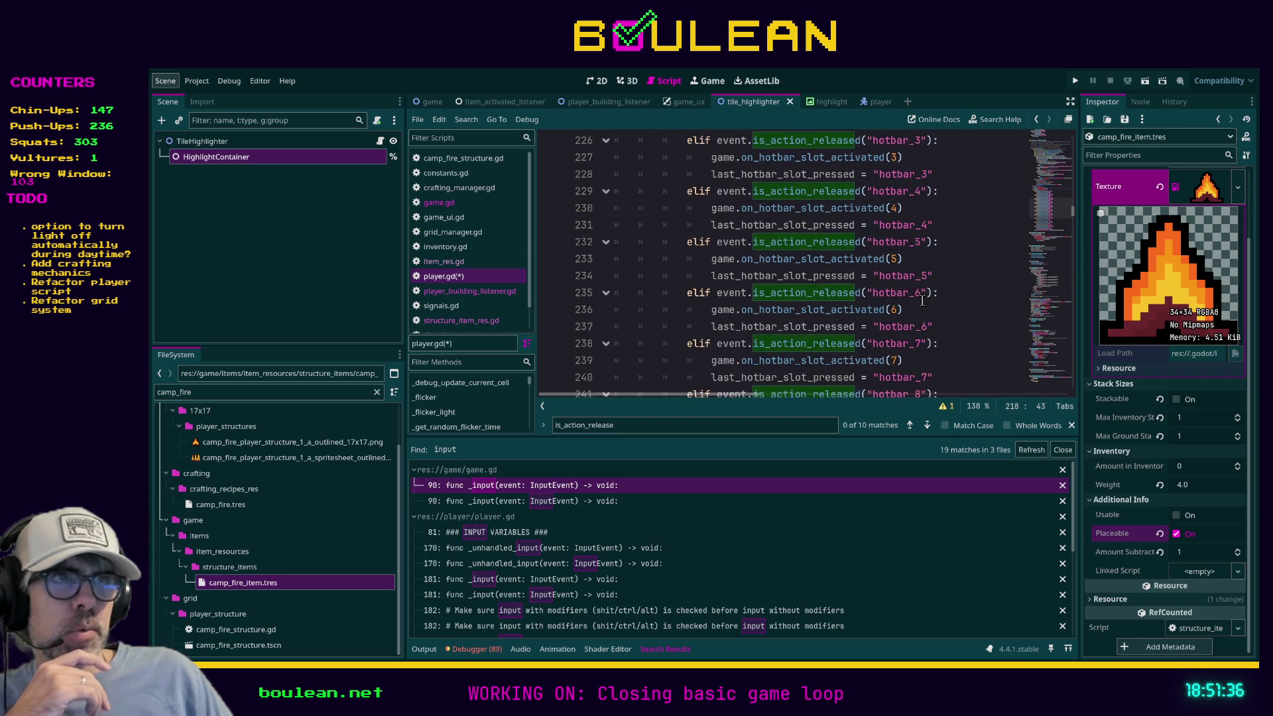
scroll(921, 300, up, 3)
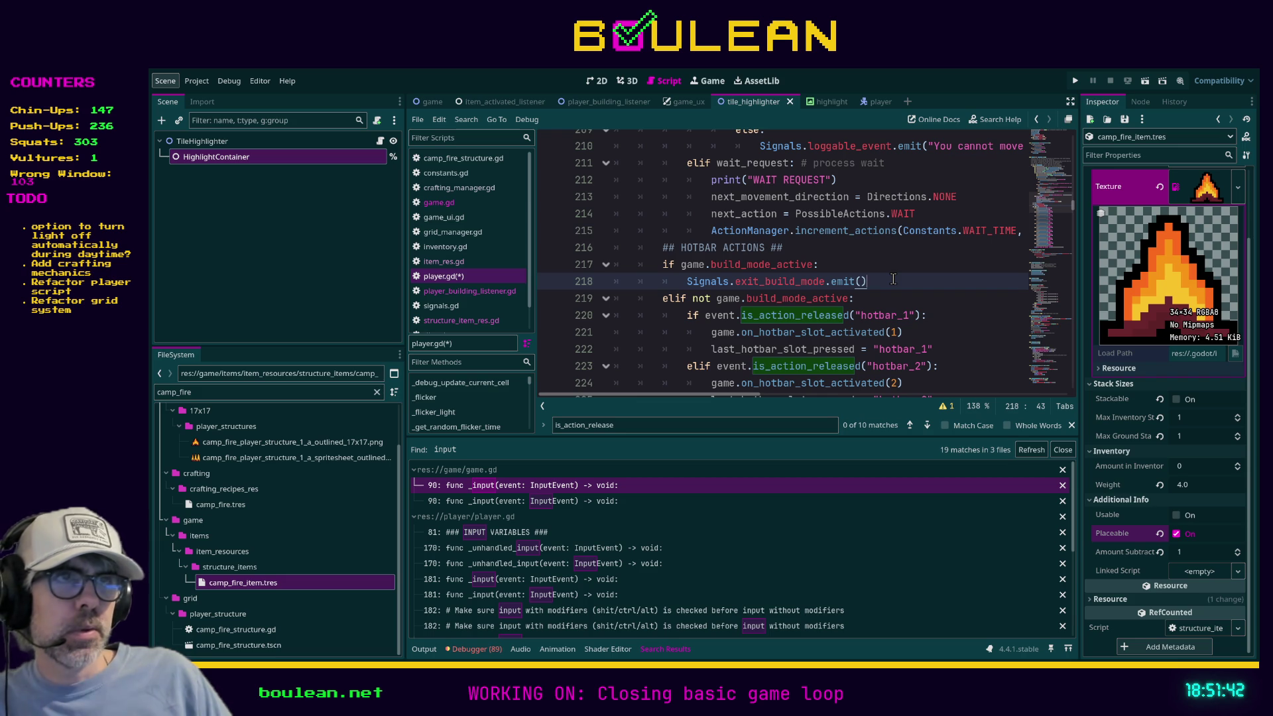
key(ctrl+s)
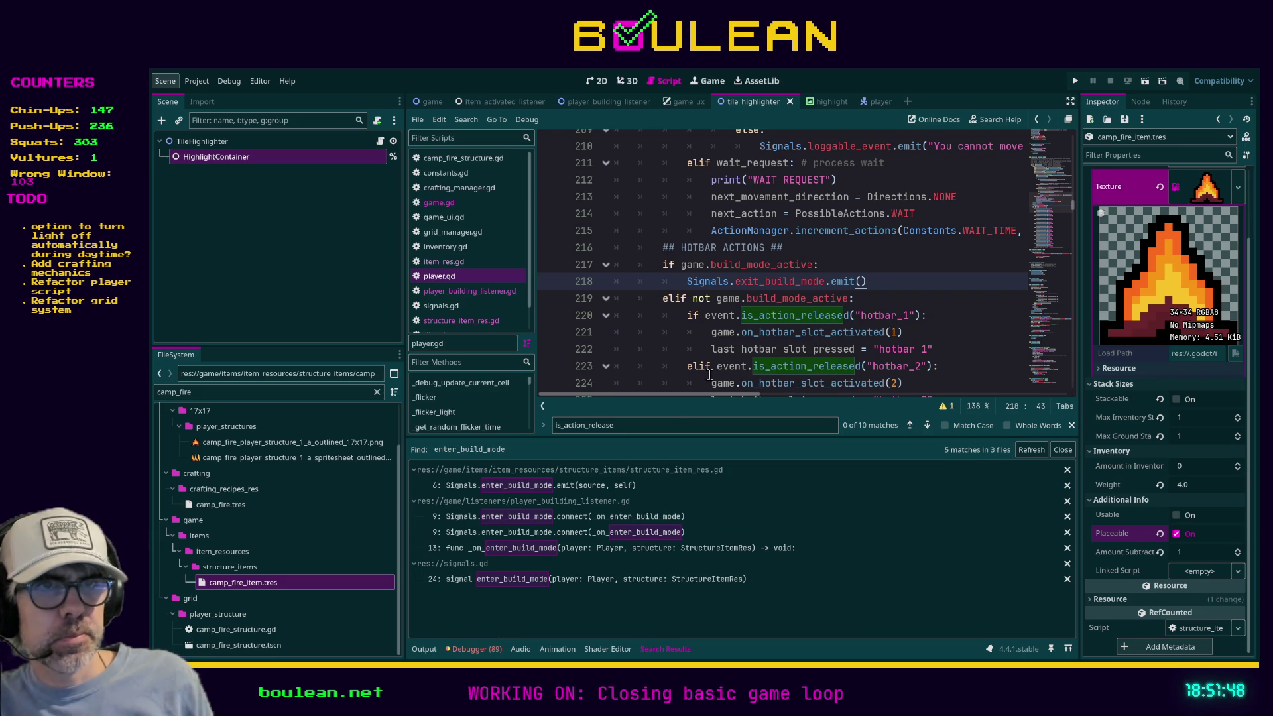
Step: Review the enter_build_mode matches, then narrow the search to enter_build_mode.emit and open structure_item_res.gd line 6
click(550, 489)
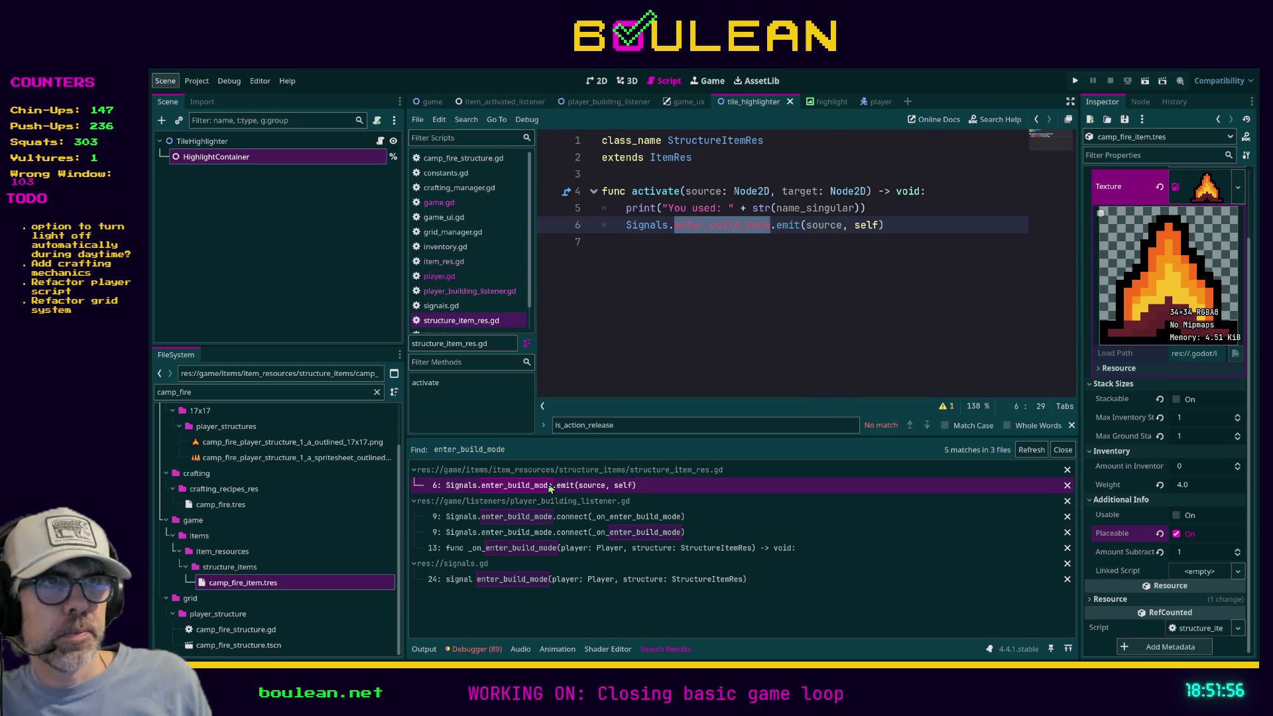
click(562, 519)
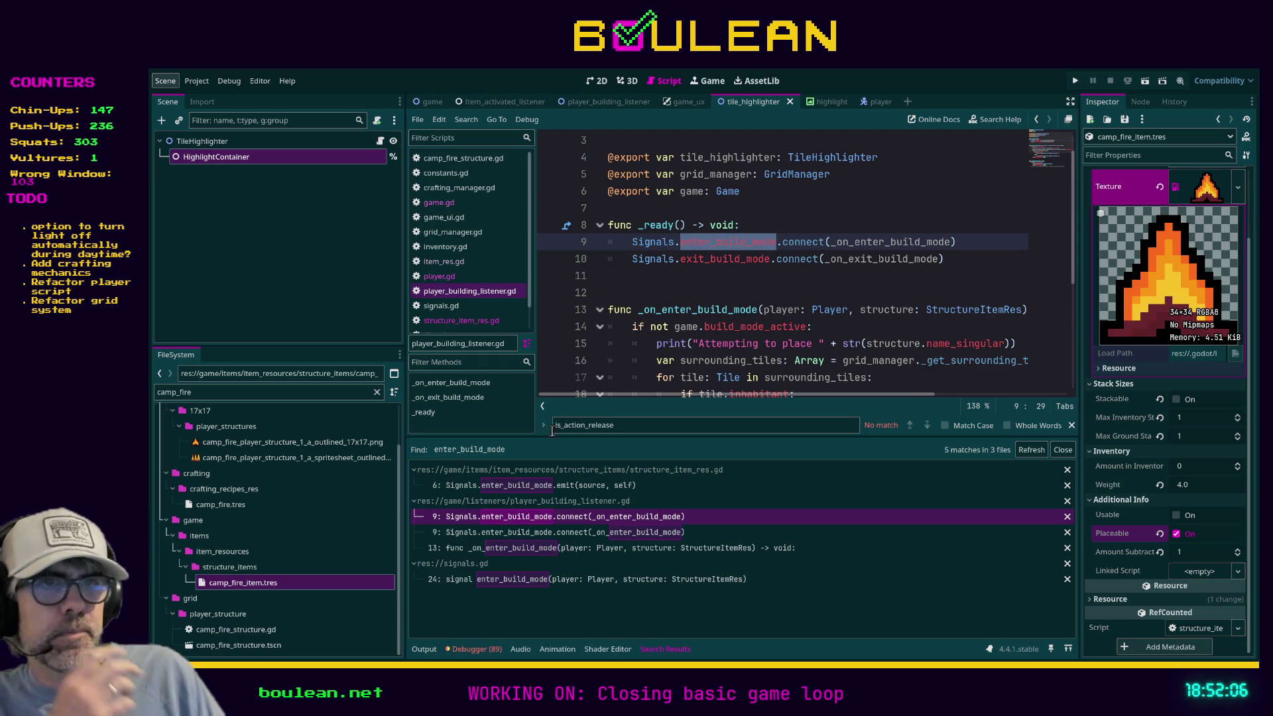
click(633, 428)
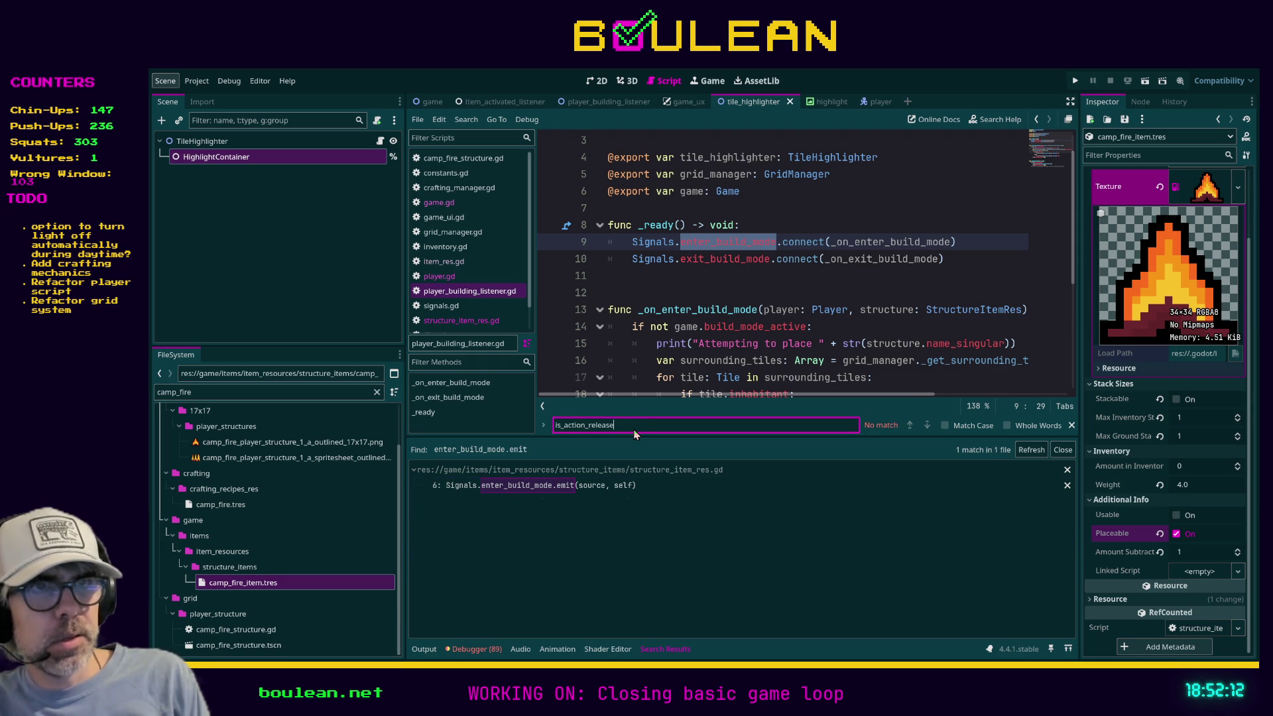
click(556, 486)
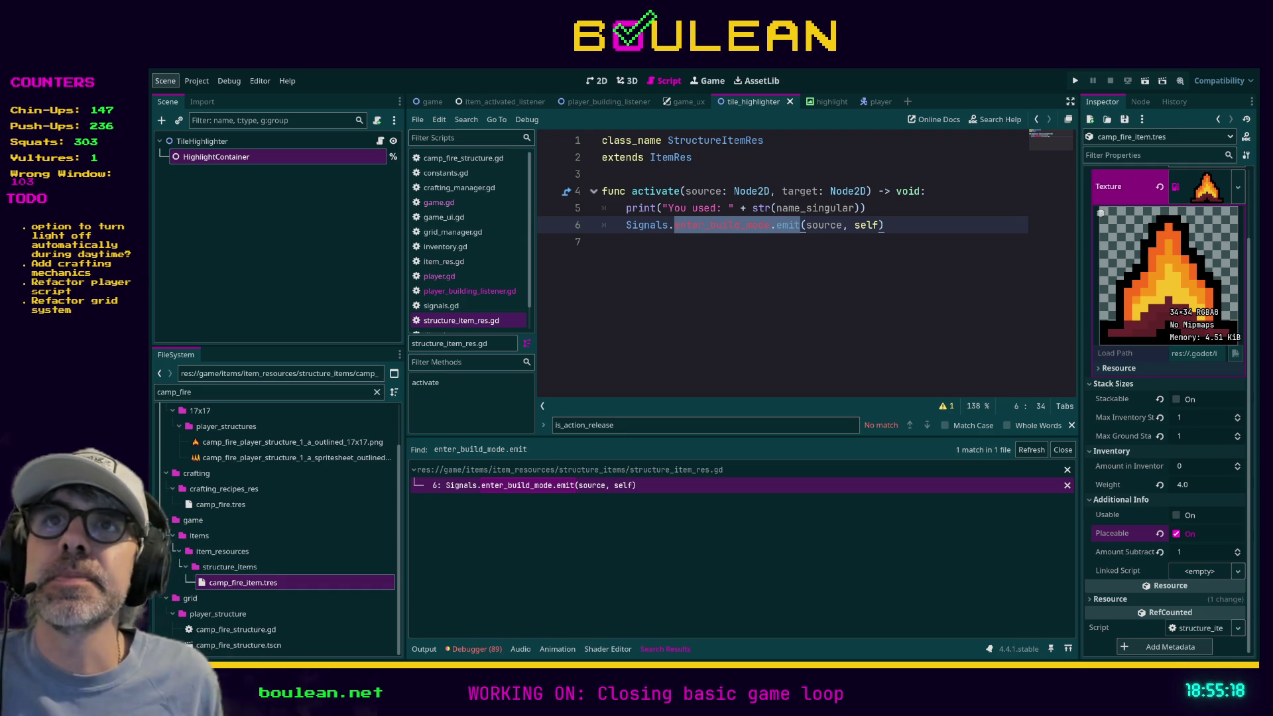
Step: Open game.gd and scroll to its _input function around line 90
click(732, 251)
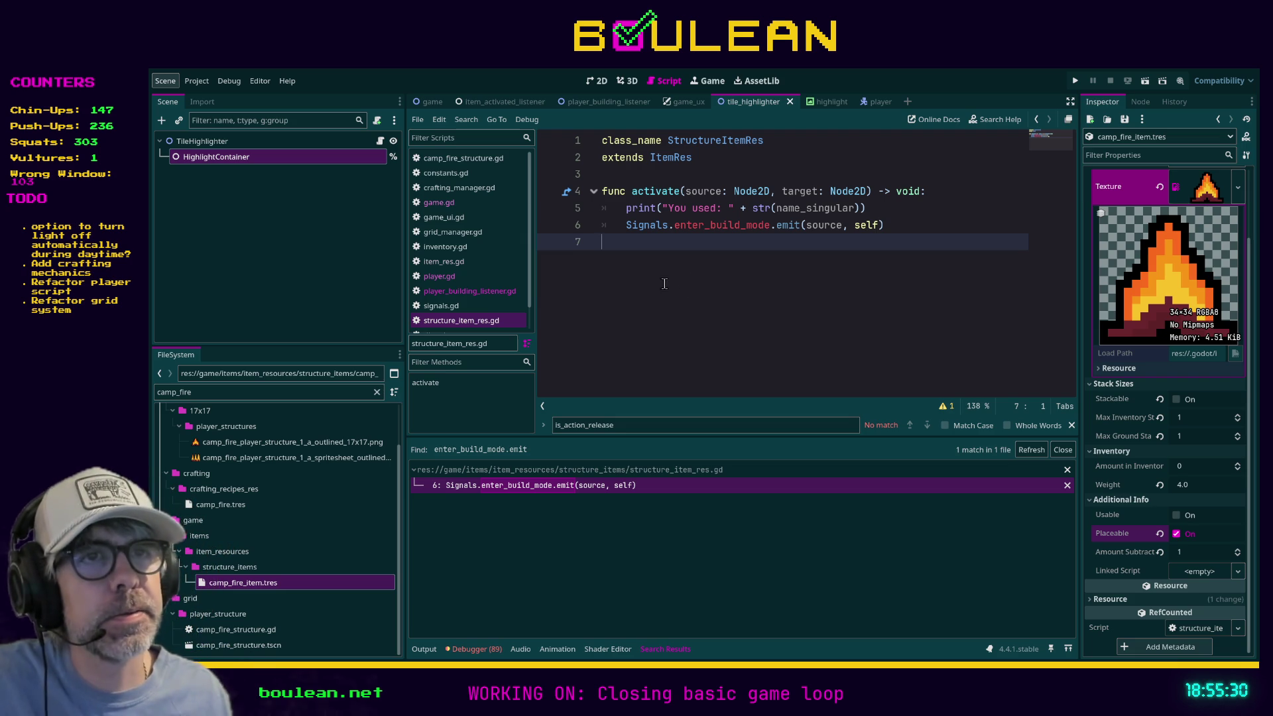
click(455, 203)
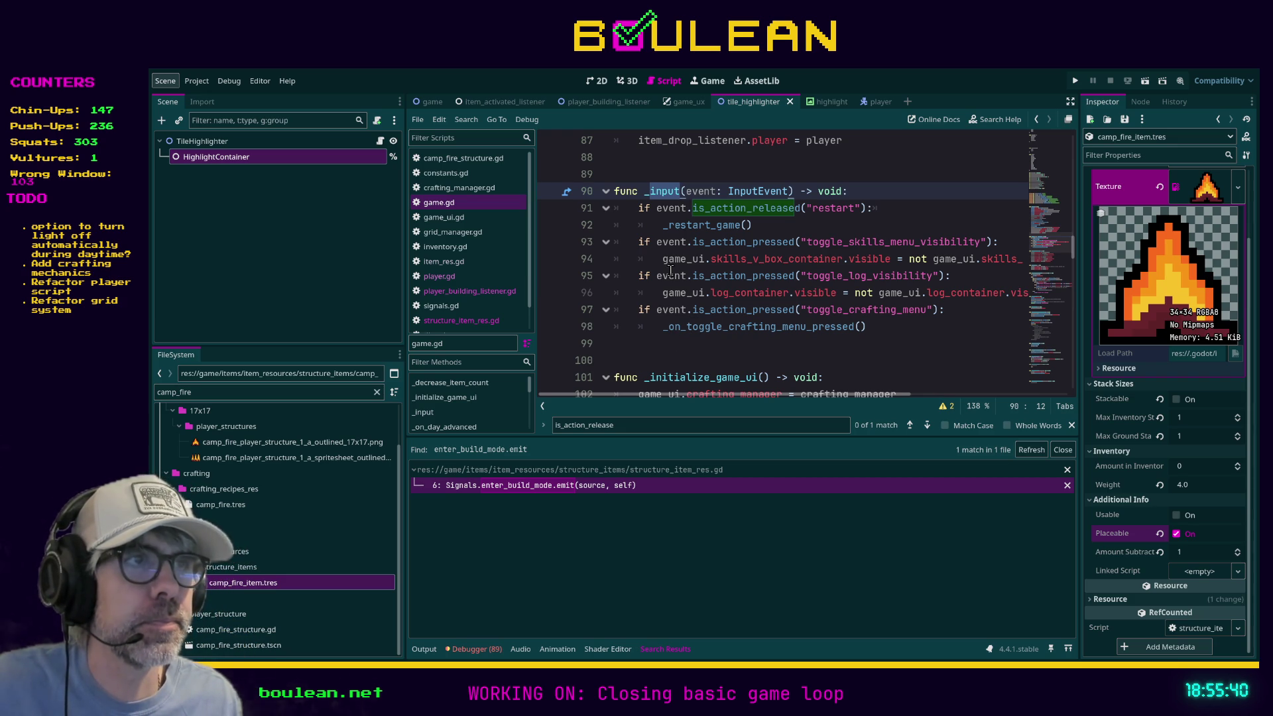
scroll(671, 292, down, 1)
scroll(656, 295, down, 1)
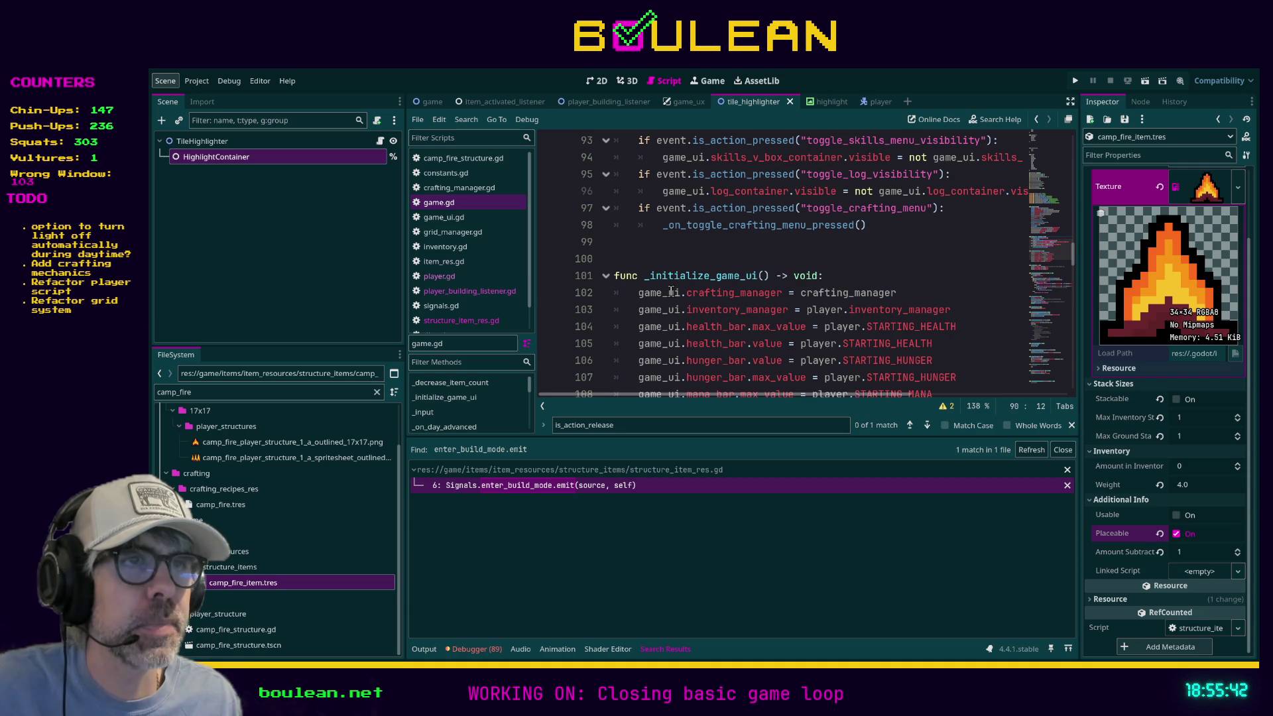
scroll(630, 298, down, 2)
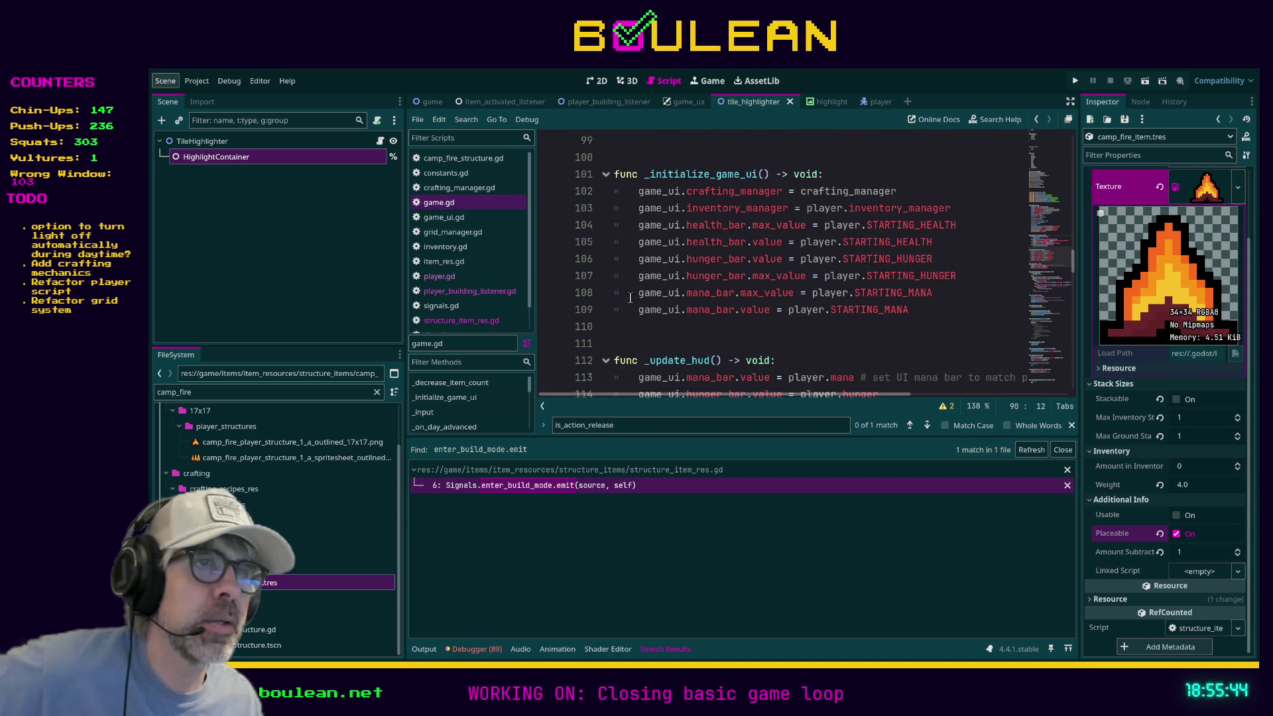
scroll(629, 297, down, 4)
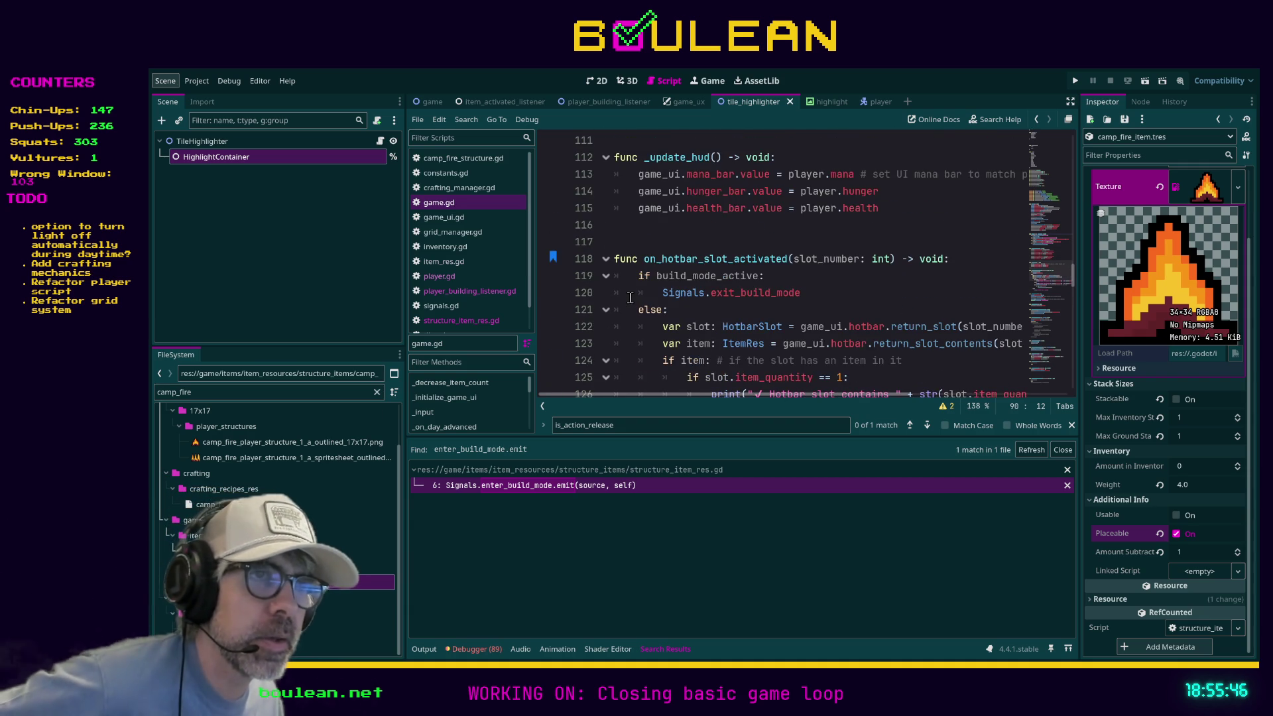
scroll(636, 300, up, 8)
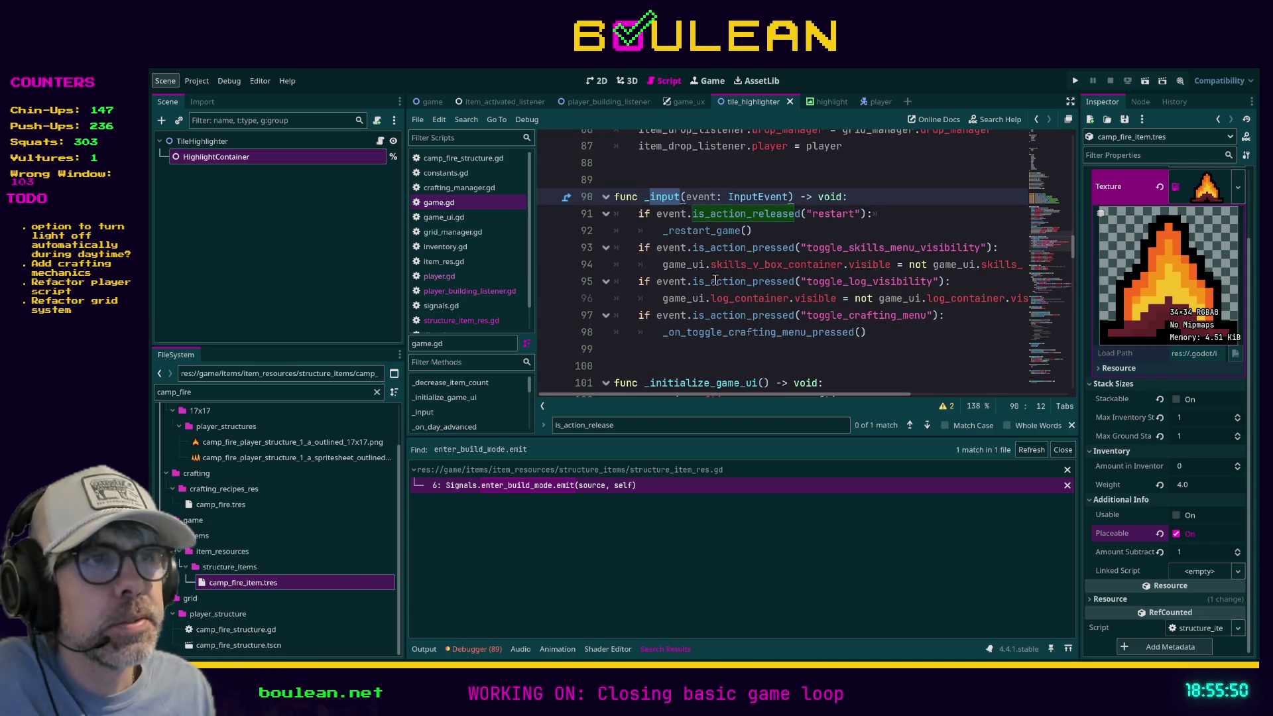
click(860, 233)
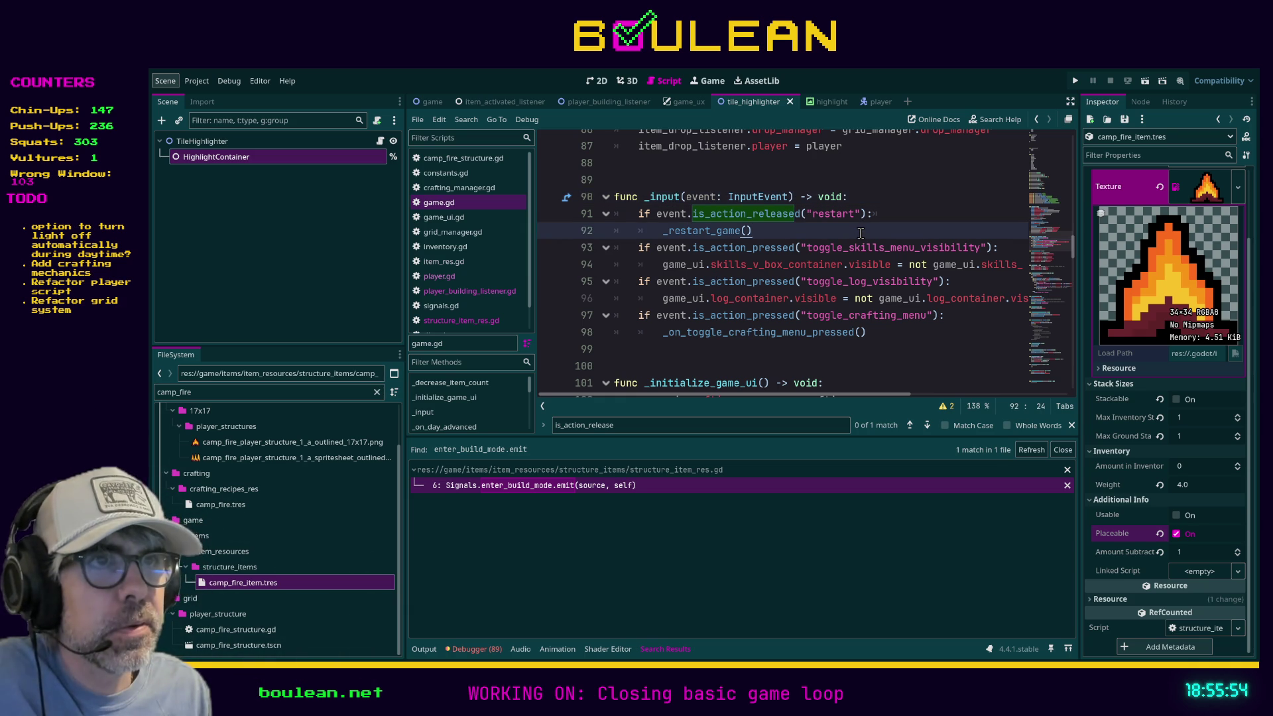
Step: Search the project for 'quit' and open the quit check on main.gd line 15
key(ctrl+shift+f)
text(escape)
key(Return)
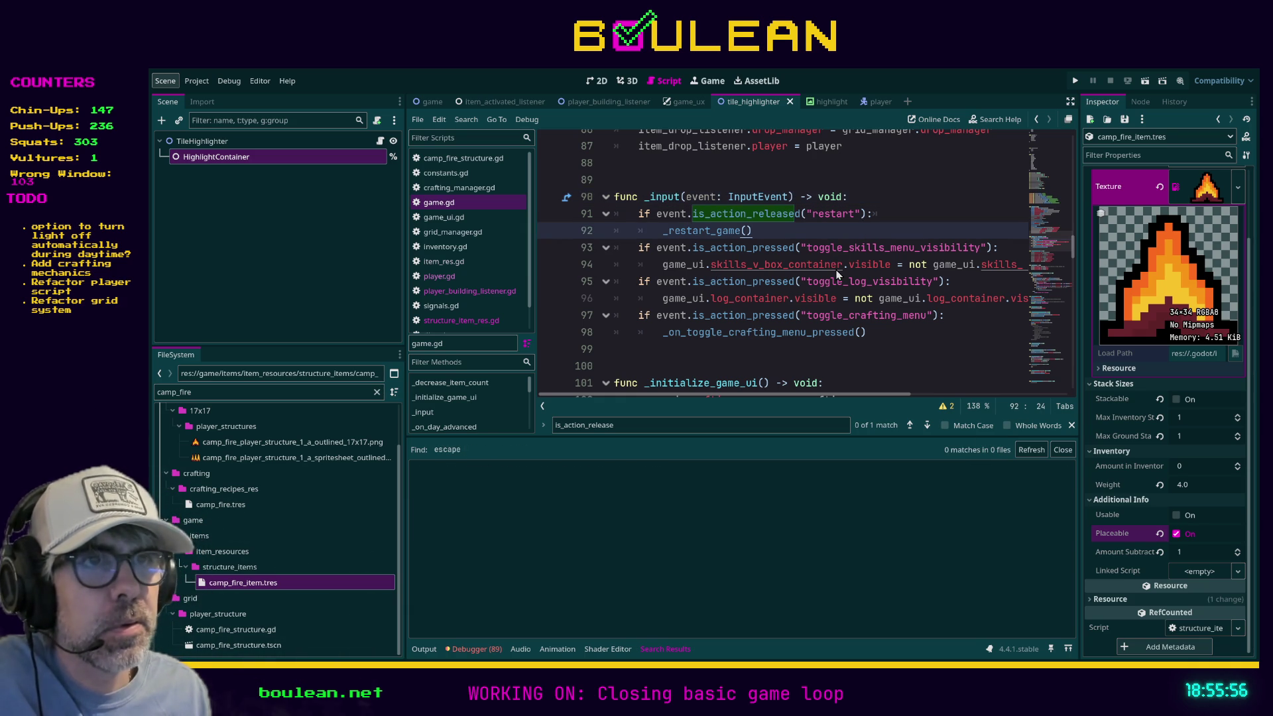
key(ctrl+shift+f)
text(quit)
key(Return)
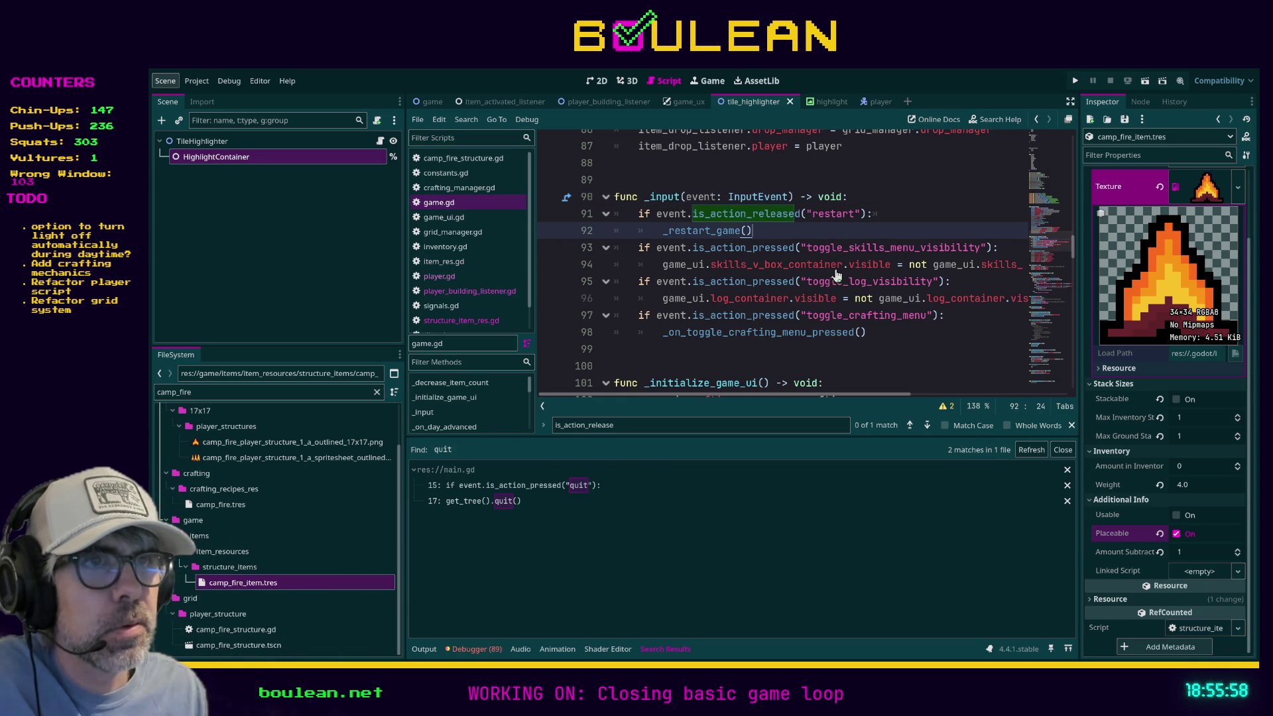
click(562, 485)
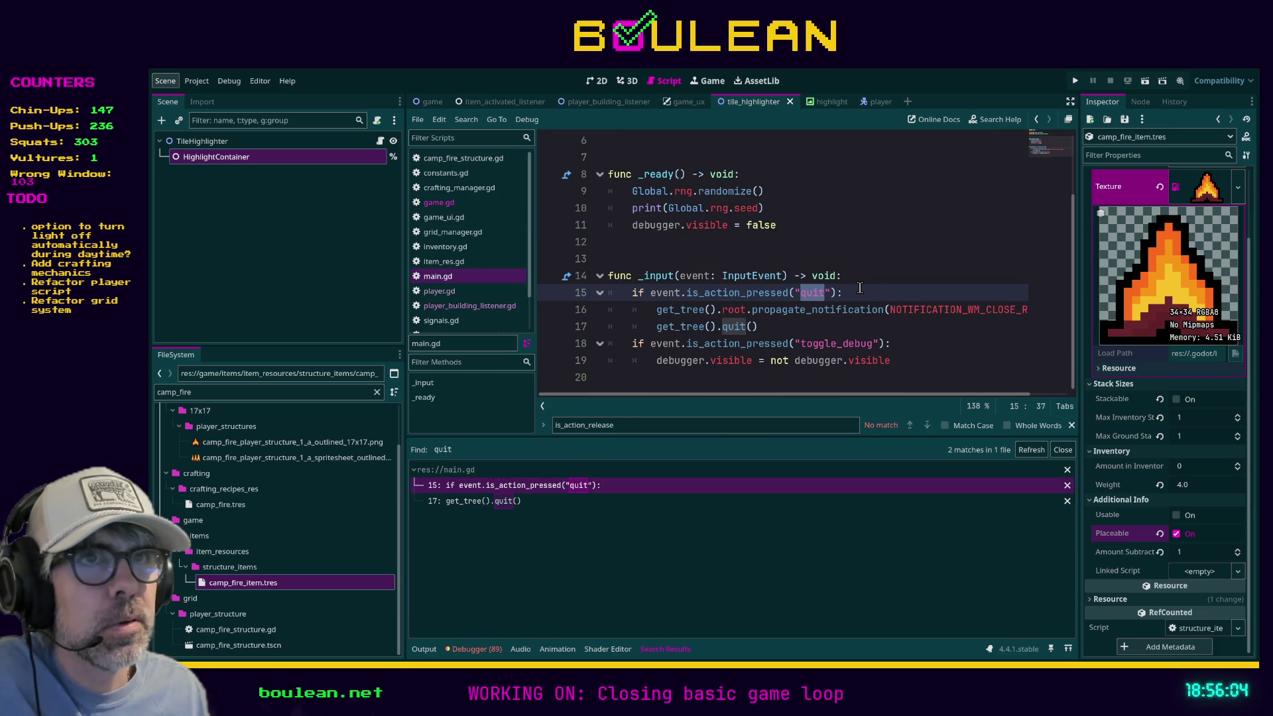
Step: Add an 'if game.build_mode_active:' branch and indent the two quit lines under a new else
click(892, 295)
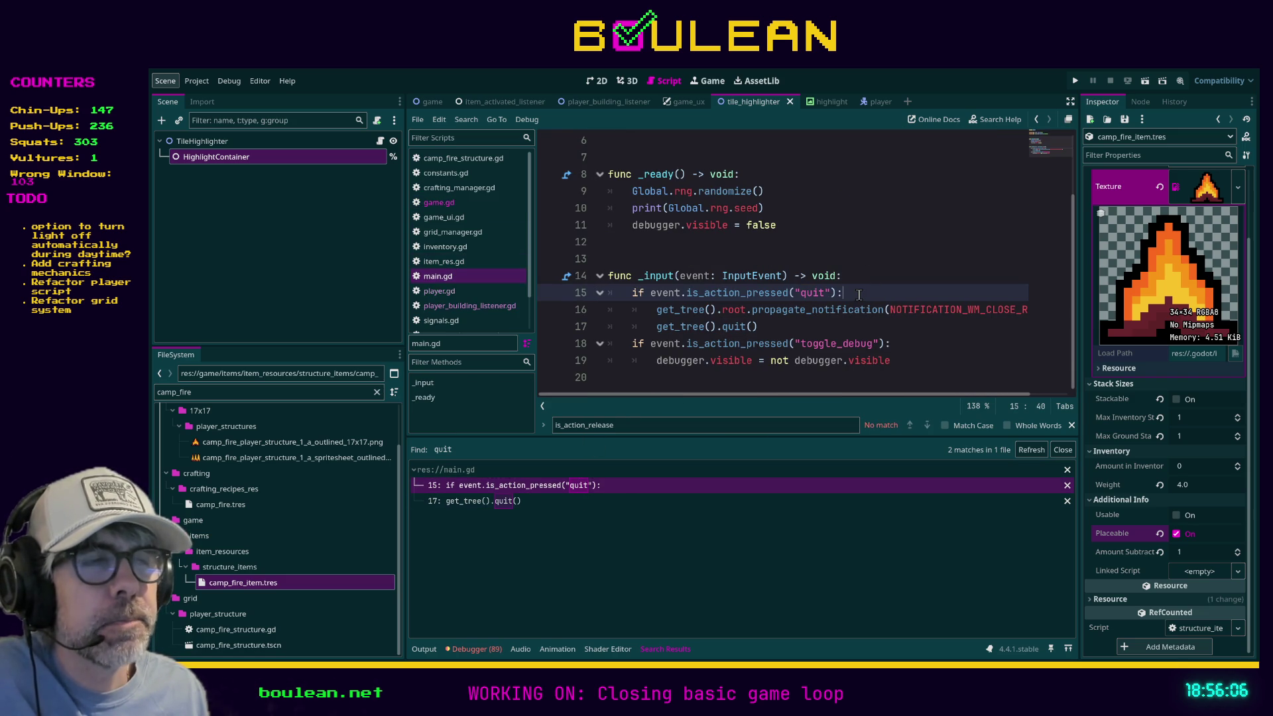
key(Return)
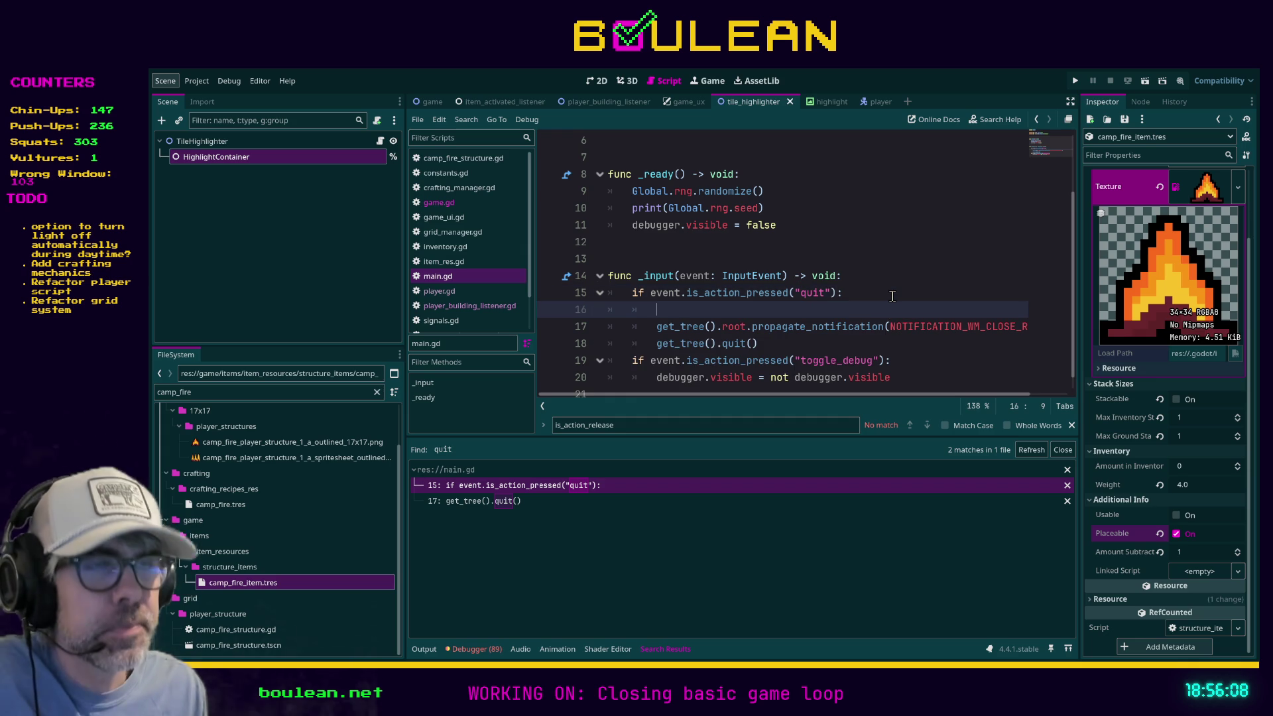
text(if game.)
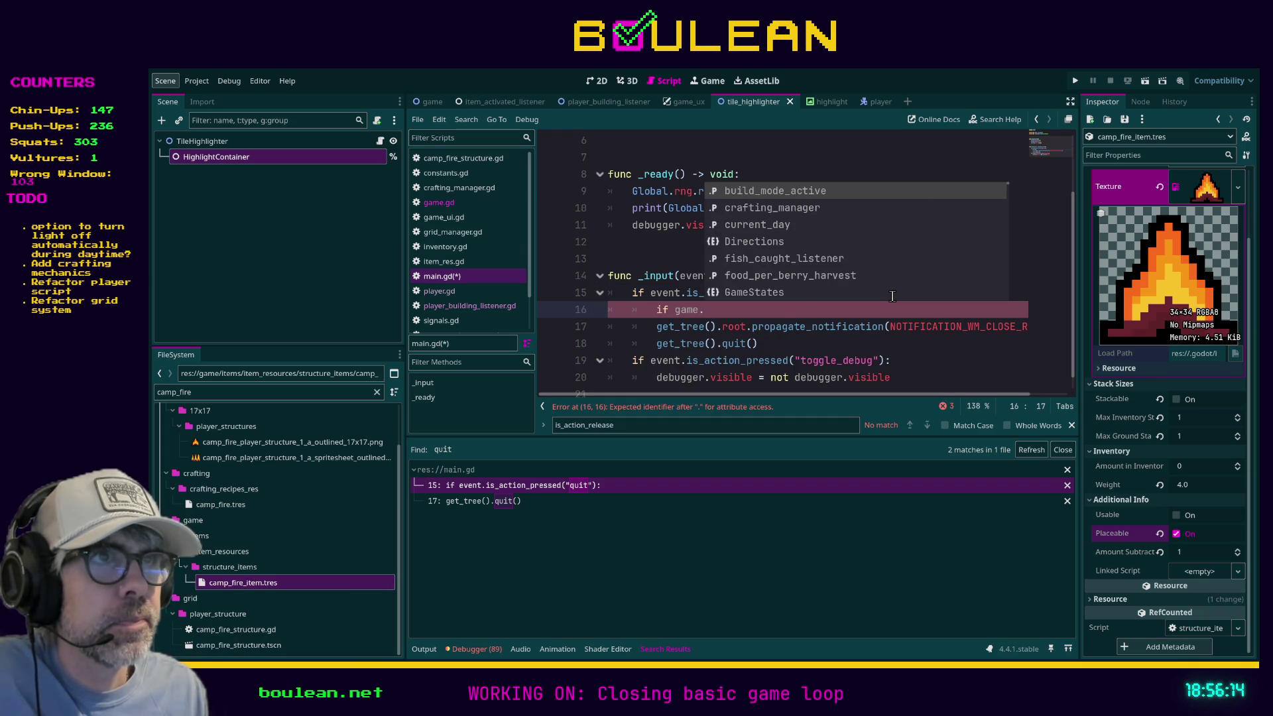
key(Return)
text(:)
key(Return)
text(pass)
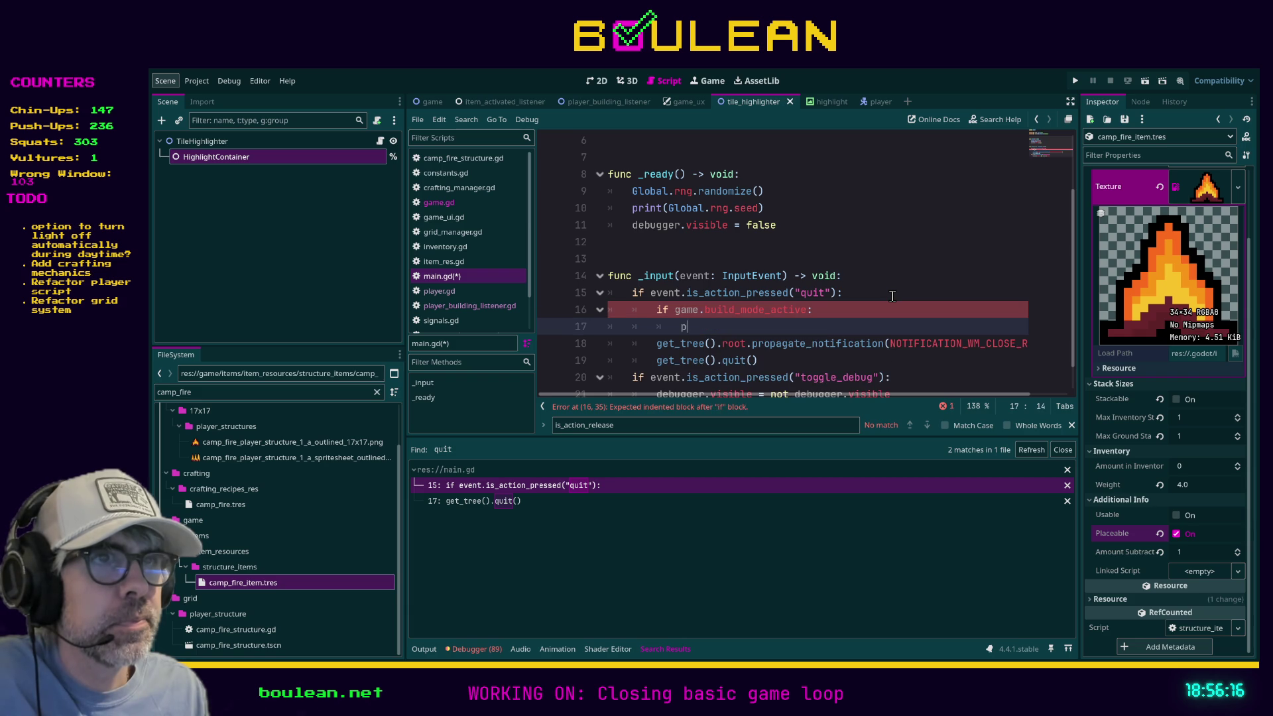
key(Return)
key(BackSpace)
text(else:)
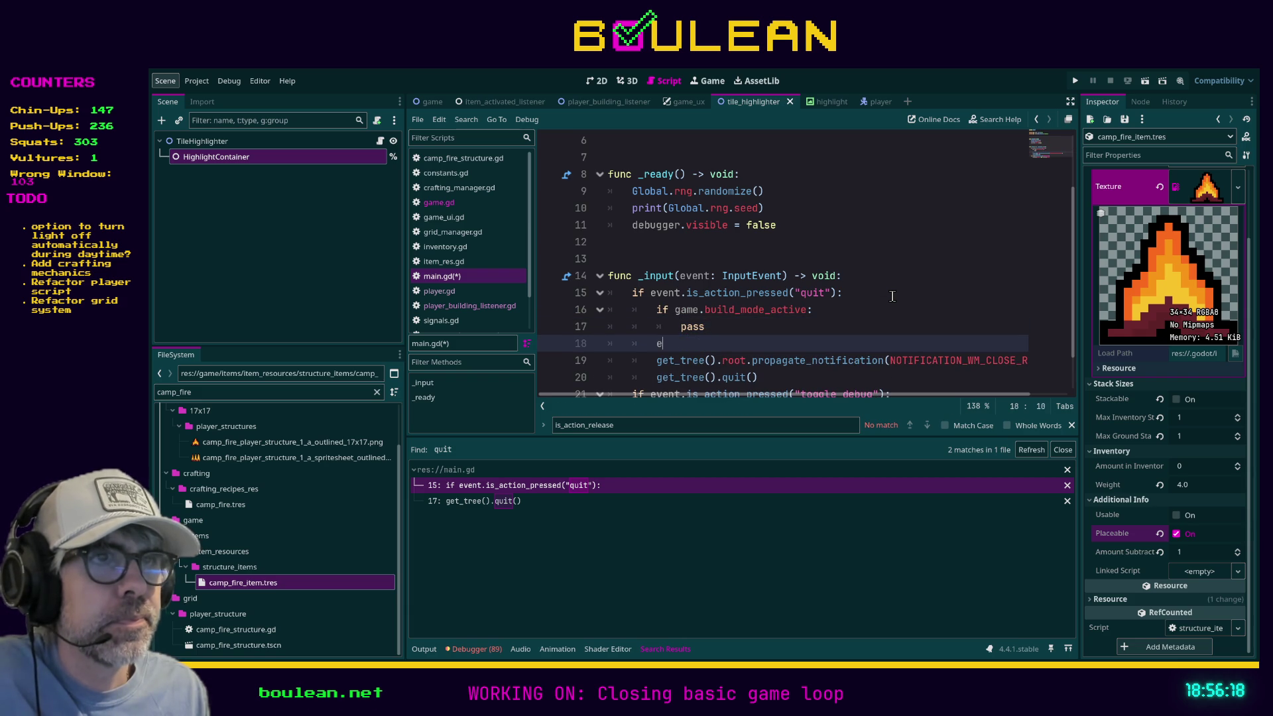
scroll(892, 296, down, 1)
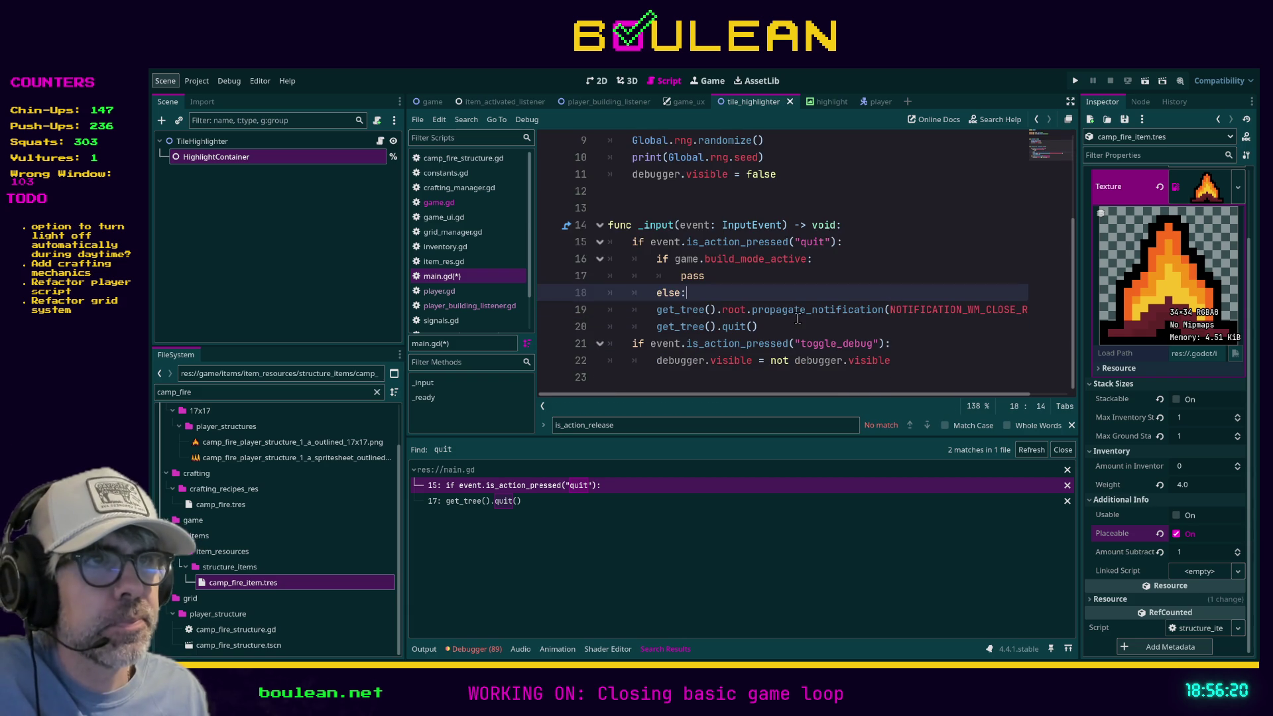
drag(758, 326, 621, 307)
key(Tab)
Step: Replace the pass placeholder with Signals.exit_build_mode.emit() and save main.gd
click(722, 282)
key(BackSpace)
key(BackSpace)
key(BackSpace)
text(Signals.e)
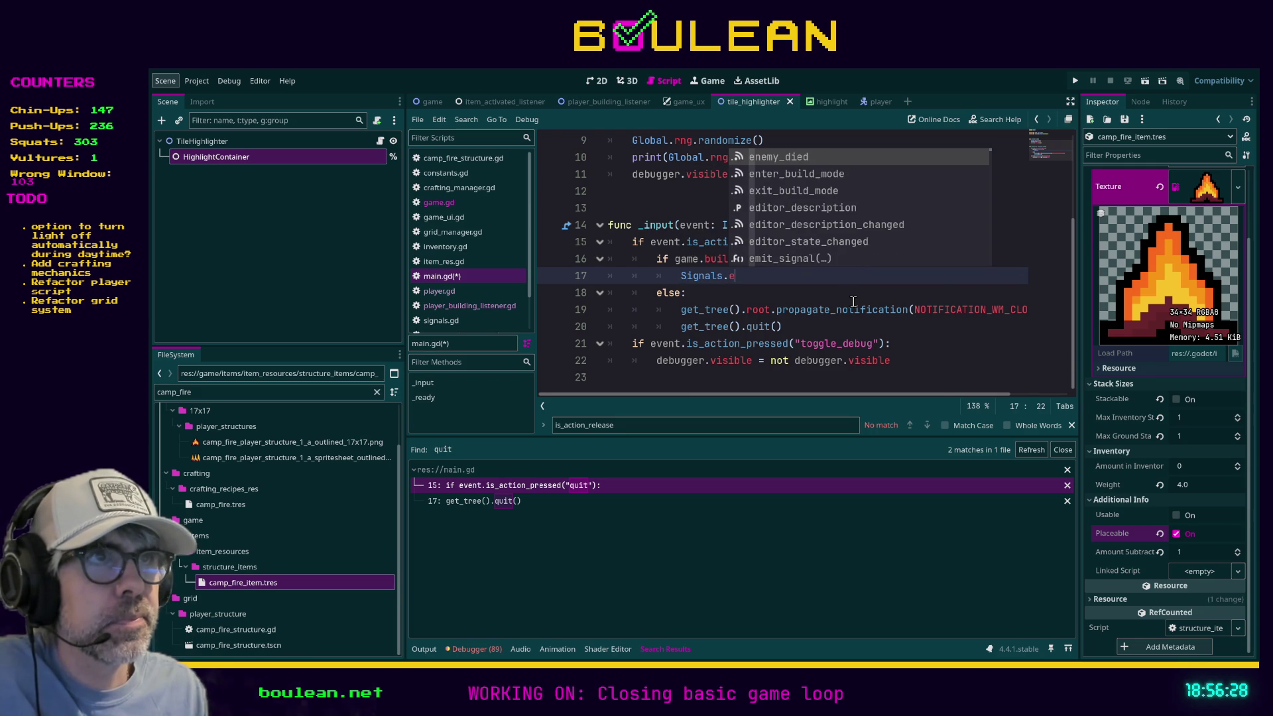
key(Down)
key(Down)
key(Return)
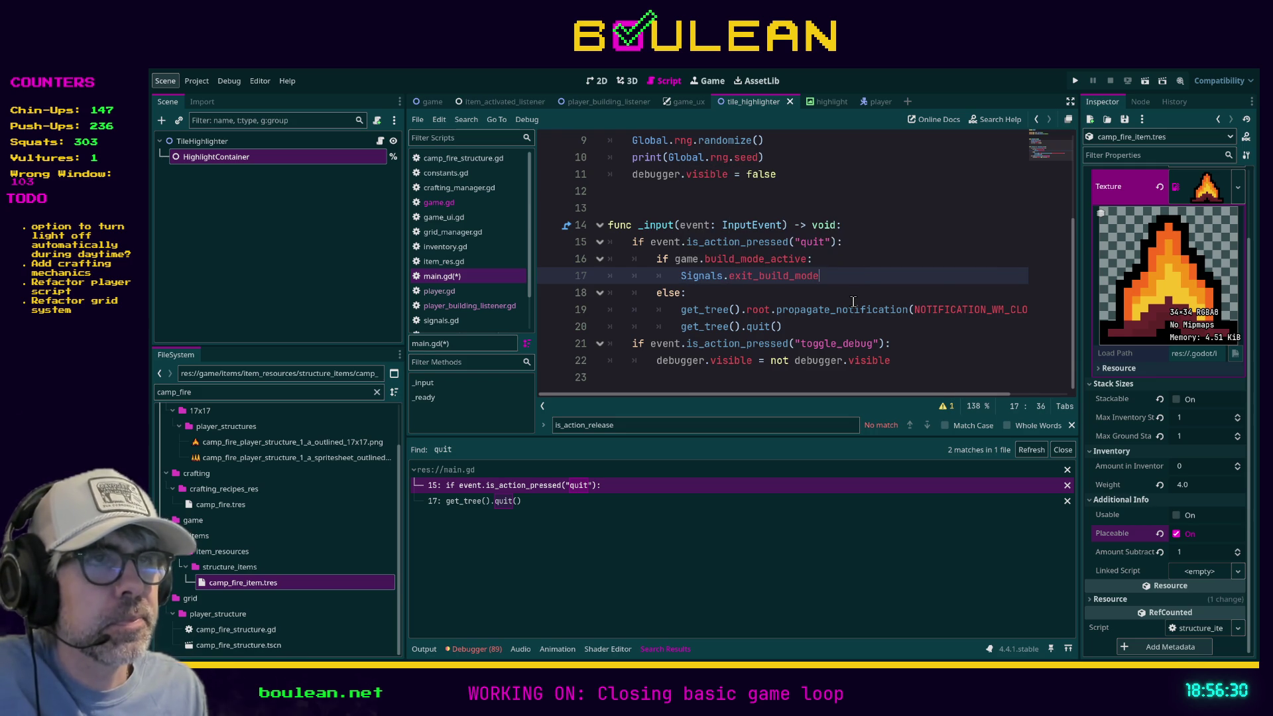
text(emit())
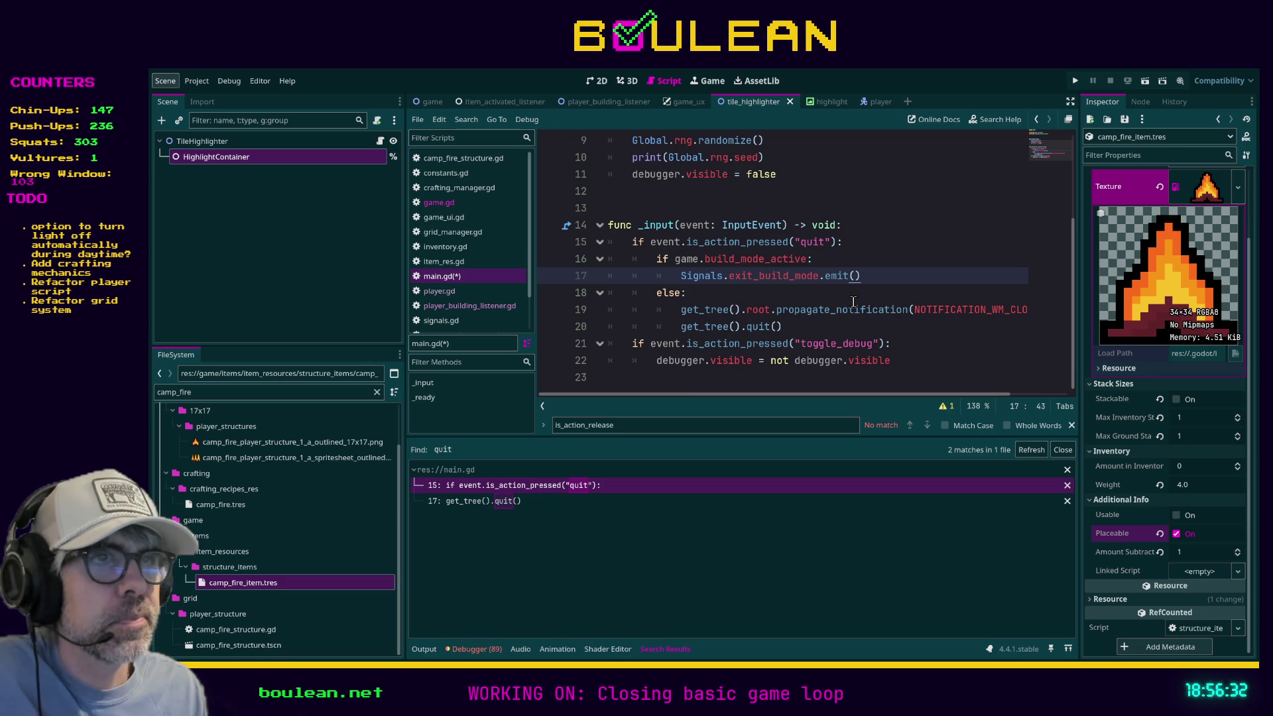
key(ctrl+s)
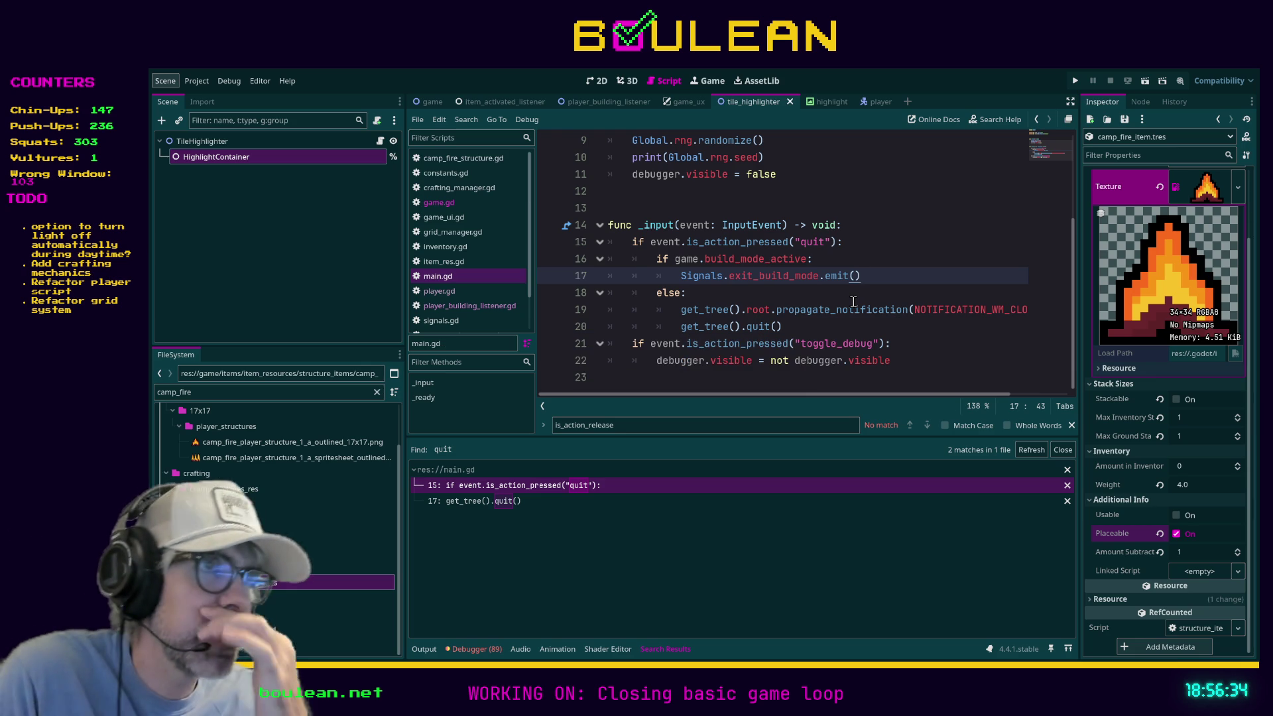
Step: Run the game and remove all goblins with SMOTE Goblins in the debug panel
key(F5)
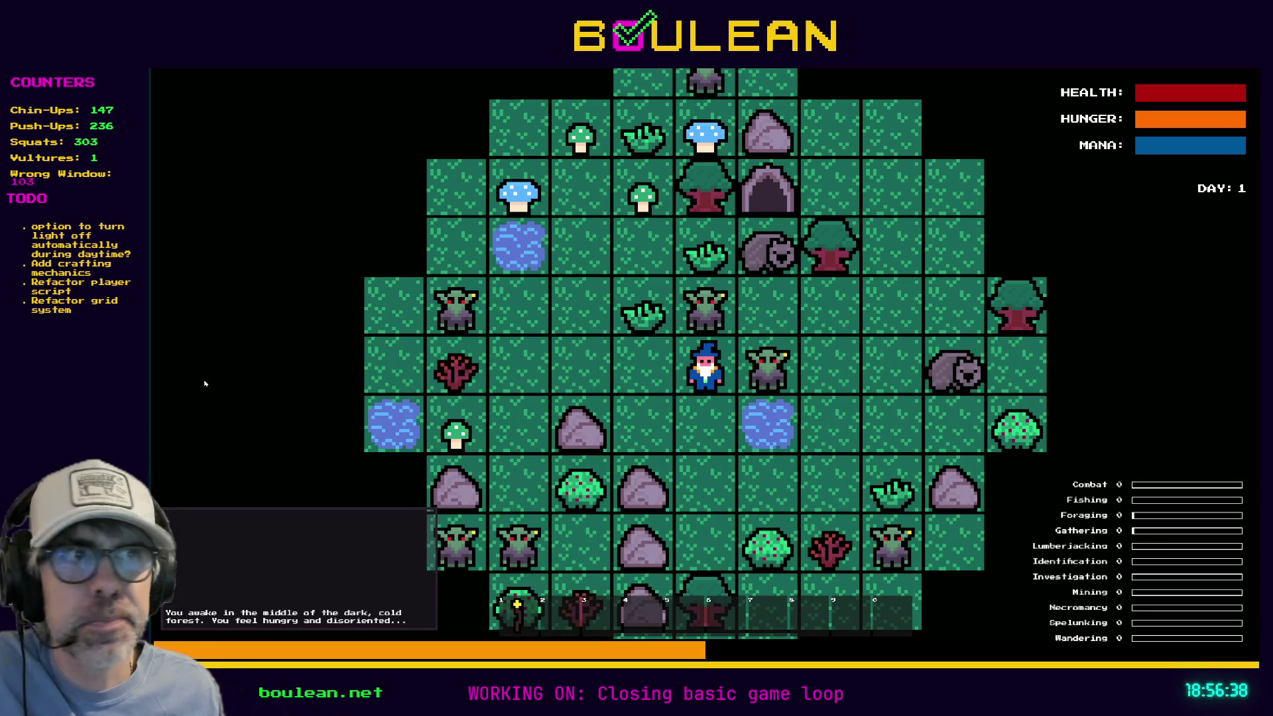
key(grave)
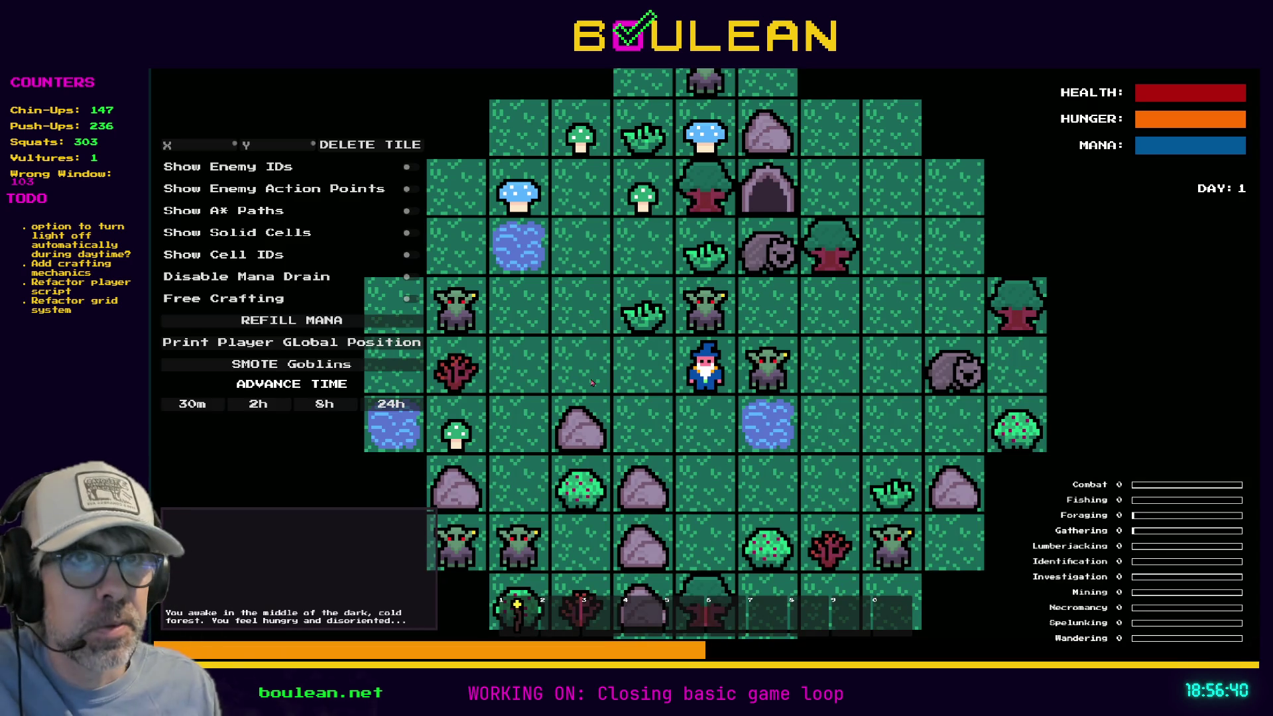
click(411, 365)
Step: Craft a Camp Fire, select it from hotbar slot 2, and press Escape during build mode
key(c)
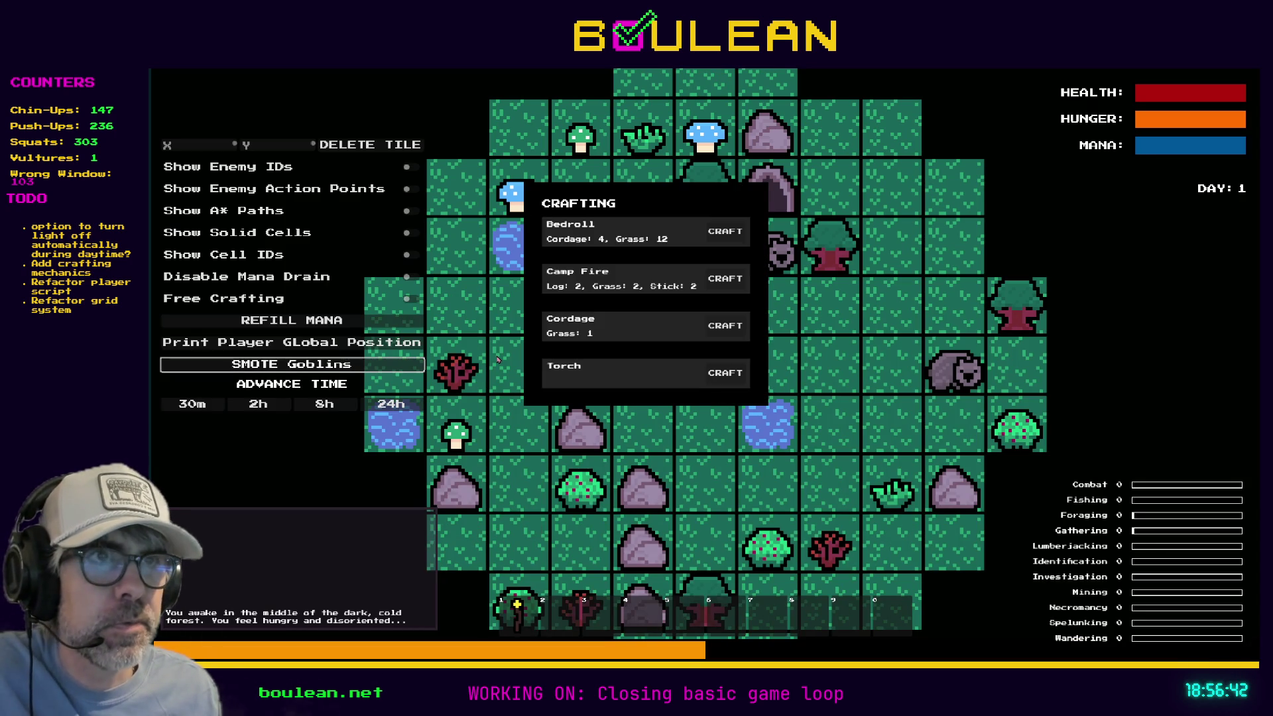
click(725, 278)
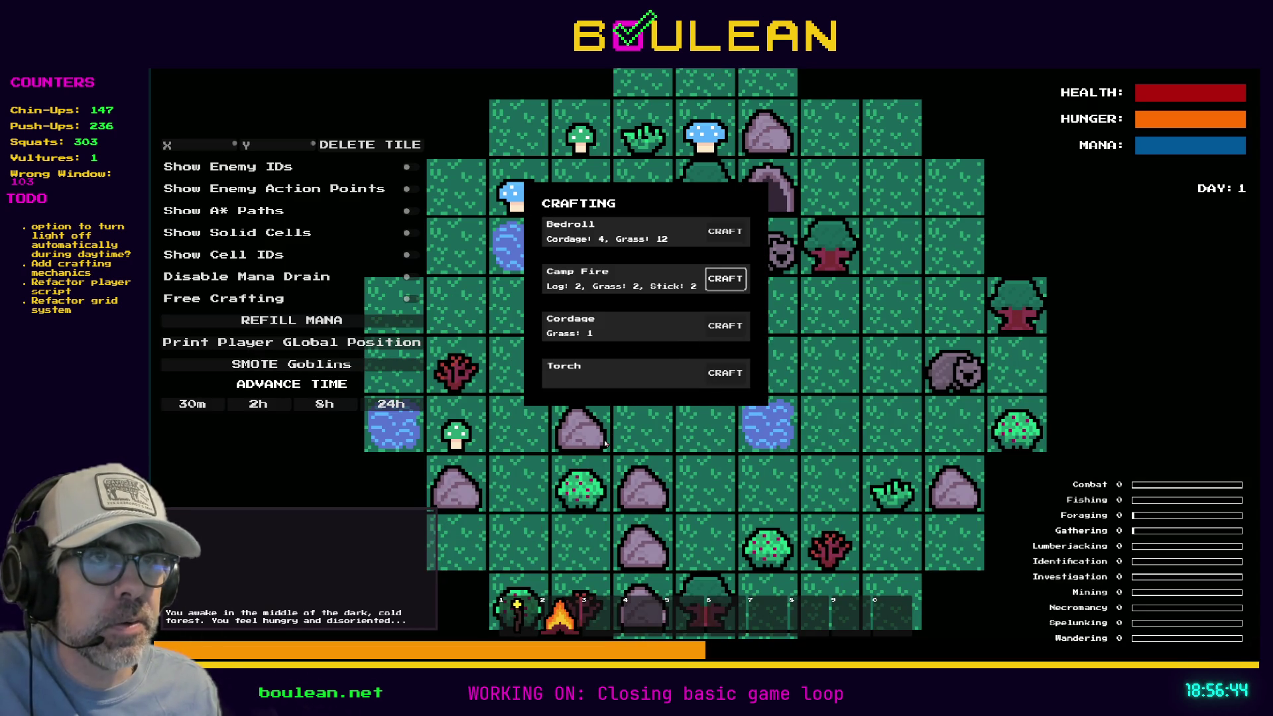
key(c)
key(2)
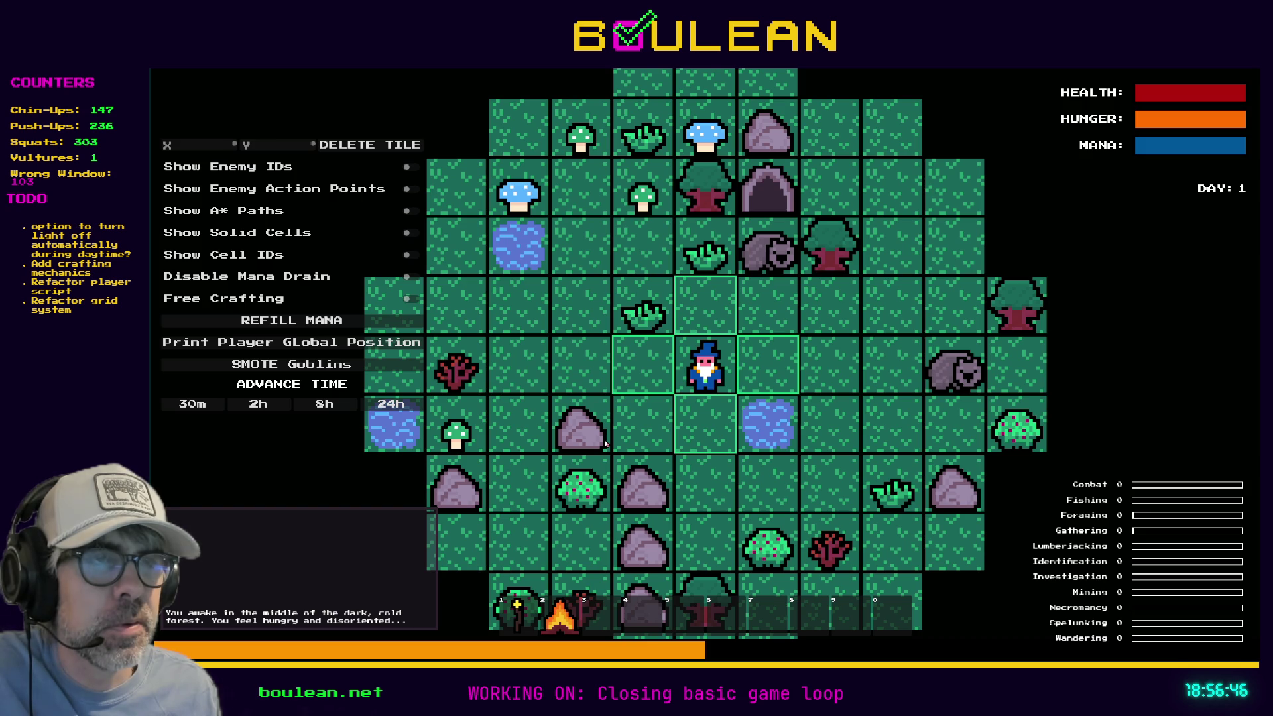
key(Escape)
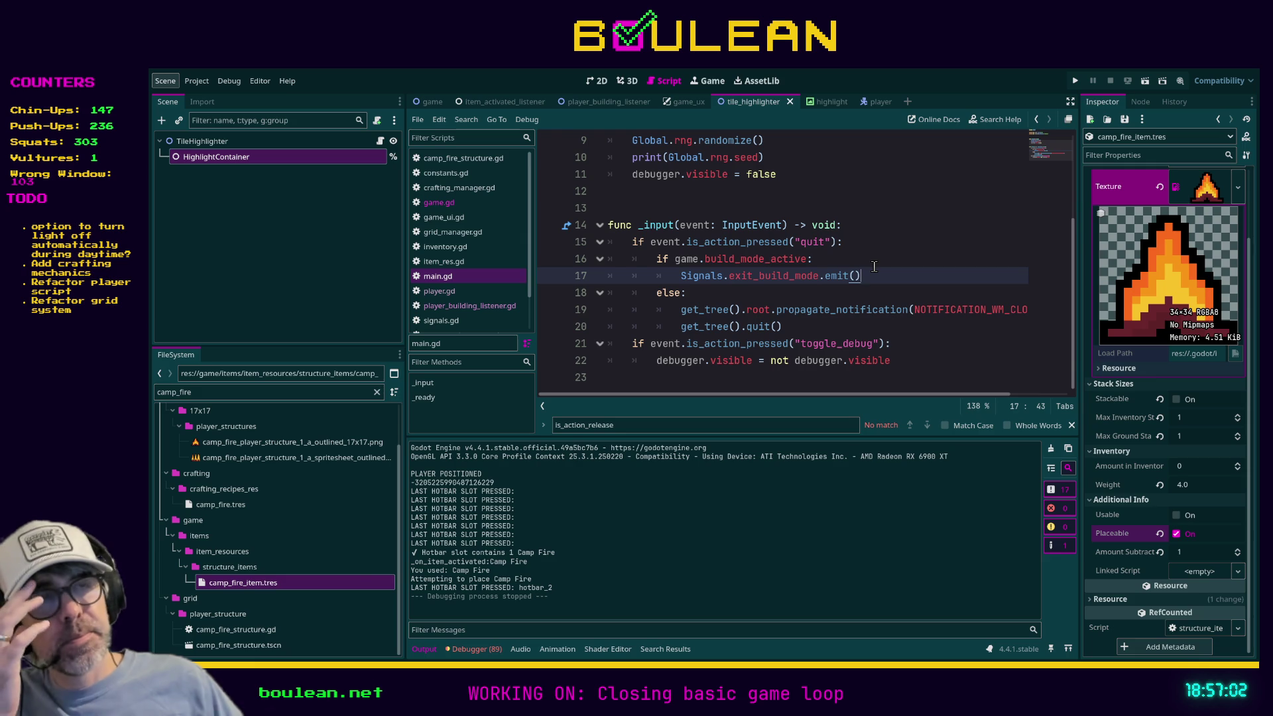
Step: Change line 15's check to is_action_released("quit") and save main.gd
click(792, 242)
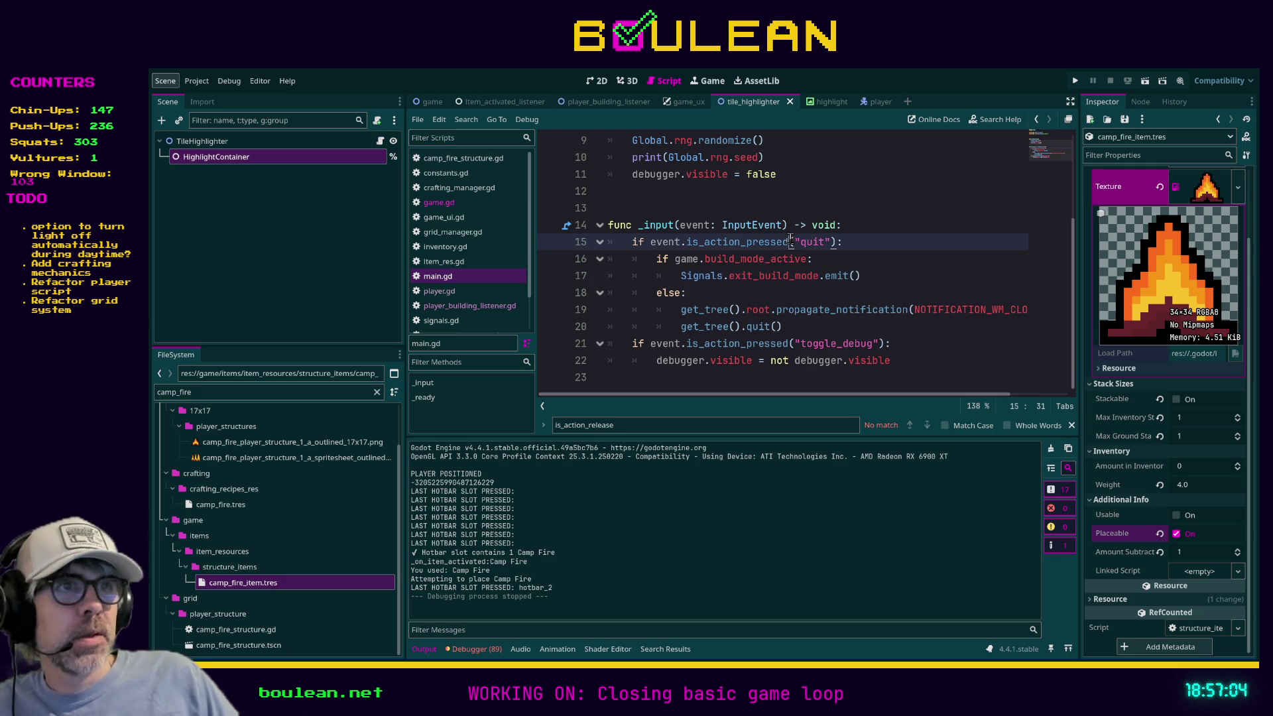
key(BackSpace)
key(BackSpace)
key(BackSpace)
text(released)
click(926, 272)
key(ctrl+s)
key(ctrl+s)
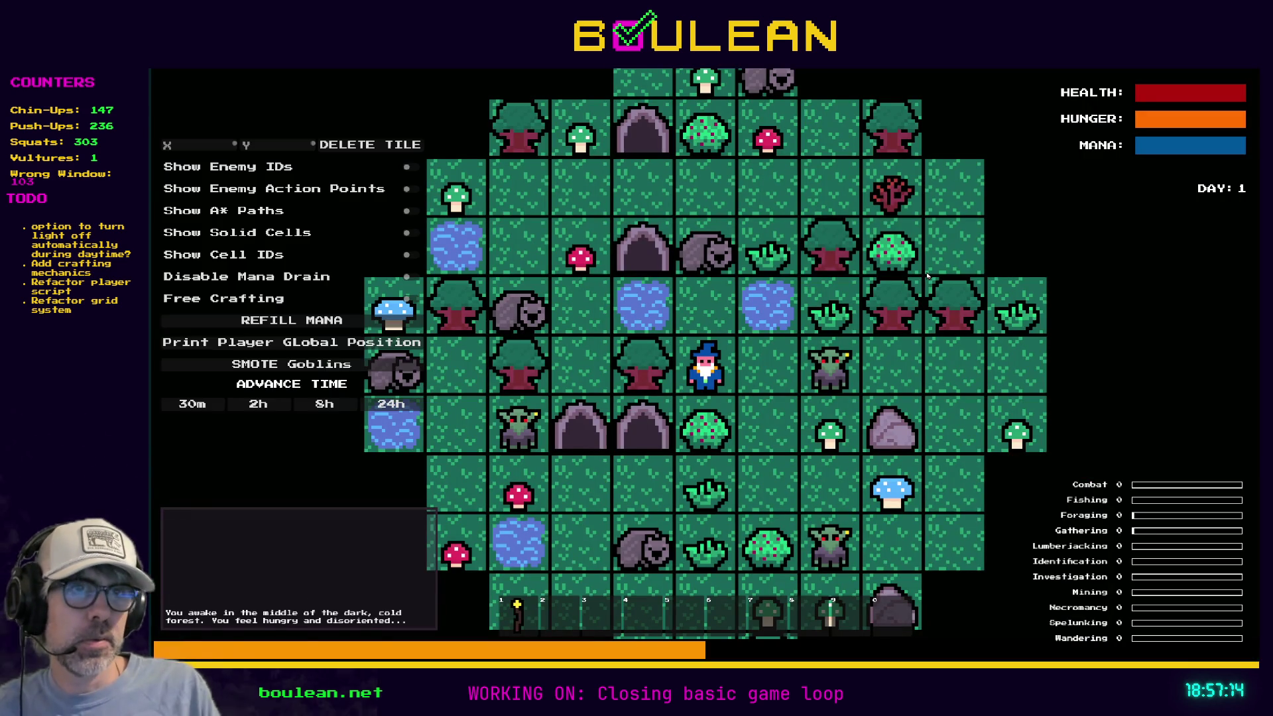
Step: Hide the debug panel, craft a Camp Fire, select hotbar slot 2, and press Escape to quit
key(grave)
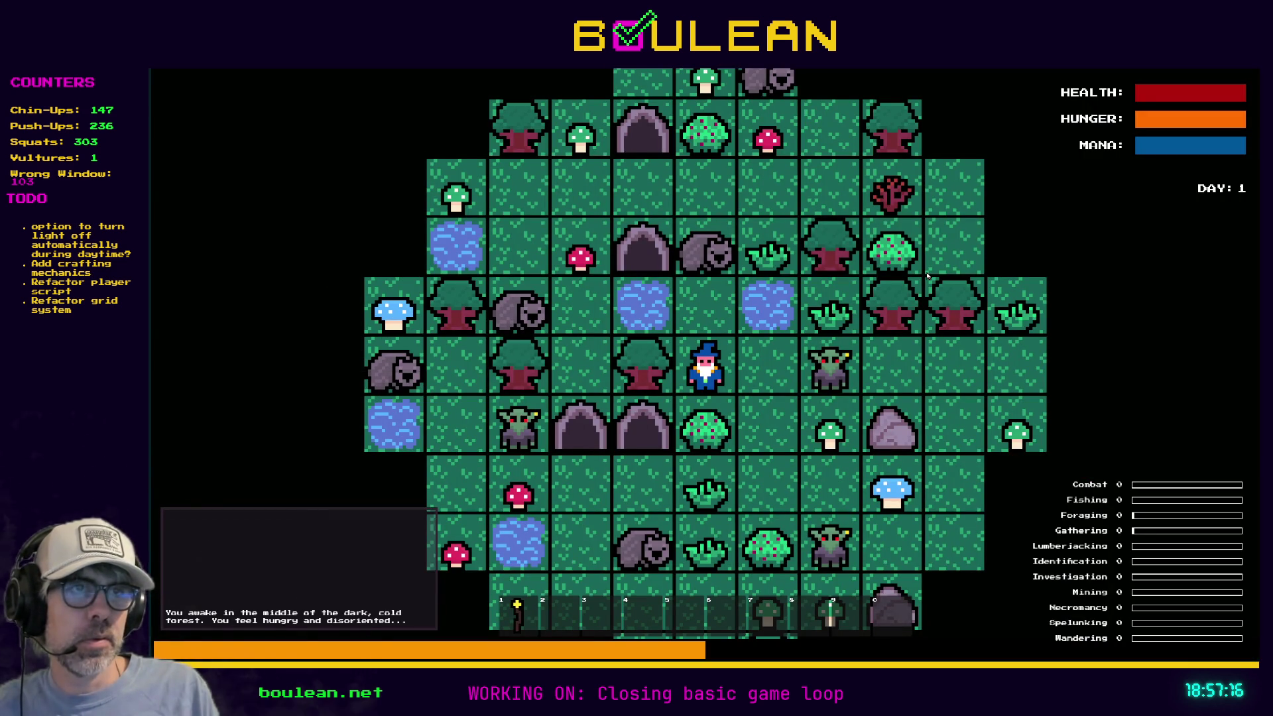
key(c)
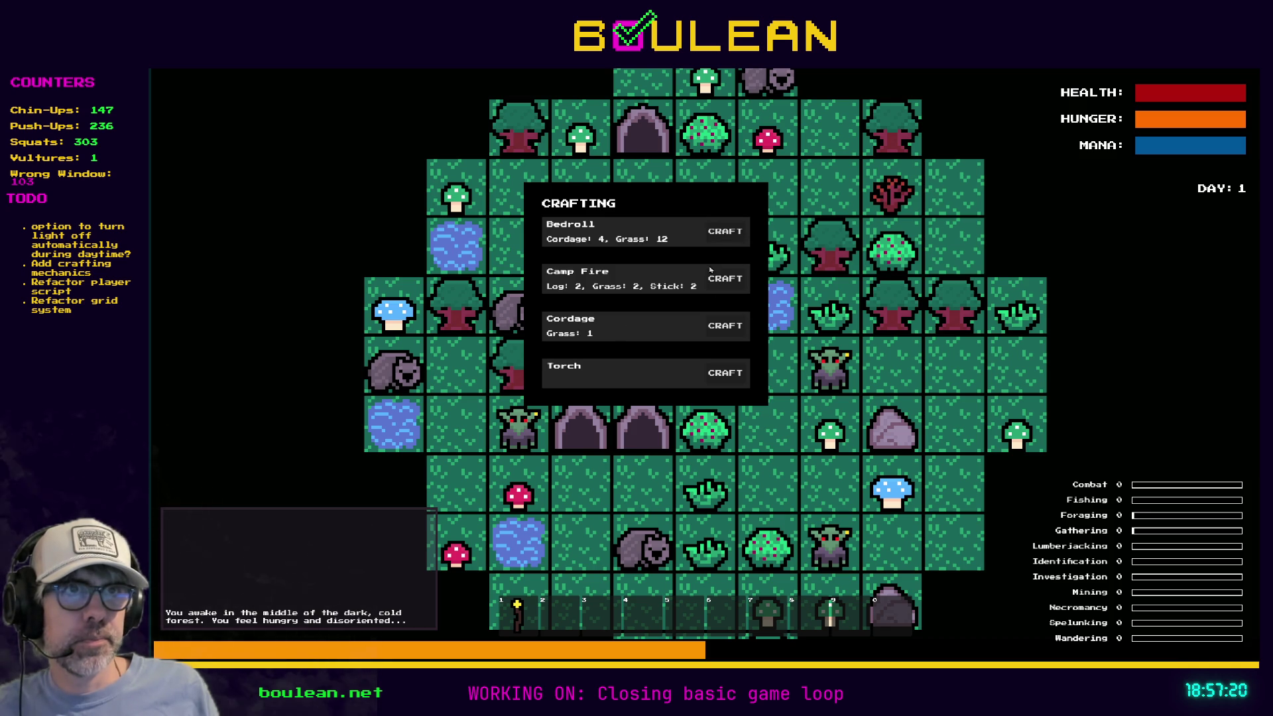
click(721, 280)
key(c)
key(2)
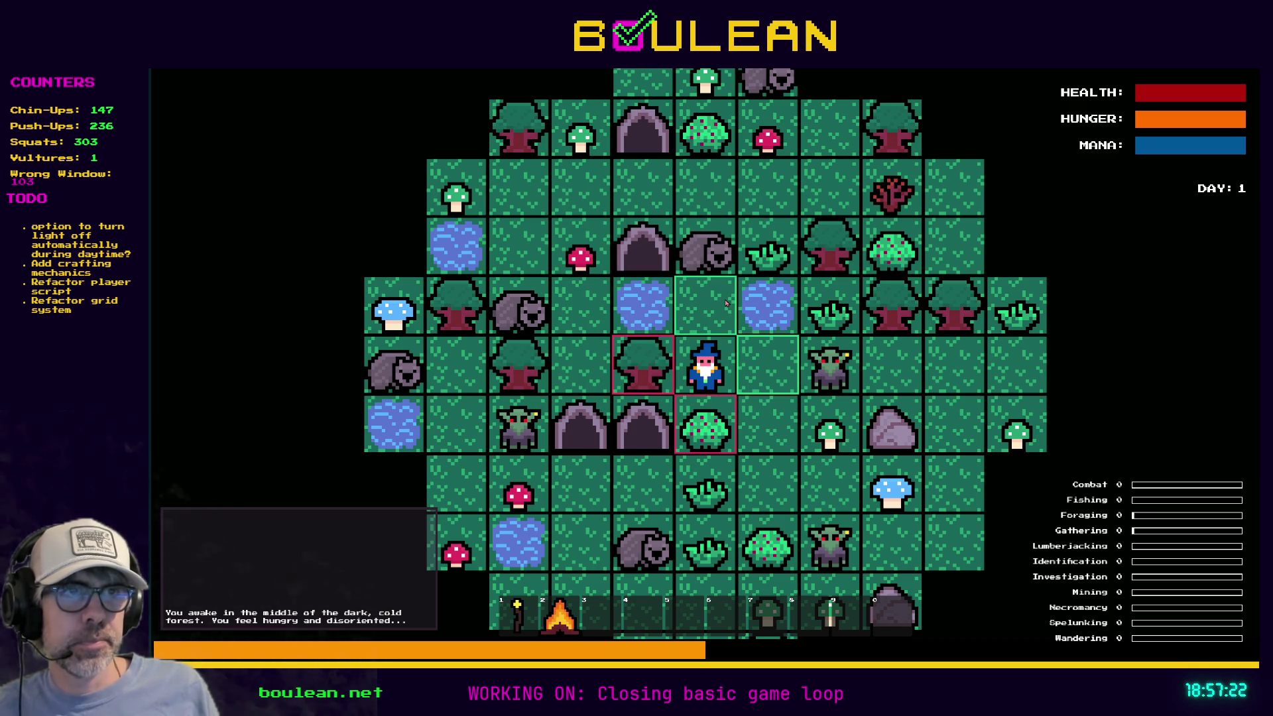
key(Escape)
key(Escape)
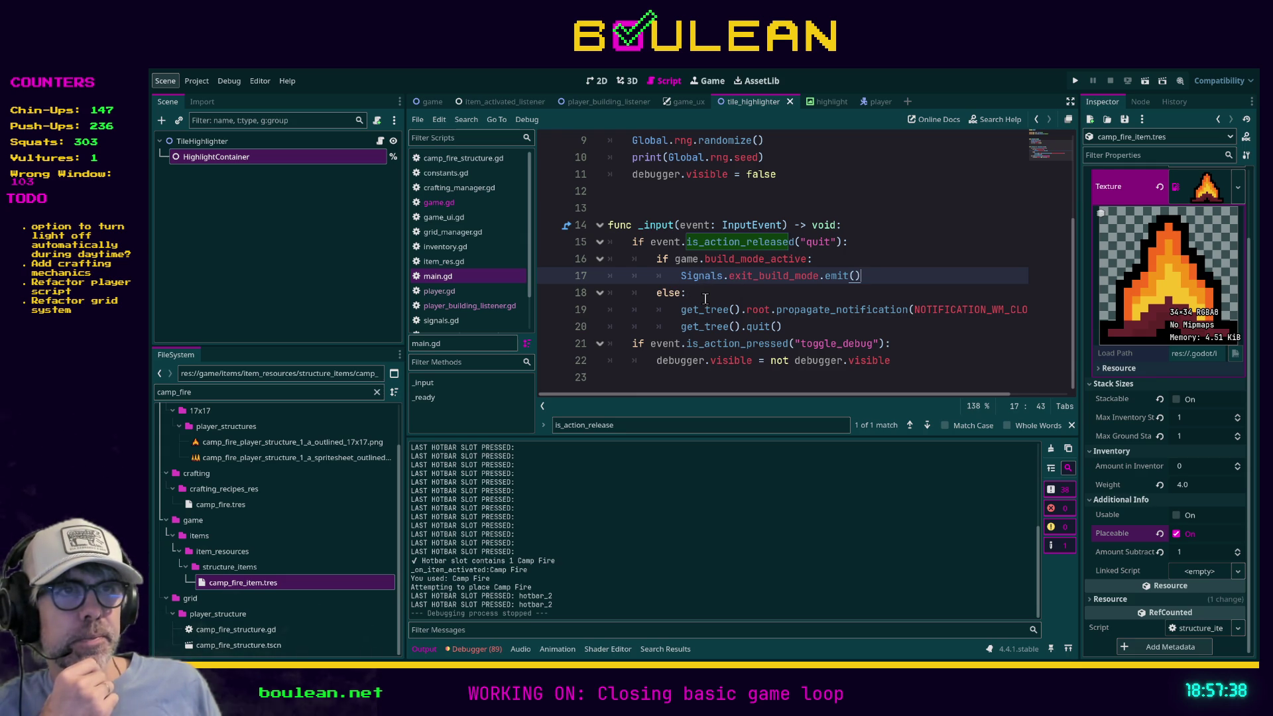
Step: Repeat the 'quit' search and revisit main.gd's quit check on line 15 and quit call on line 20
click(721, 294)
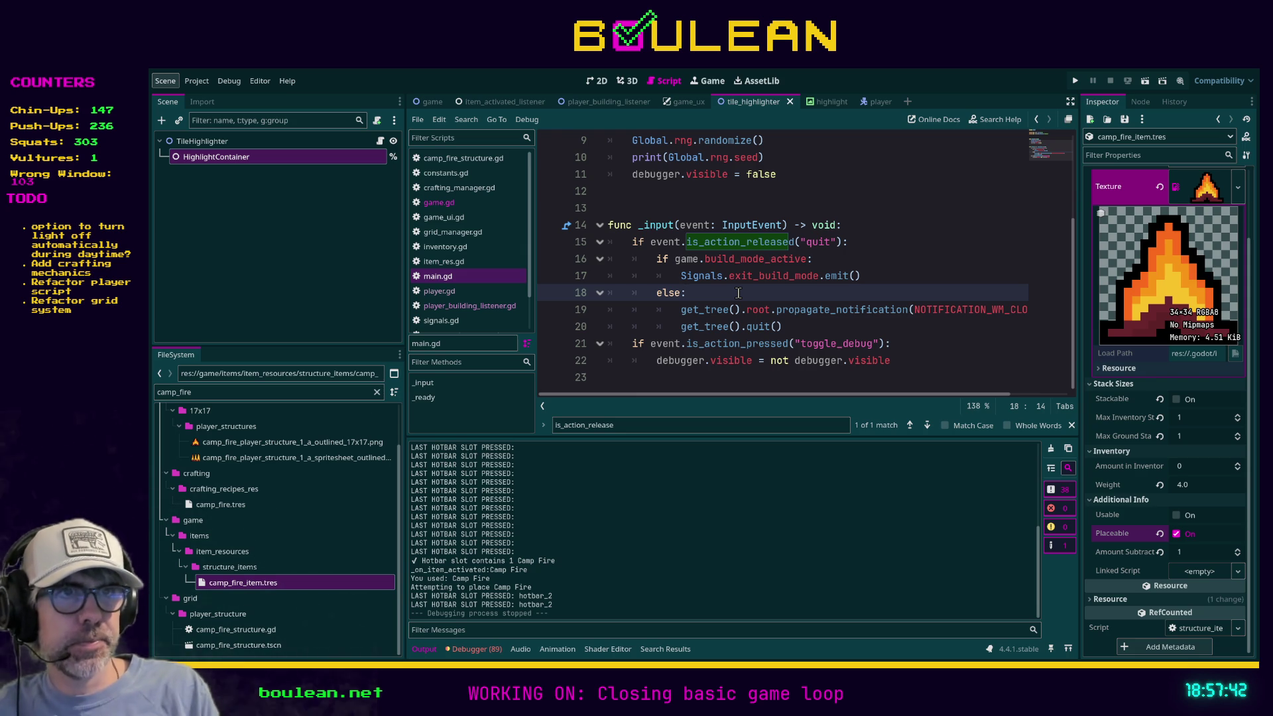
key(ctrl+shift+f)
key(Return)
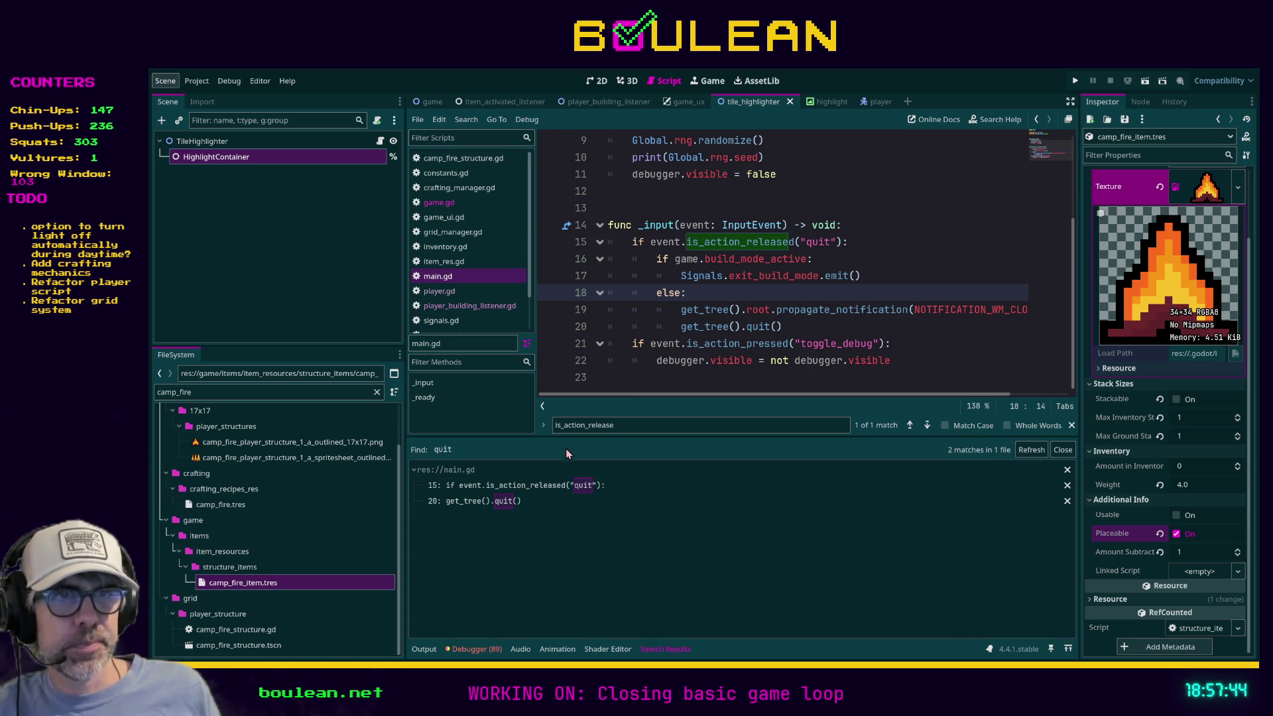
click(555, 486)
click(522, 502)
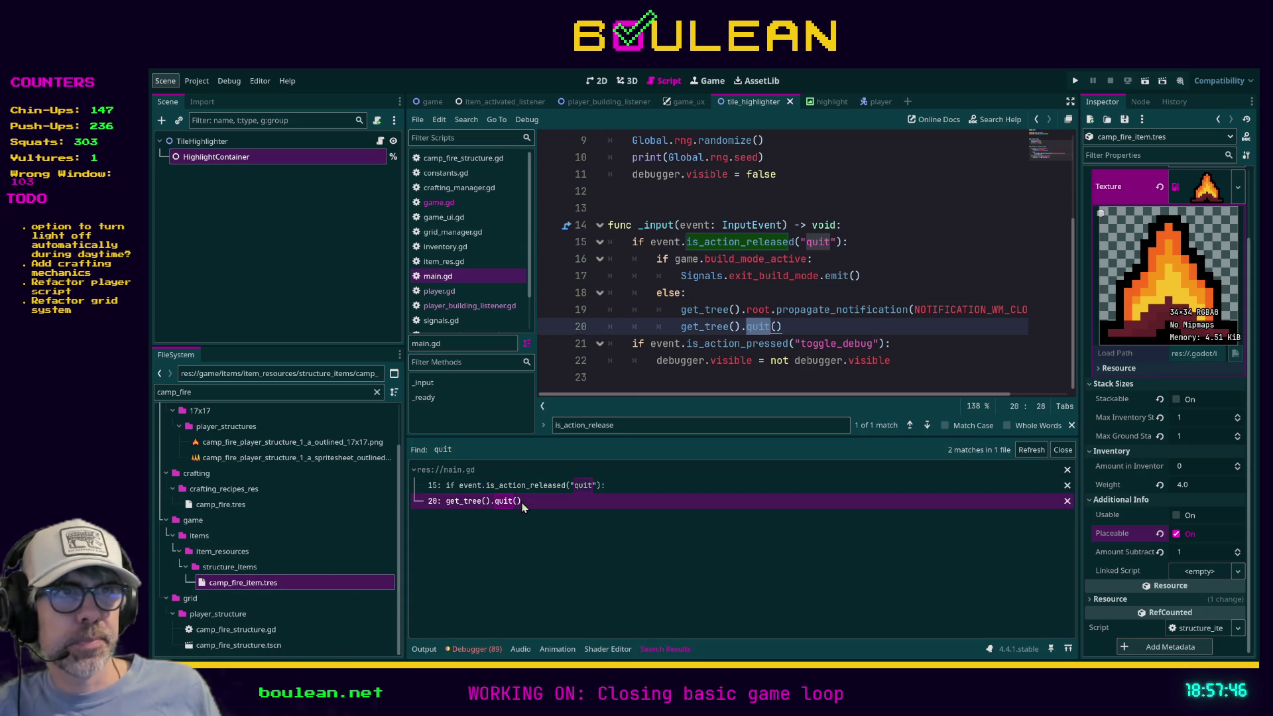
click(728, 297)
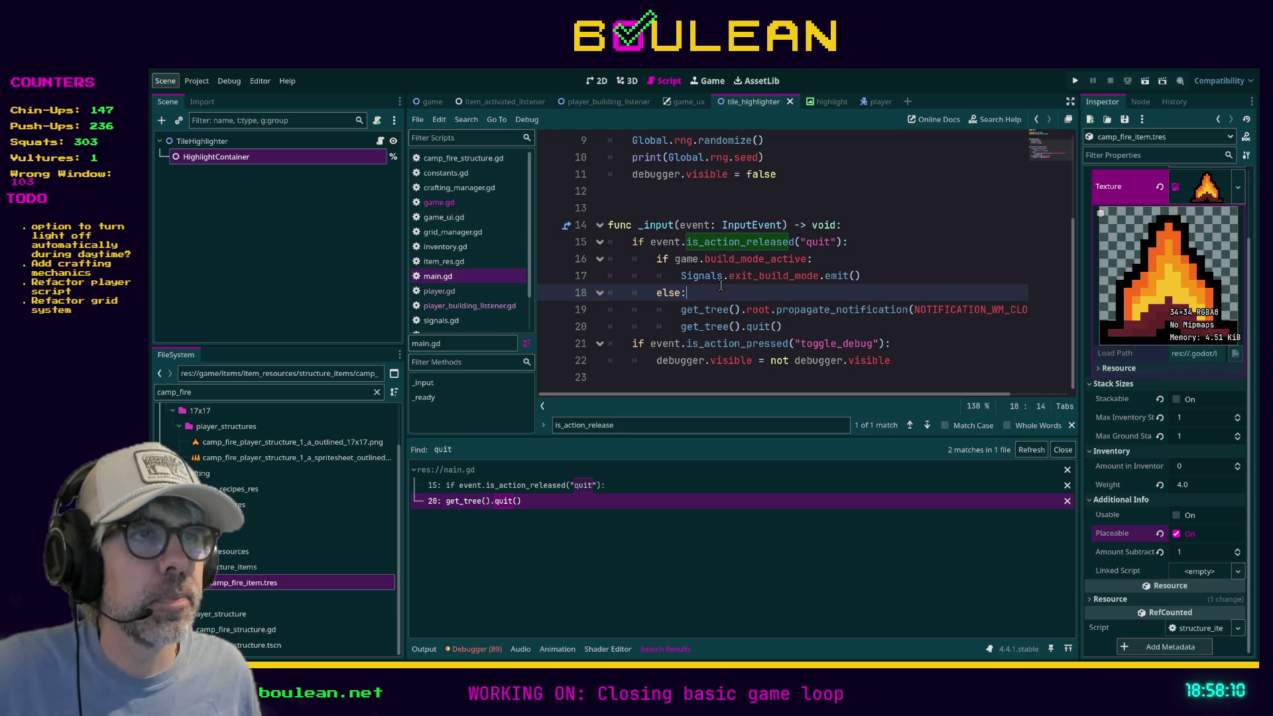
Step: Comment out the else branch on lines 18–20 with Ctrl+K and run the game
drag(805, 324, 558, 296)
key(ctrl+k)
key(F5)
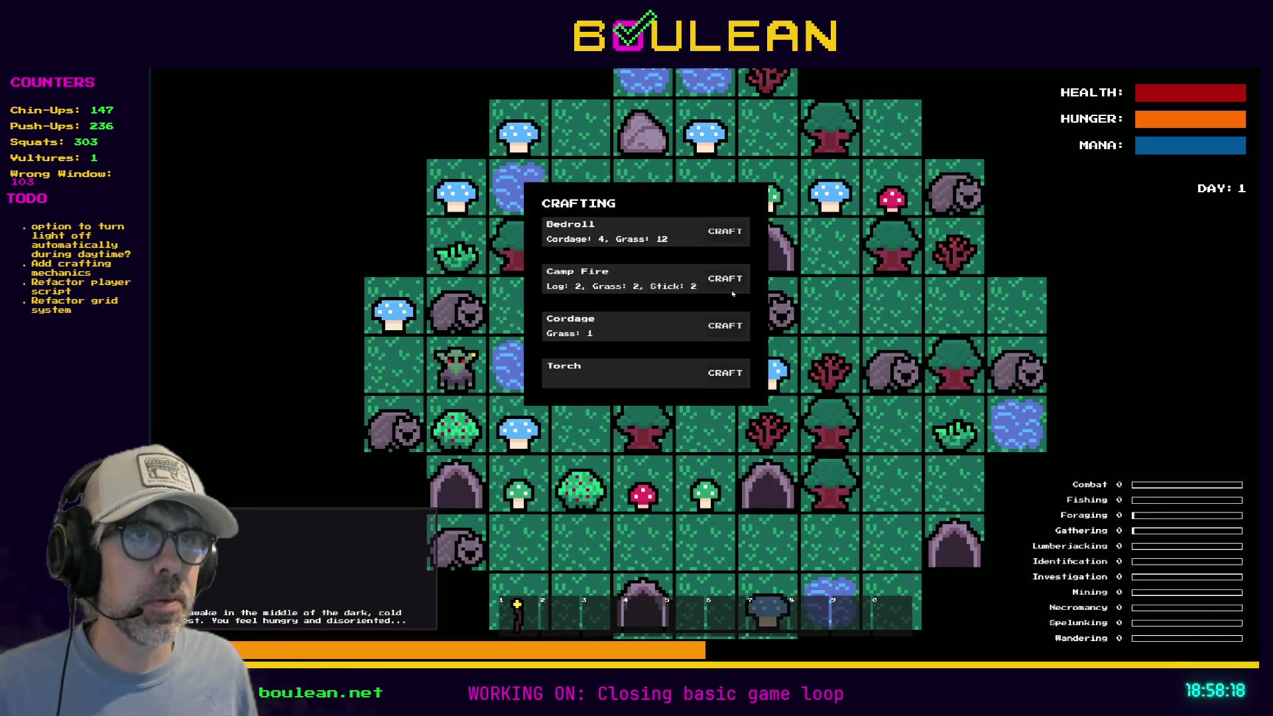
Step: Craft a Camp Fire, cancel its placement with Escape, and close the game with Alt+F4
click(719, 276)
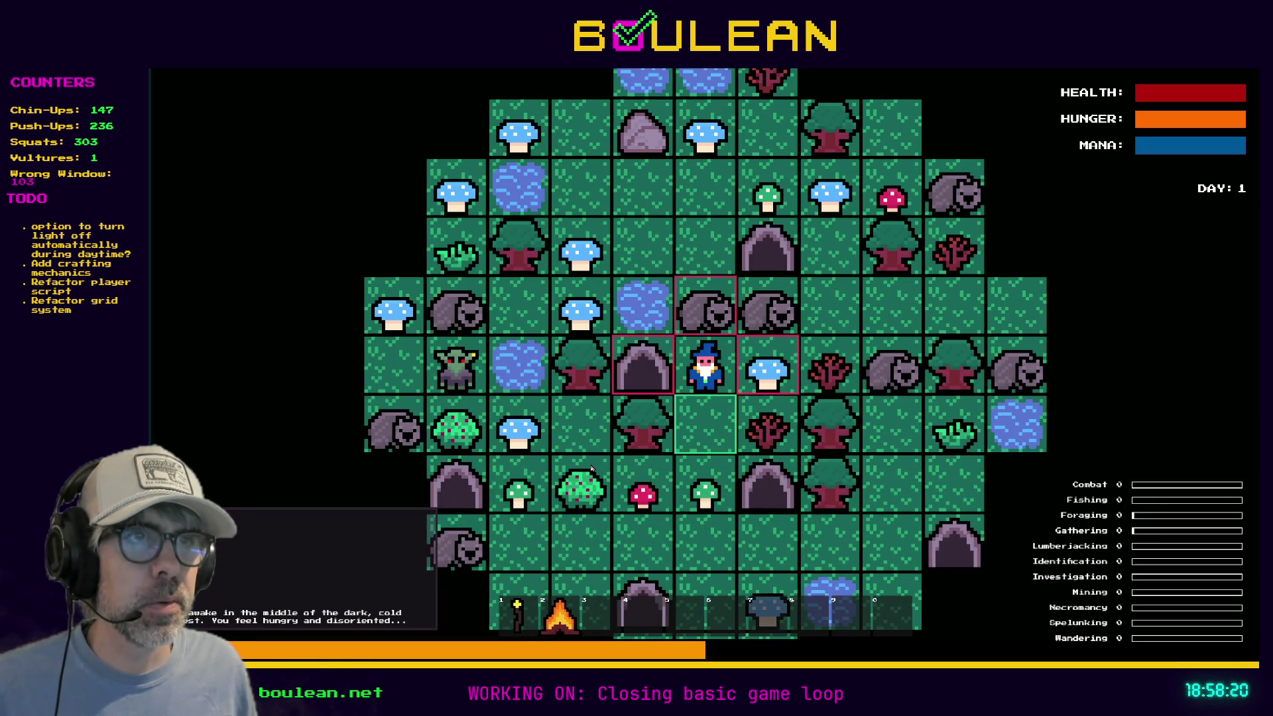
key(Escape)
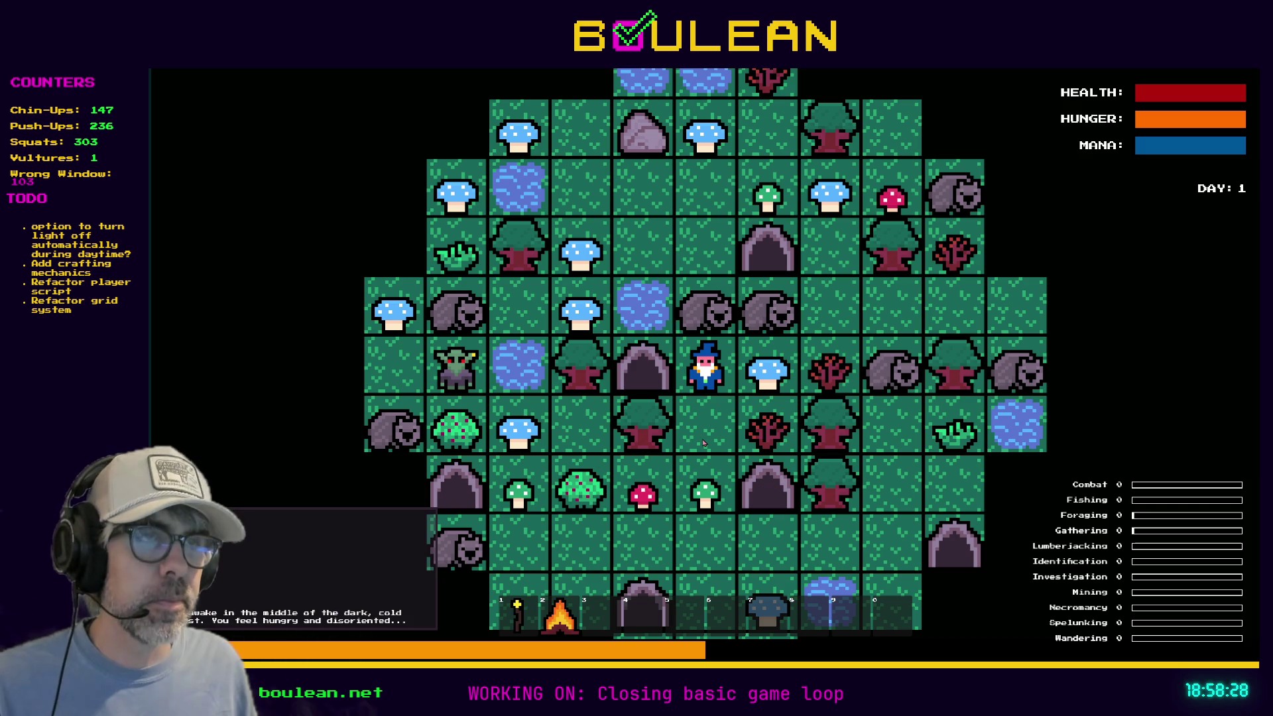
key(alt+F4)
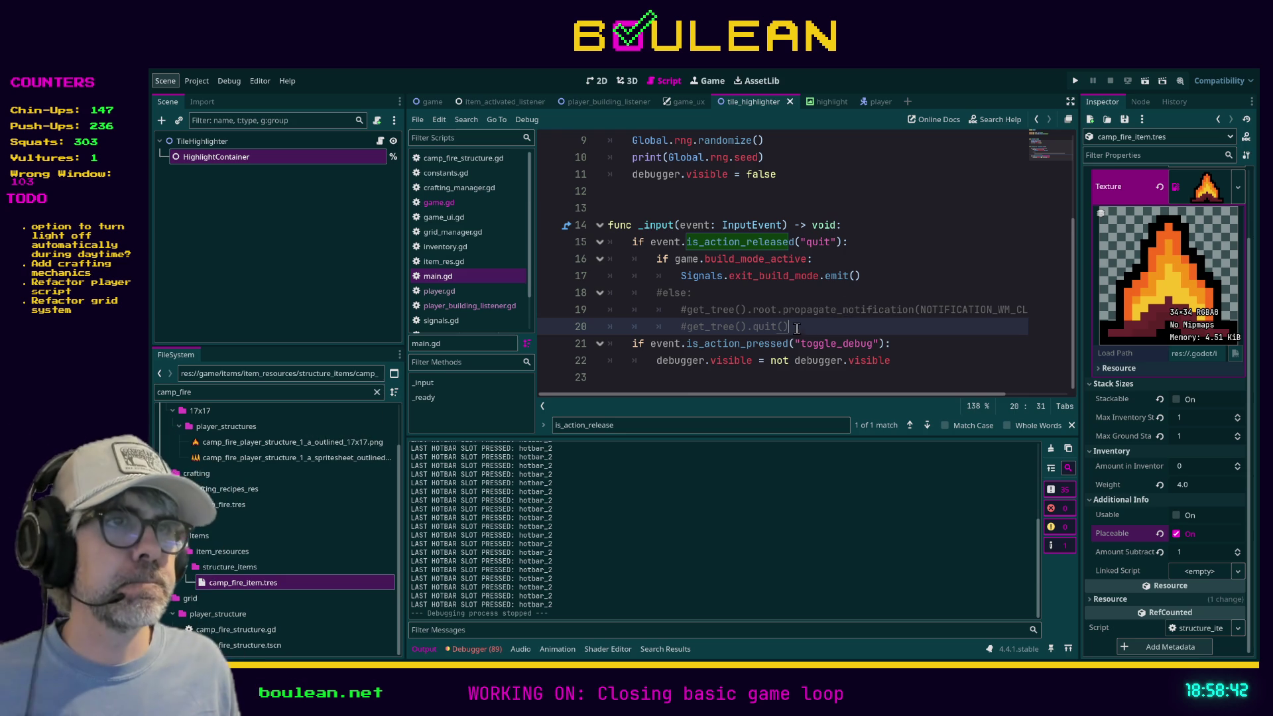
Step: Uncomment lines 18–20 and add "QUIT ELSE..." and "QUIT BUILD MODE ACTIVE..." print lines, then save
drag(808, 331, 562, 289)
key(ctrl+k)
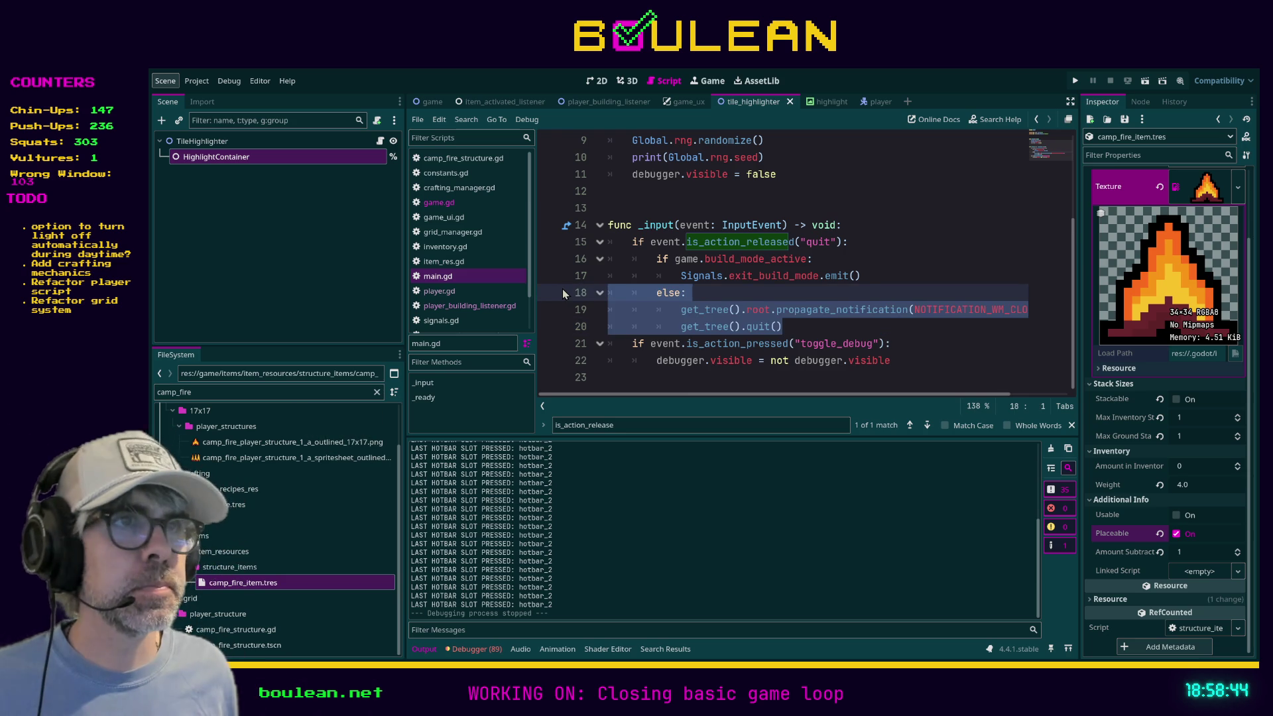
click(710, 300)
key(Return)
text(print)
text(("QUIT ELSE)
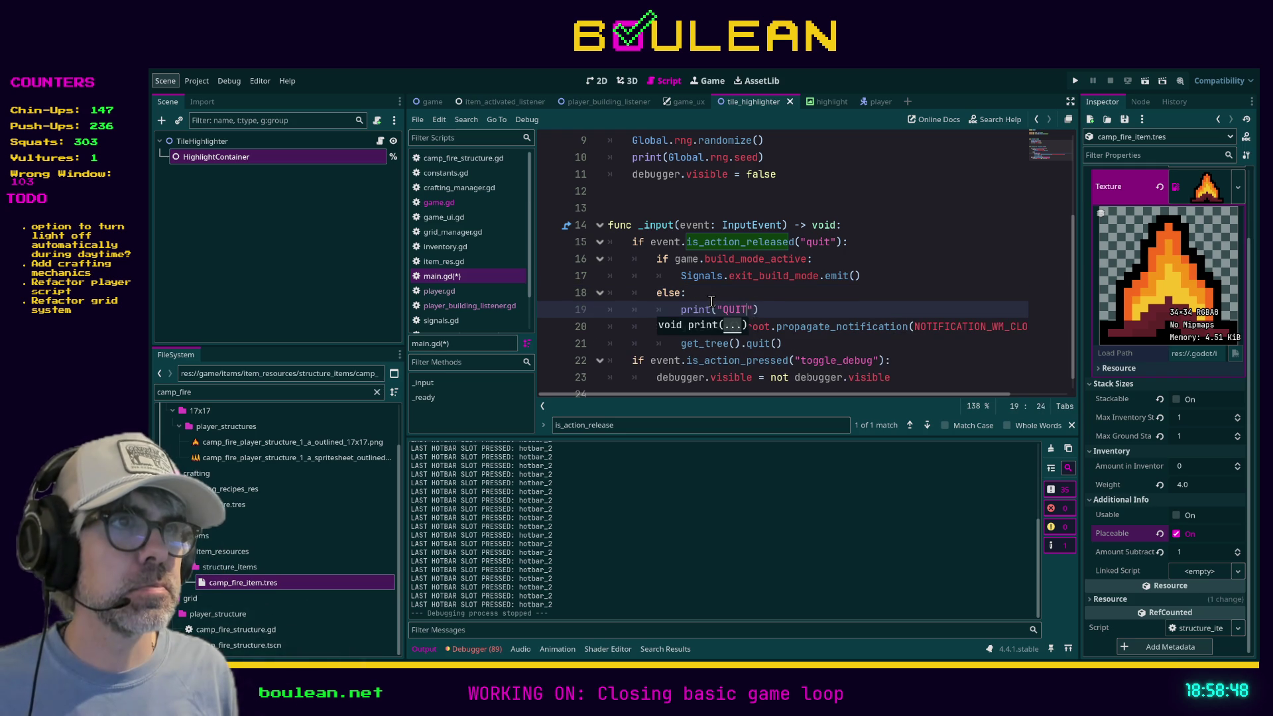
text(...)
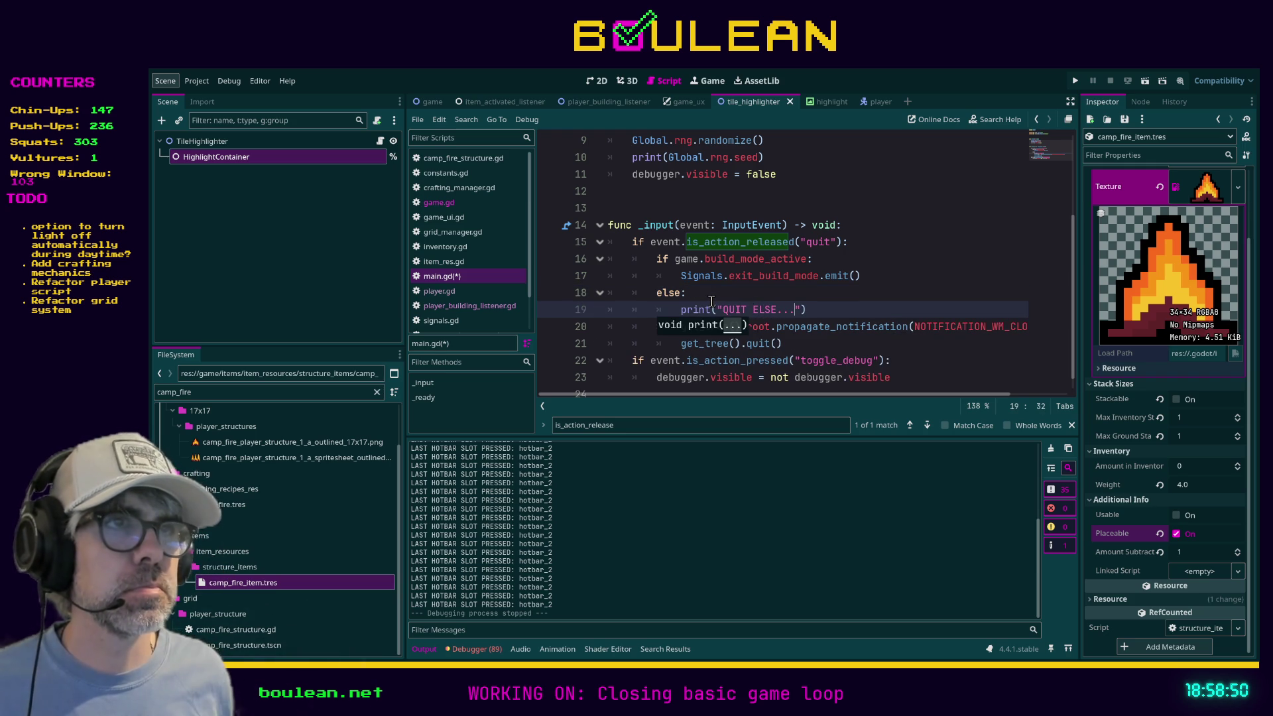
click(837, 259)
key(Return)
text(print(")
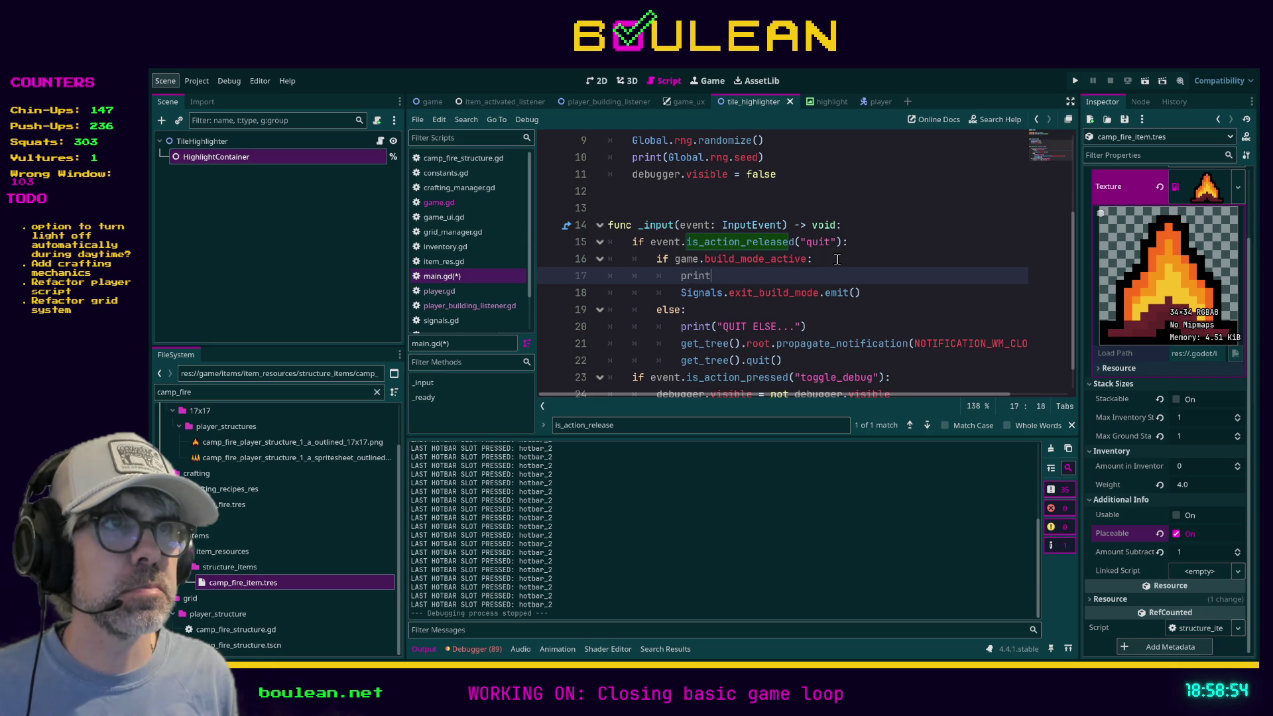
text(QUIT BUIL)
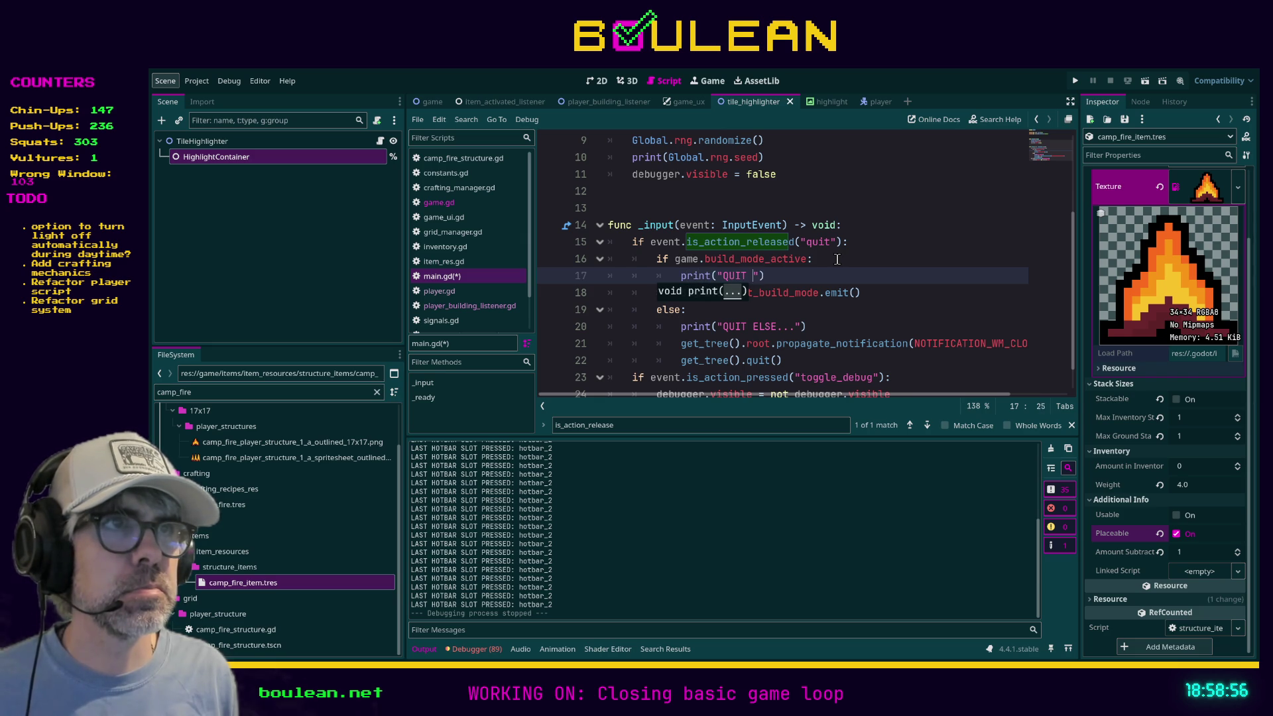
text(D MODE ACTIVE)
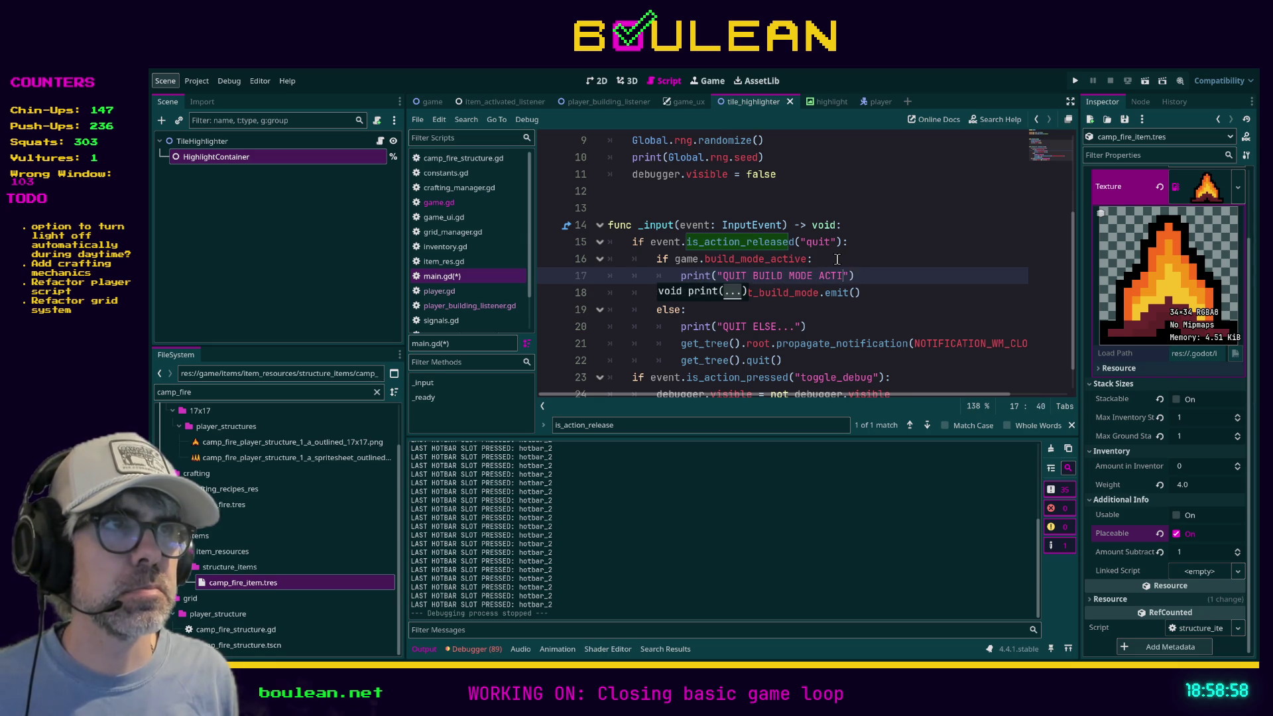
text(...)
key(ctrl+s)
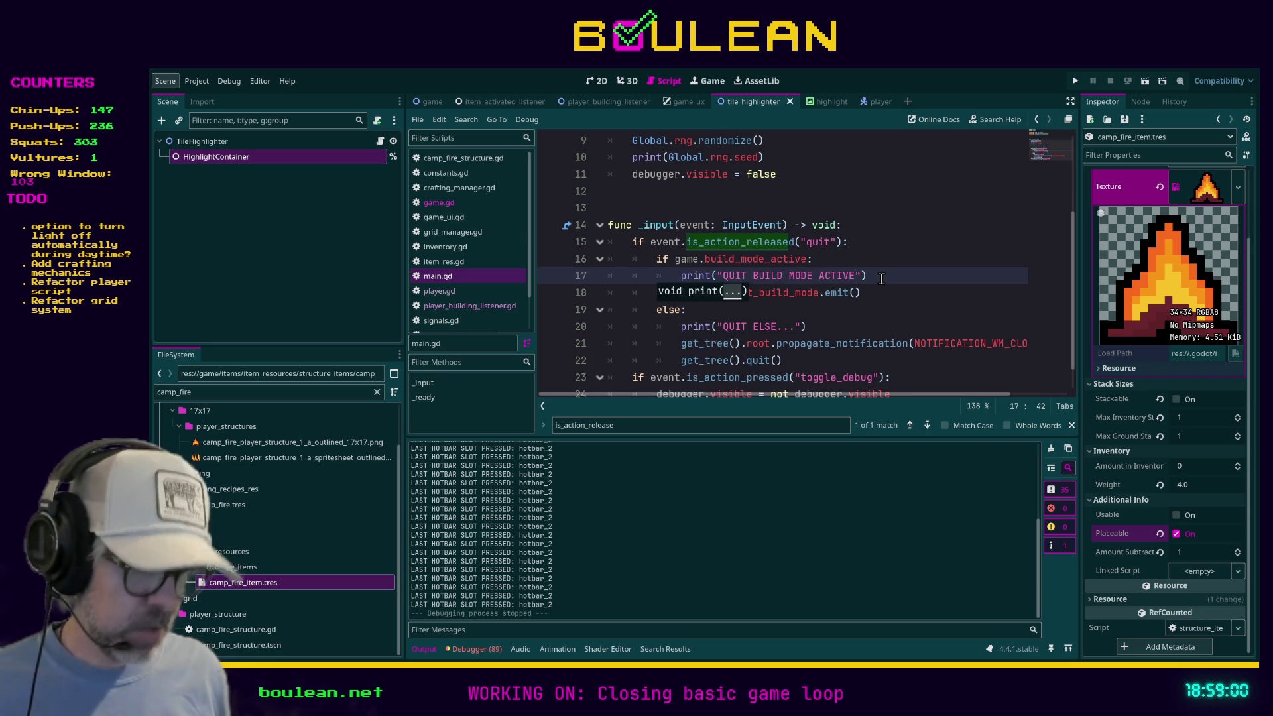
Step: Add print("BUILD MODE ACTIVE: " + str(game.build_mode_active)) under else and run the game
click(778, 316)
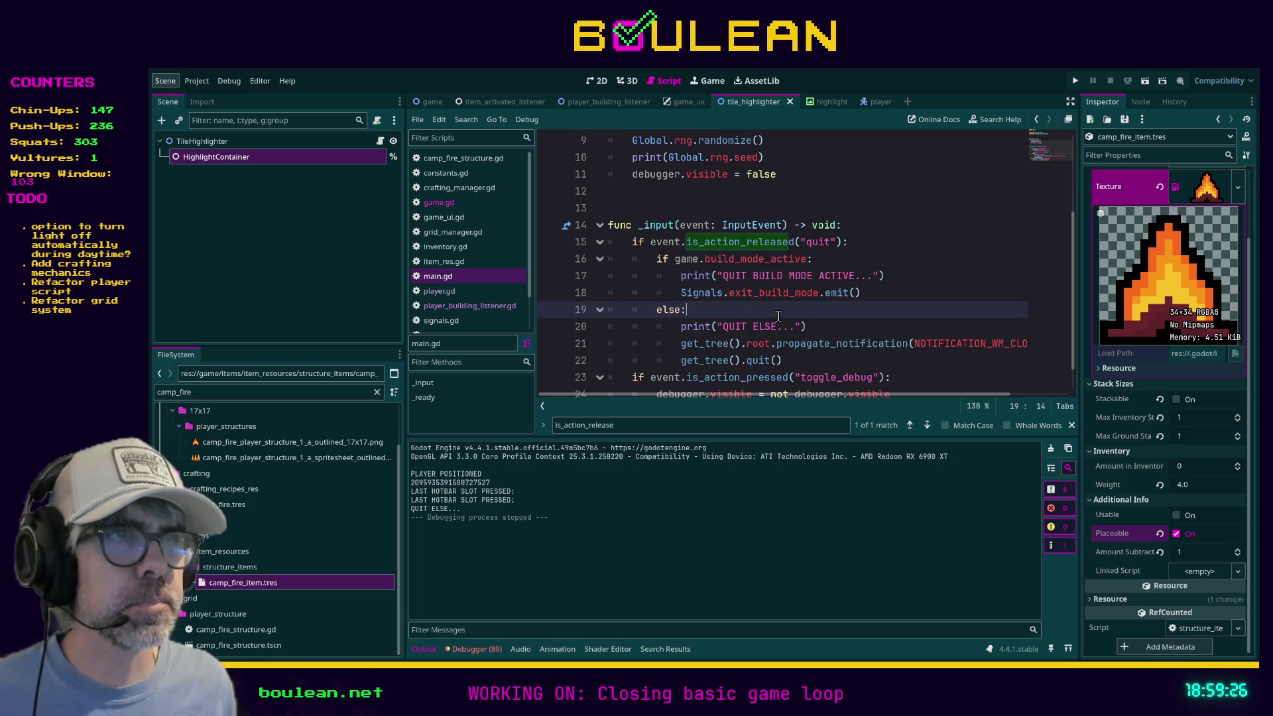
key(Return)
text(print(")
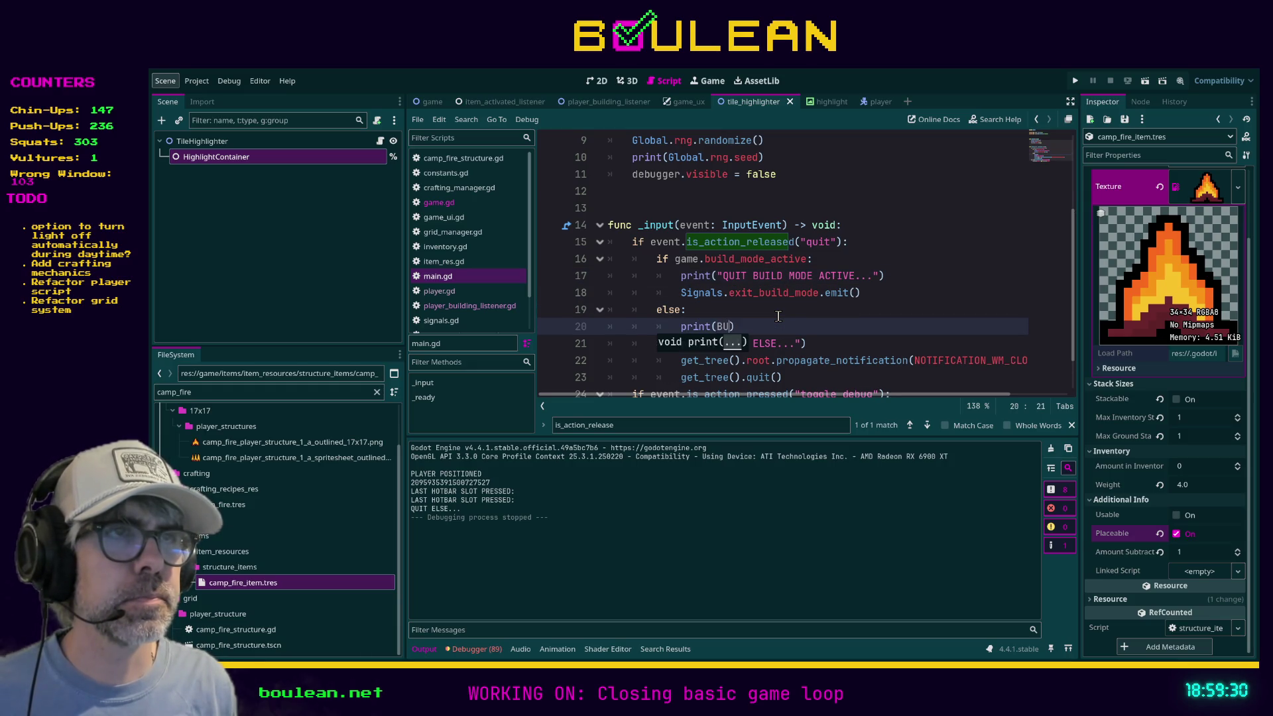
key(ctrl+space)
key(Escape)
text("BUILD MODE)
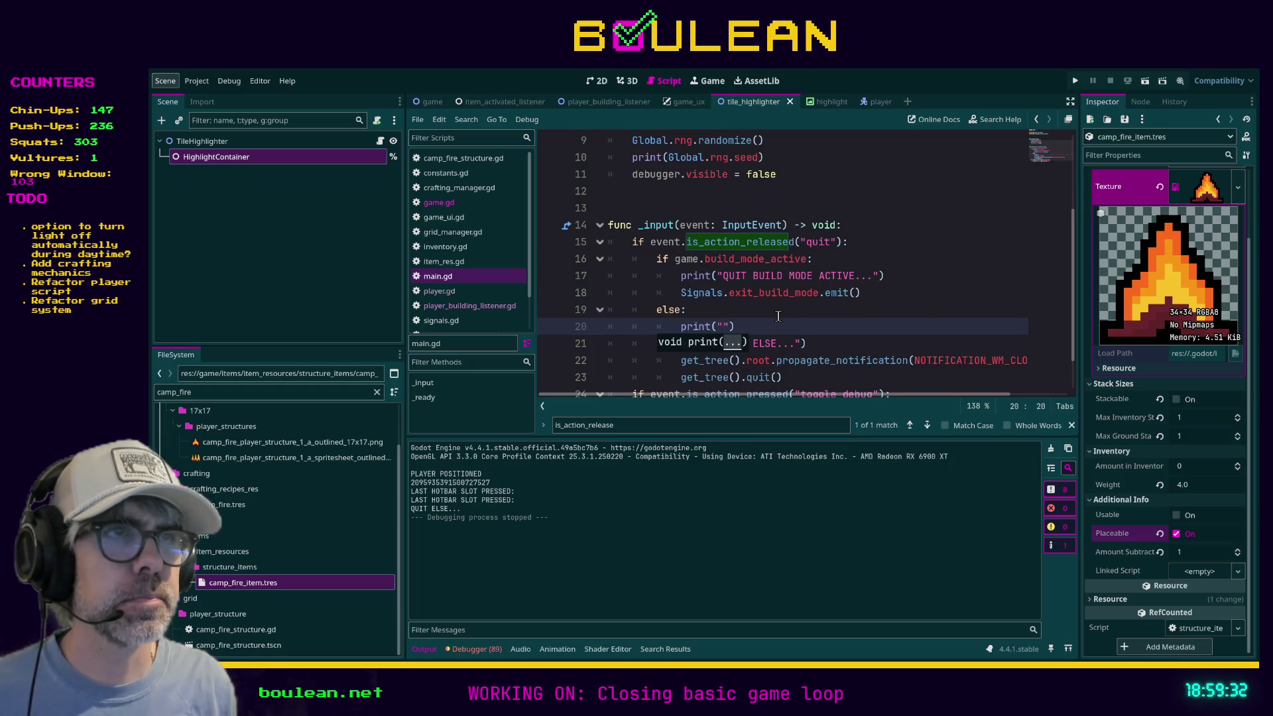
text( ACTIVE:)
text( " + str)
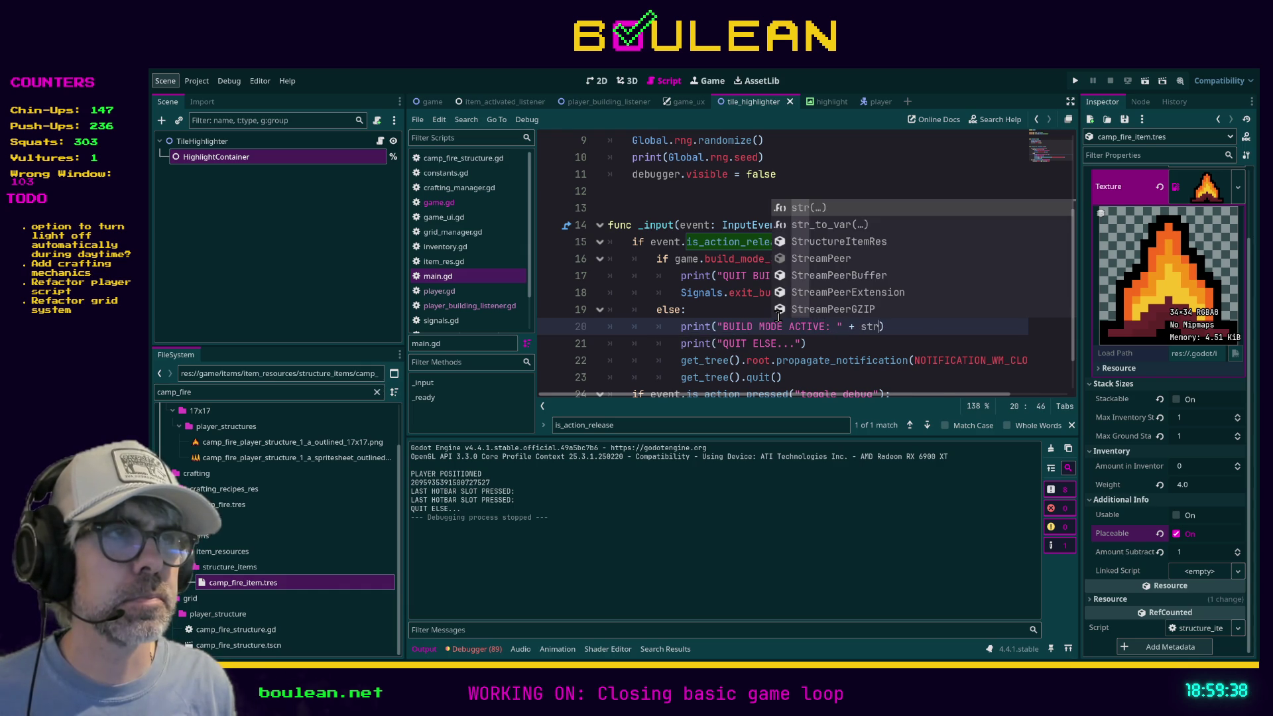
text((game.build)
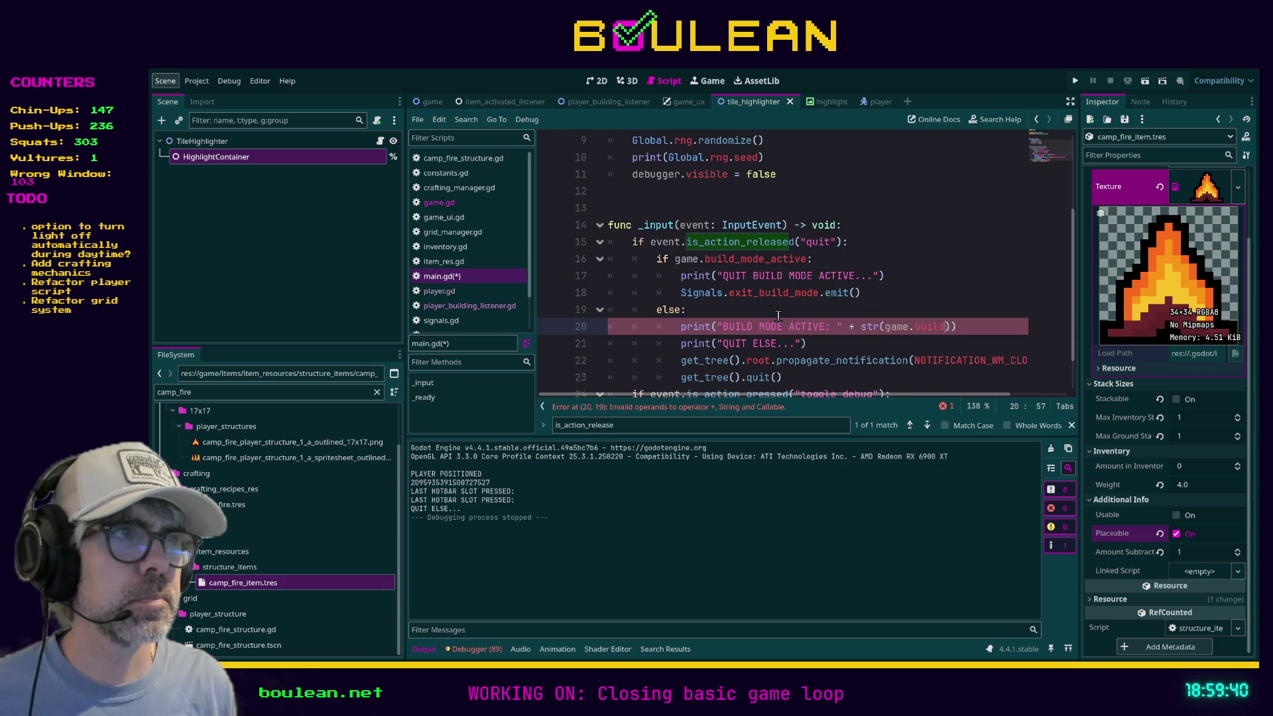
key(Return)
key(F5)
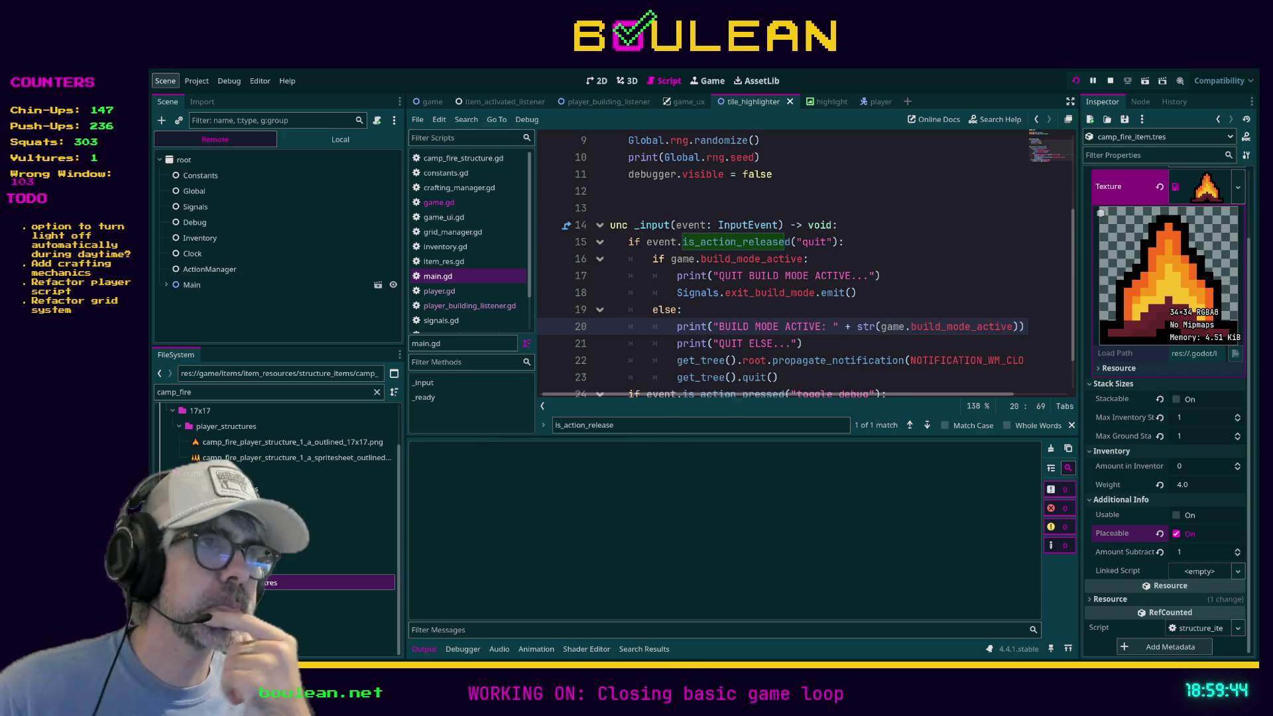
Step: Relaunch the game, craft a Camp Fire, select hotbar slot 2, and press Escape while placing
key(Escape)
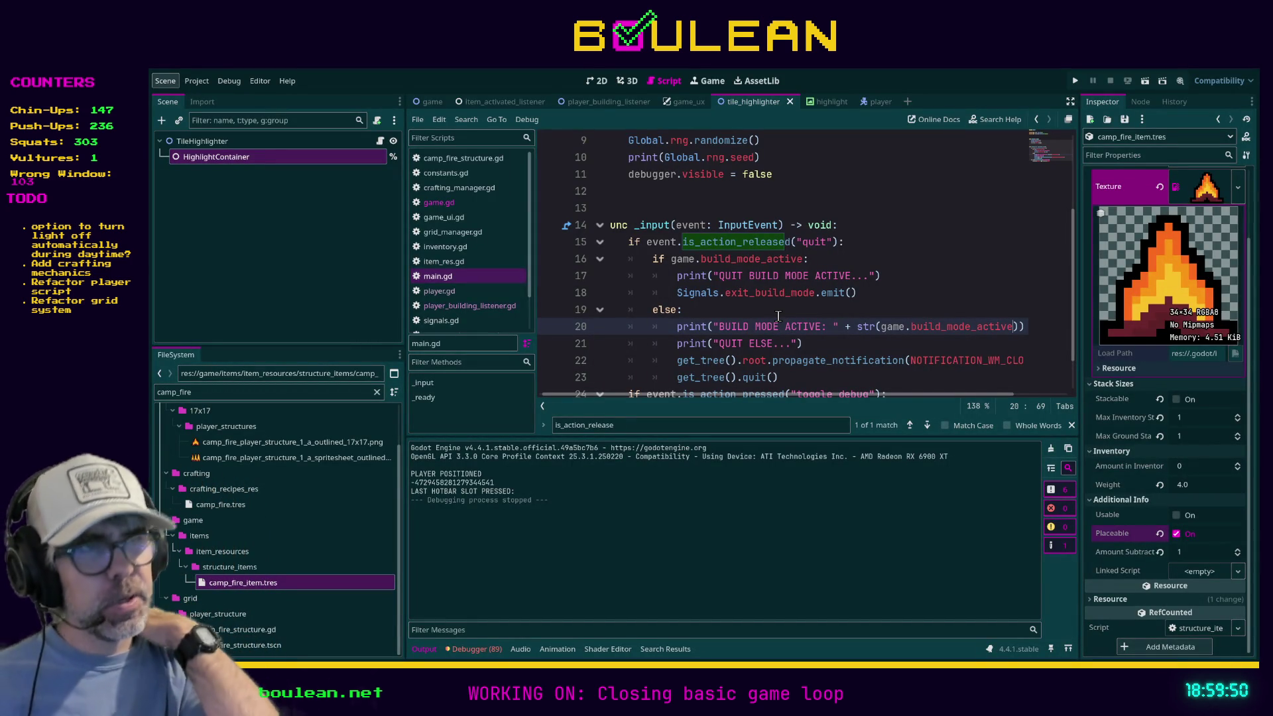
key(F5)
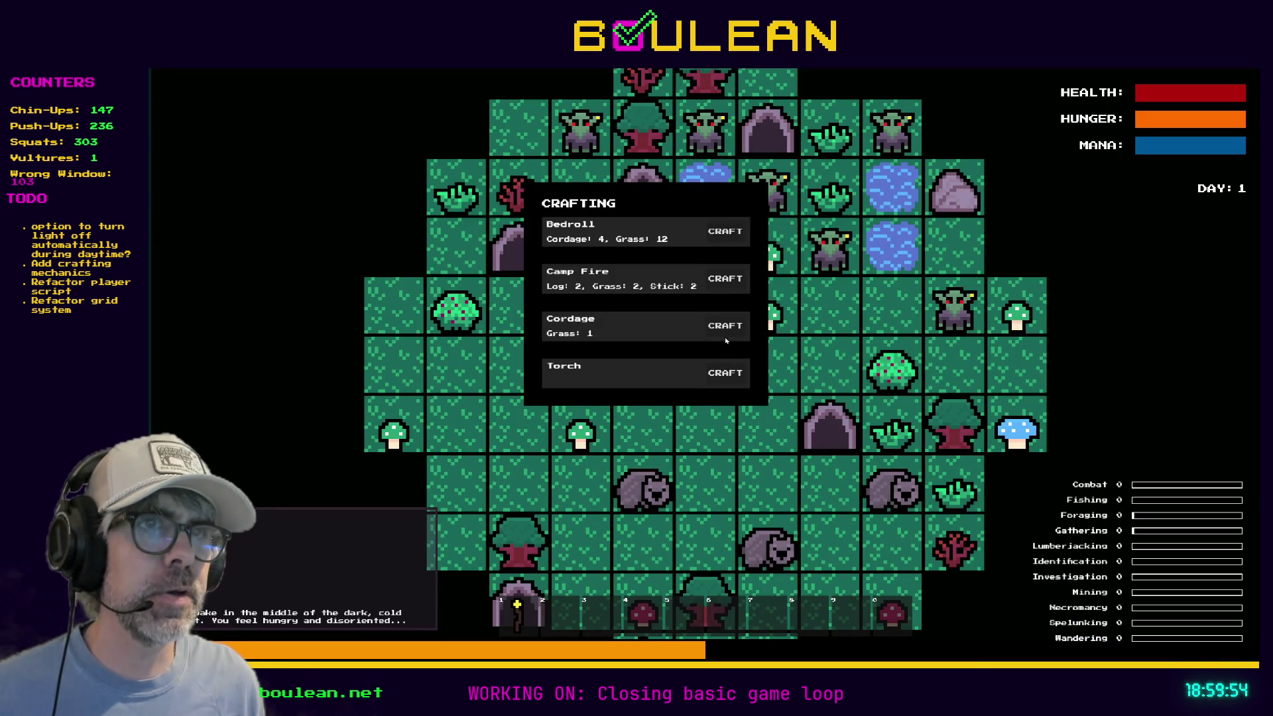
click(735, 286)
key(c)
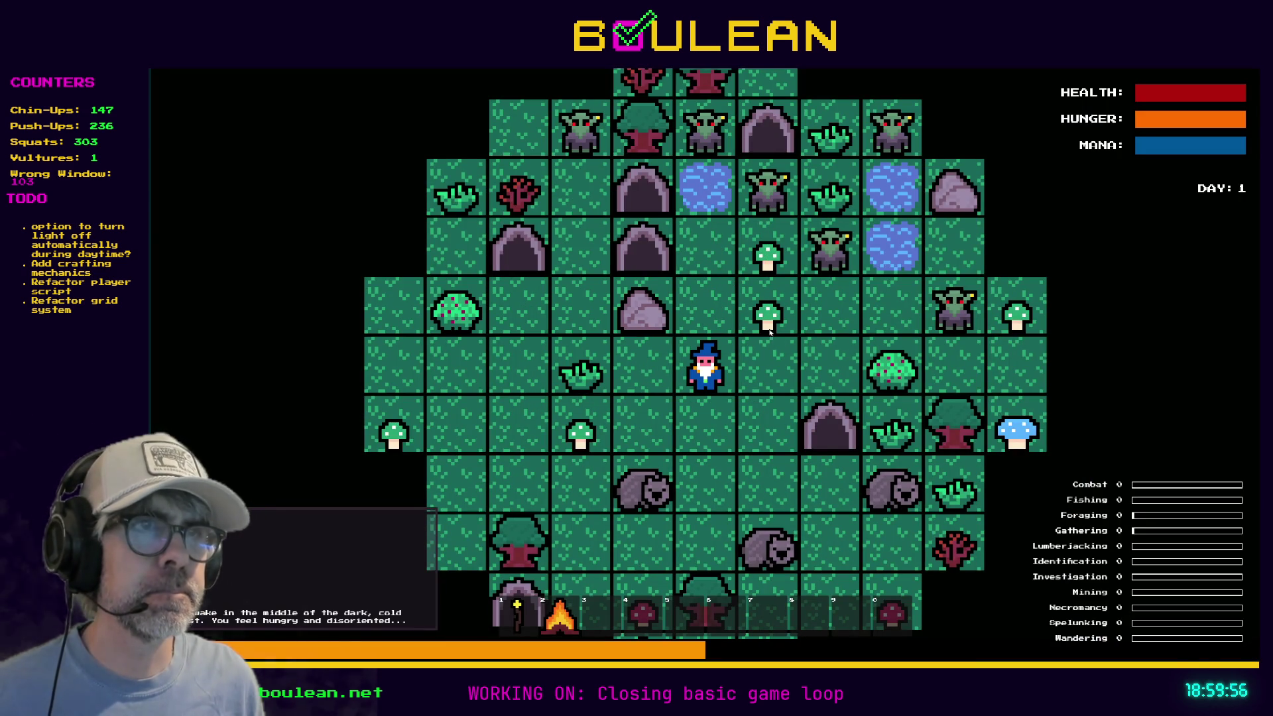
key(2)
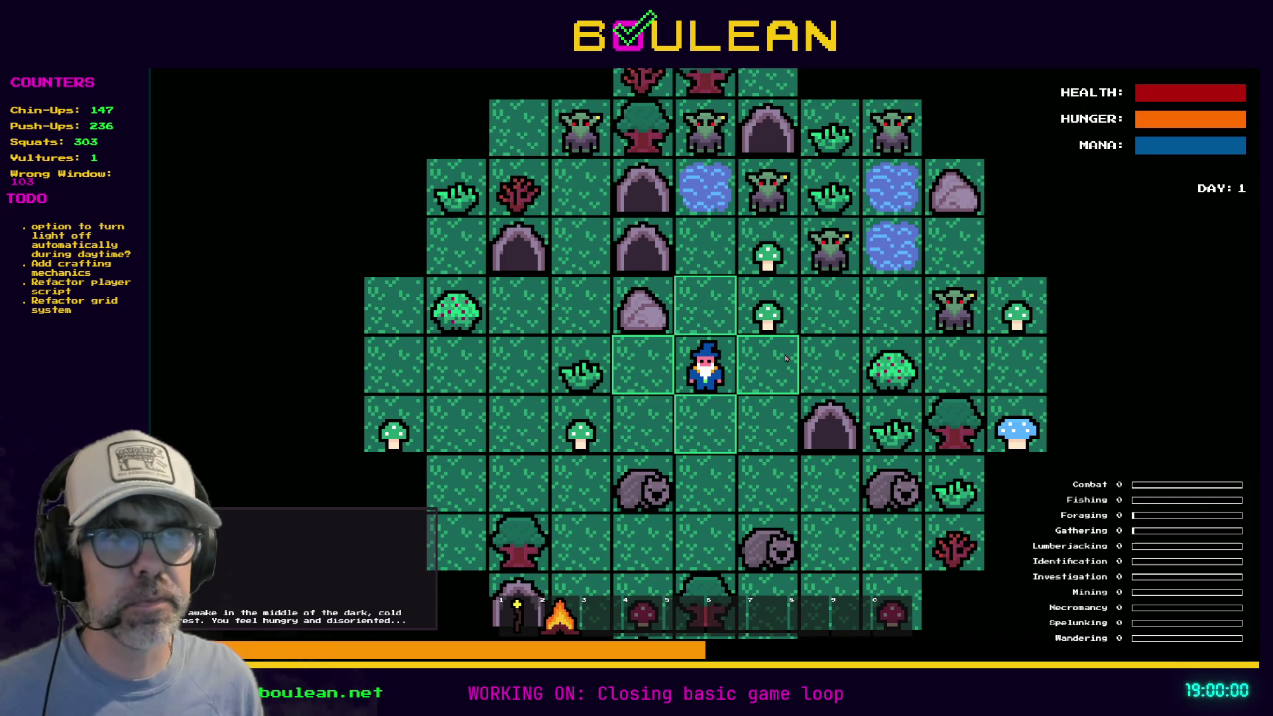
key(Escape)
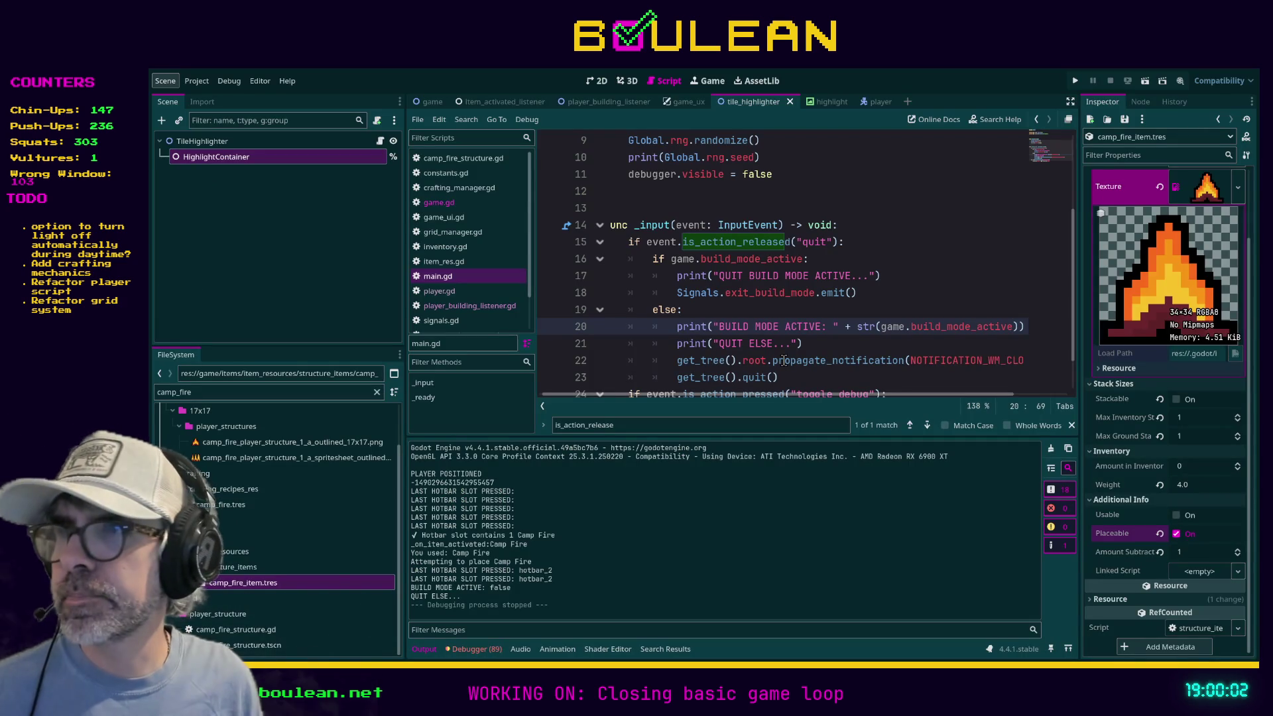
Step: Rework line 15's quit check toward action_released using the autocomplete suggestions
click(828, 349)
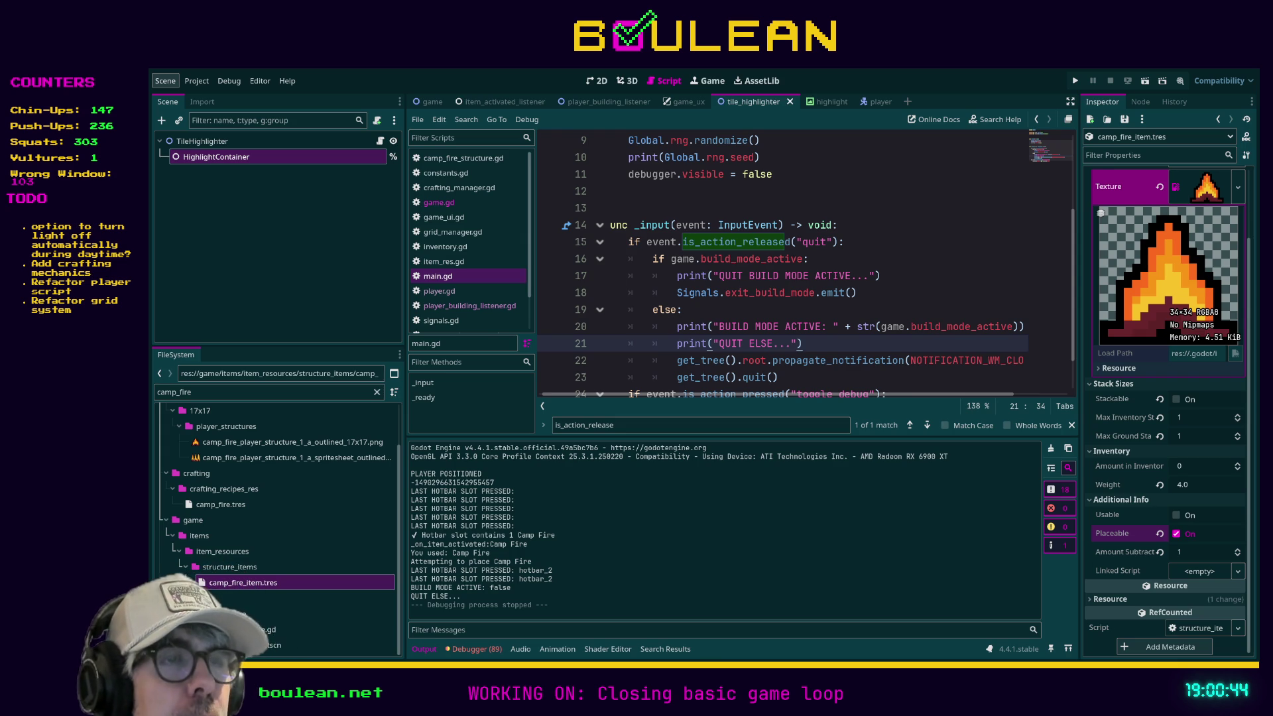
click(789, 242)
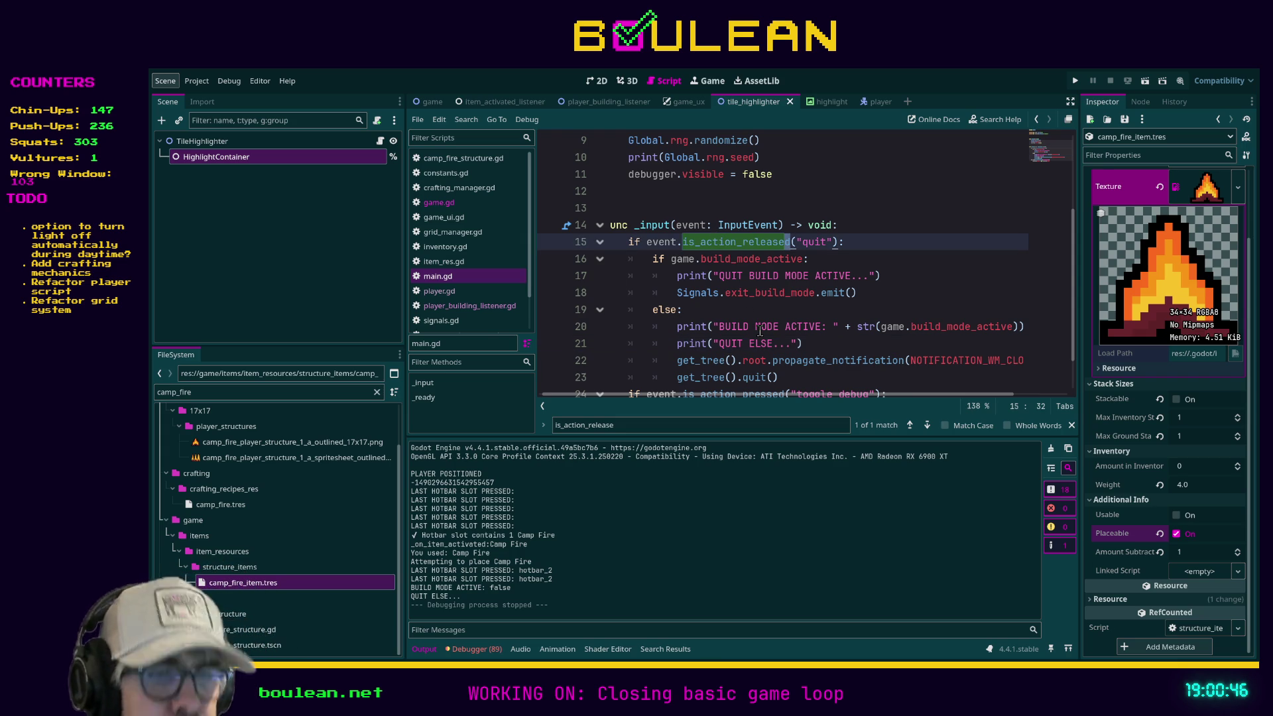
key(BackSpace)
key(BackSpace)
key(BackSpace)
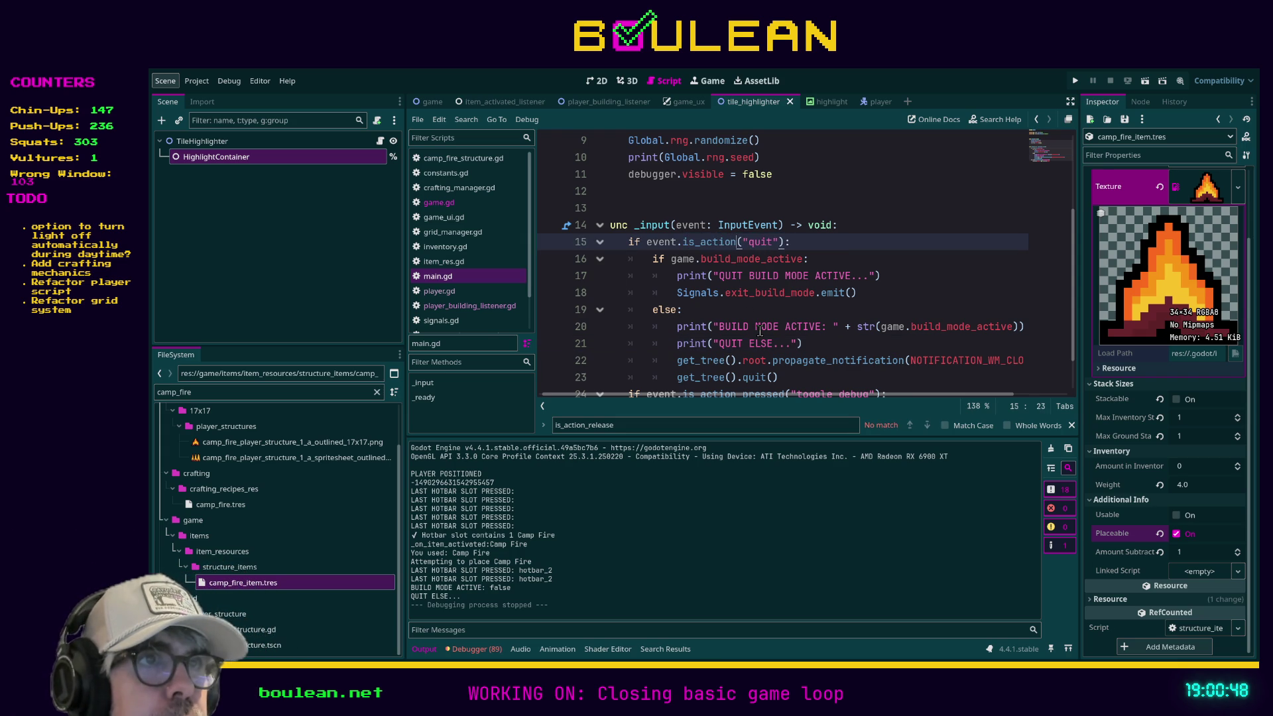
text(_)
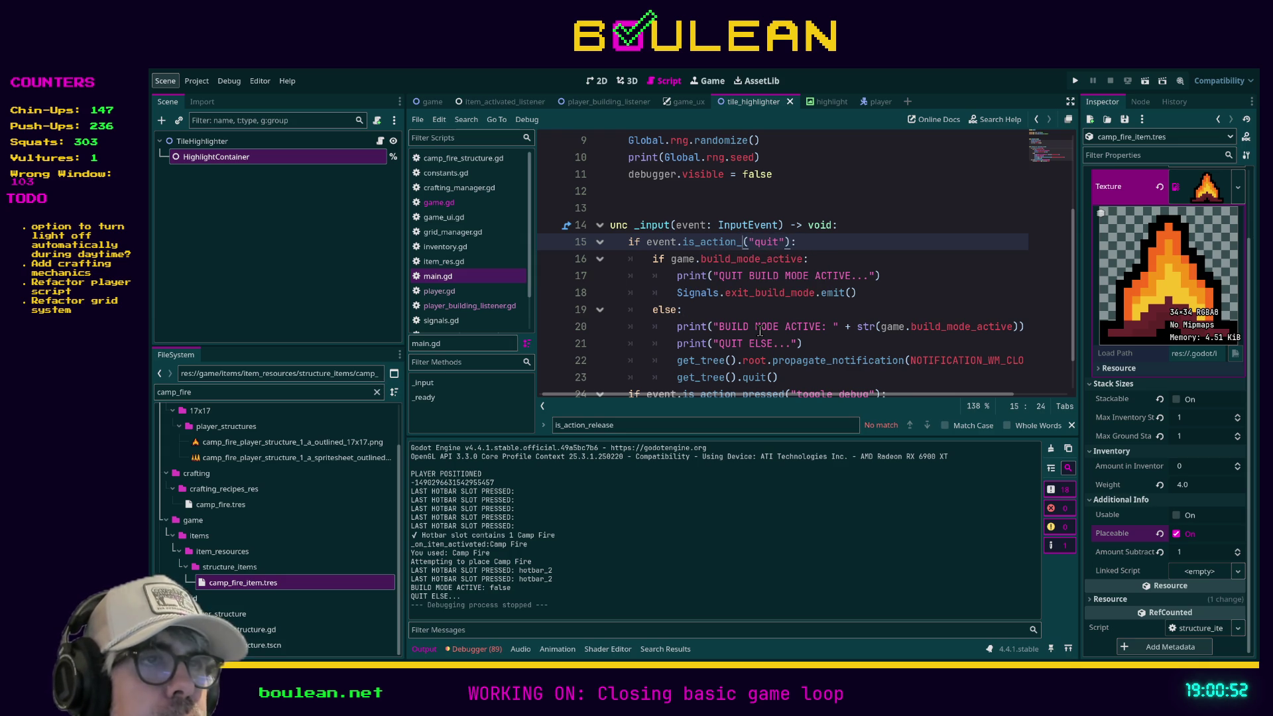
key(BackSpace)
key(BackSpace)
key(BackSpace)
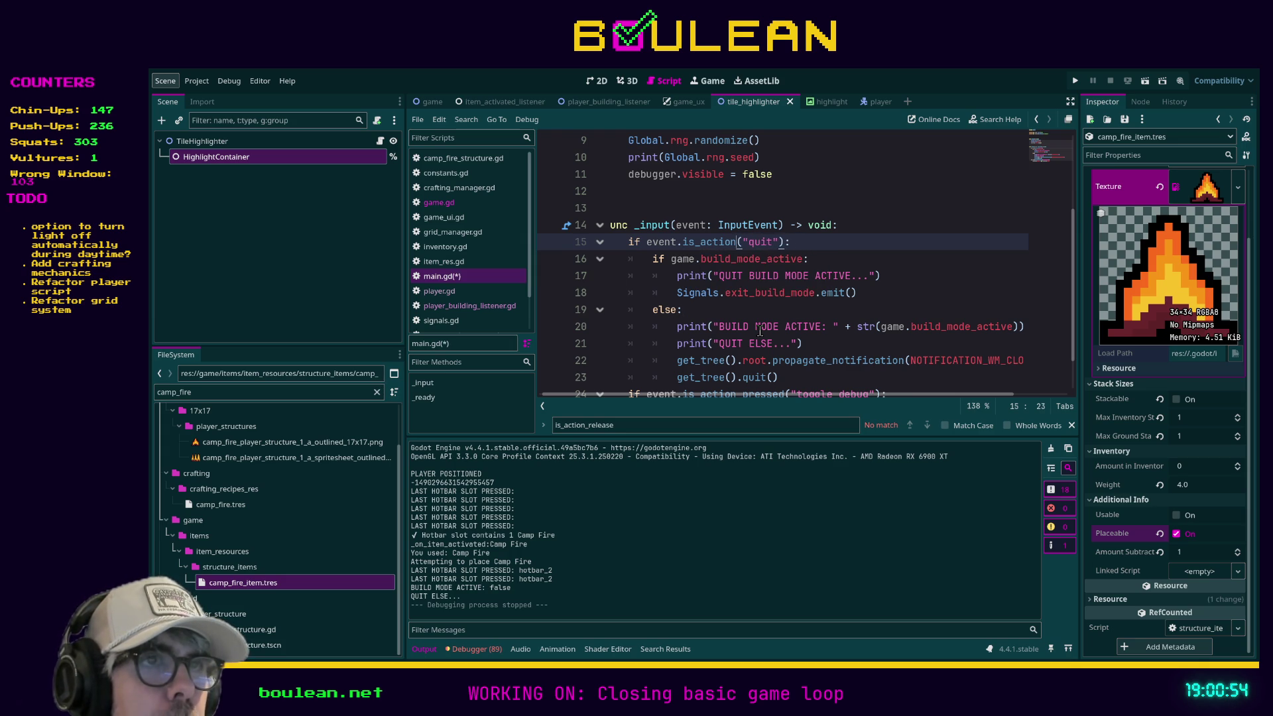
text(action)
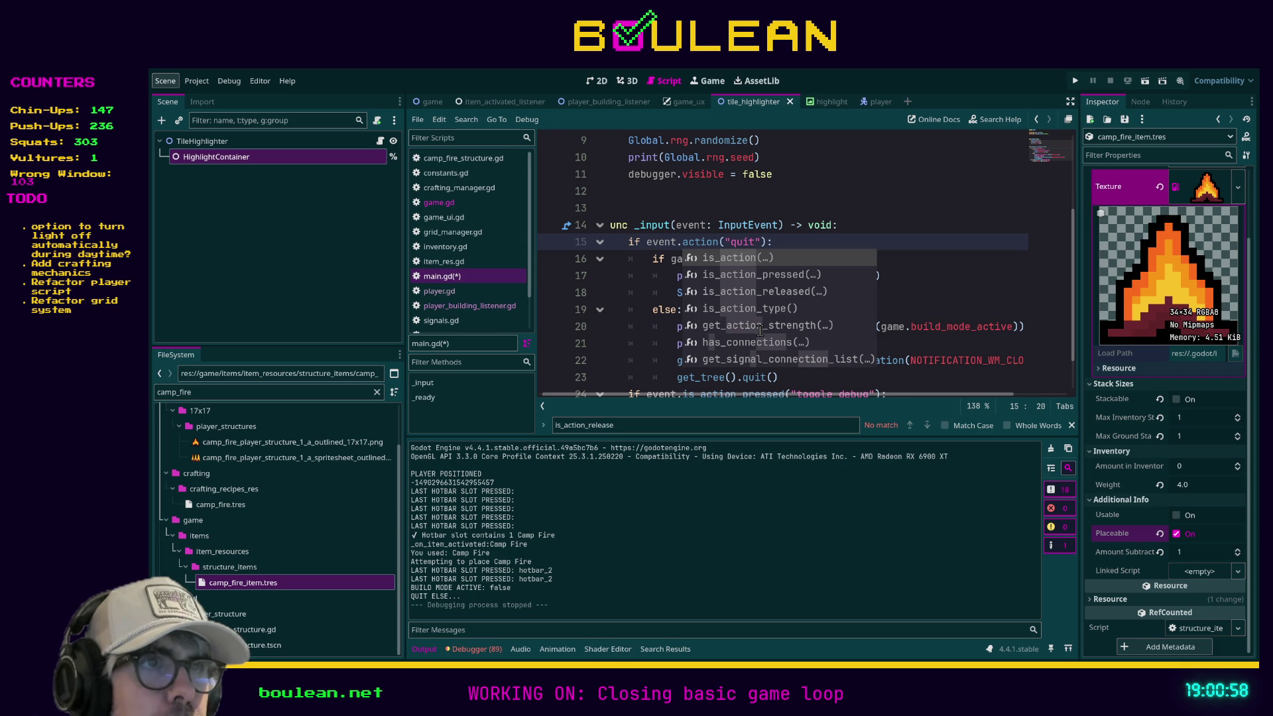
key(Down)
key(Down)
key(Down)
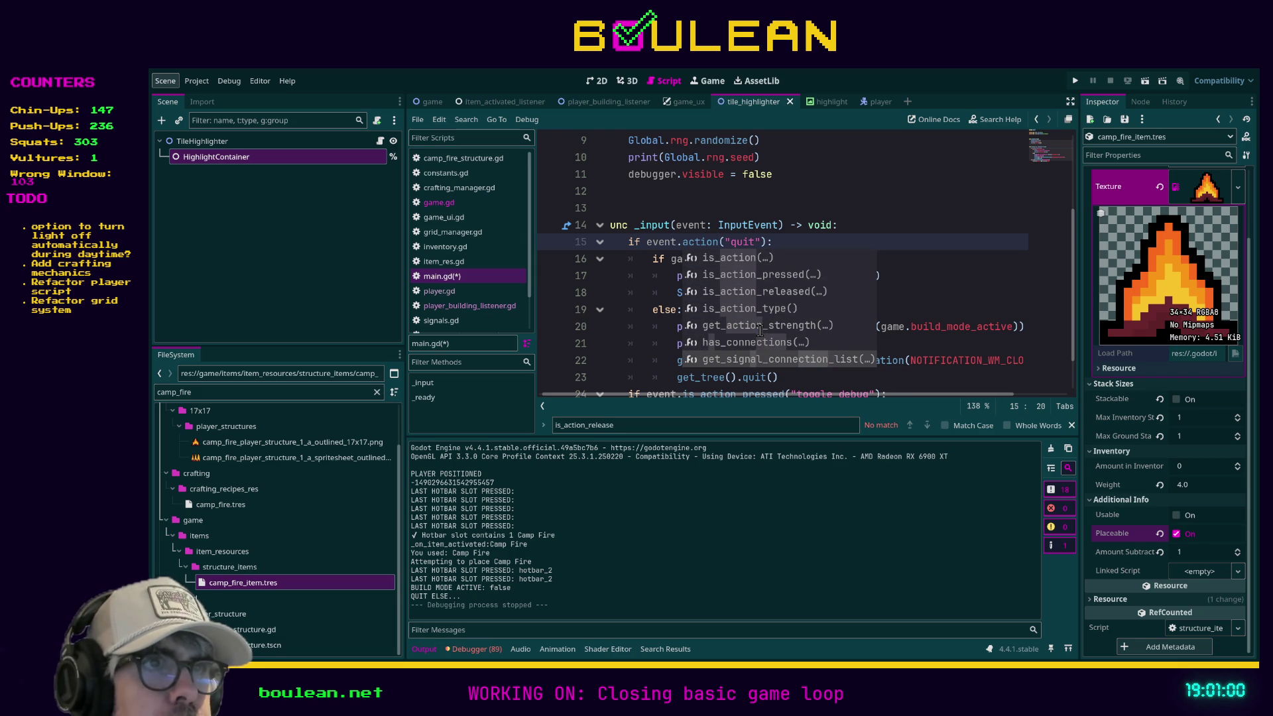
key(Down)
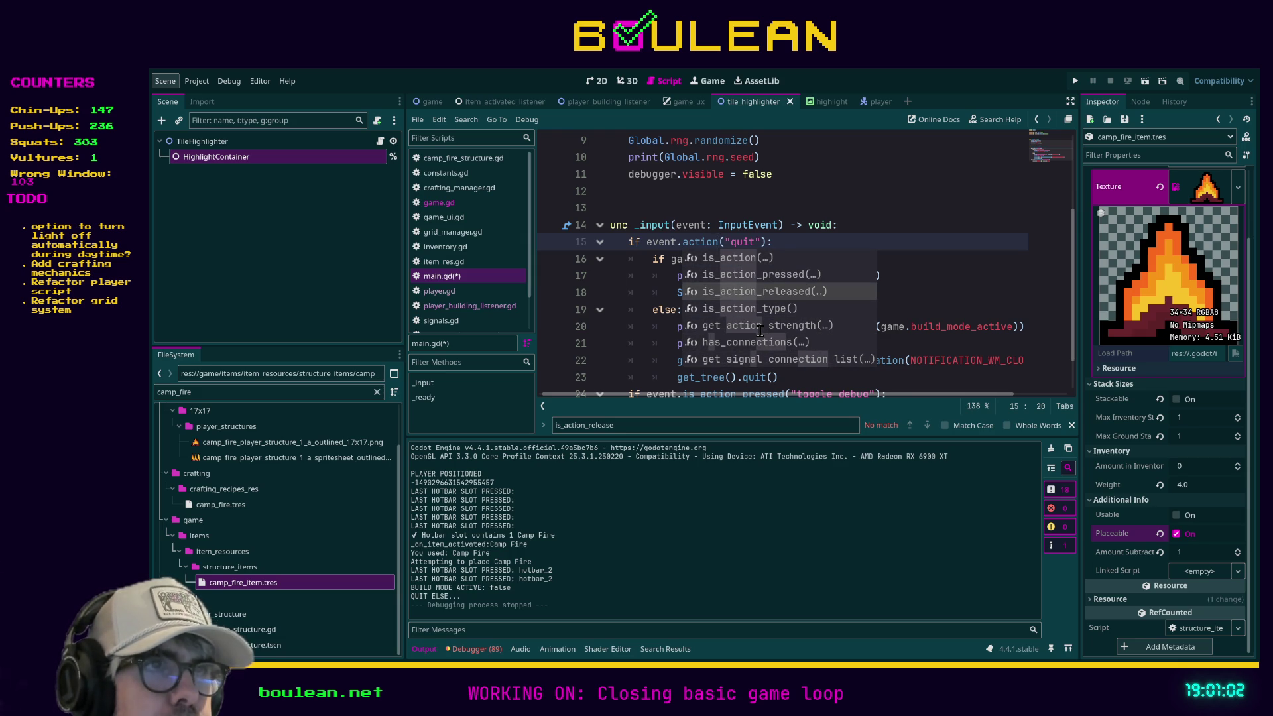
click(911, 258)
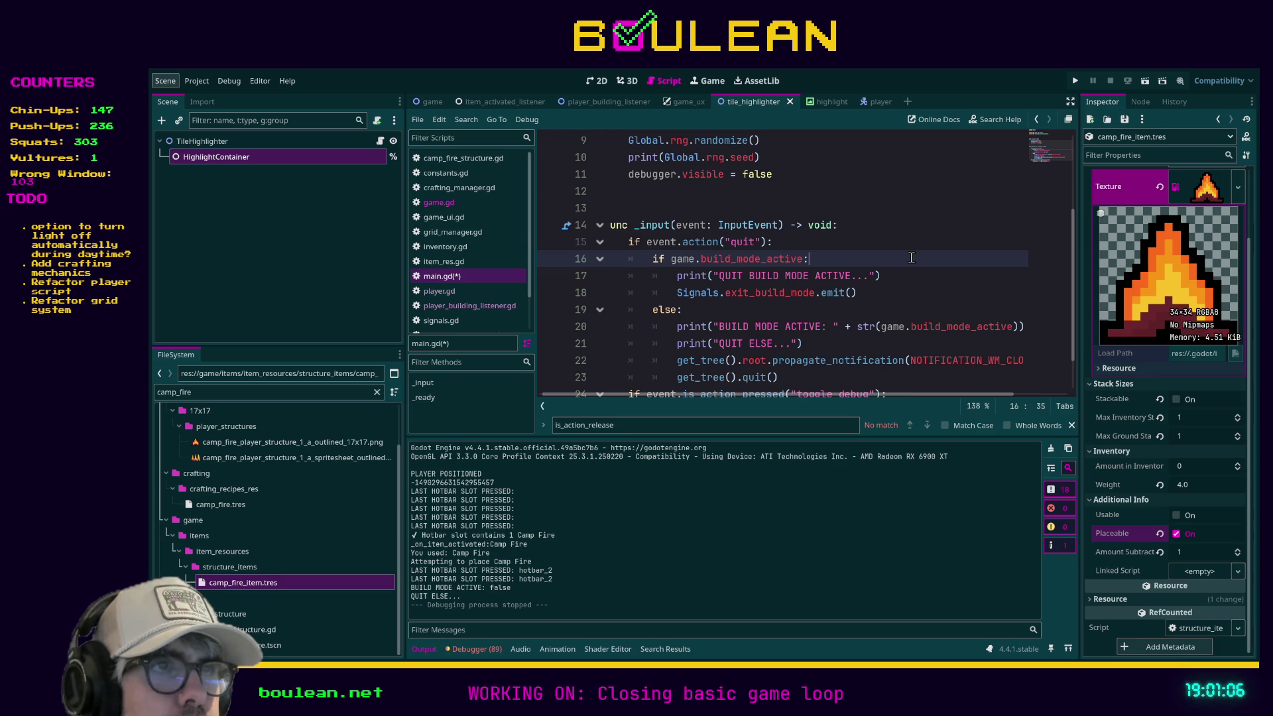
click(718, 242)
text(_release)
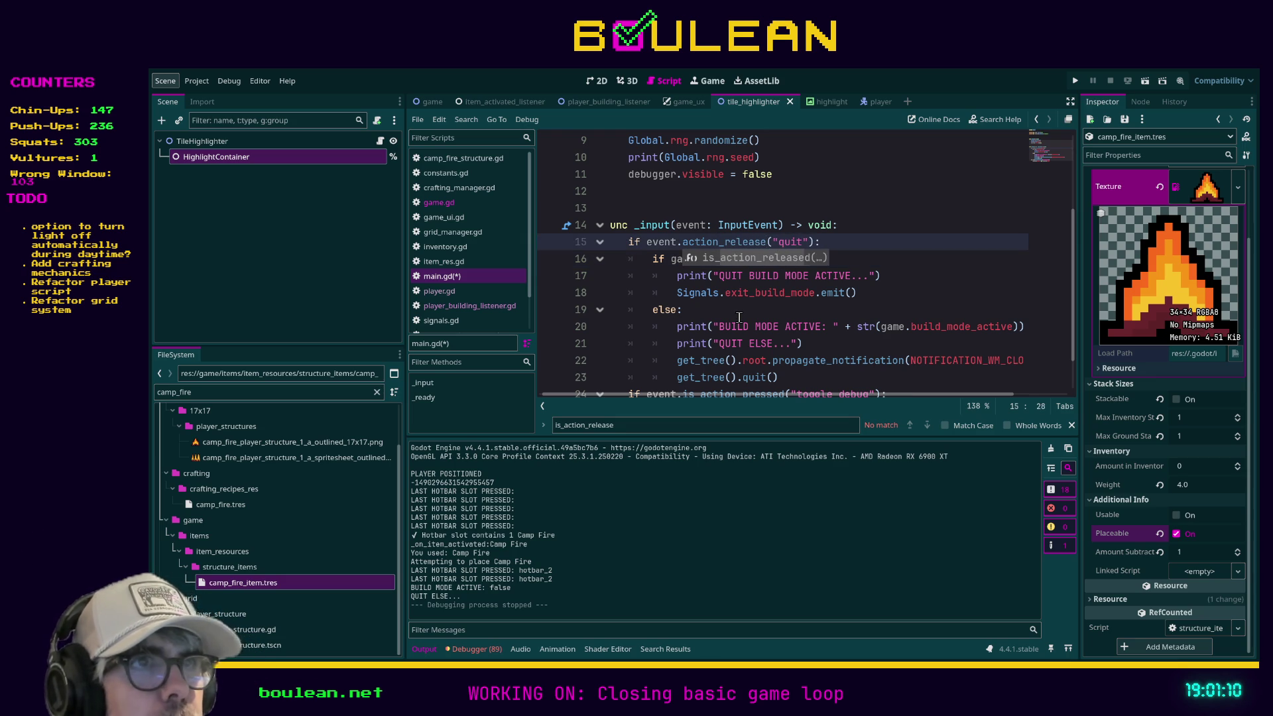
text(d)
click(914, 257)
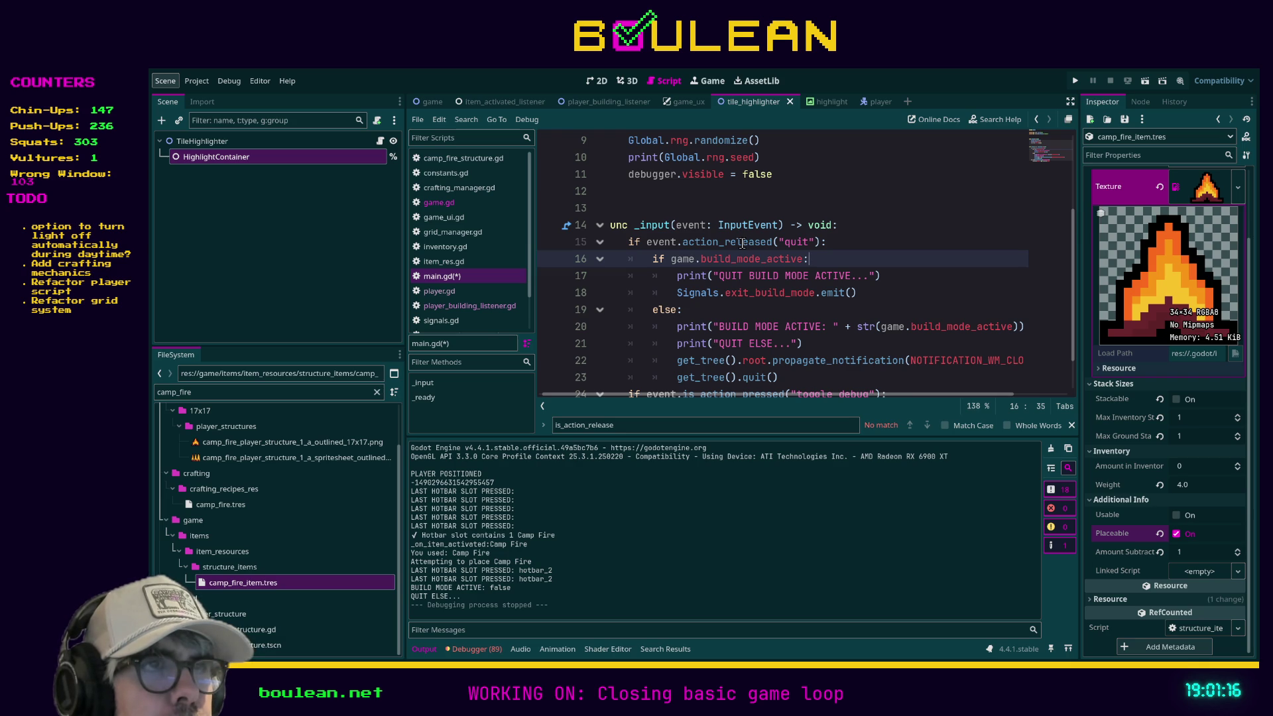
Step: Replace it with event.is_action_released("quit") and save main.gd
key(ctrl+BackSpace)
text(is_action_ju)
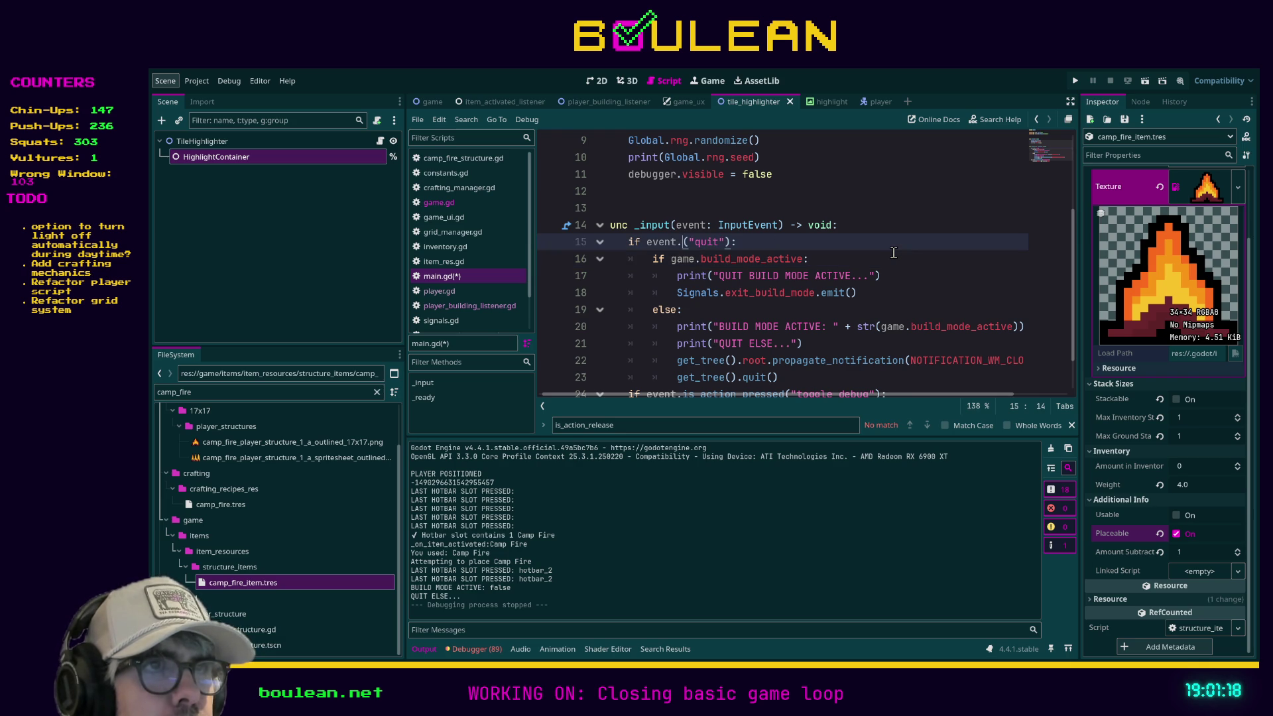
key(BackSpace)
key(BackSpace)
text(released)
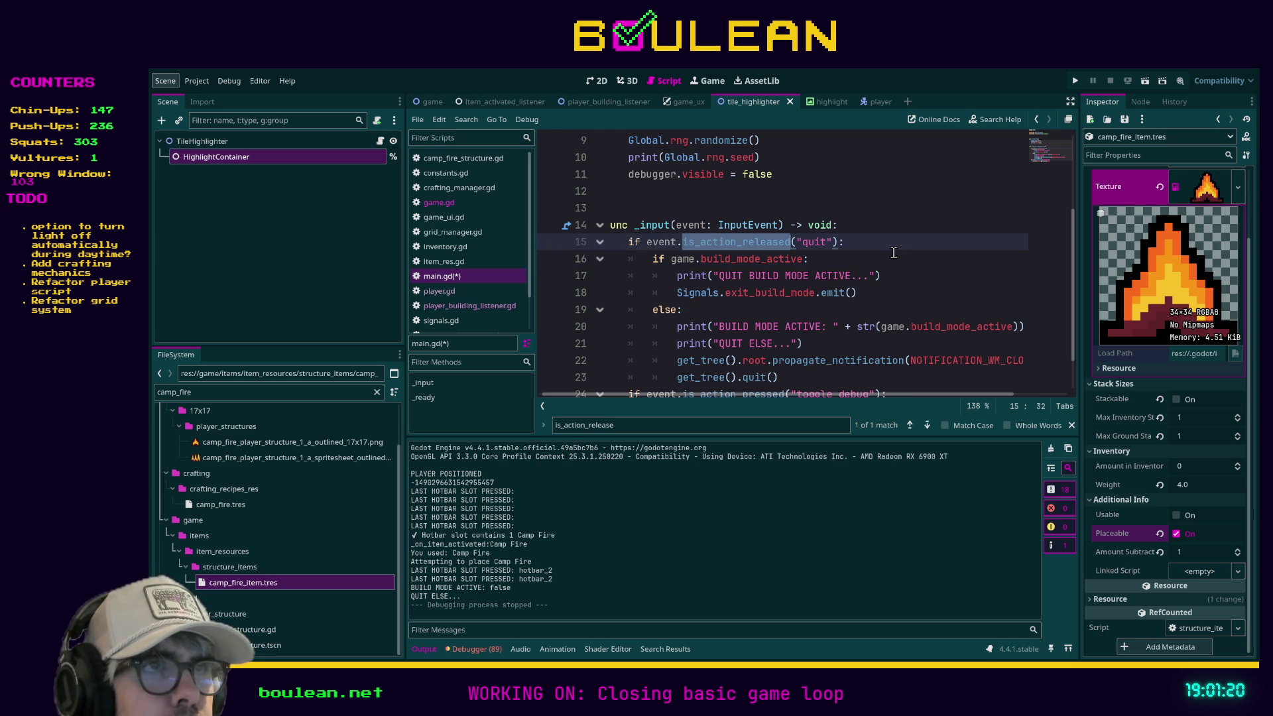
click(886, 247)
key(ctrl+s)
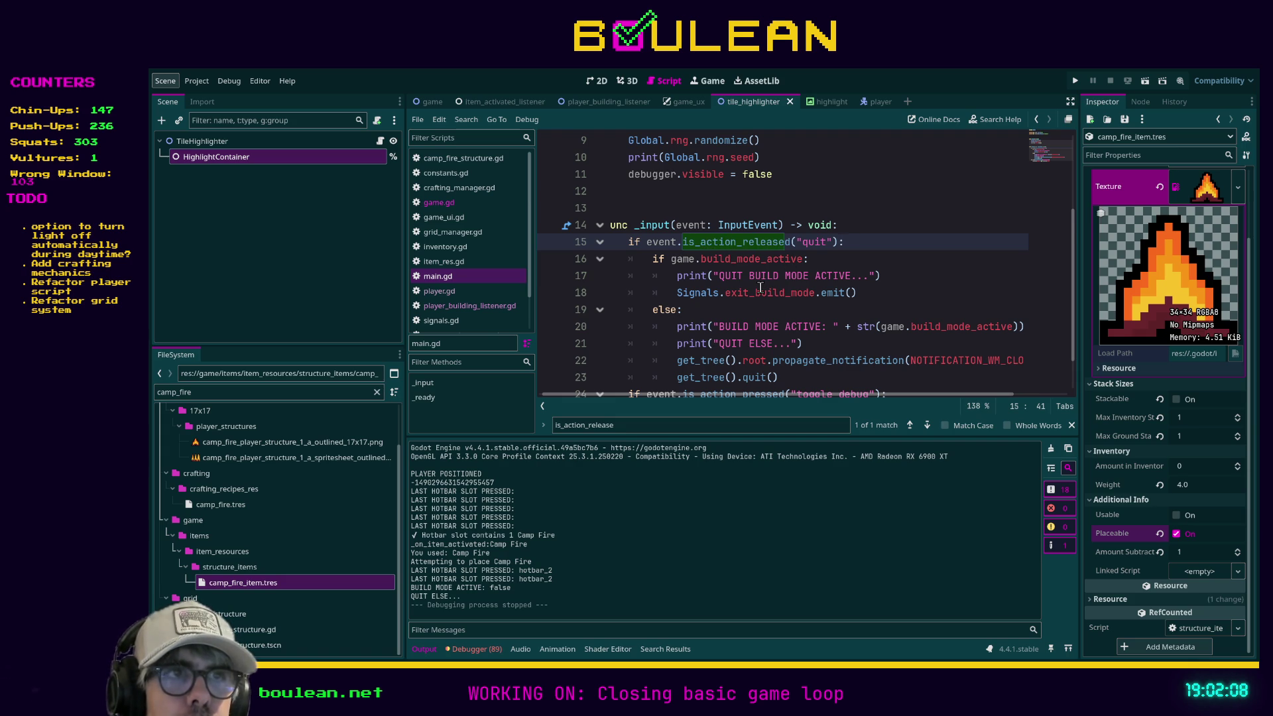
Step: Add a func _process(delta: float) above _input in main.gd
scroll(761, 287, down, 1)
scroll(760, 287, up, 4)
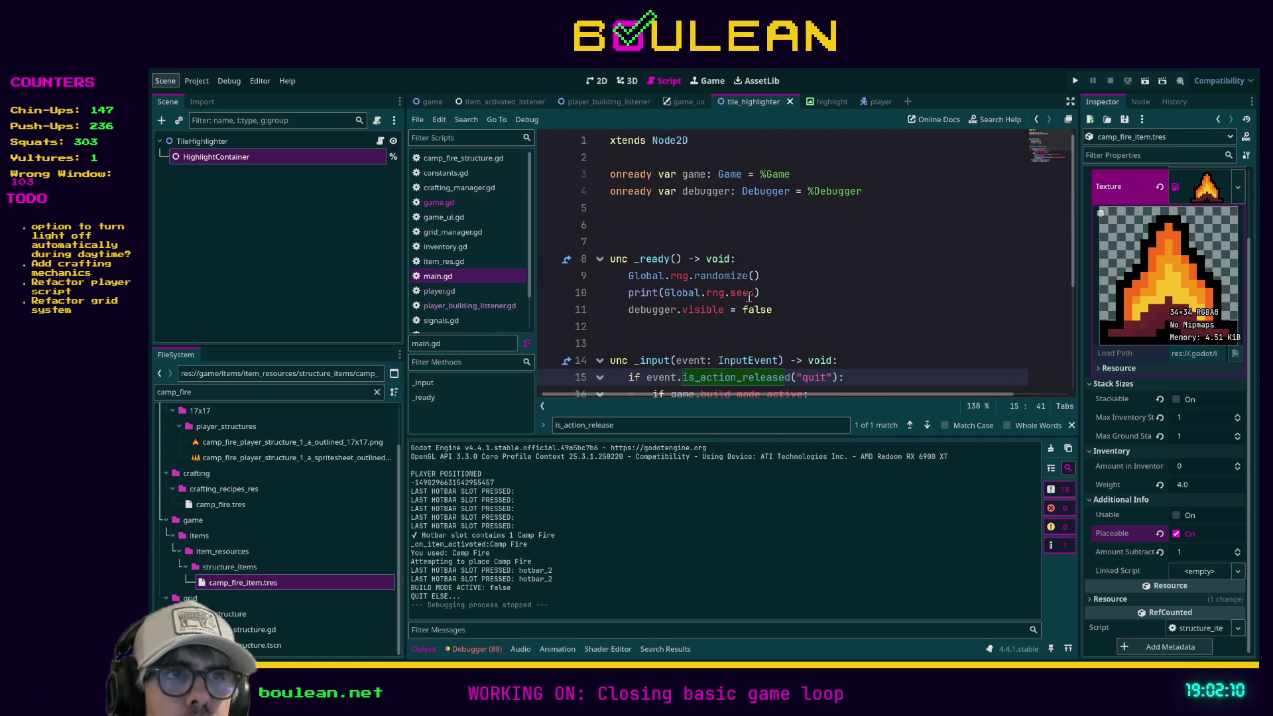
click(630, 342)
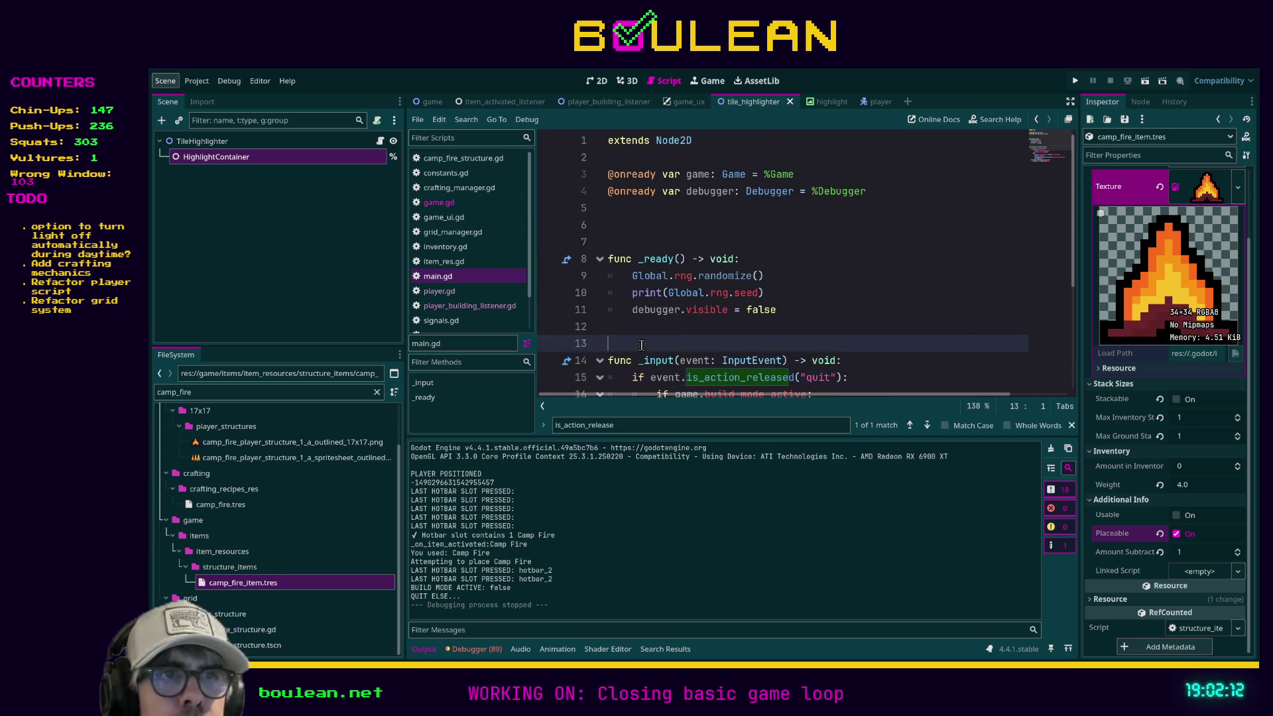
key(Return)
key(Return)
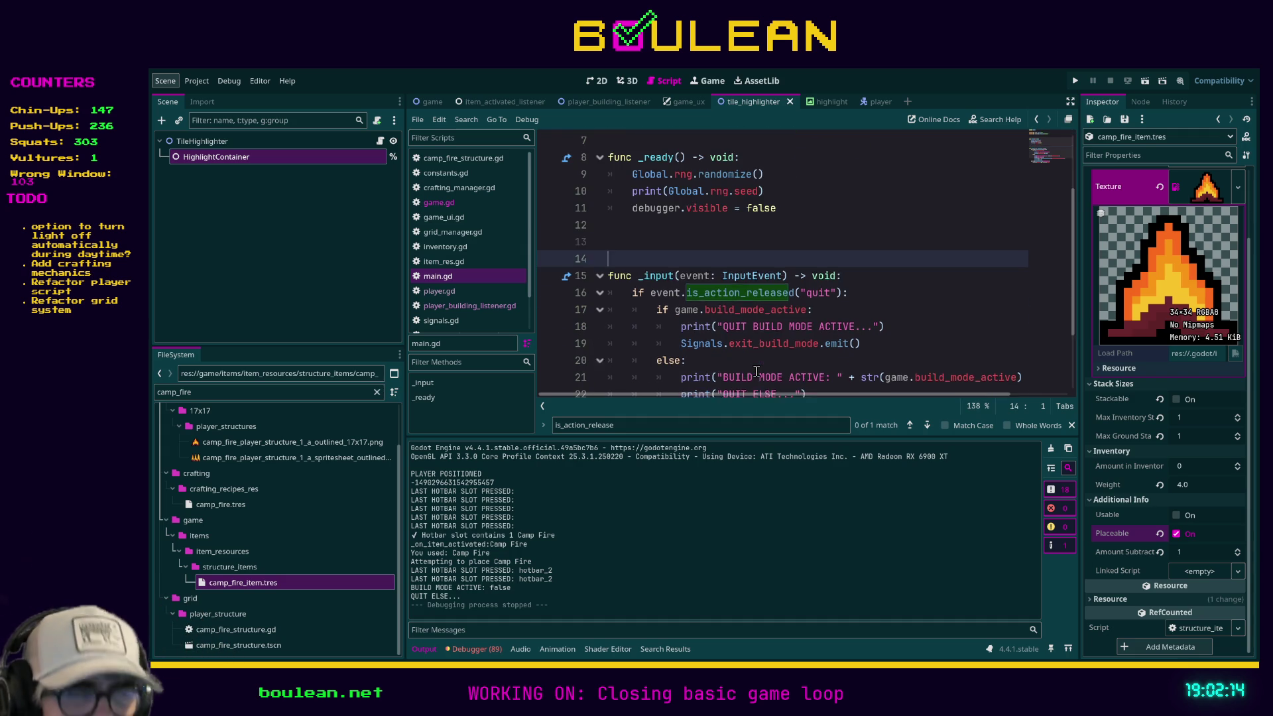
key(Up)
text(func _pr)
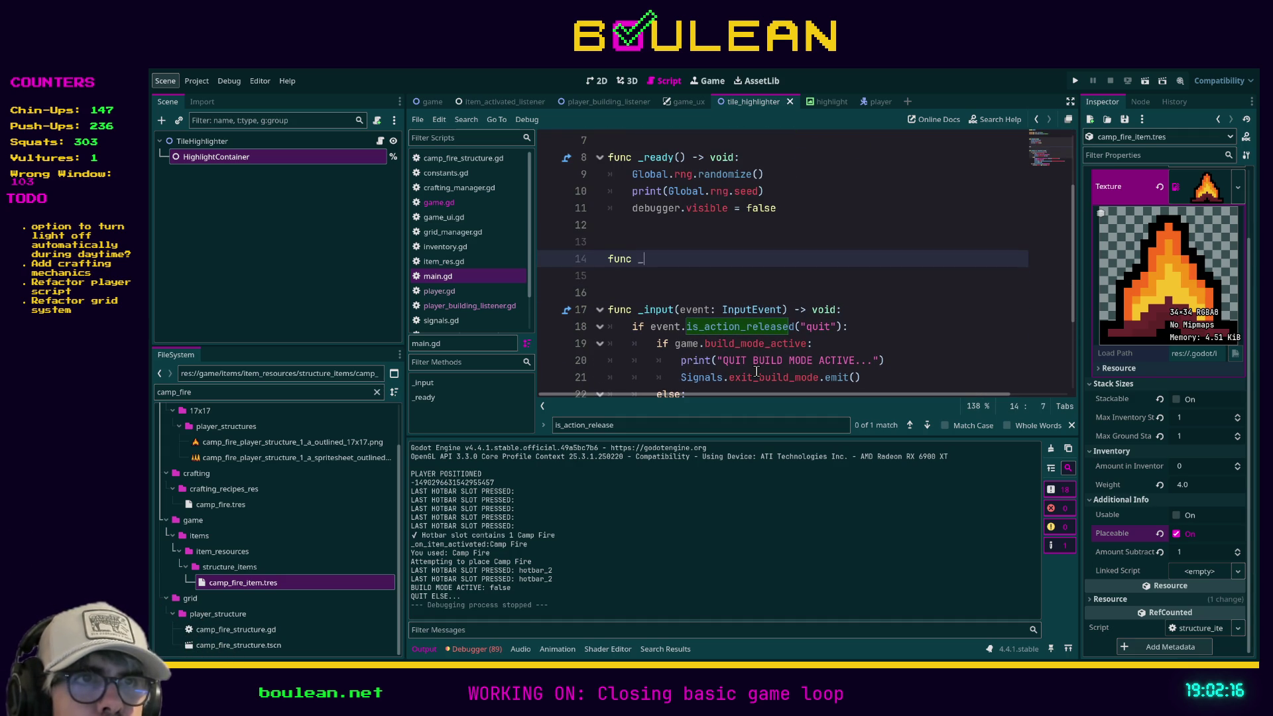
text(o)
key(Return)
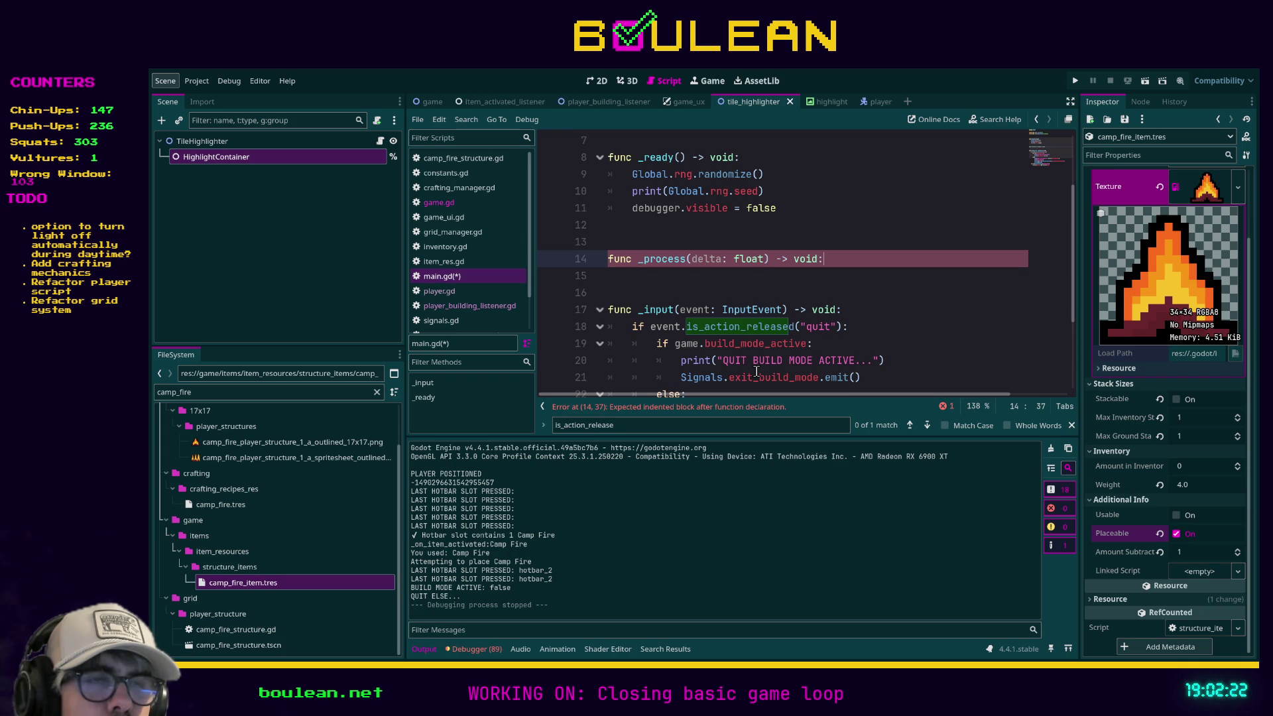
Step: Start an indented if line in _process, autocompleting toward InputEvent
key(Return)
text(if event)
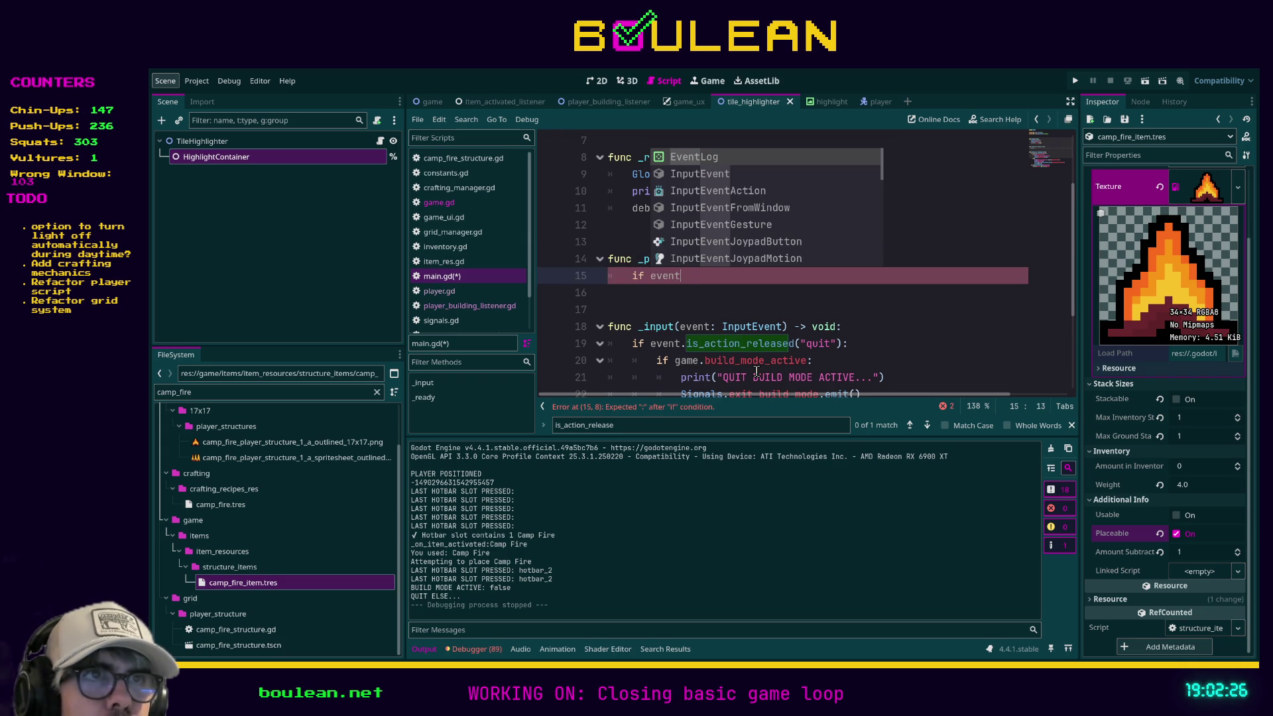
key(Down)
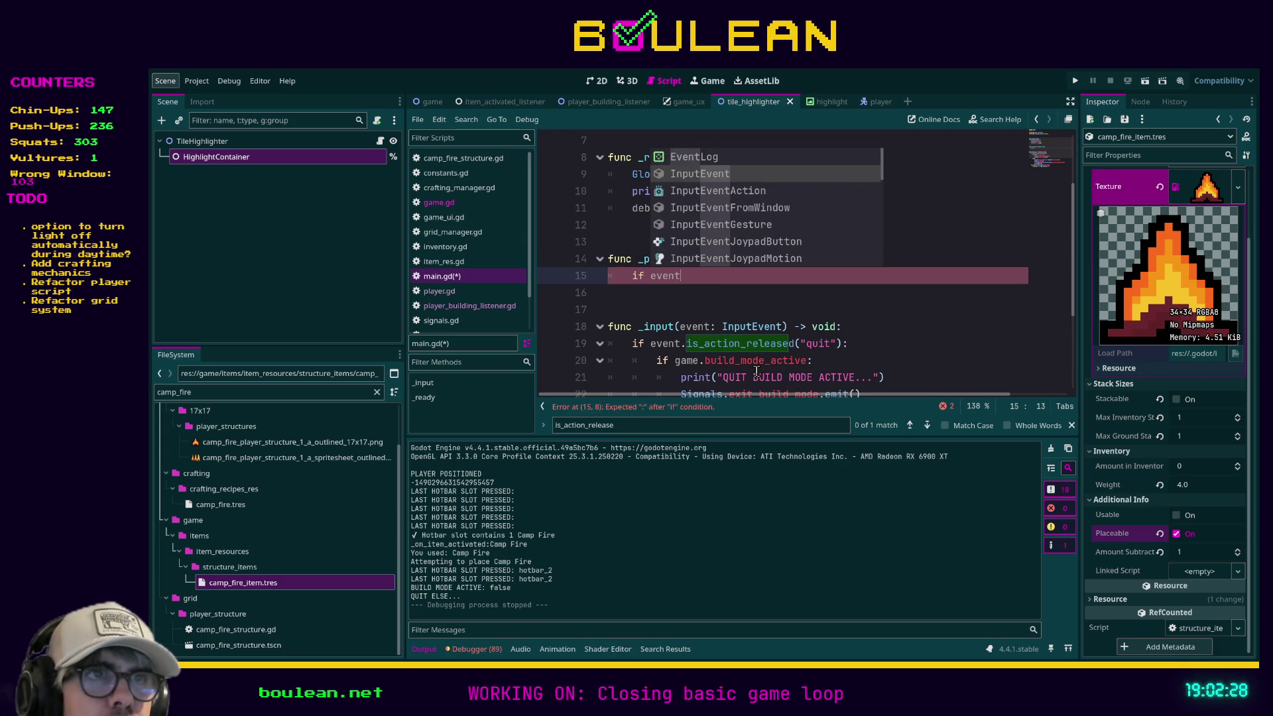
key(Return)
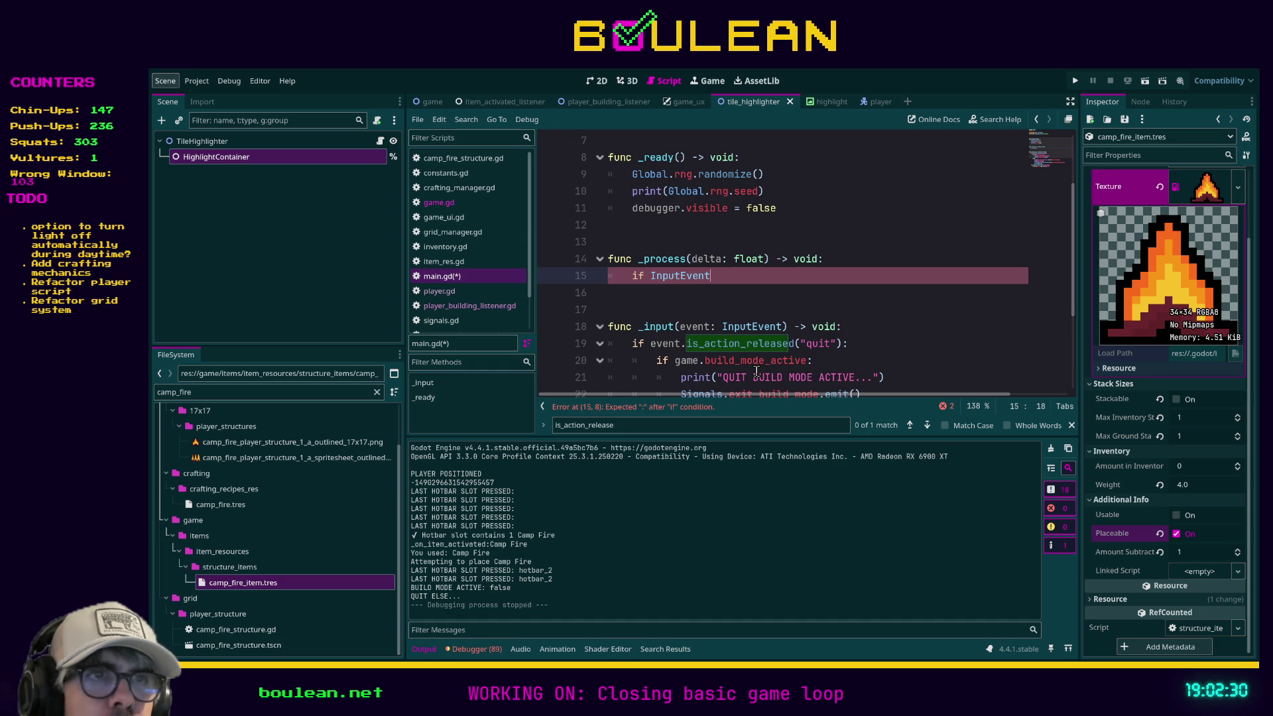
text(.e)
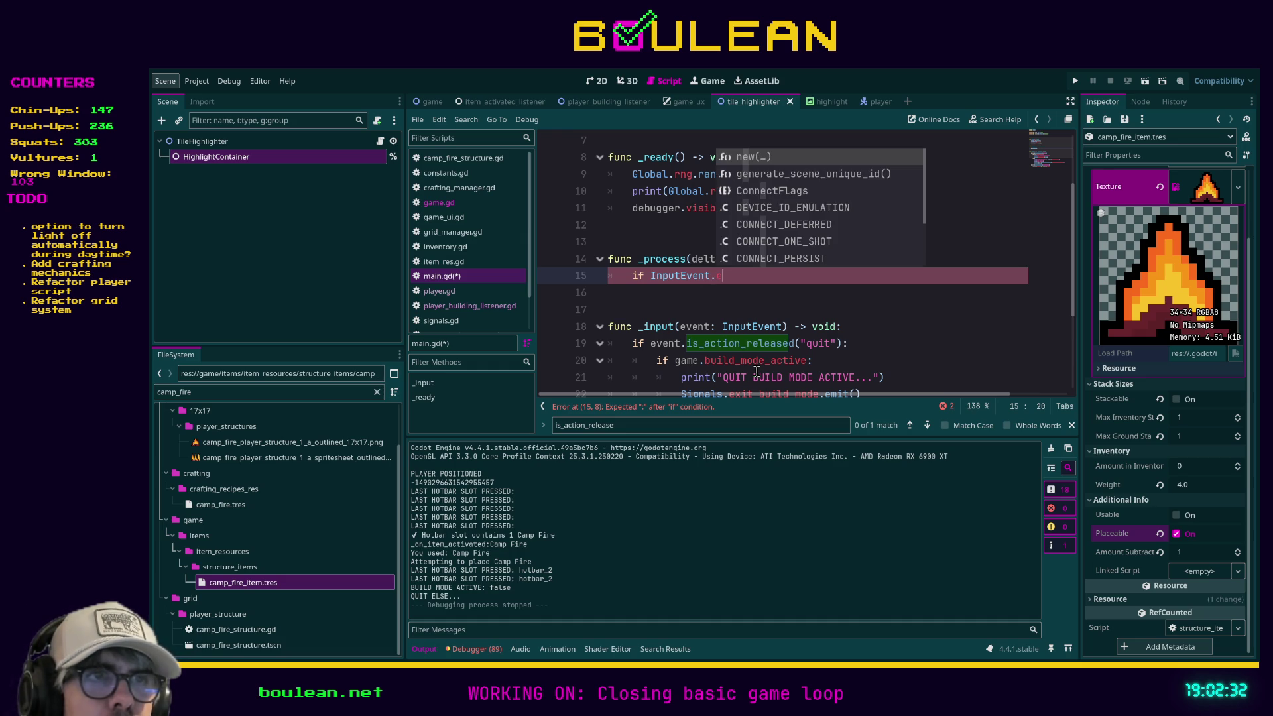
key(BackSpace)
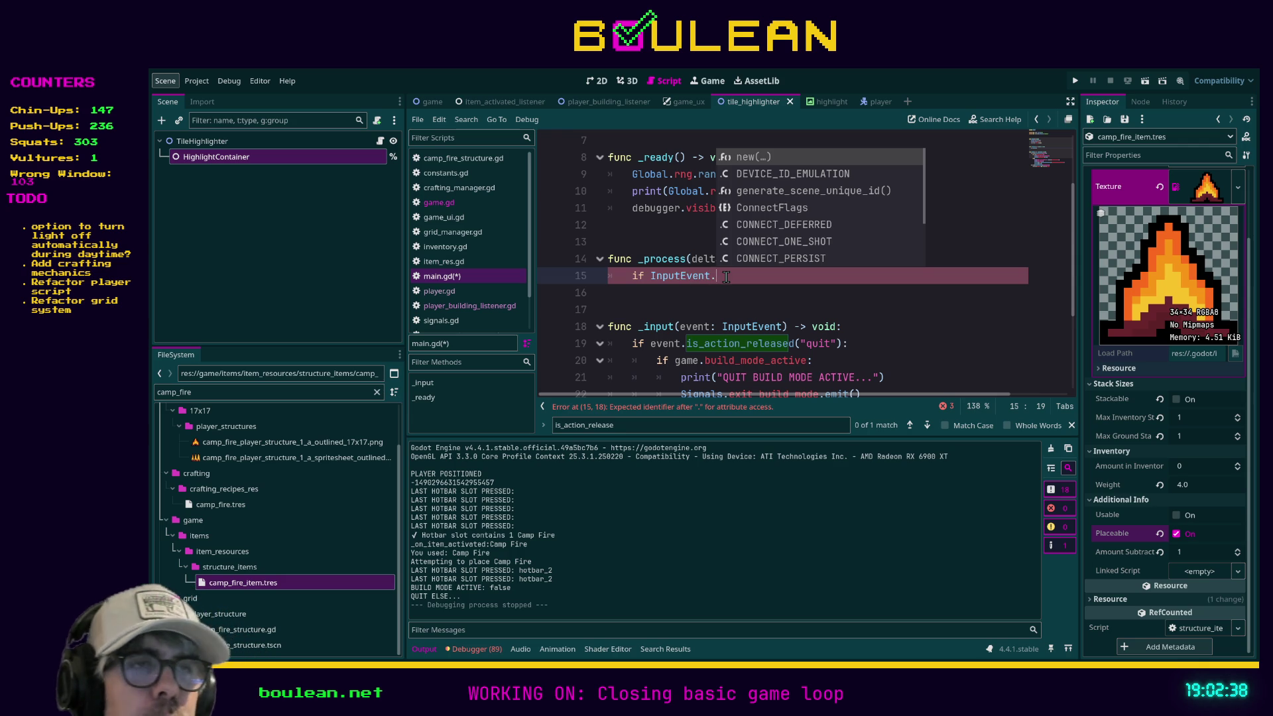
key(Escape)
drag(750, 283, 590, 269)
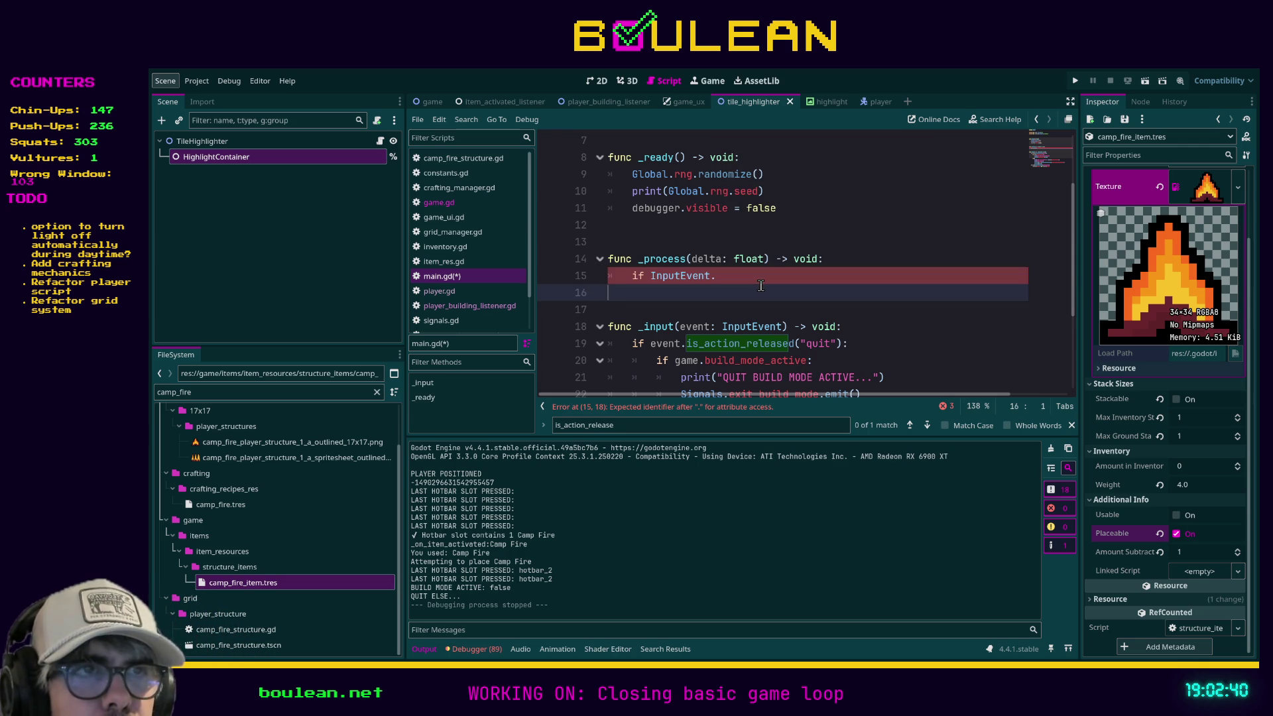
click(729, 278)
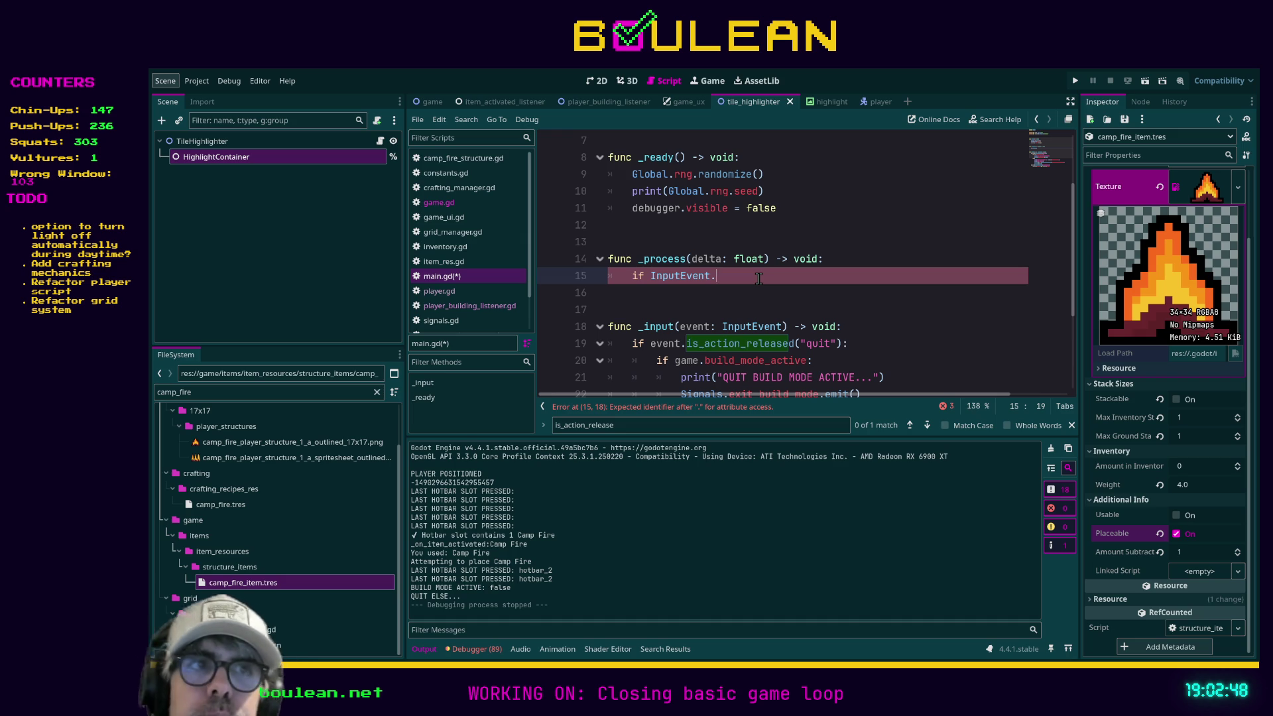
Step: Finish the line as if Input.is_action_just_pressed("quit")
key(BackSpace)
key(BackSpace)
key(BackSpace)
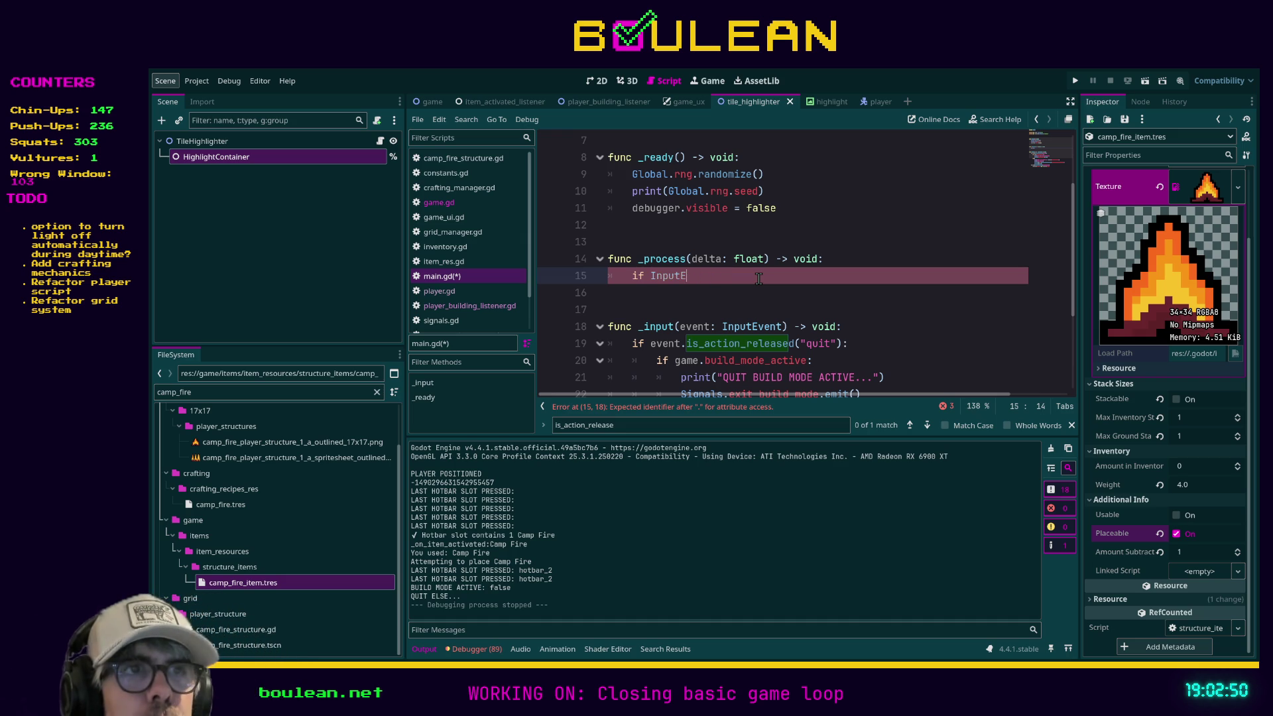
text(.i)
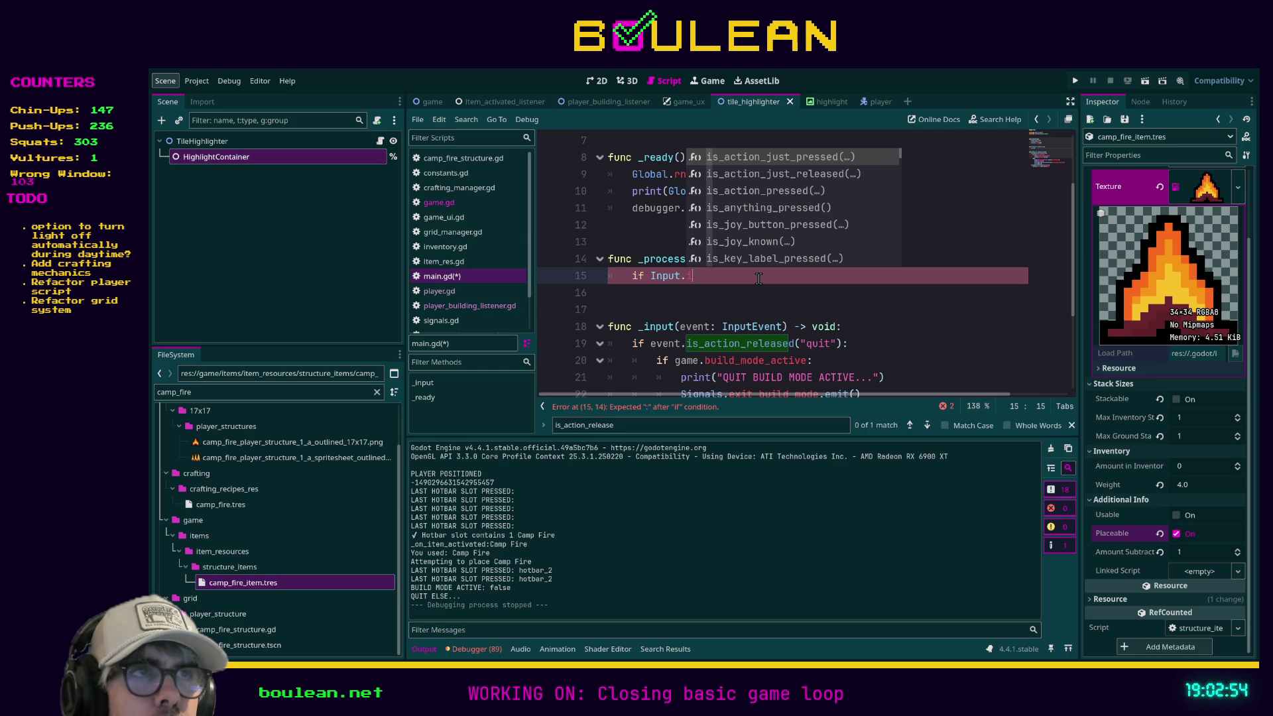
key(Return)
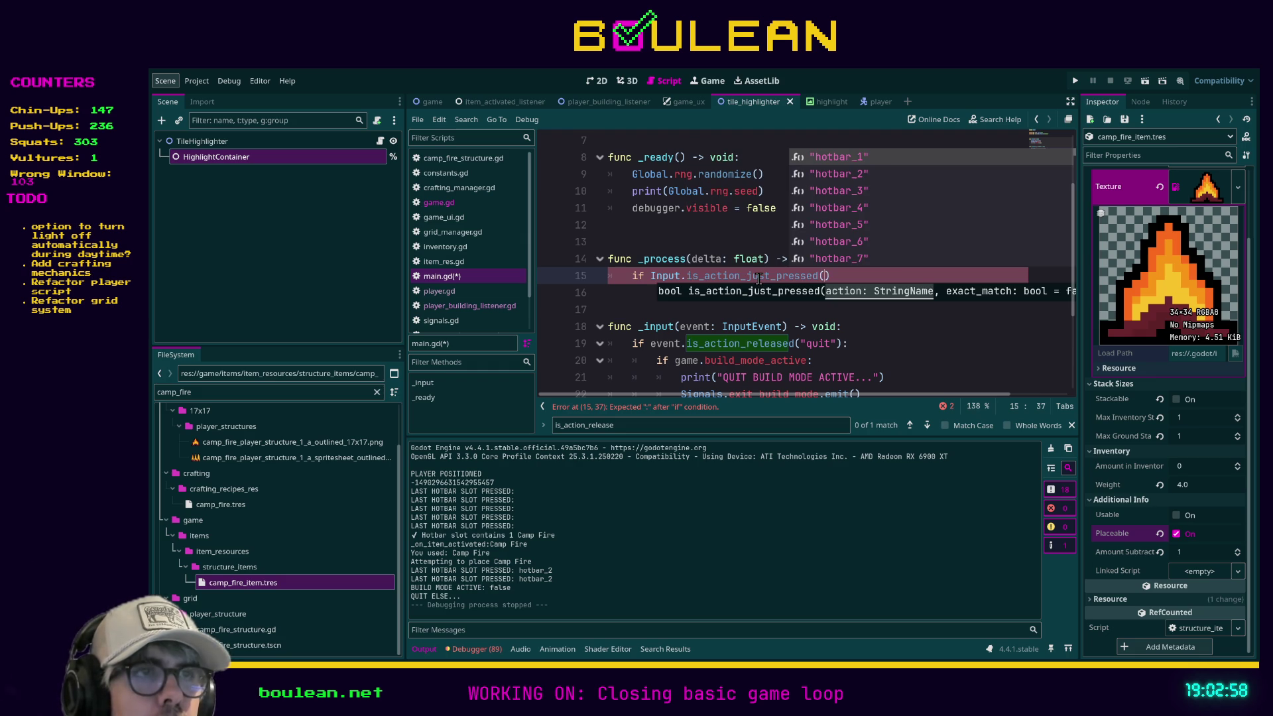
text(qui)
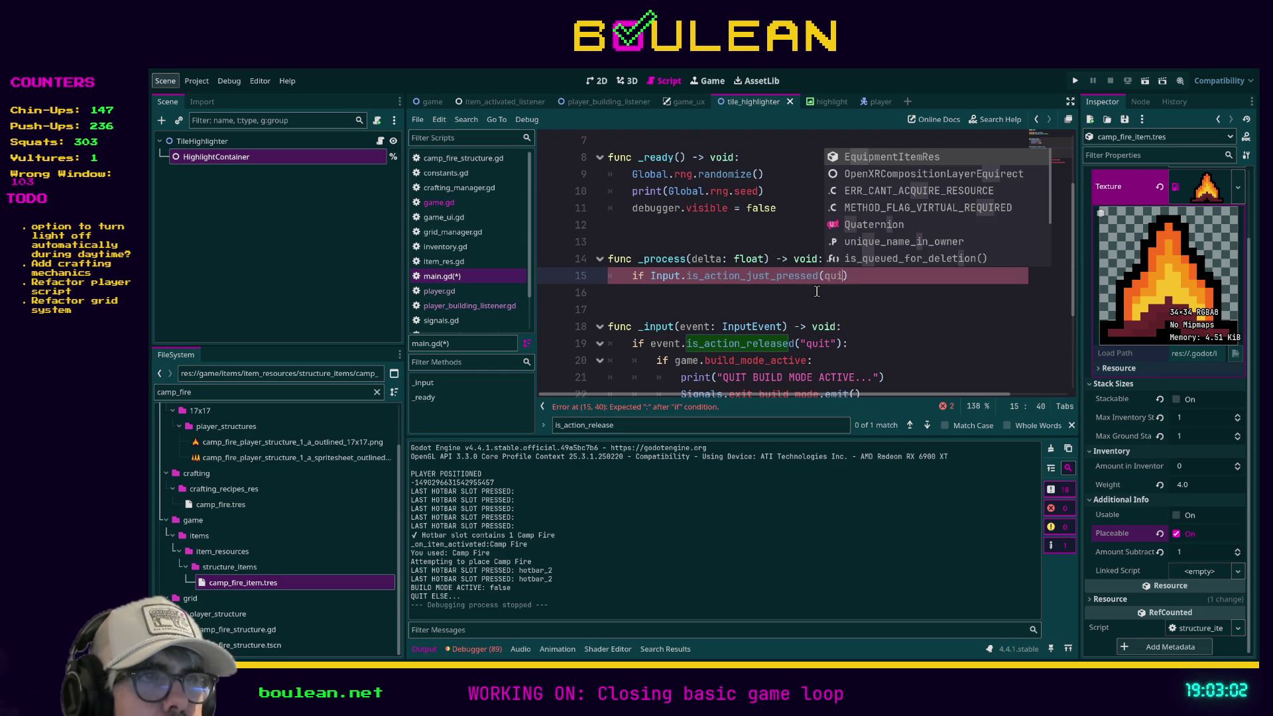
text(t)
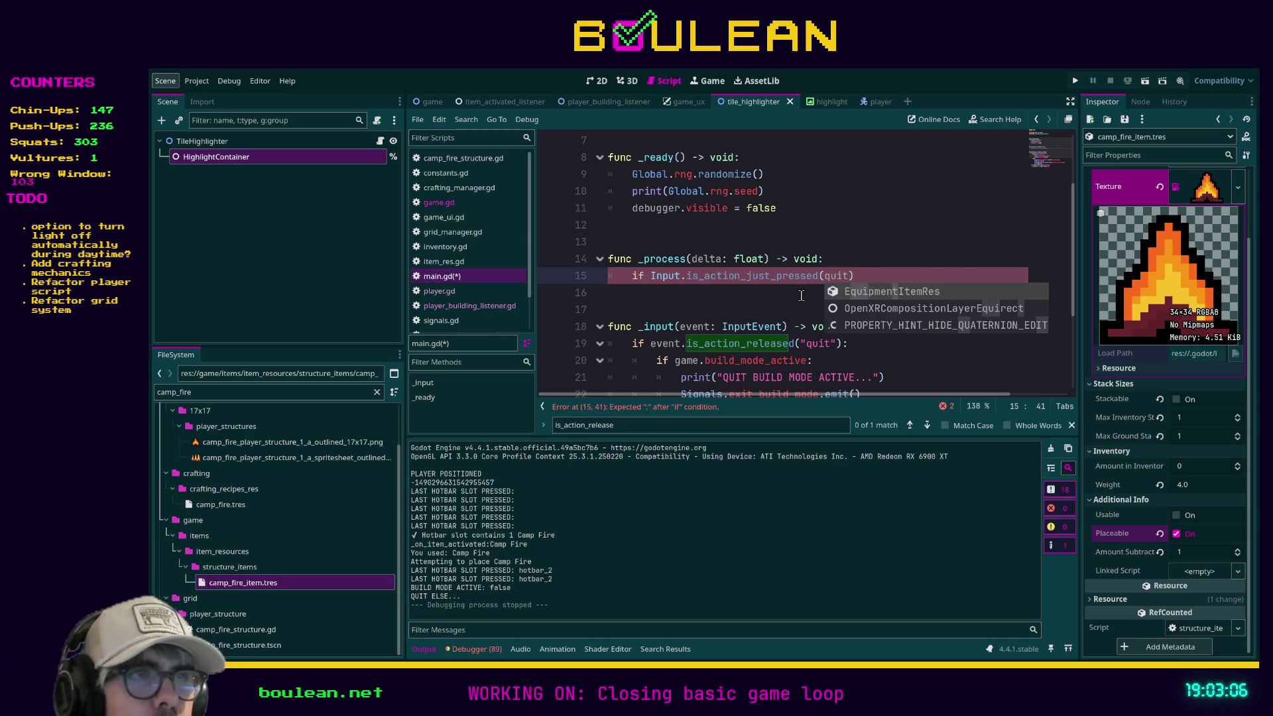
key(BackSpace)
key(BackSpace)
key(BackSpace)
text("quit)
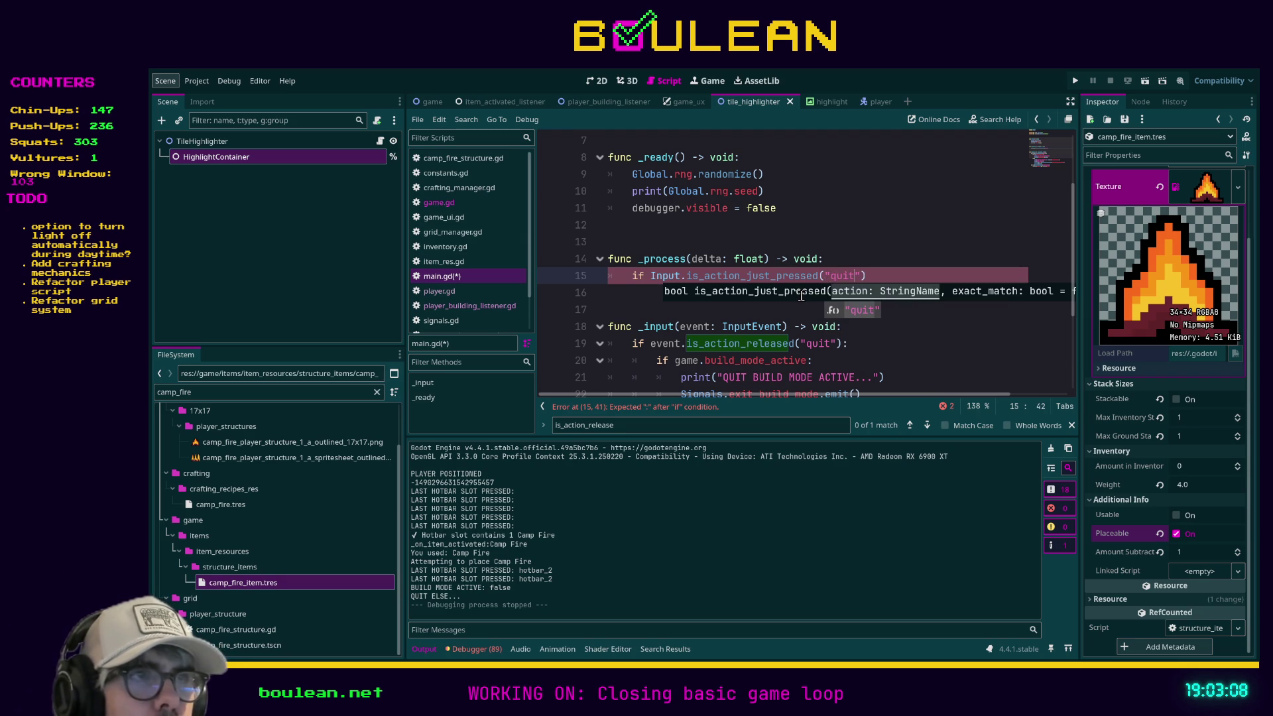
click(648, 292)
scroll(695, 293, down, 2)
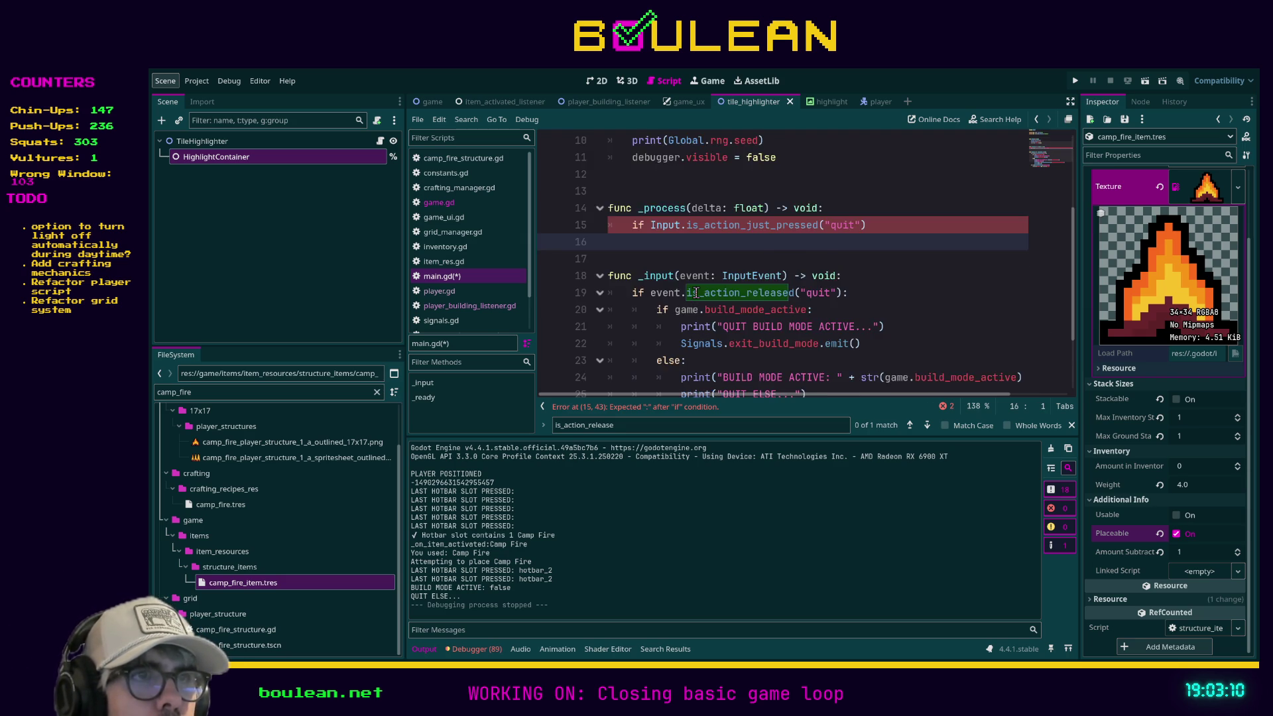
Step: Comment out _input's body and bring its quit-handling logic into _process
scroll(696, 293, down, 1)
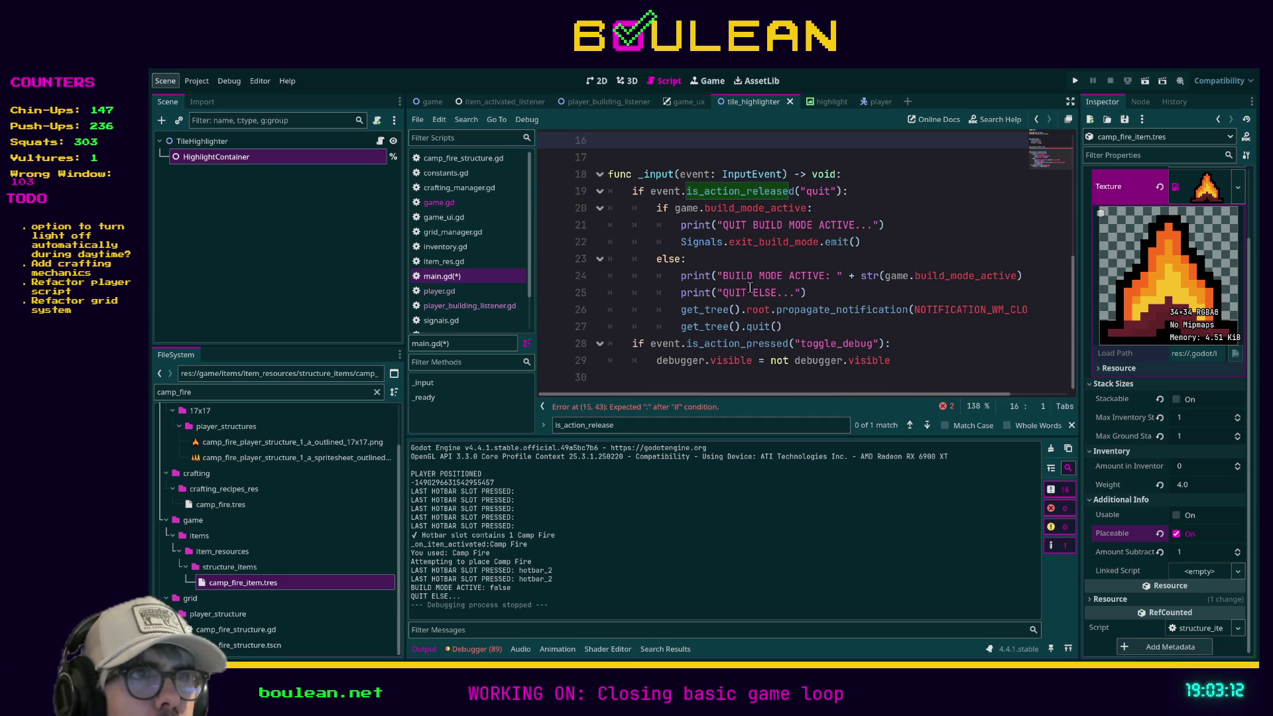
mouse_move(785, 326)
mouse_down()
mouse_move(729, 325)
mouse_move(570, 199)
mouse_up()
key(ctrl+k)
scroll(660, 249, up, 2)
click(660, 248)
key(ctrl+z)
key(ctrl+z)
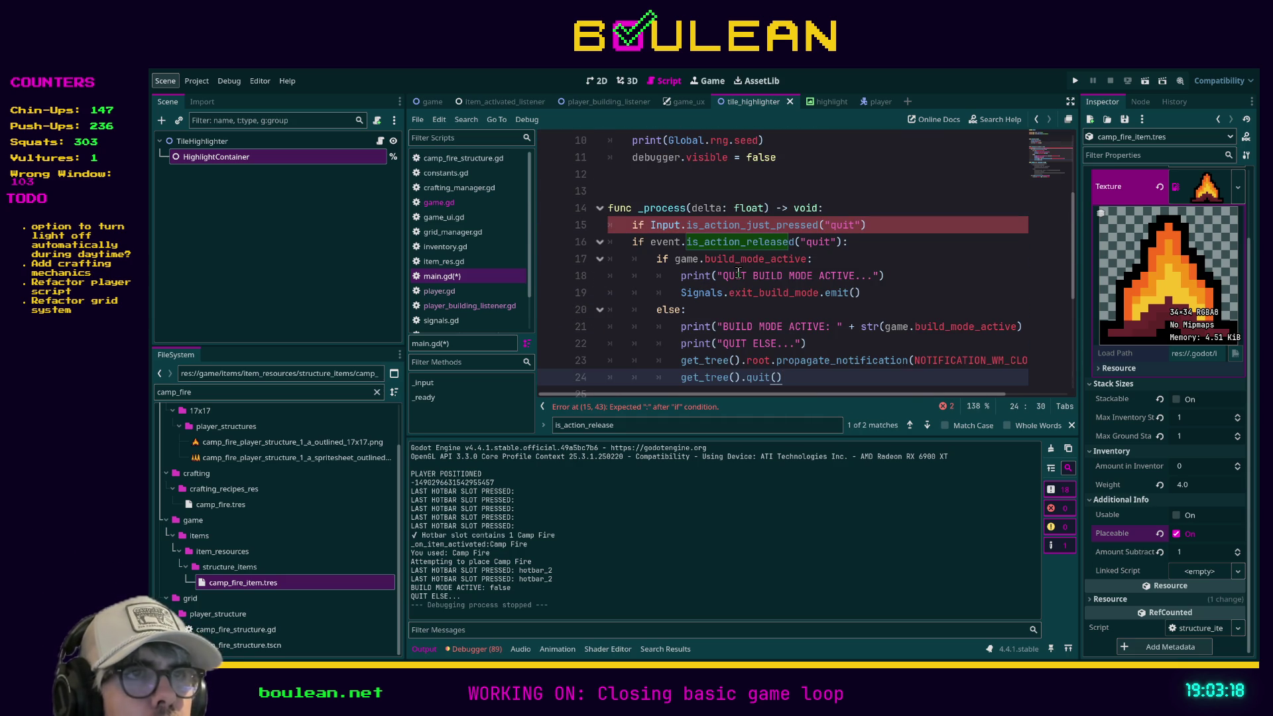
Step: Delete the duplicate event check, add the missing colon, save main.gd, and run the project
click(869, 242)
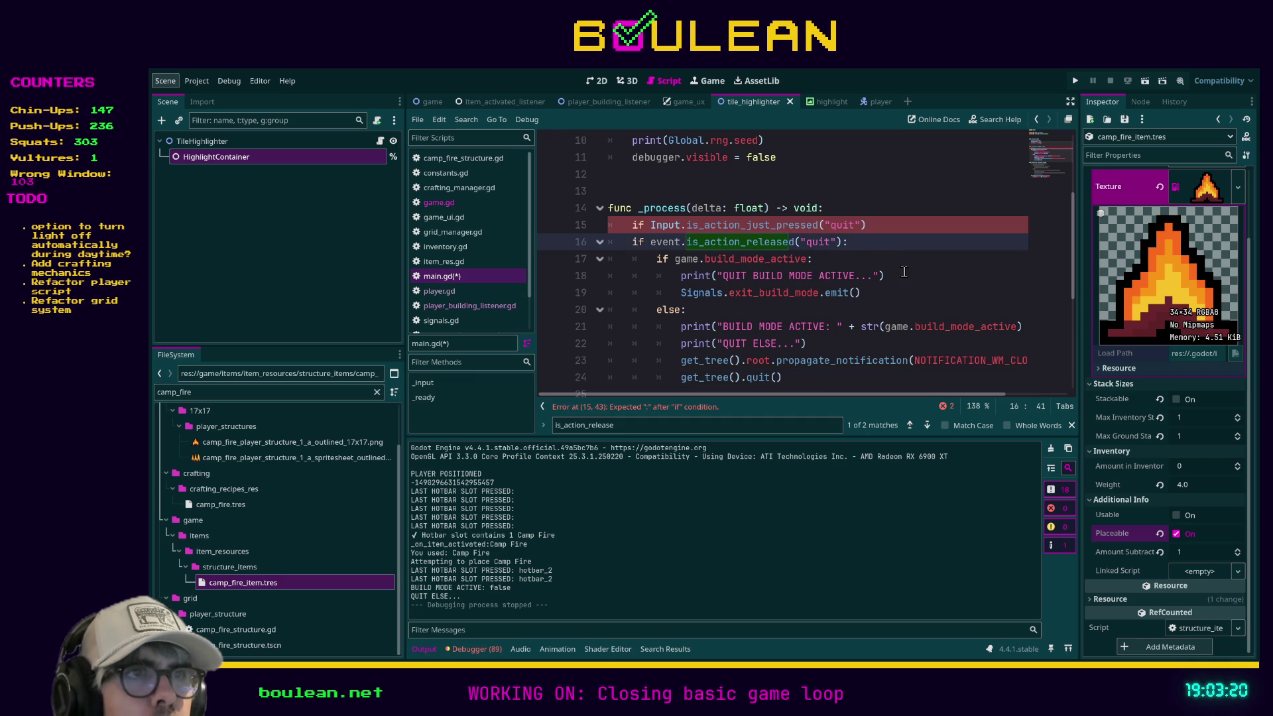
key(shift+Home)
key(shift+Home)
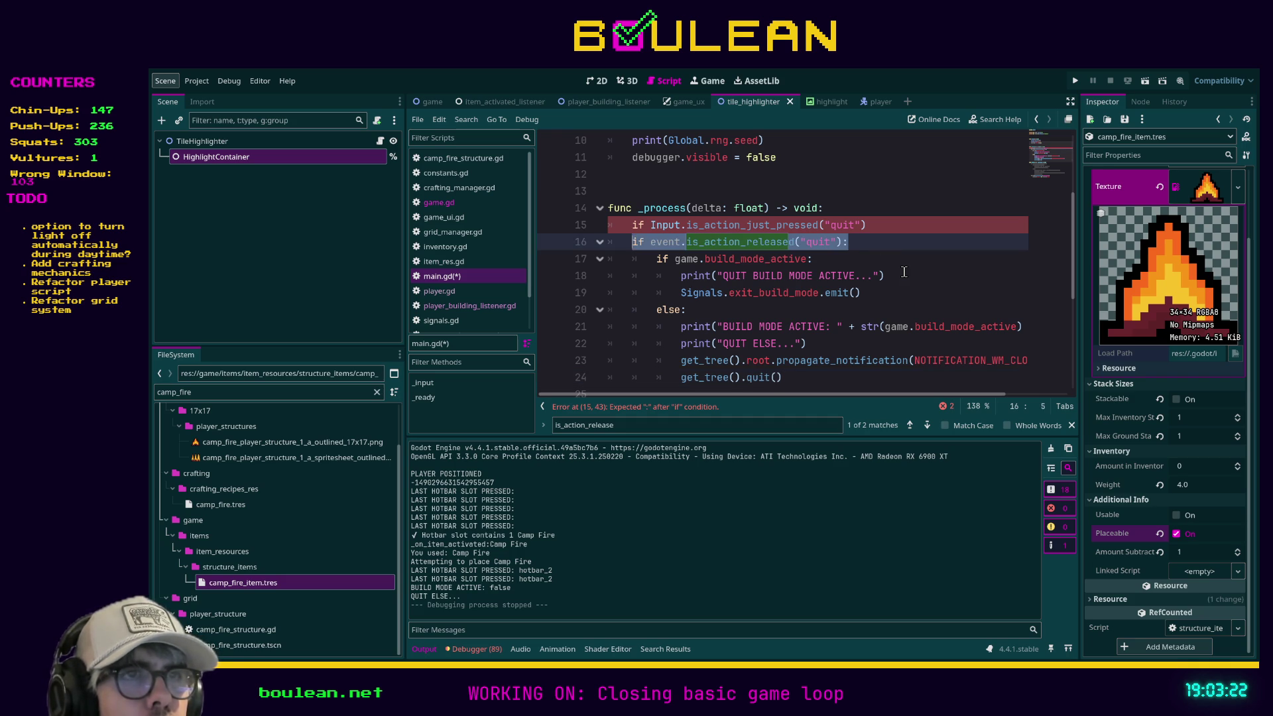
key(BackSpace)
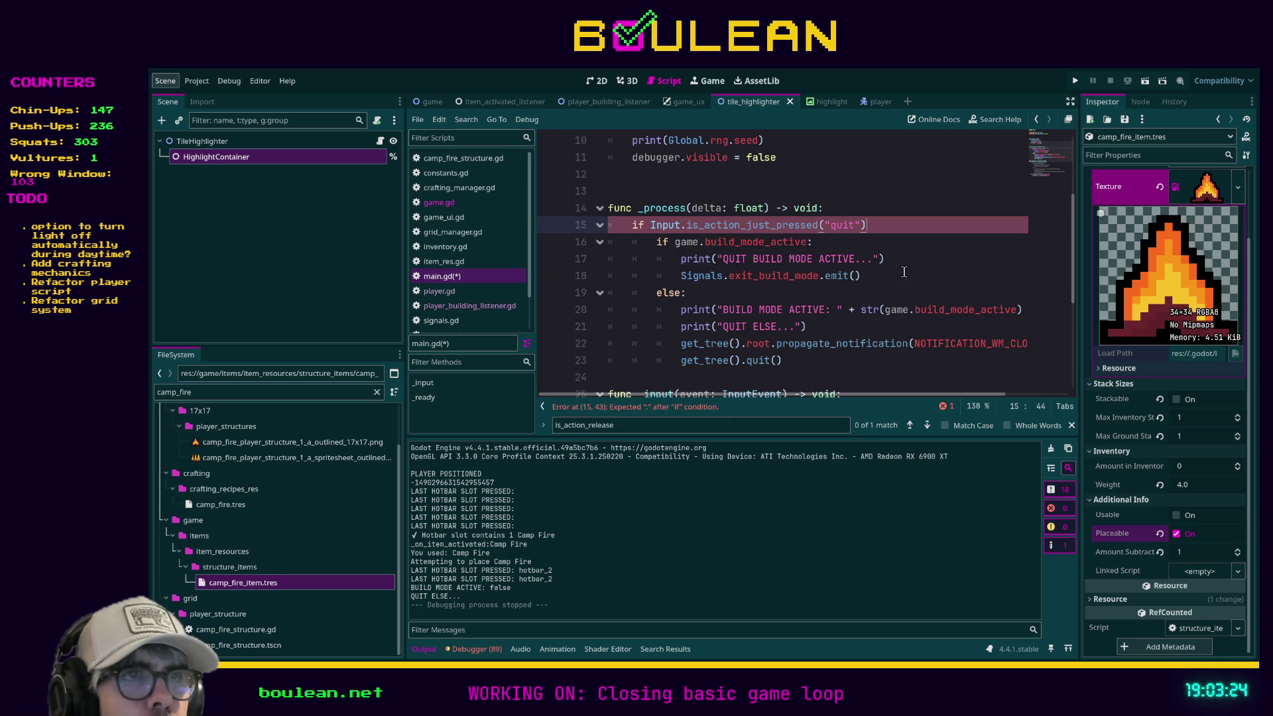
key(BackSpace)
key(Down)
key(Down)
key(Down)
key(Down)
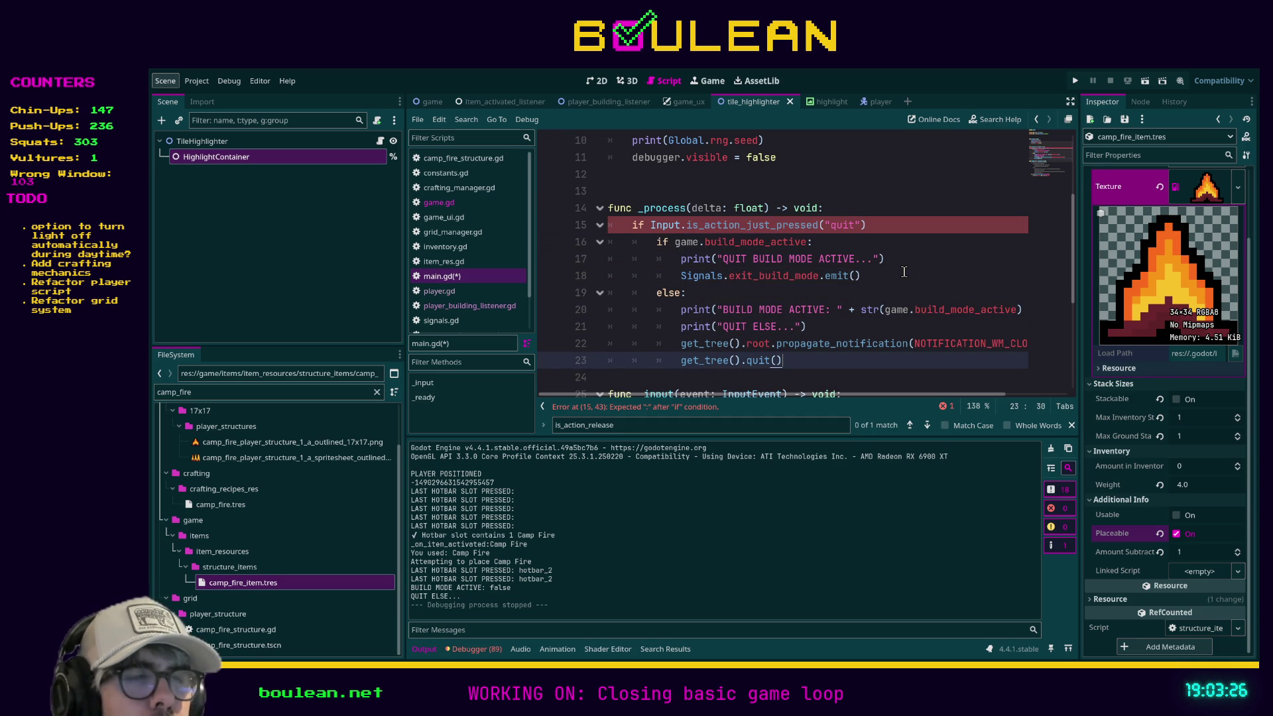
scroll(903, 272, down, 1)
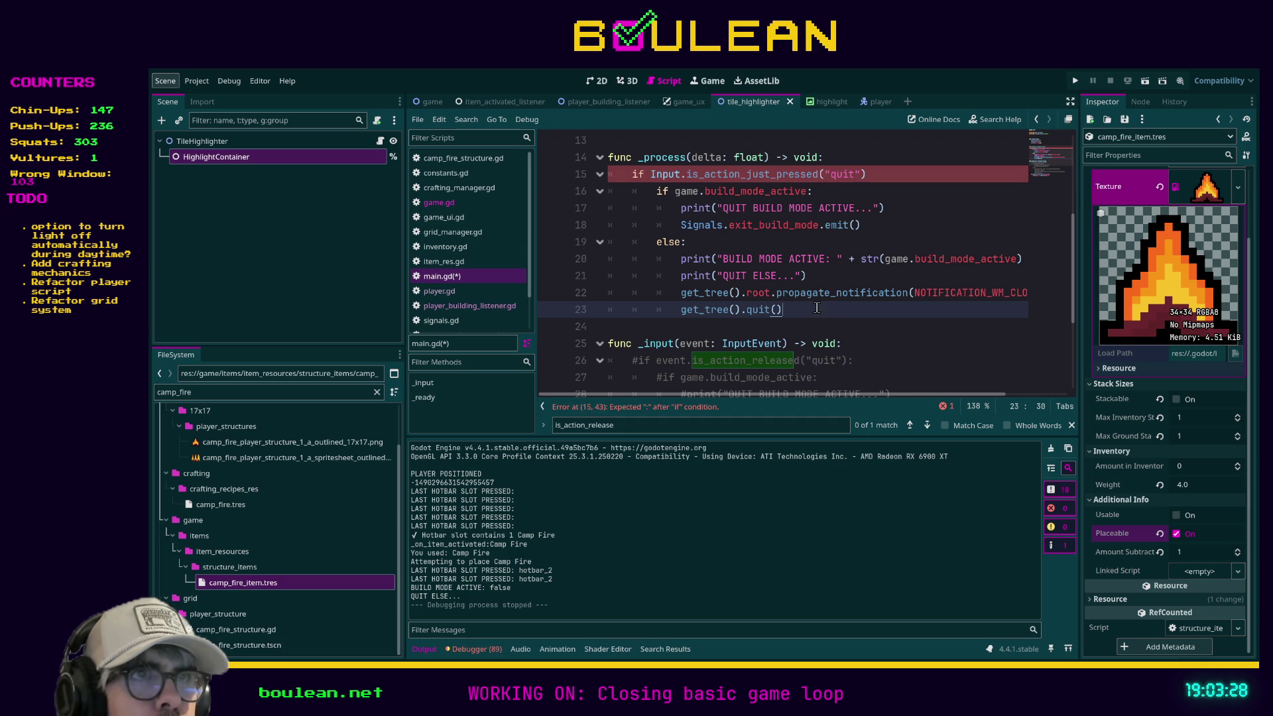
click(905, 173)
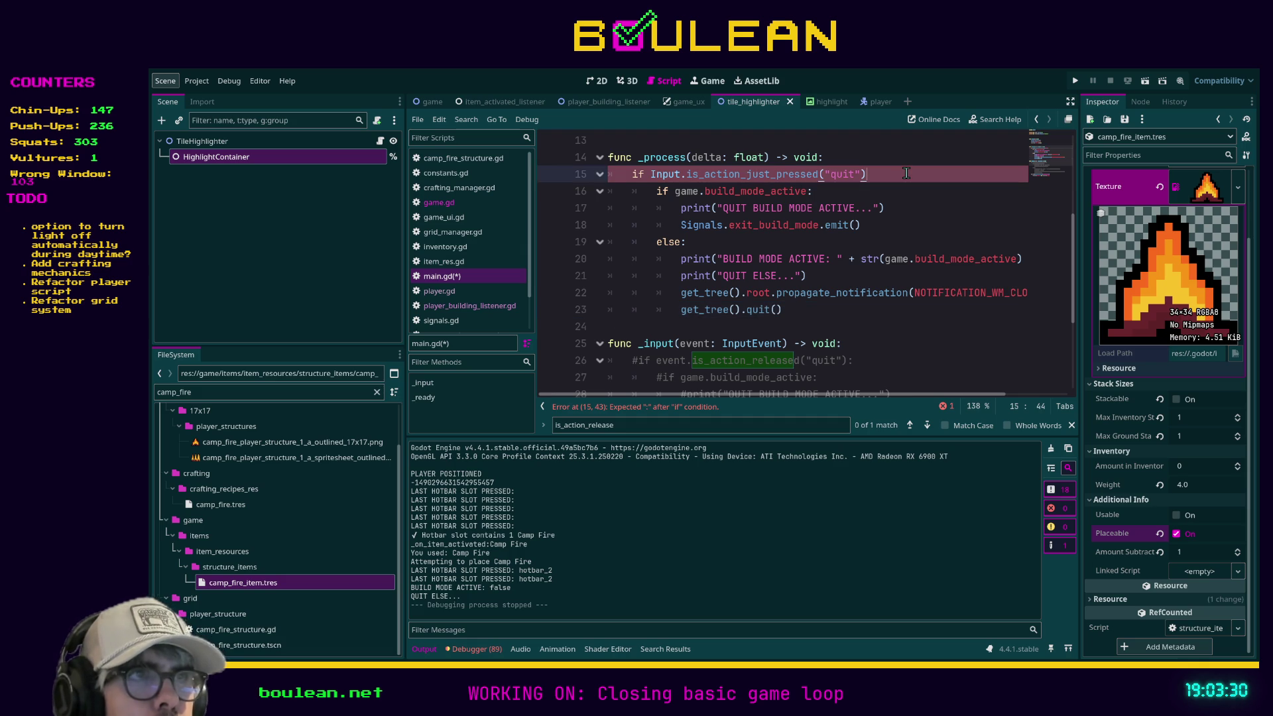
text(:)
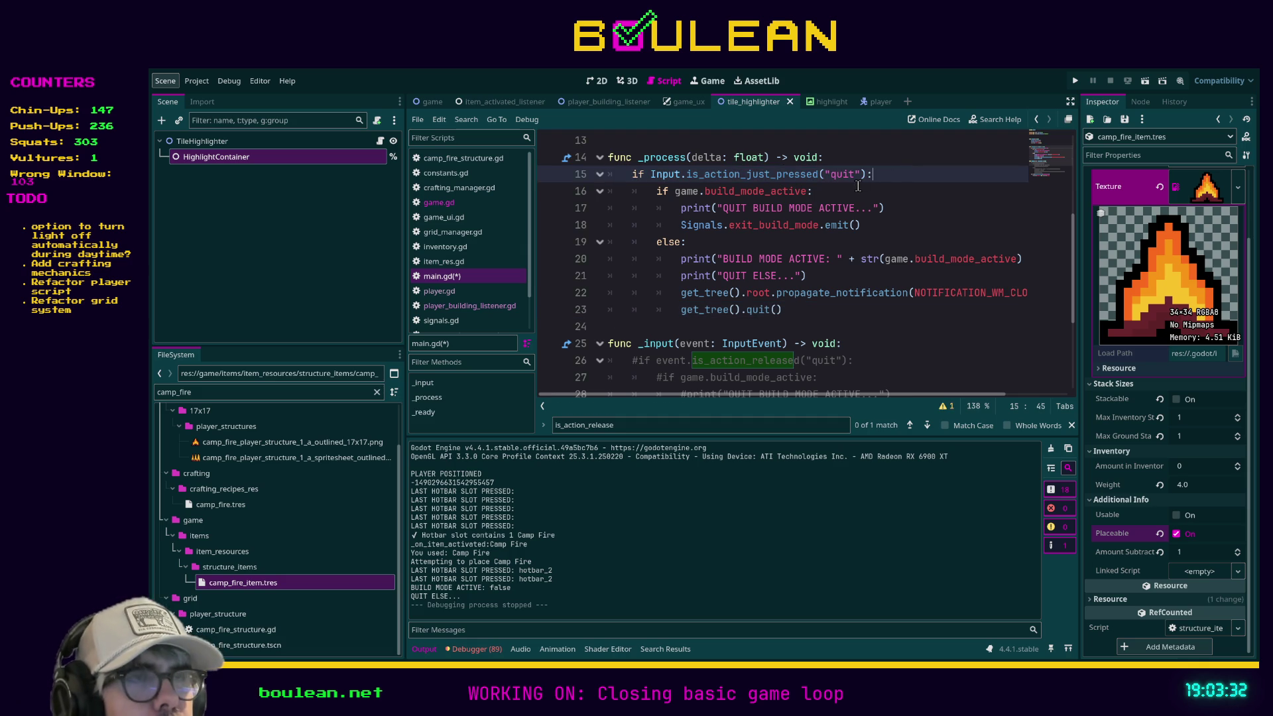
click(911, 211)
key(ctrl+s)
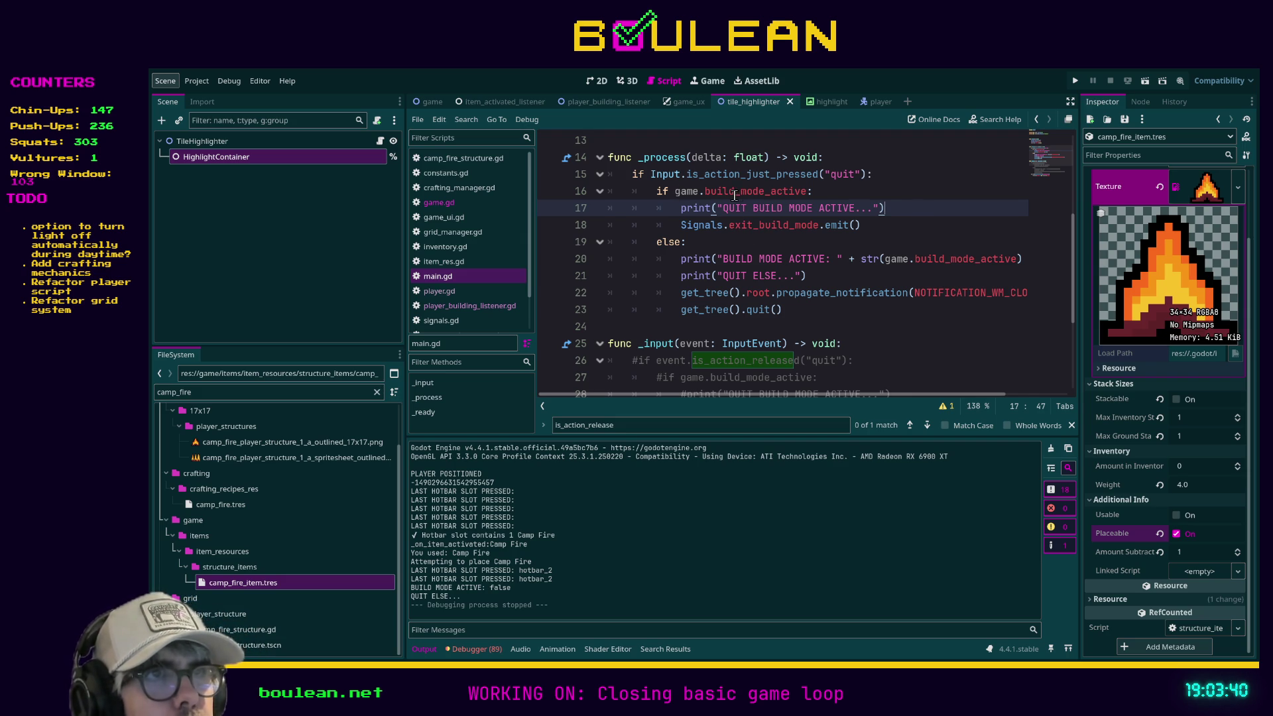
click(813, 240)
key(F5)
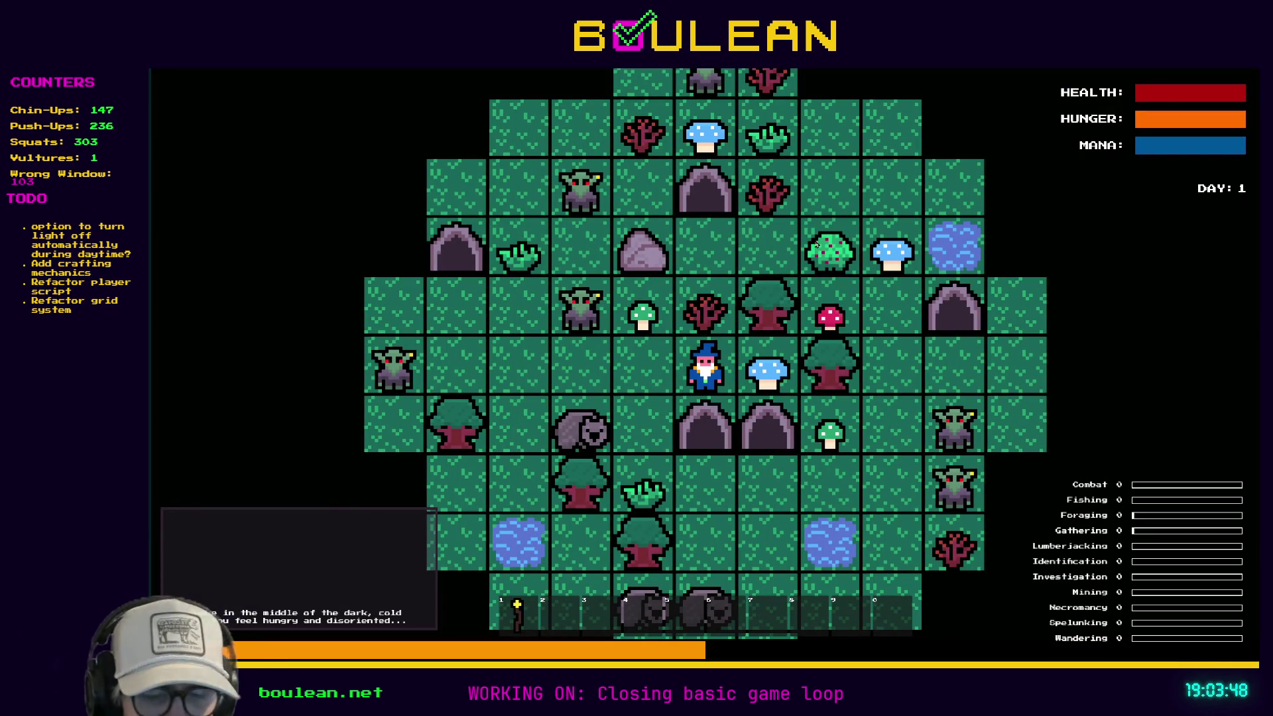
Step: Relaunch the game, craft a Camp Fire, select it from the hotbar, and quit during build mode
key(Escape)
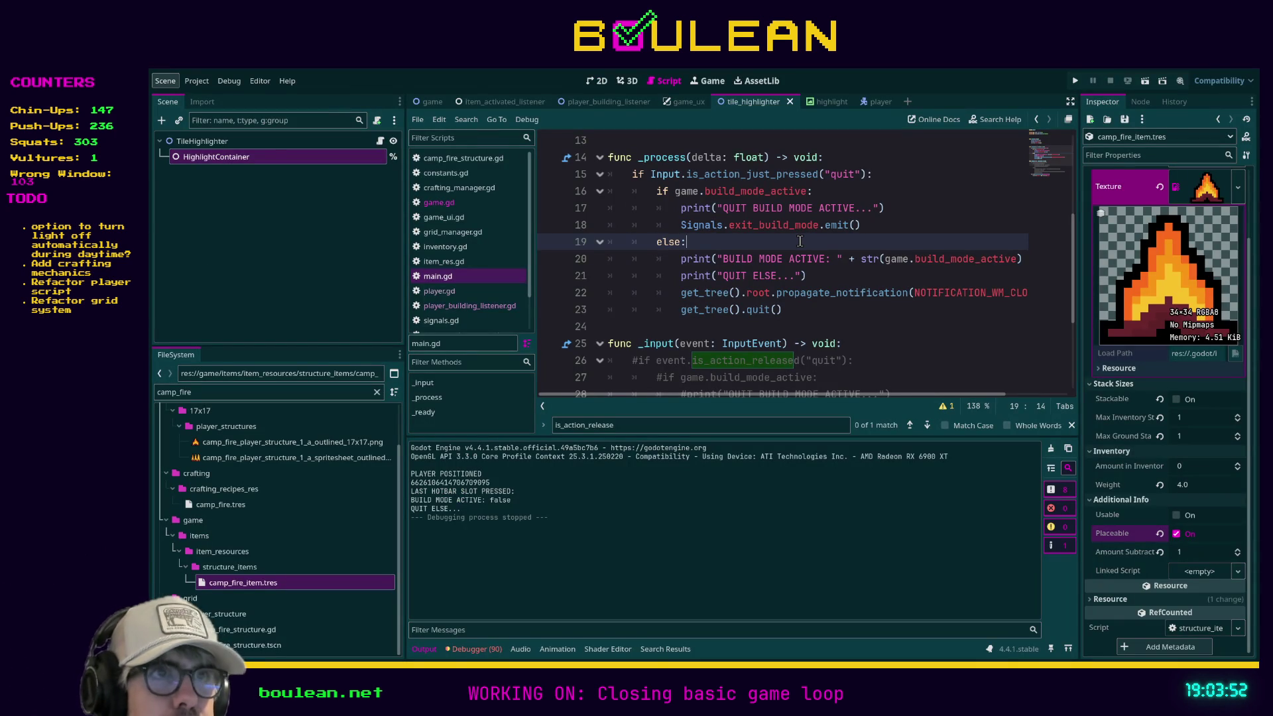
key(F5)
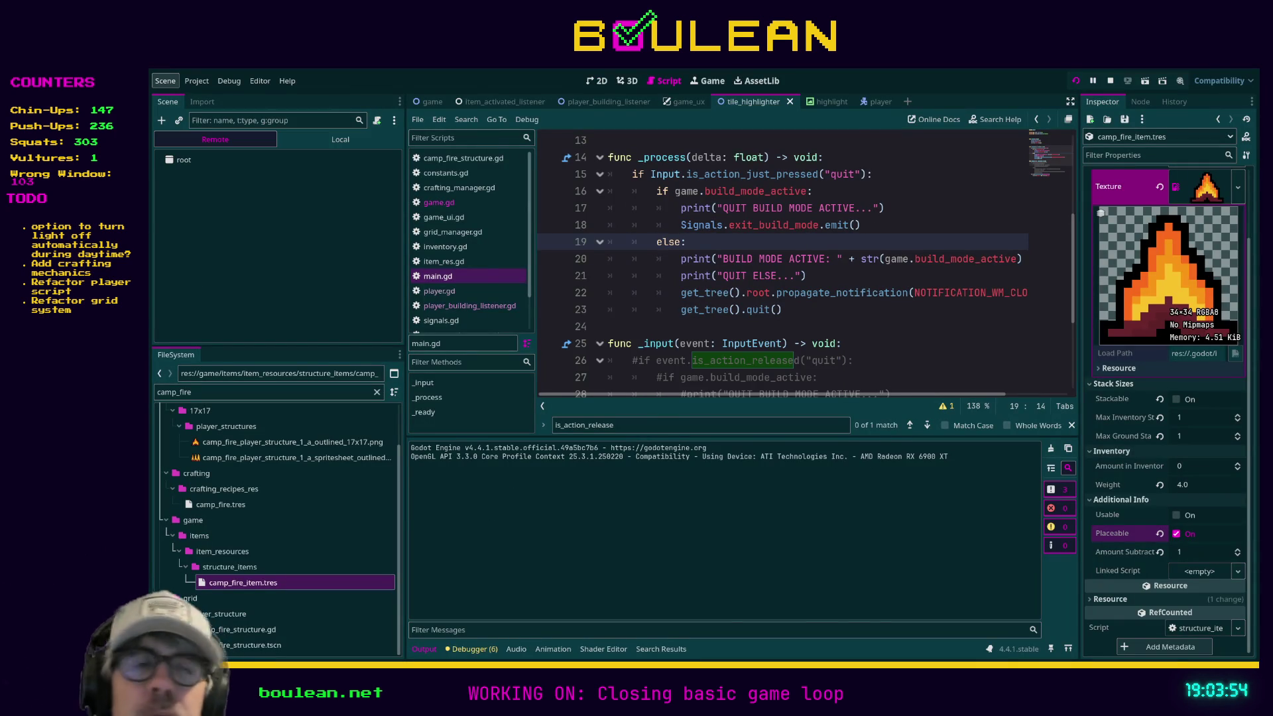
key(c)
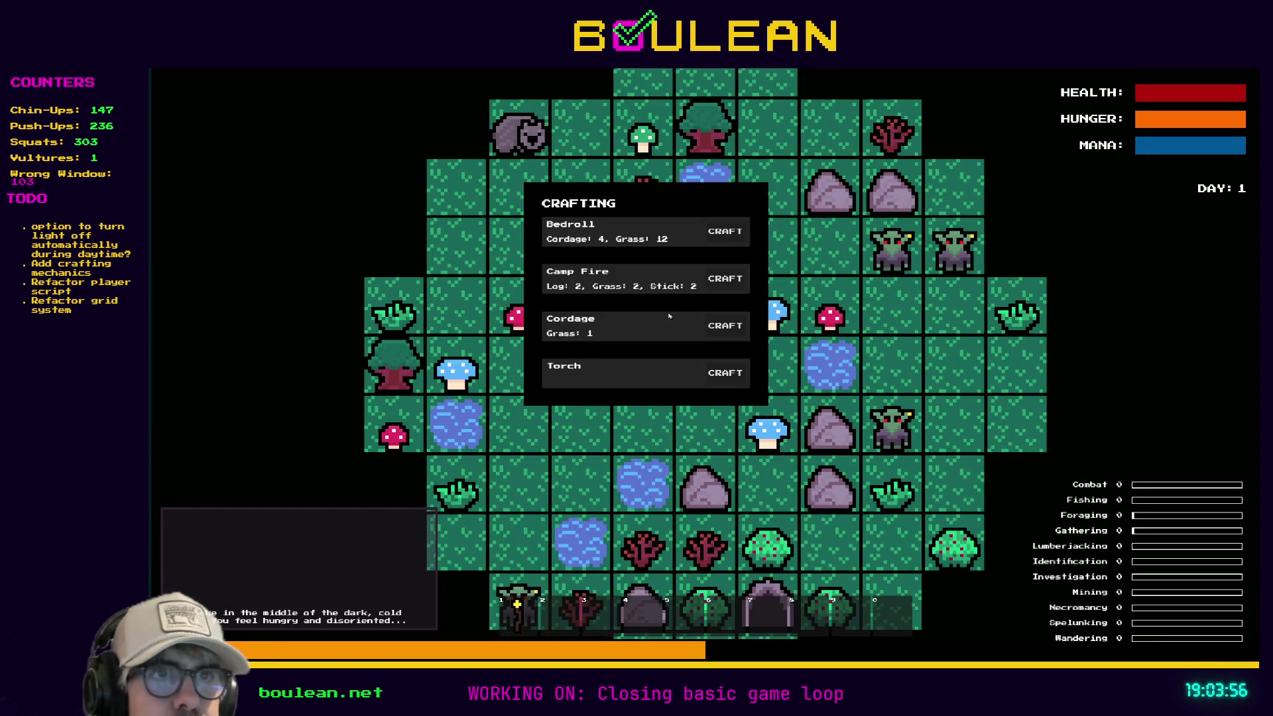
click(724, 287)
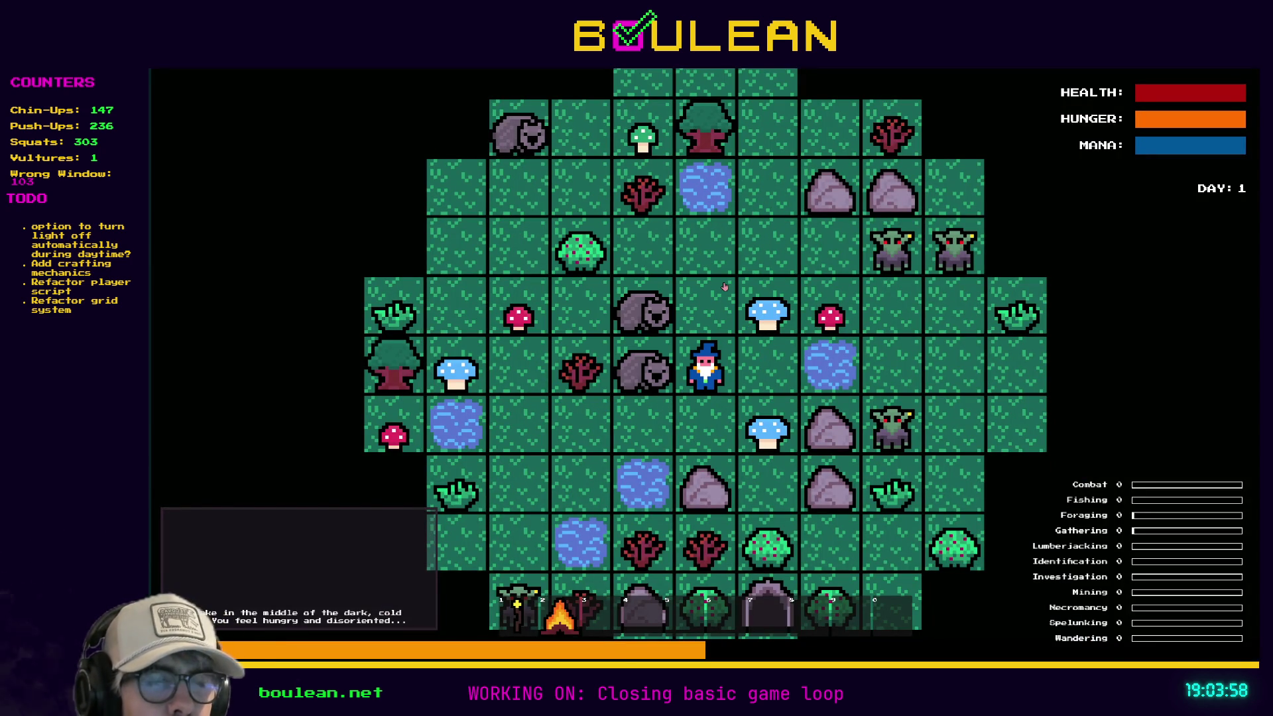
click(695, 332)
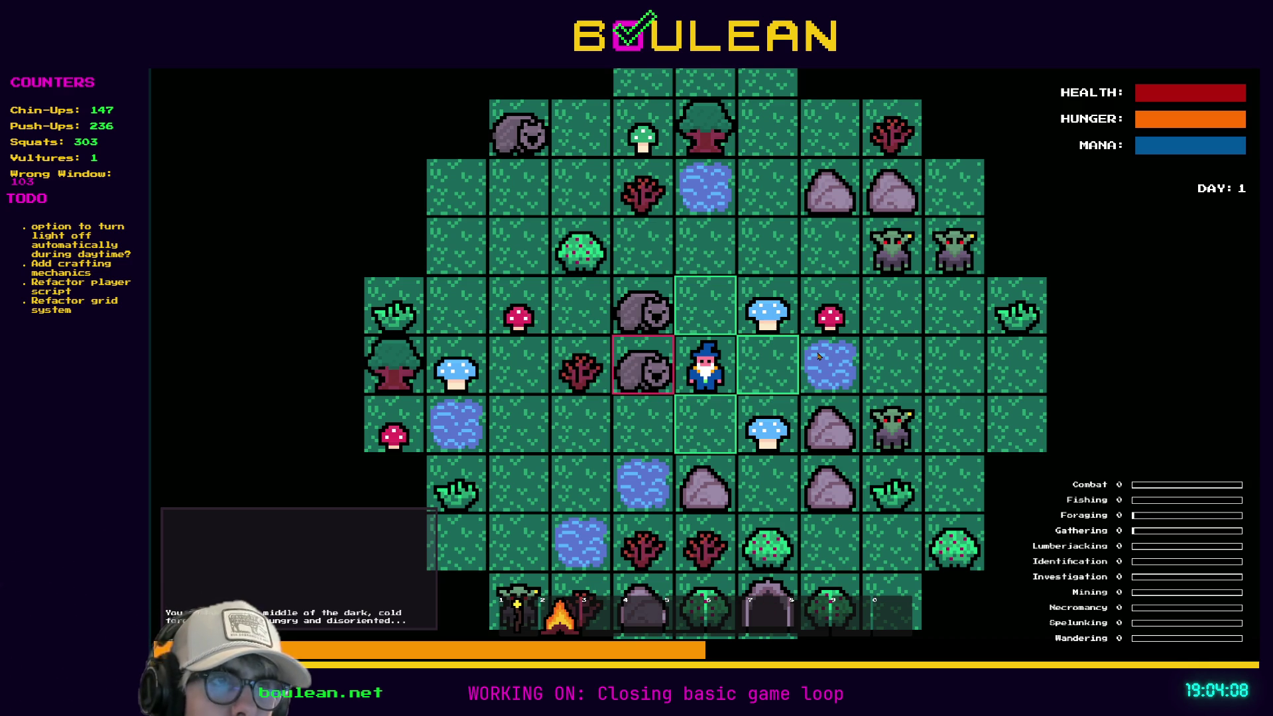
key(Escape)
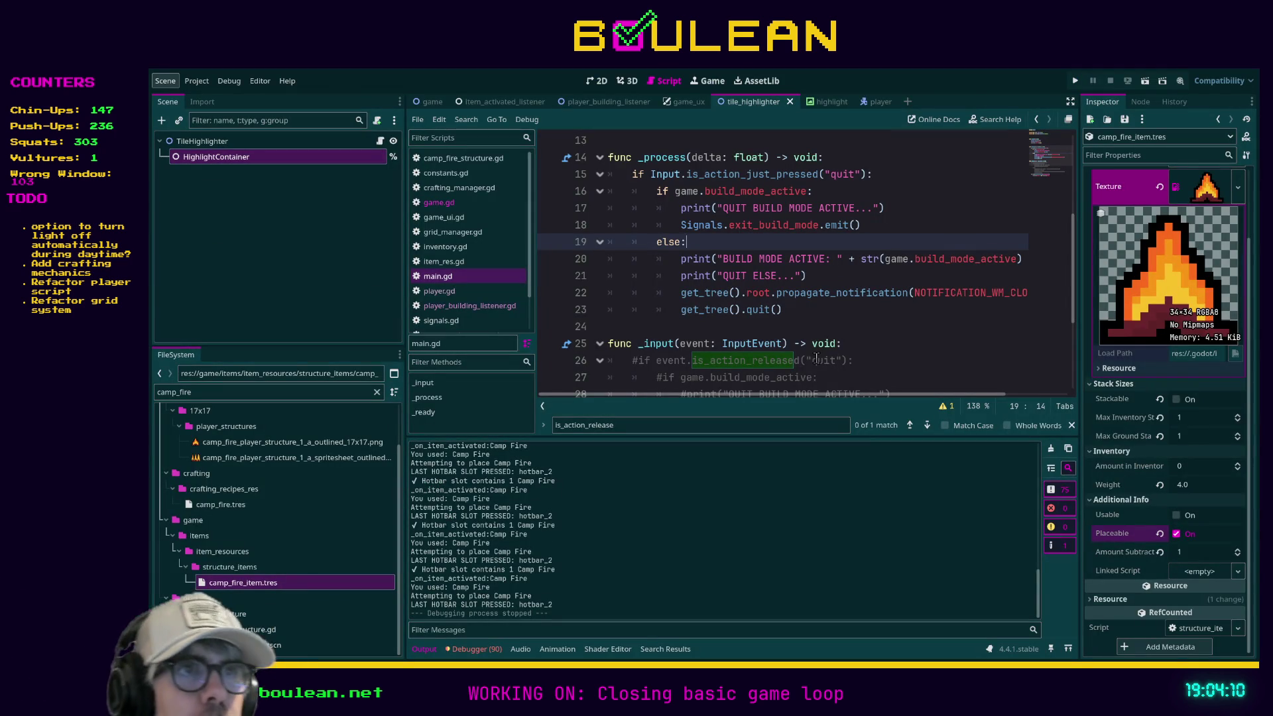
Step: Check the exit_build_mode line in tile_highlighter, then switch to game.gd from the Scripts list
click(784, 227)
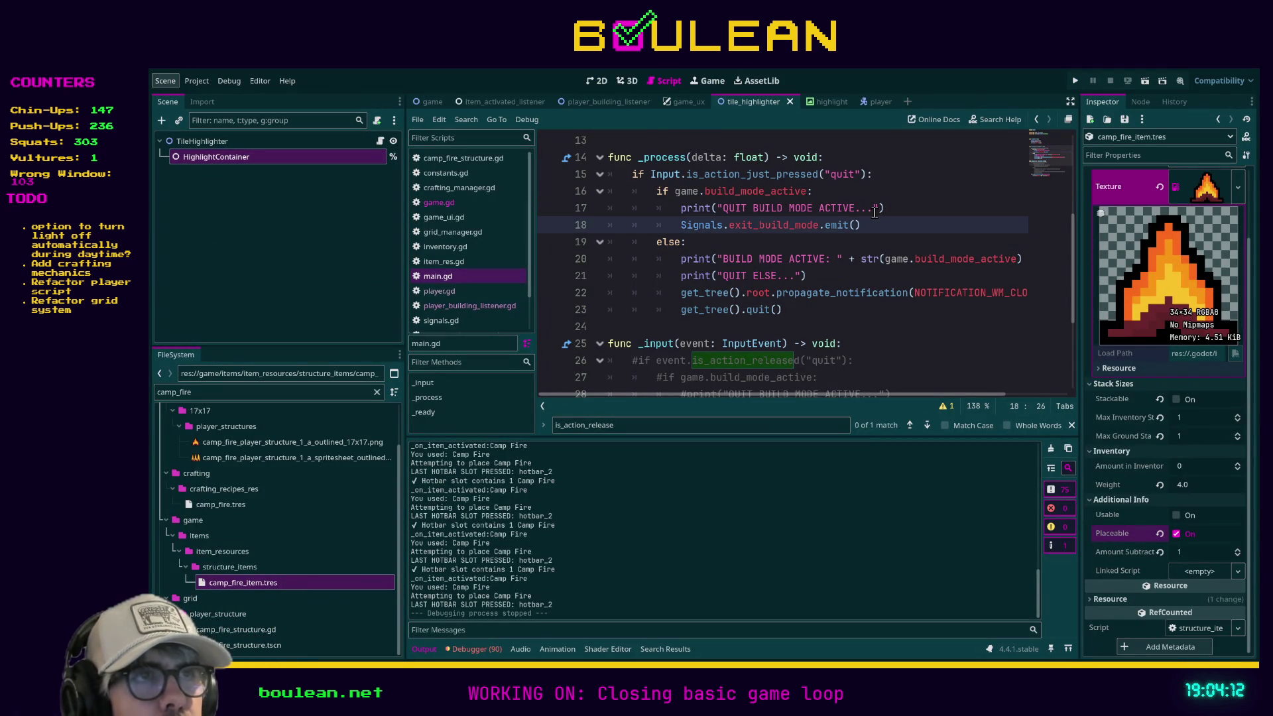
scroll(874, 211, up, 1)
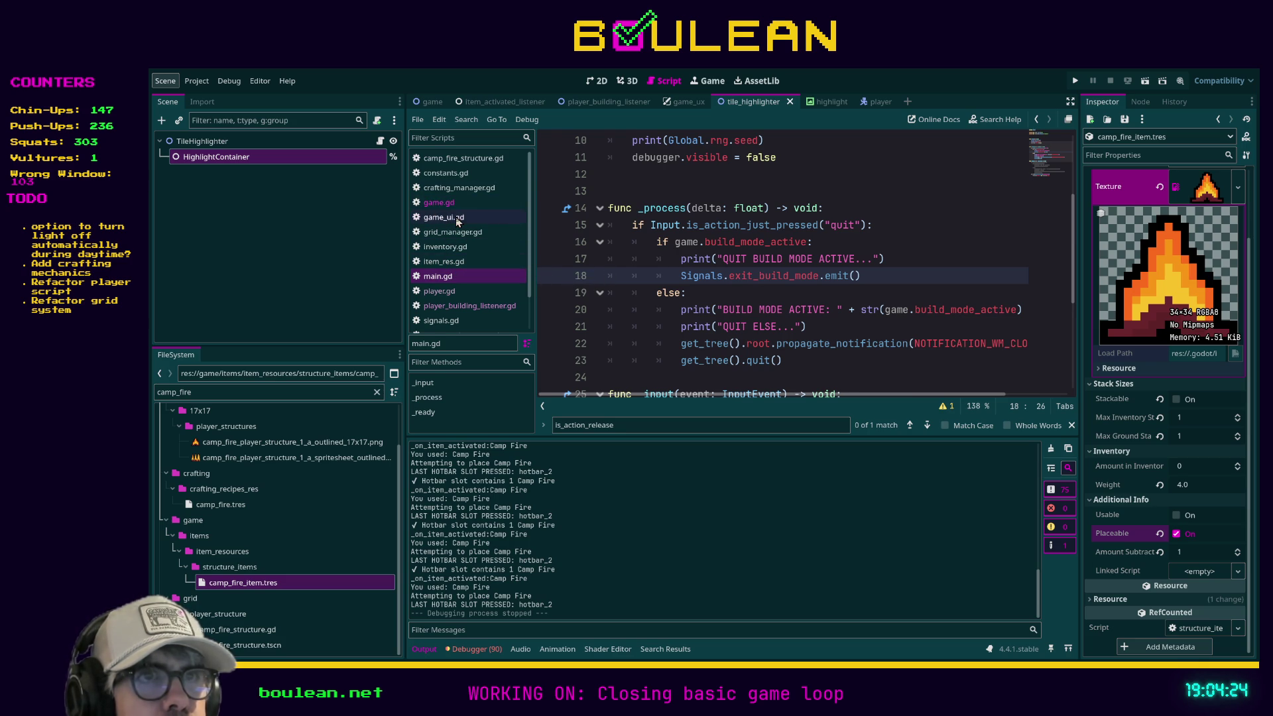
scroll(457, 222, down, 3)
scroll(456, 241, up, 3)
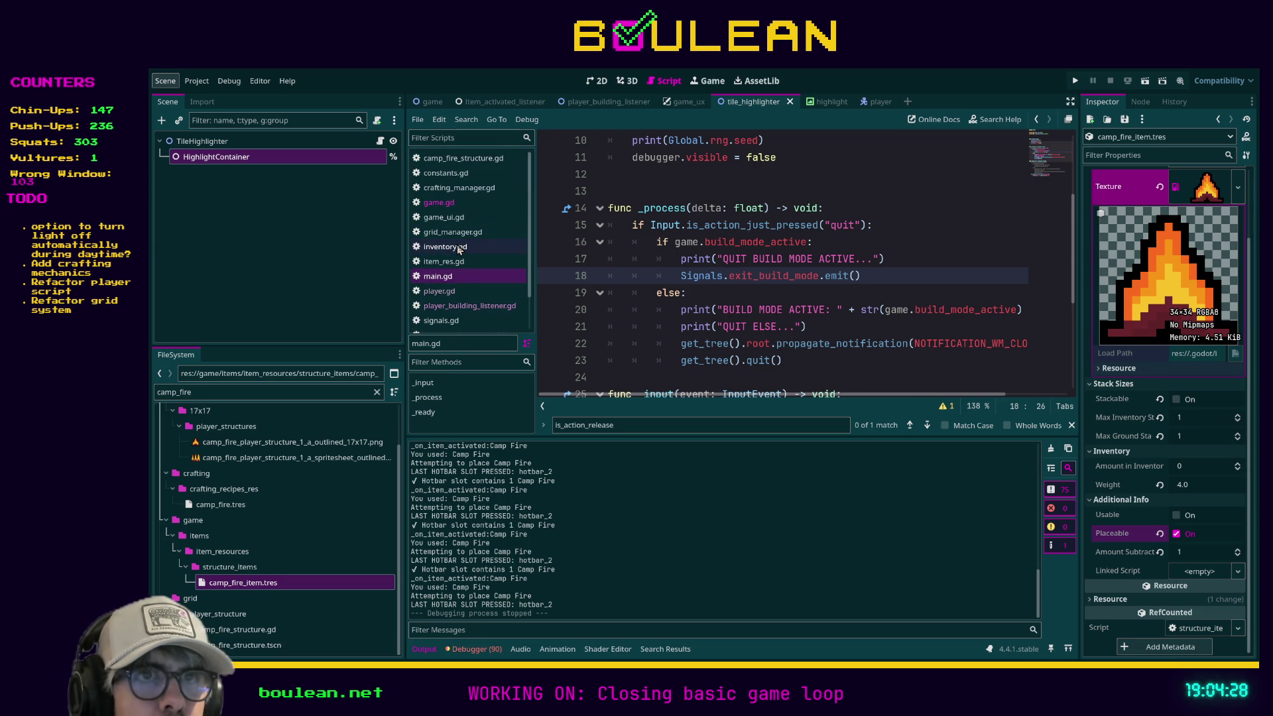
click(443, 204)
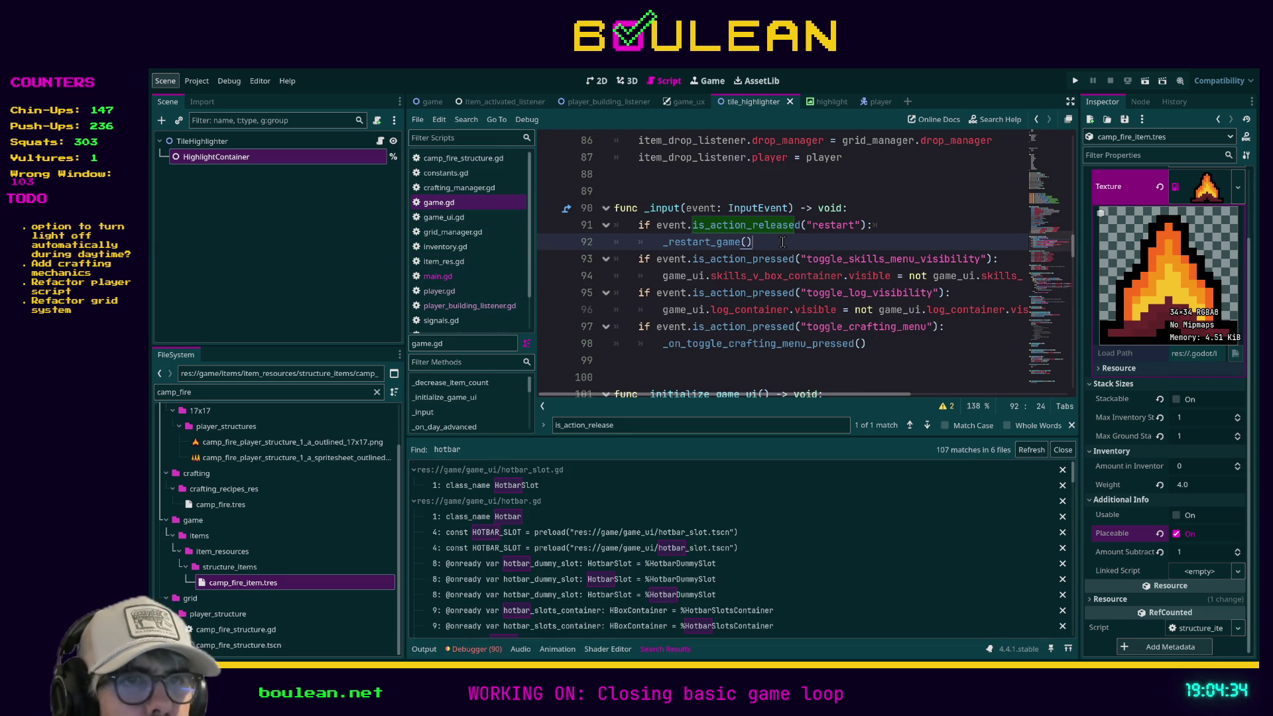
Step: Find the hotbar handler, complete Signals.exit_build_mode.emit() on line 120, save game.gd, and run
key(ctrl+f)
text(hotbar)
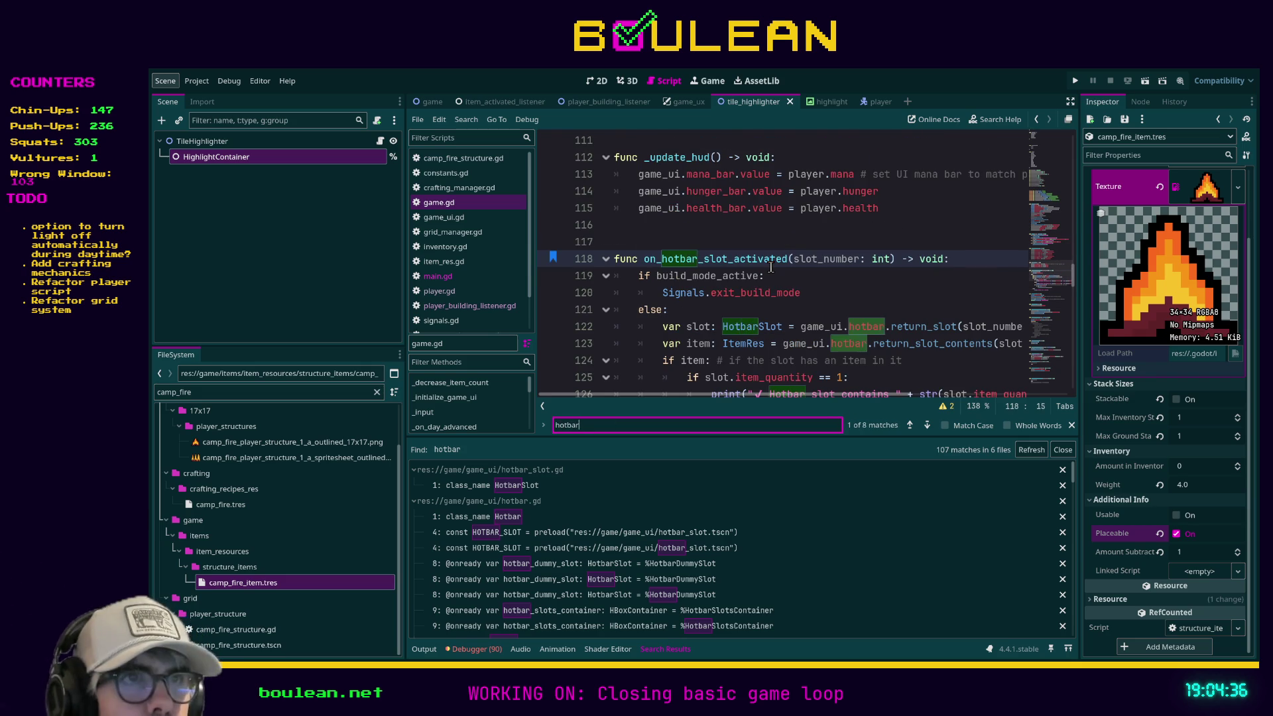
scroll(772, 277, down, 1)
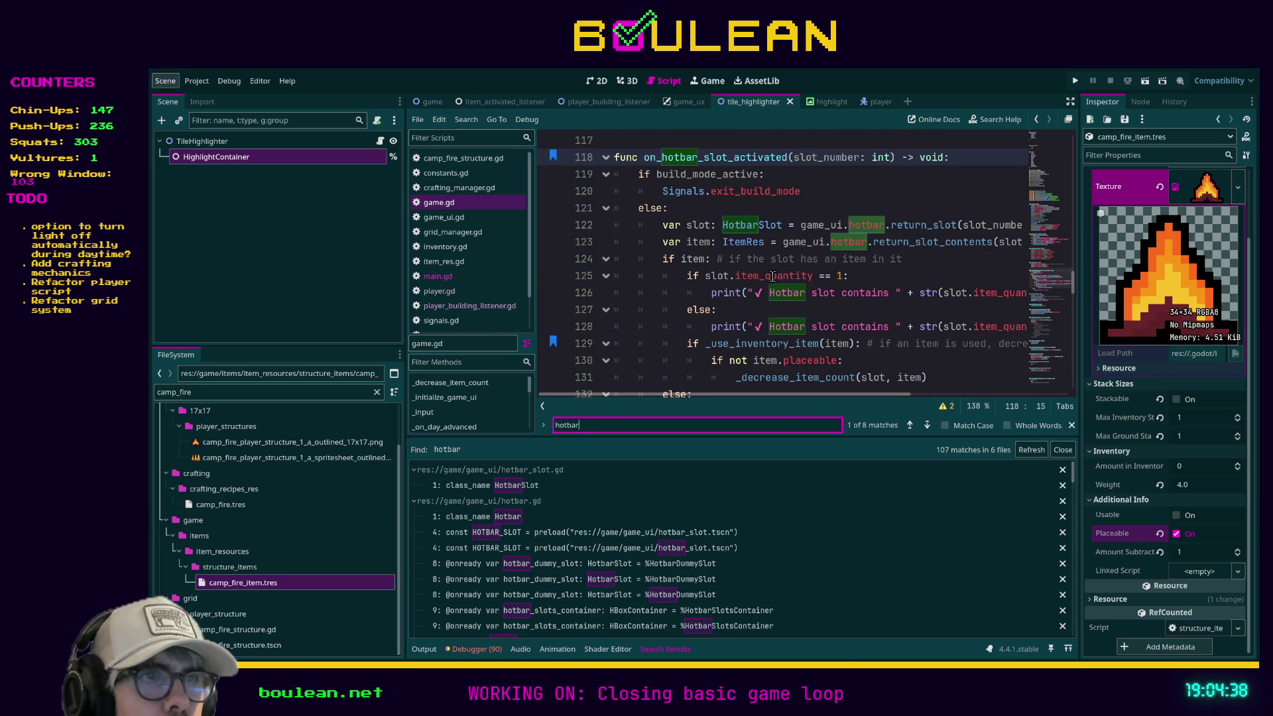
scroll(773, 277, up, 2)
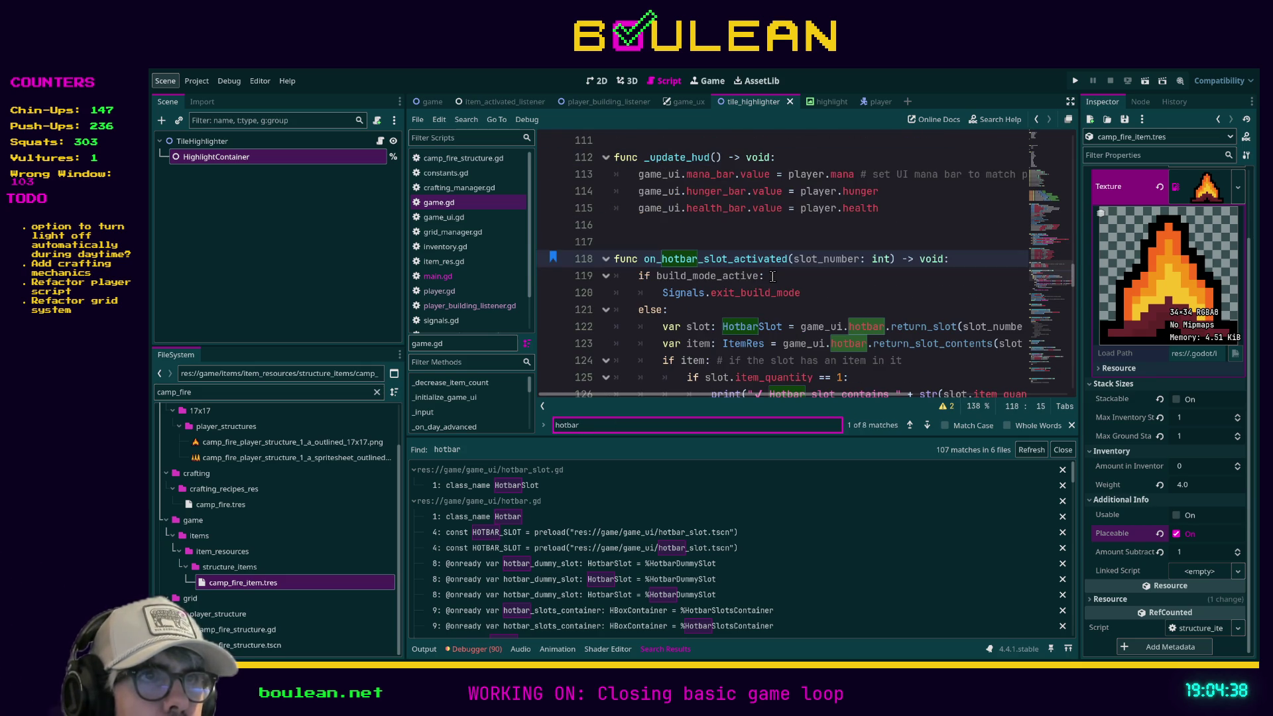
click(818, 293)
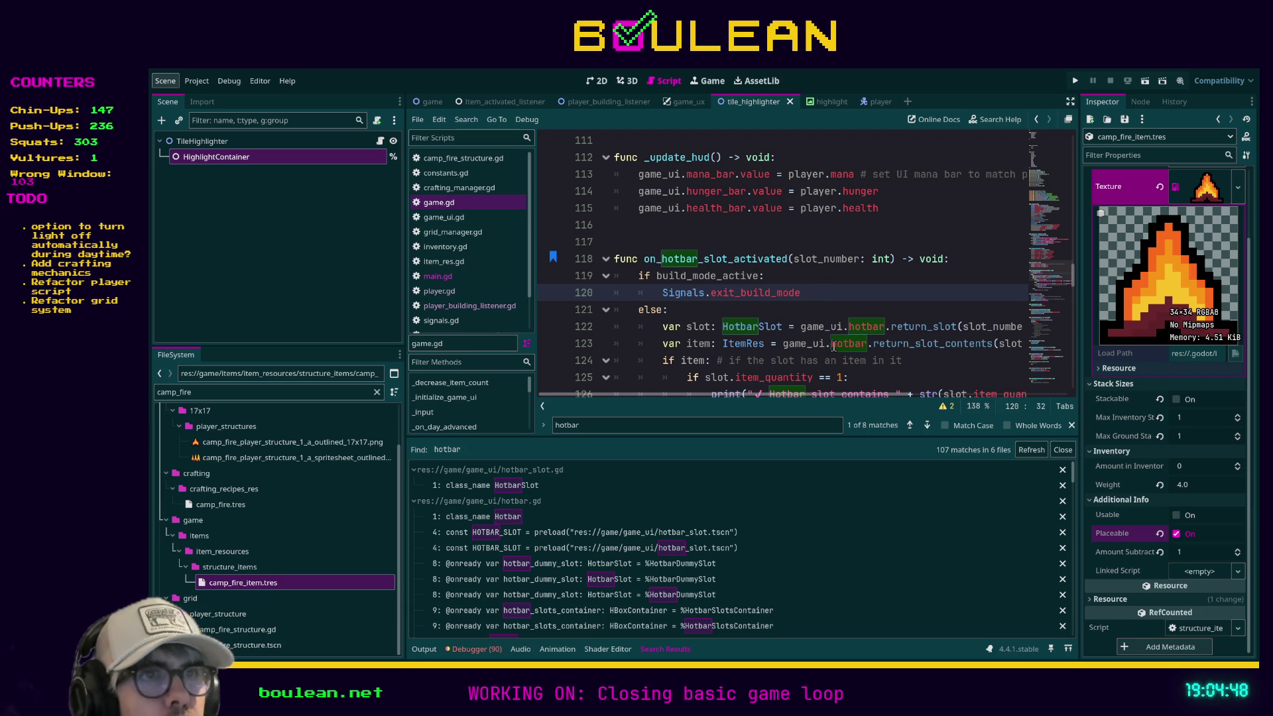
text(mit)
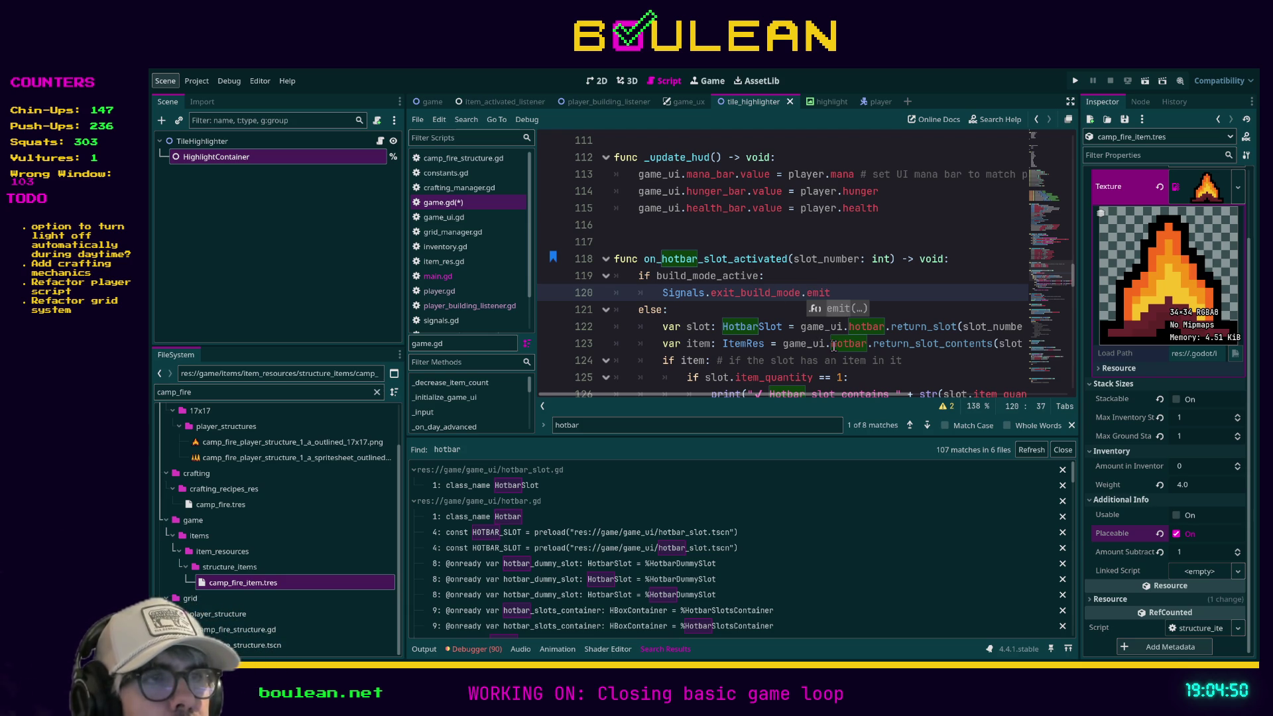
text(())
key(ctrl+s)
key(F5)
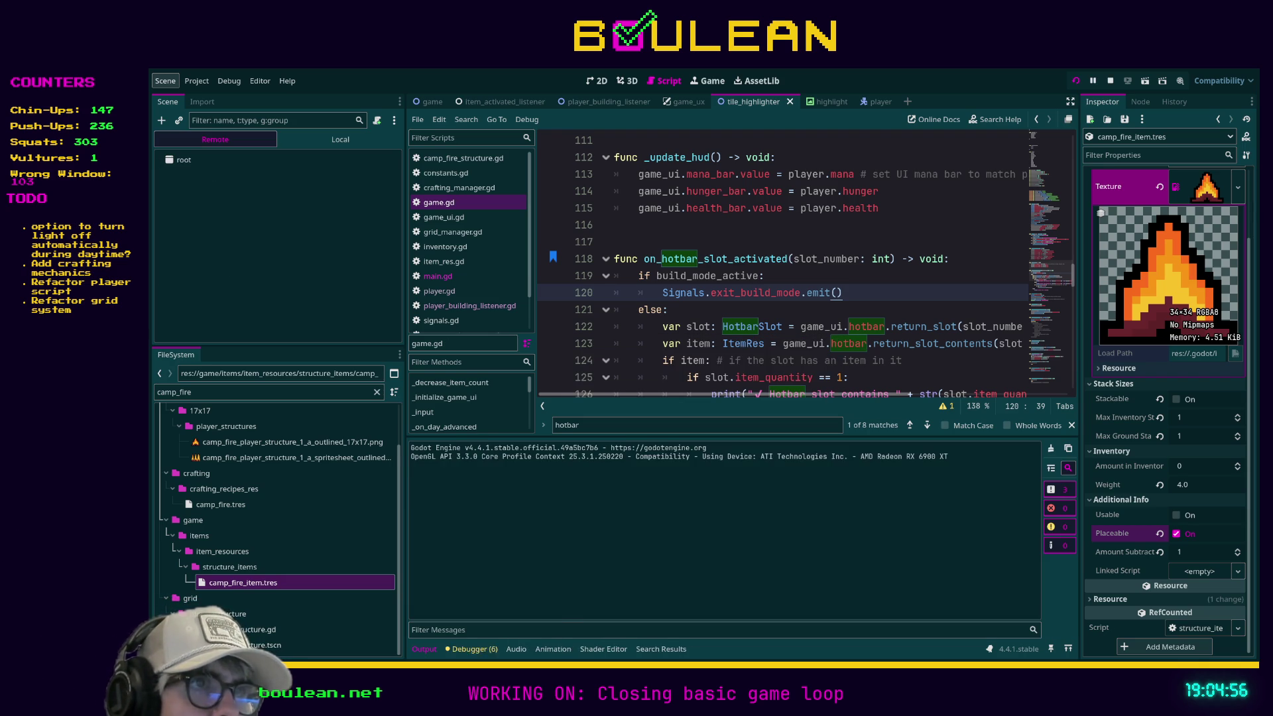
Step: Craft a Camp Fire in the running game, close crafting, then press 2 to exit
key(c)
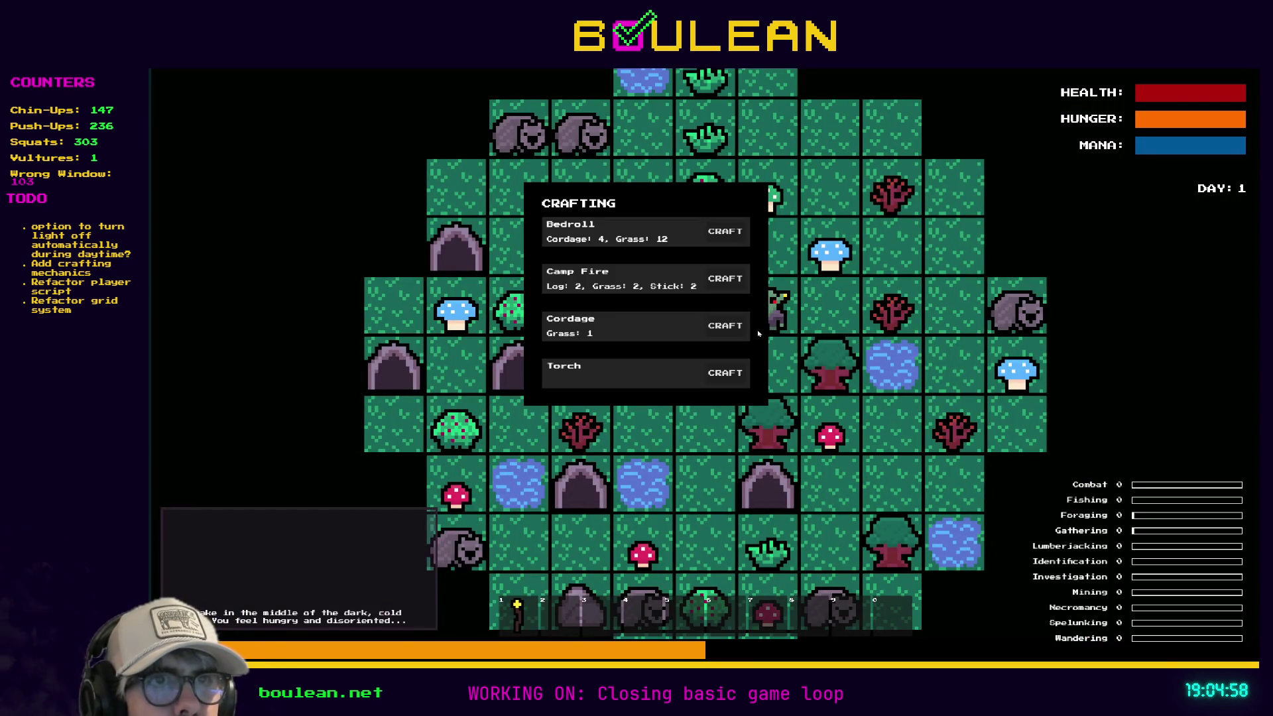
click(731, 285)
key(c)
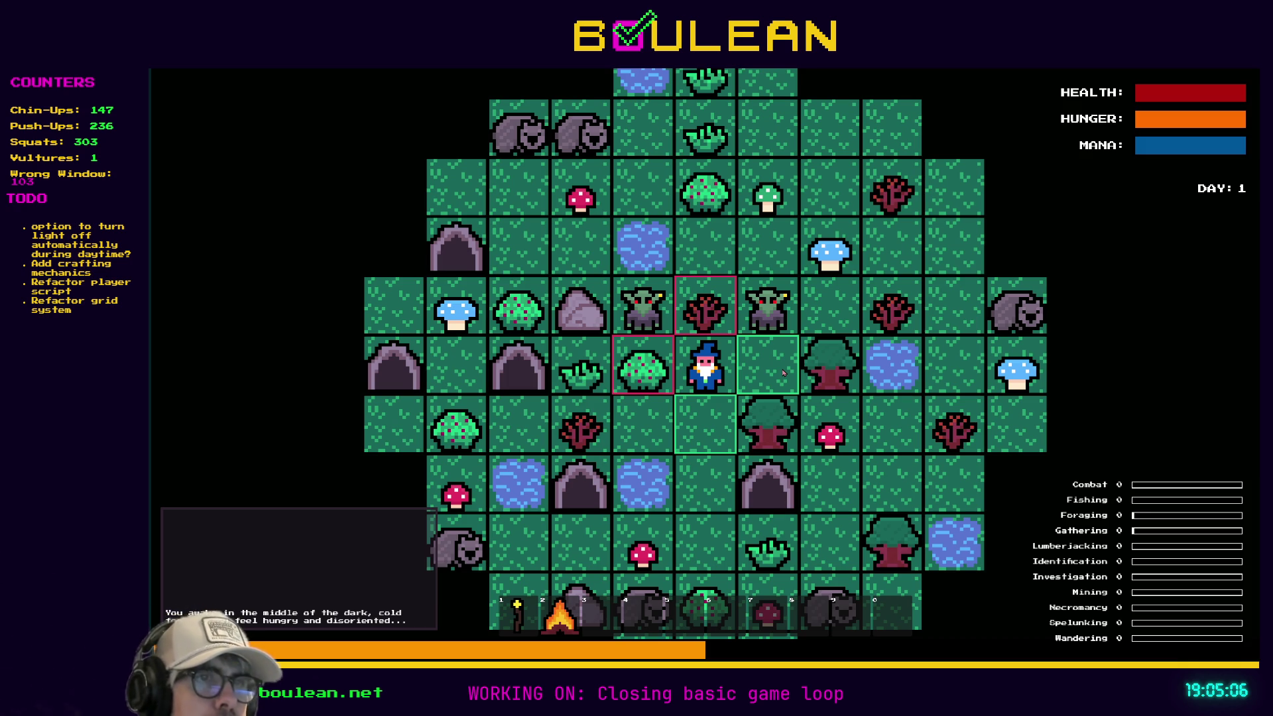
key(2)
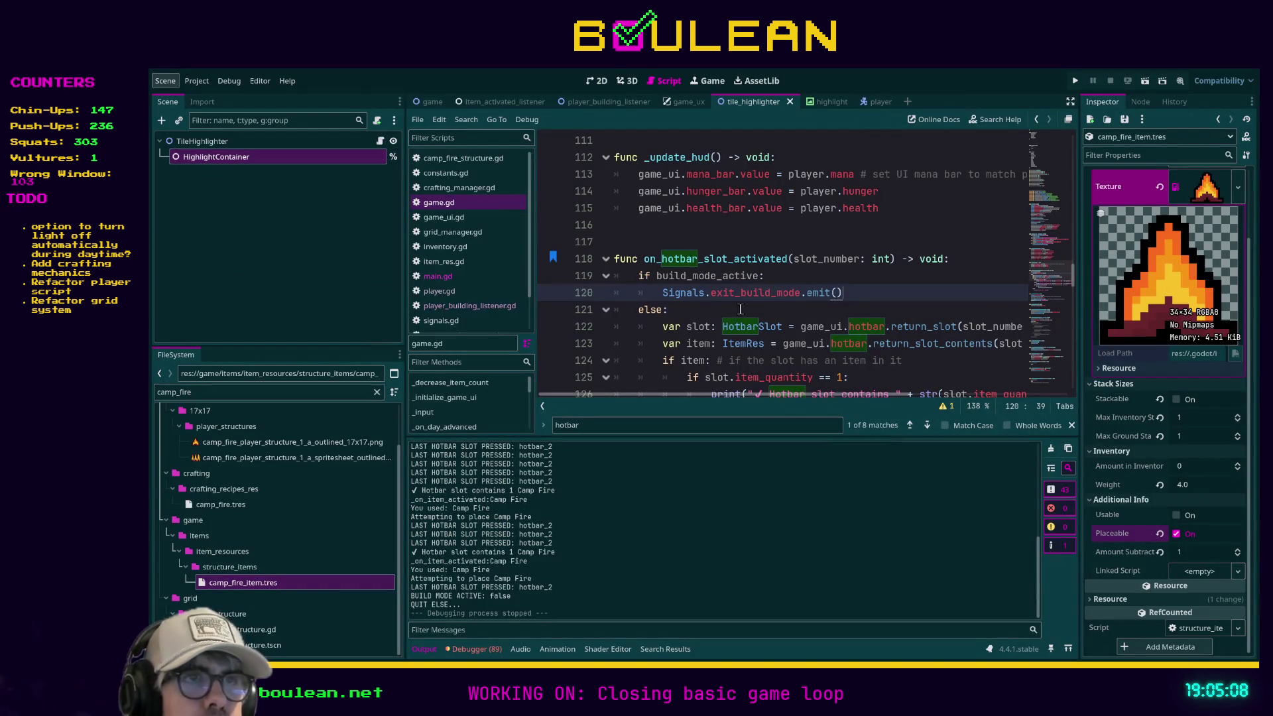
click(734, 309)
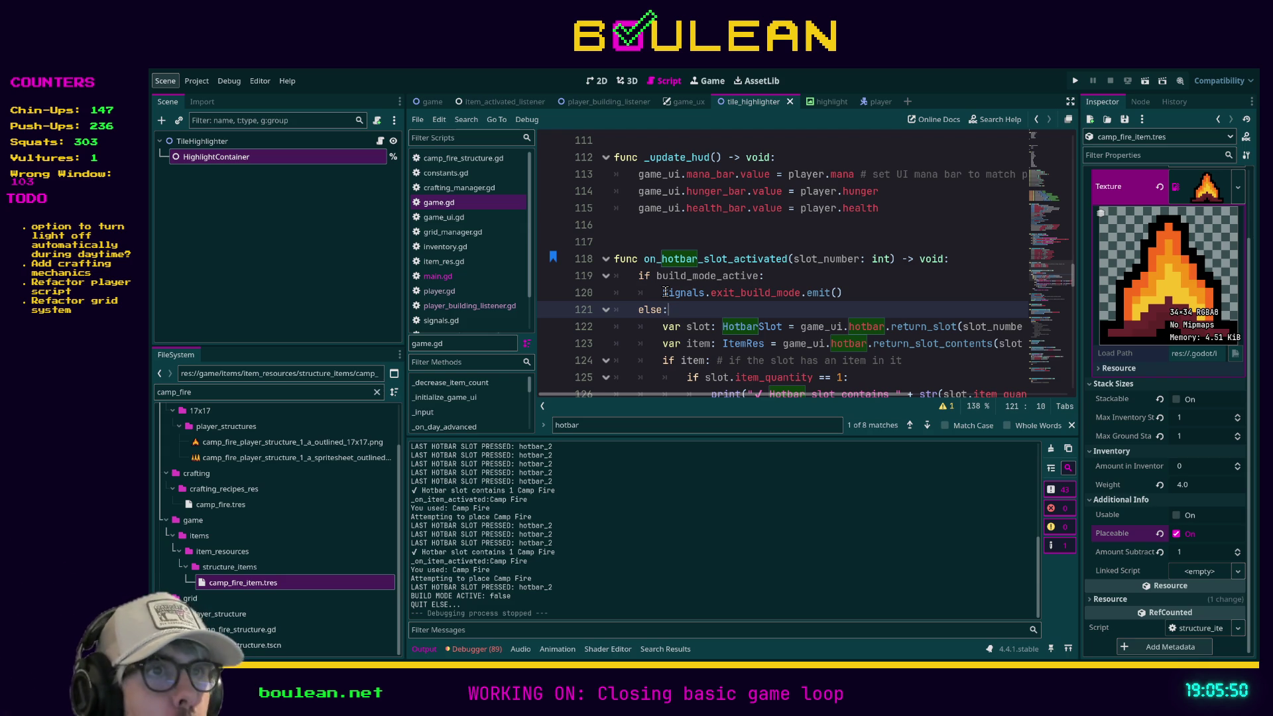
click(795, 277)
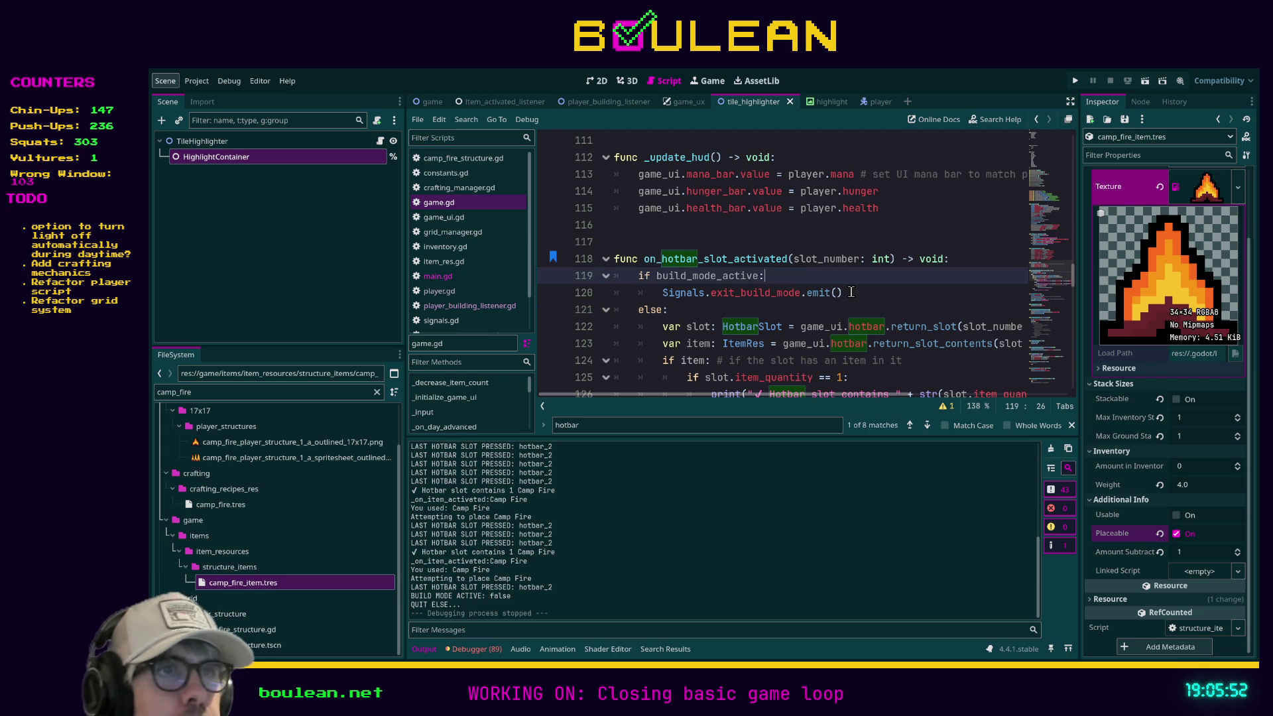
key(Return)
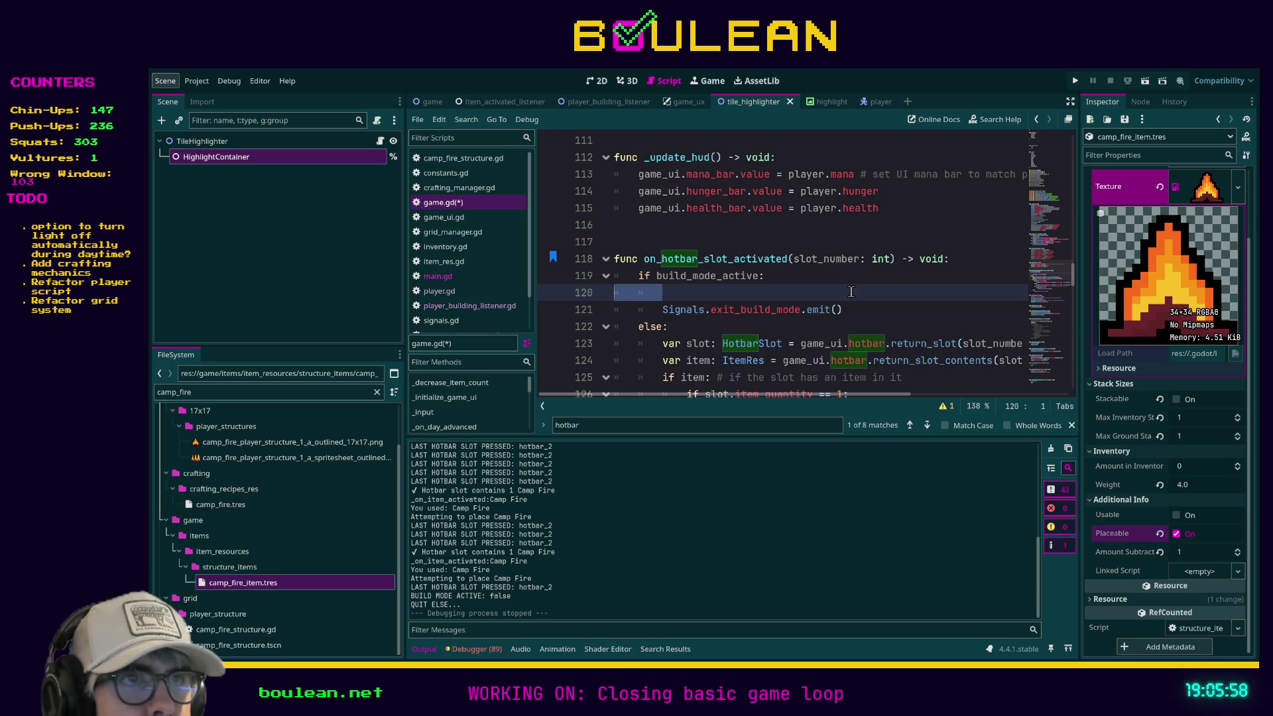
key(ctrl+z)
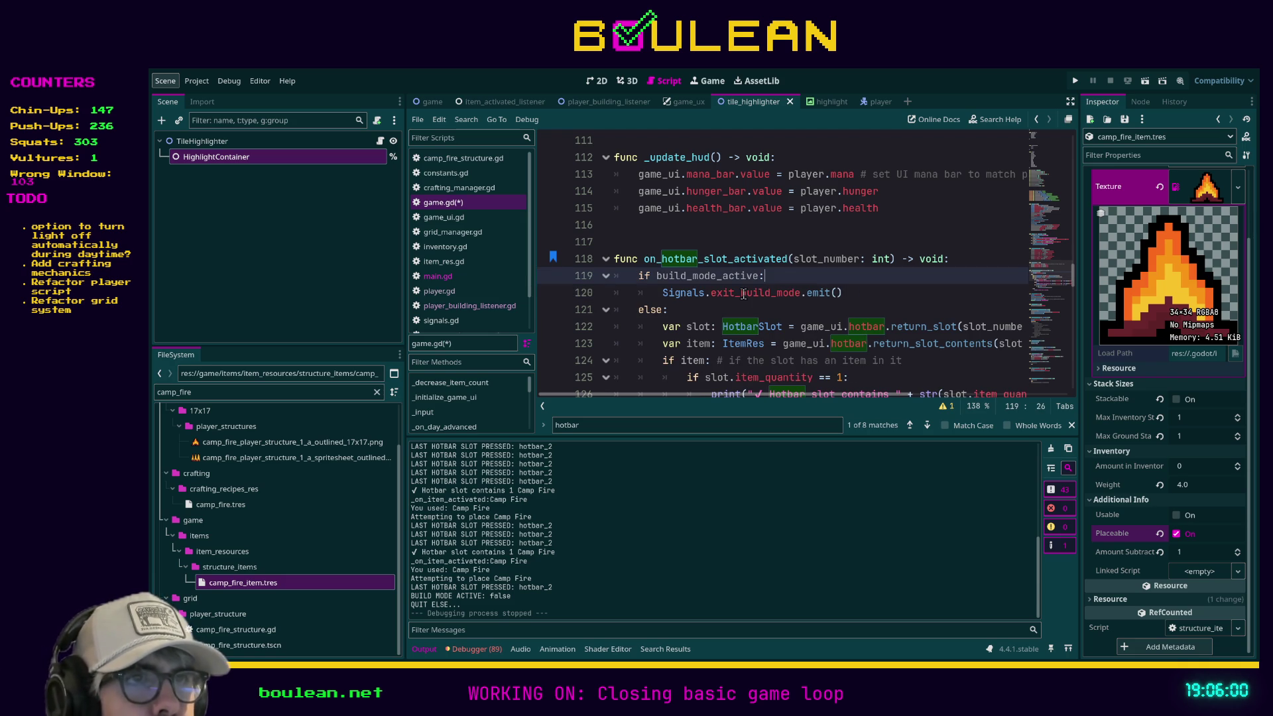
scroll(677, 314, down, 1)
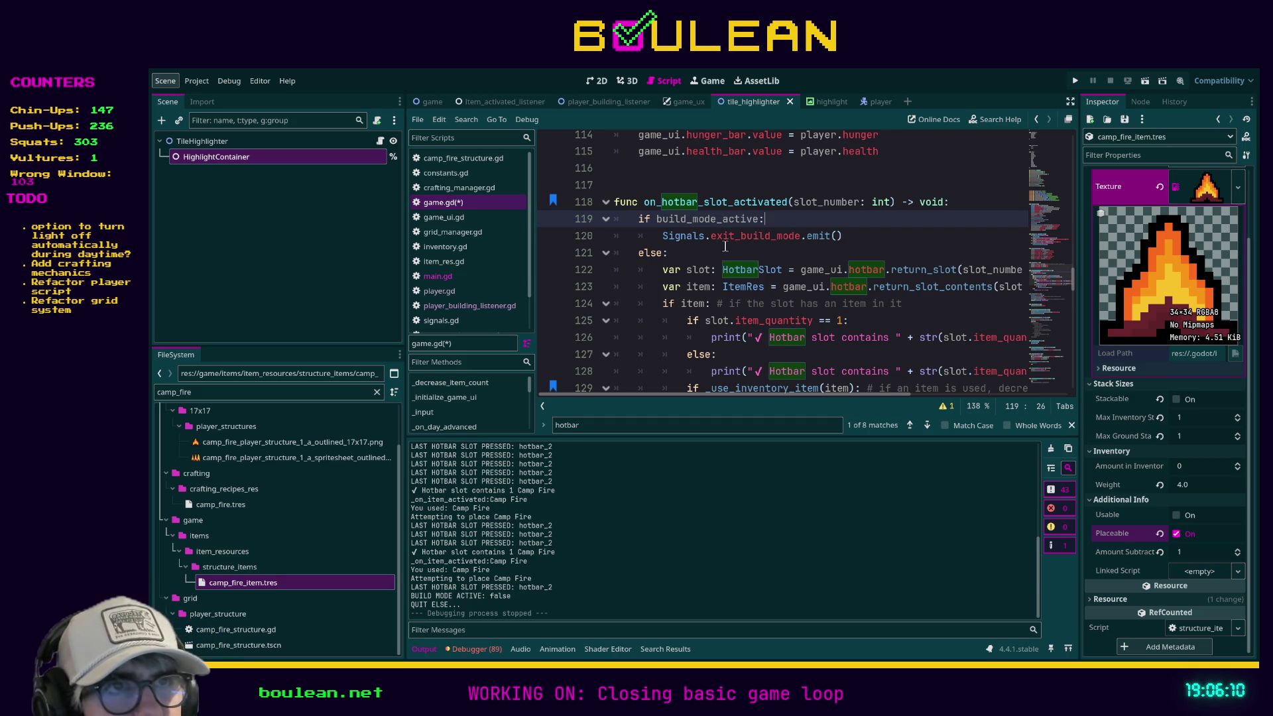
scroll(677, 250, down, 1)
scroll(677, 250, down, 1)
scroll(676, 249, up, 2)
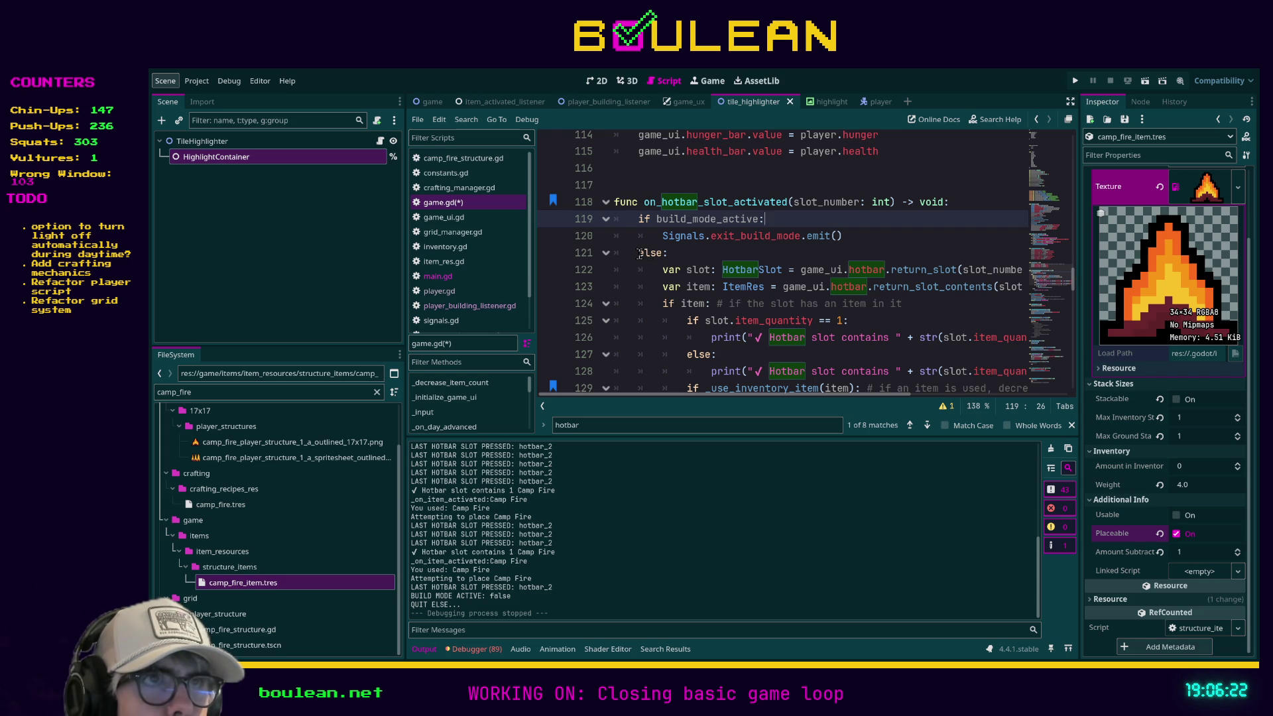
scroll(638, 253, up, 3)
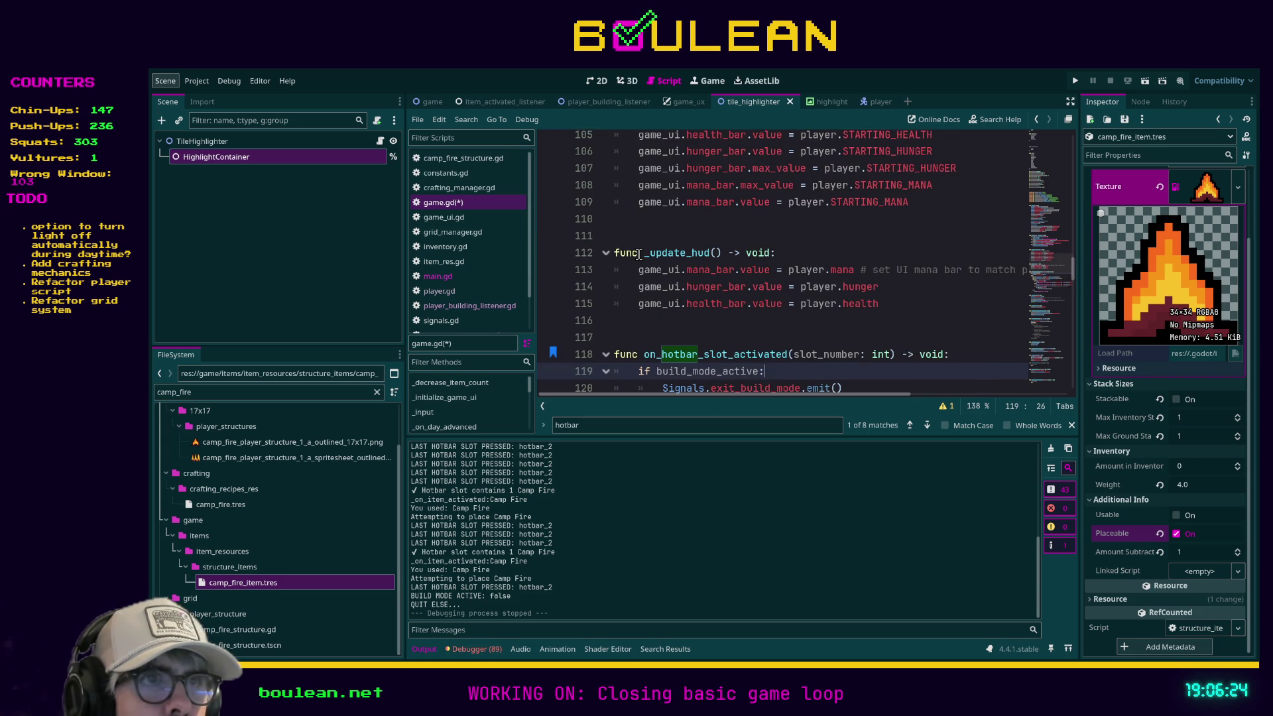
Step: Search game.gd for hotbar_slot_activated and save the script
click(633, 322)
key(ctrl+f)
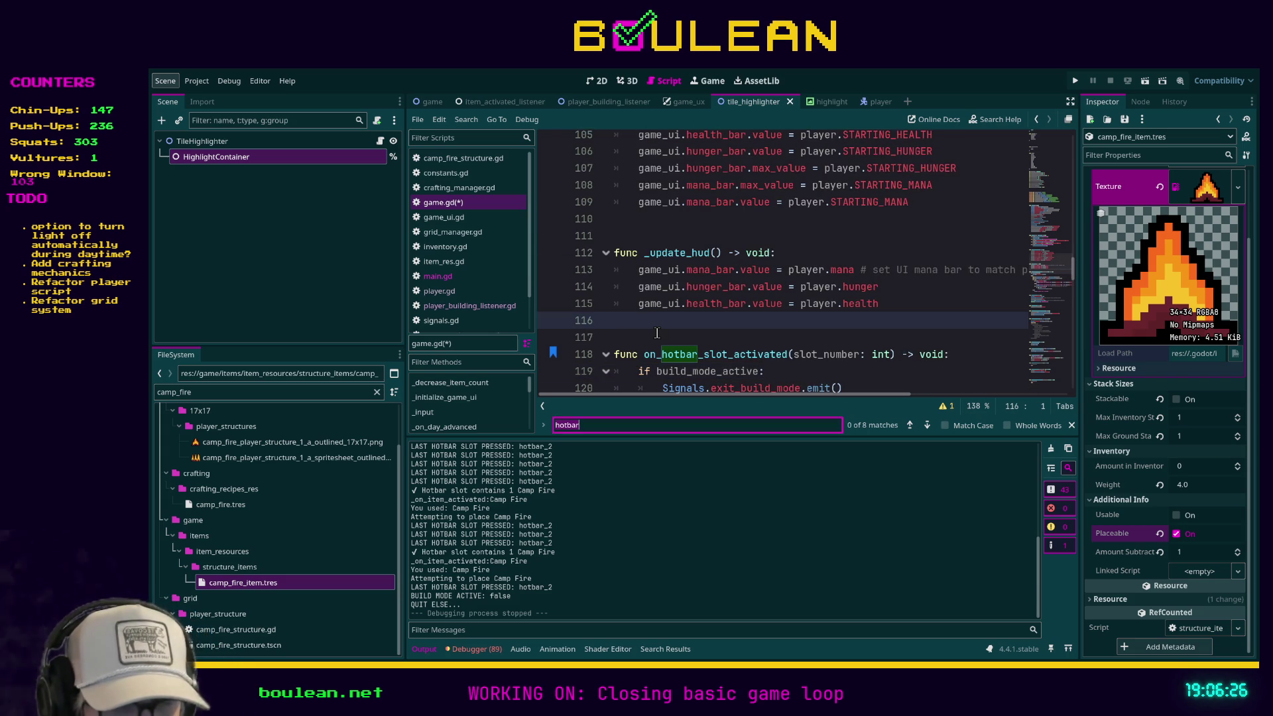
text(hotbar_slot)
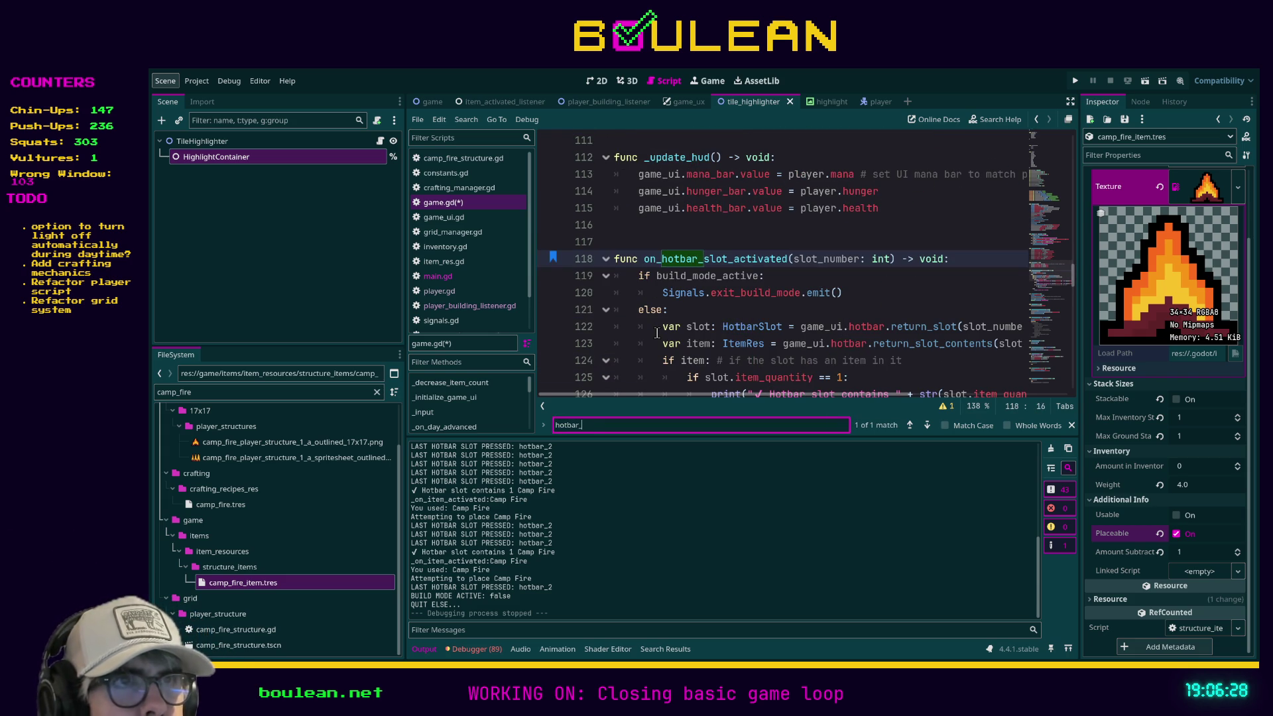
text(_activated)
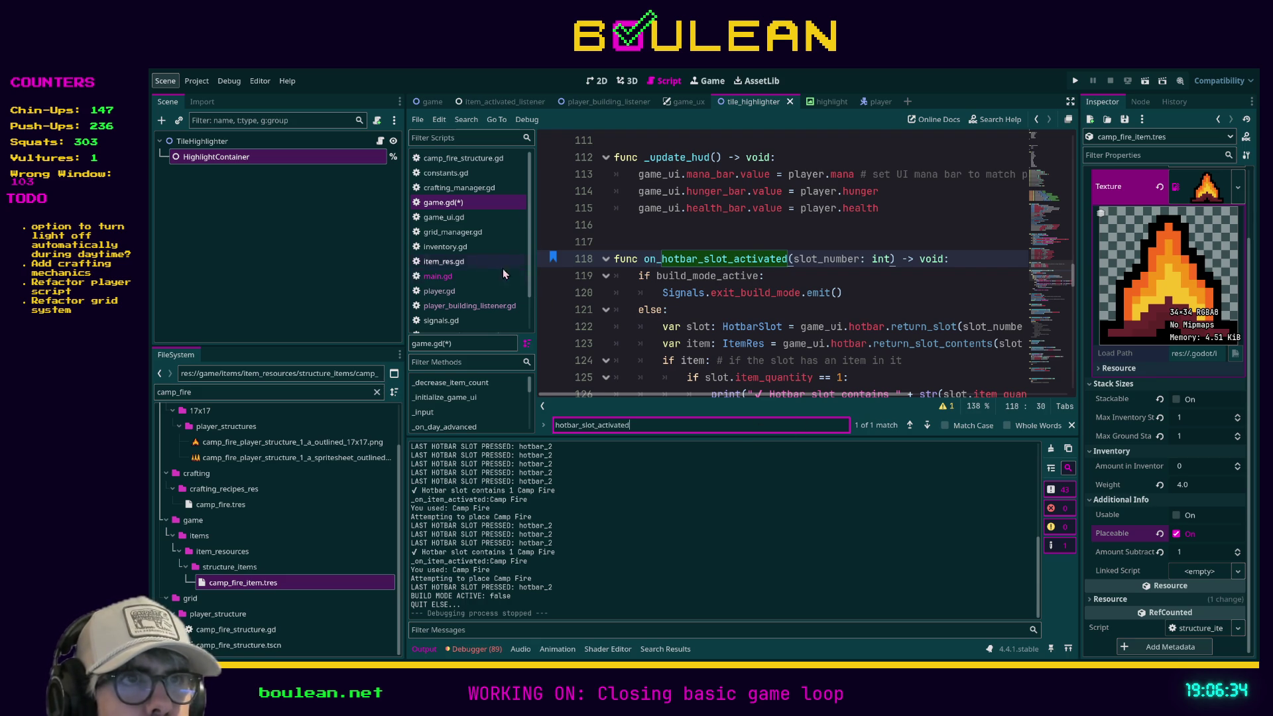
key(Escape)
key(Up)
key(ctrl+s)
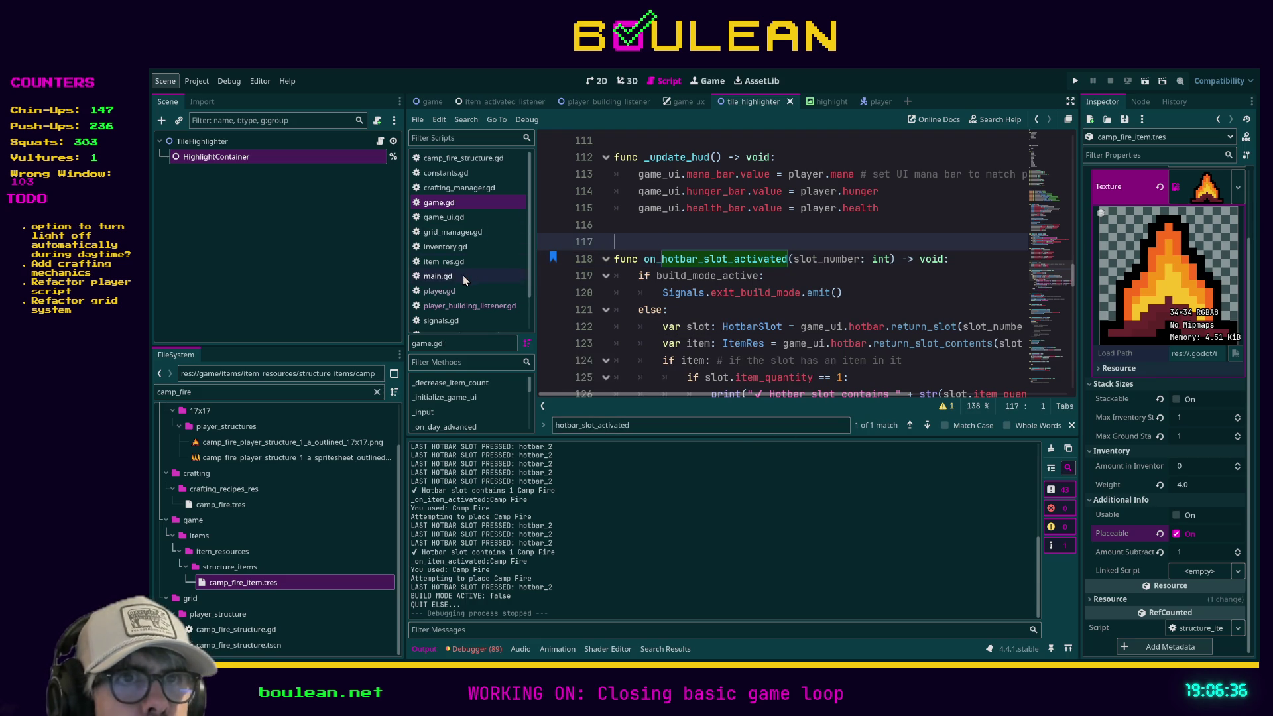
Step: Review the last_hotbar_slot_pressed line in player.gd, then return to game.gd
click(464, 291)
scroll(913, 304, down, 1)
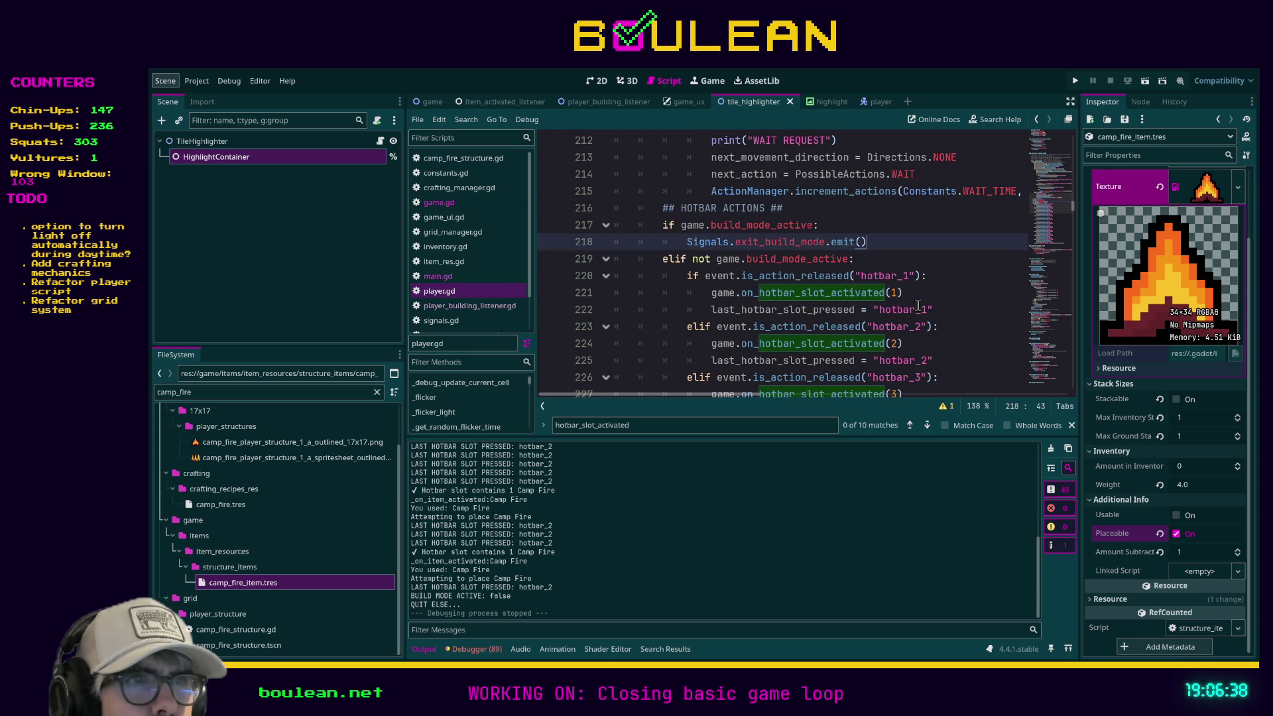
click(731, 311)
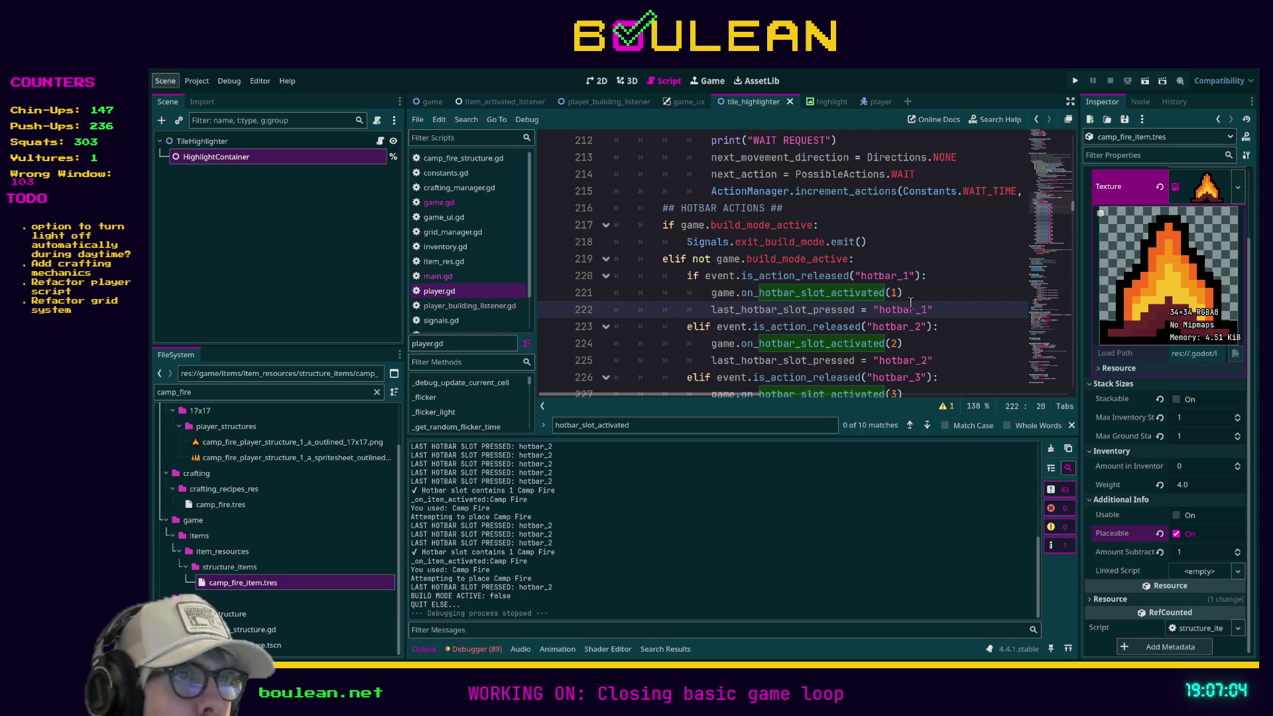
ctrl+click(807, 346)
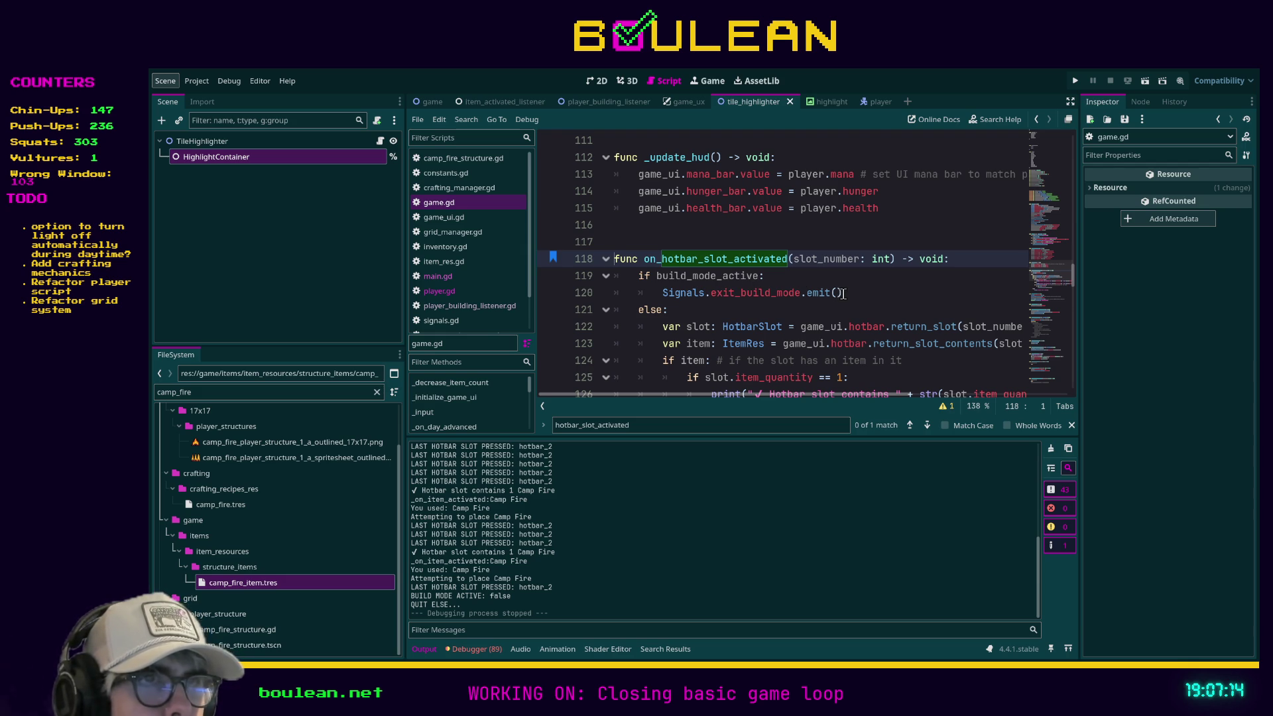
Step: Scroll through game.gd, then open structure_item_res.gd to view its activate function
scroll(767, 296, down, 1)
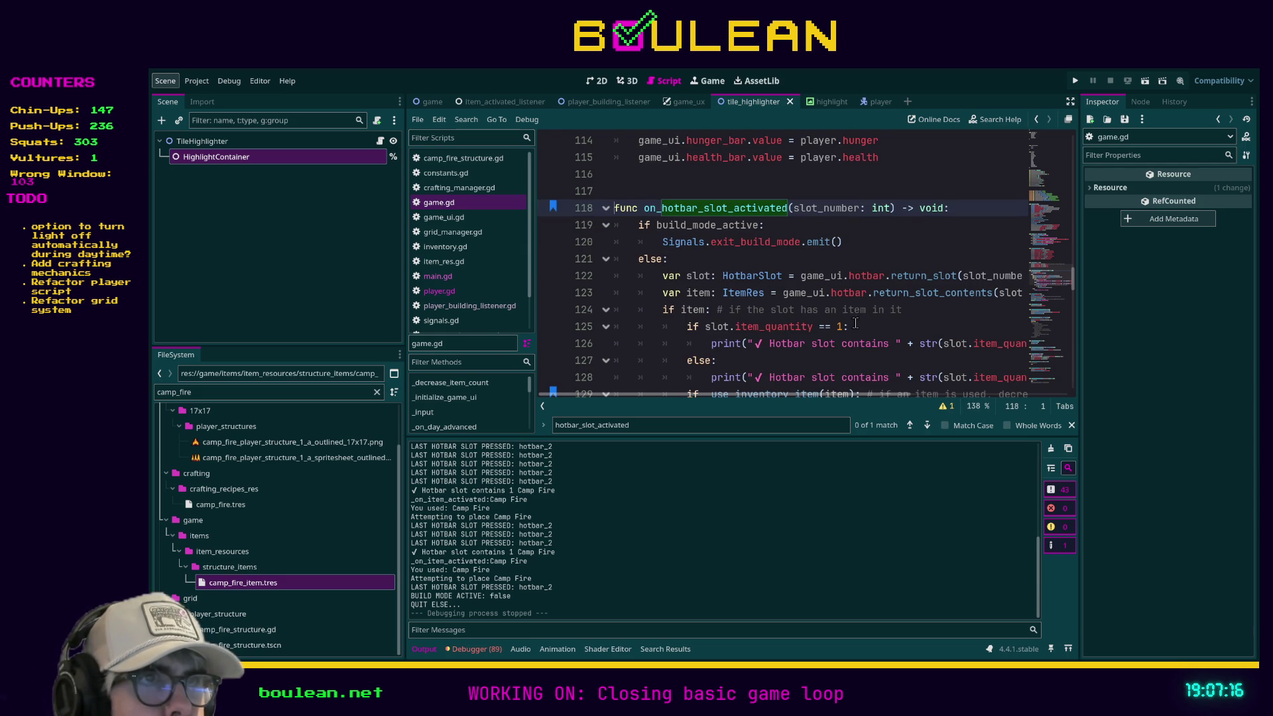
scroll(845, 321, down, 1)
scroll(779, 315, down, 1)
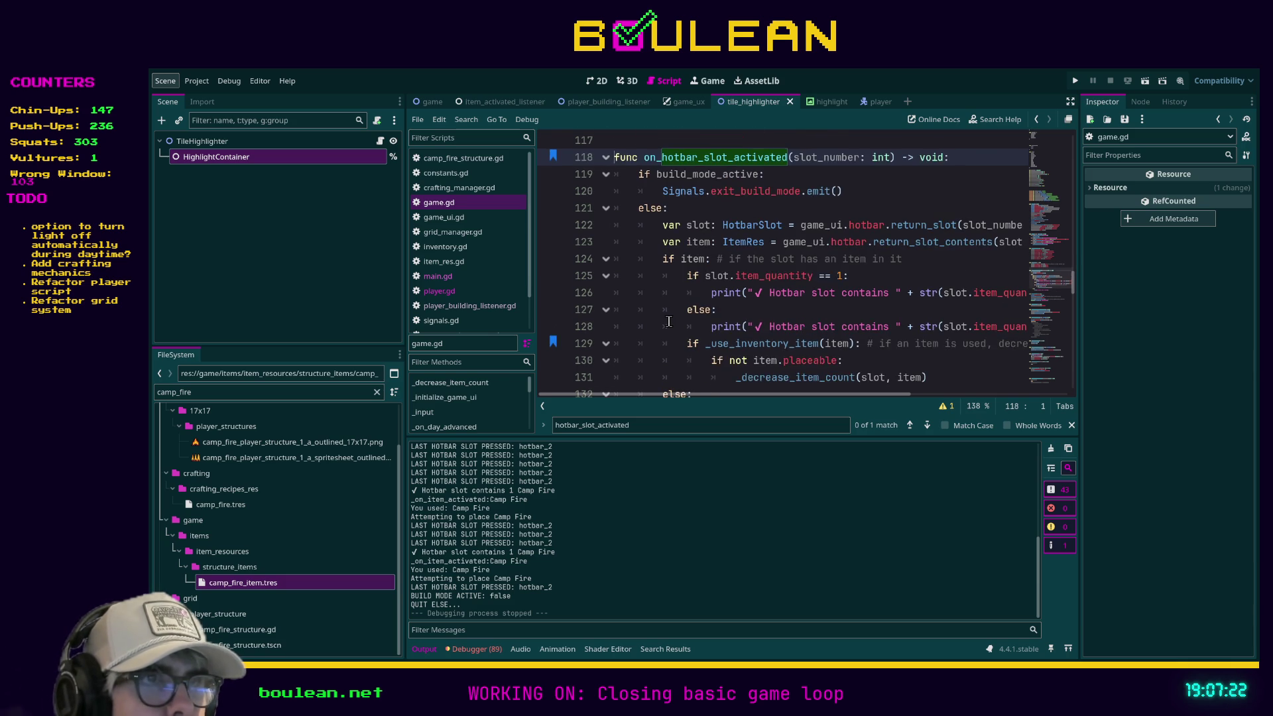
scroll(806, 325, up, 1)
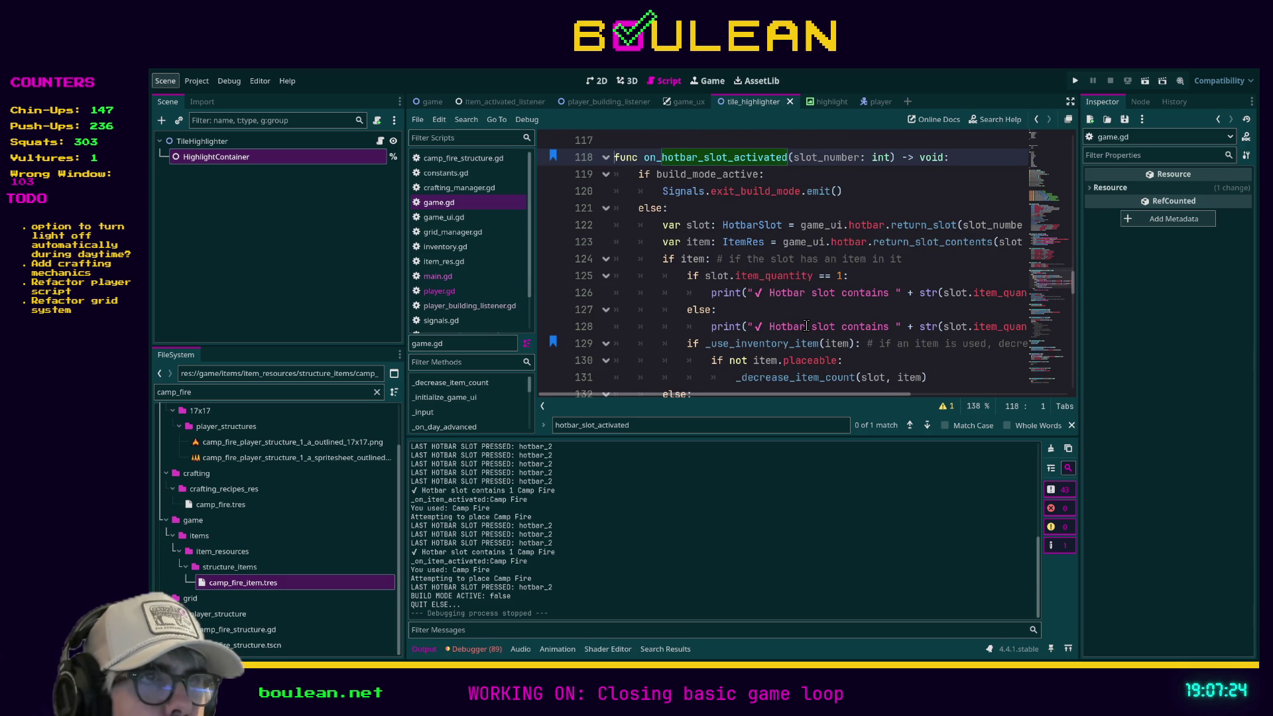
scroll(651, 250, up, 1)
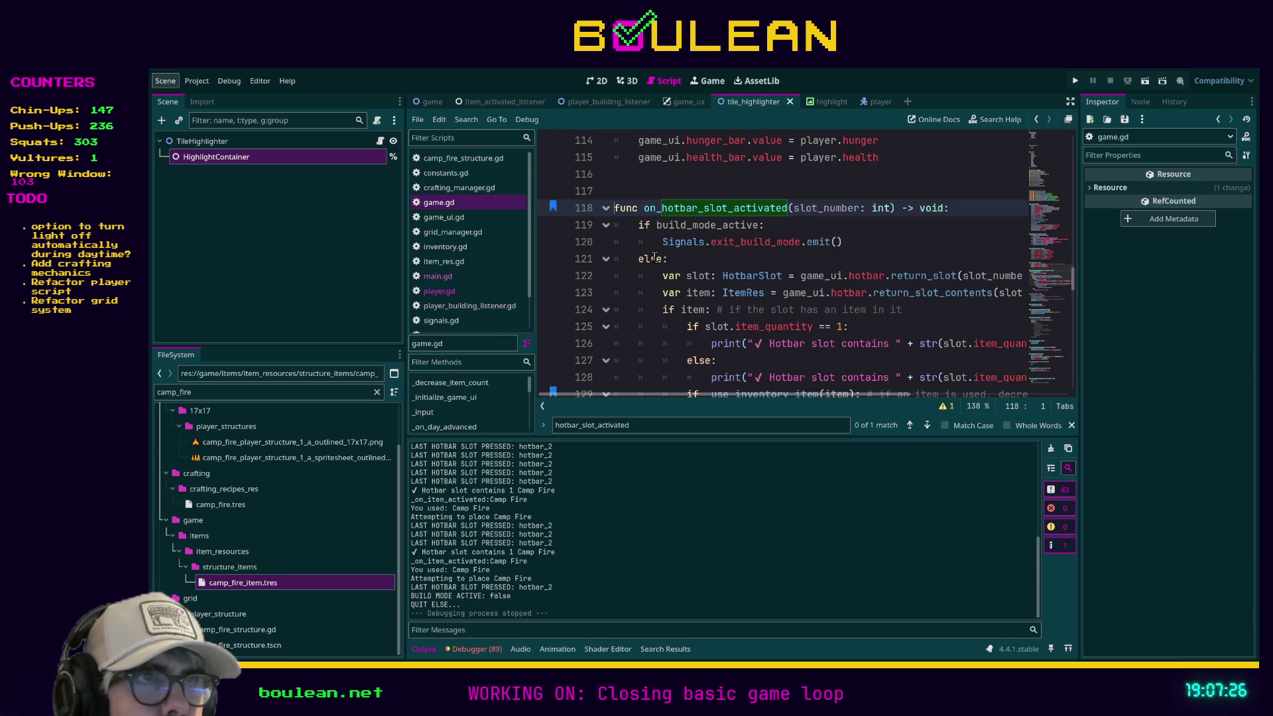
scroll(458, 272, down, 3)
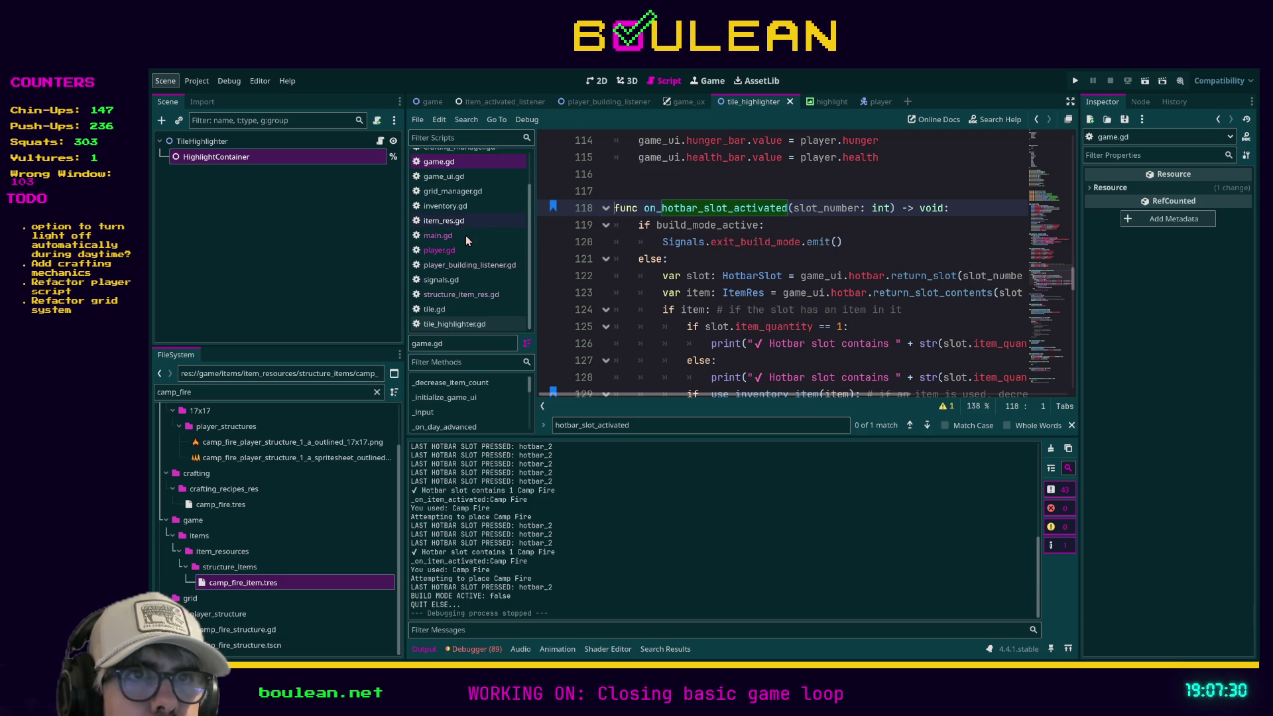
click(470, 268)
click(474, 293)
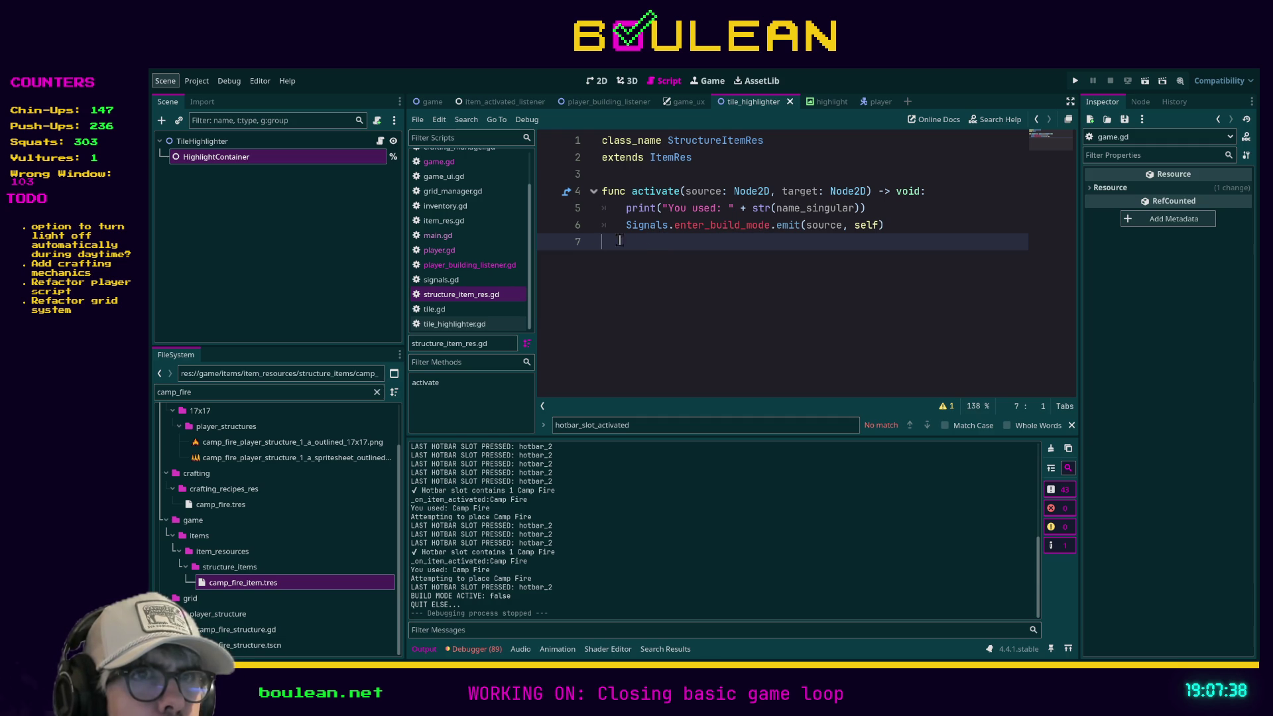
Step: Inspect player_building_listener.gd's build_mode_active true/false handlers, then open signals.gd
click(495, 266)
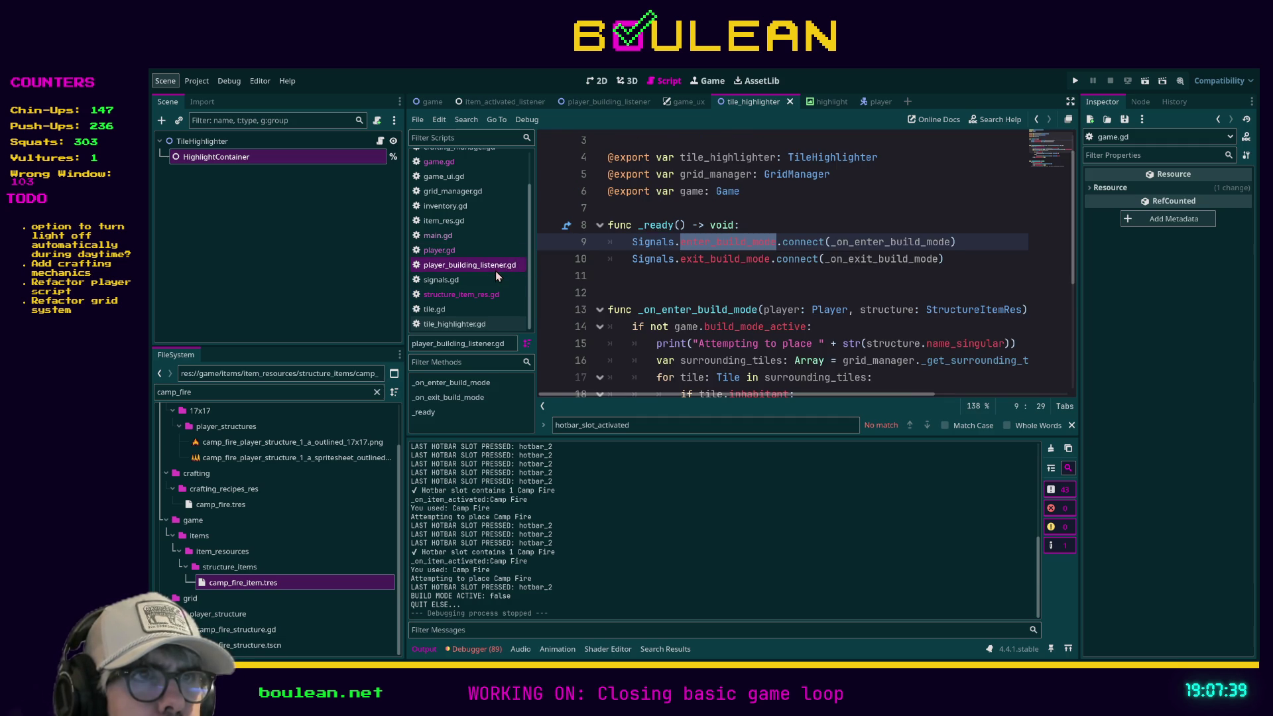
click(633, 281)
scroll(634, 281, down, 2)
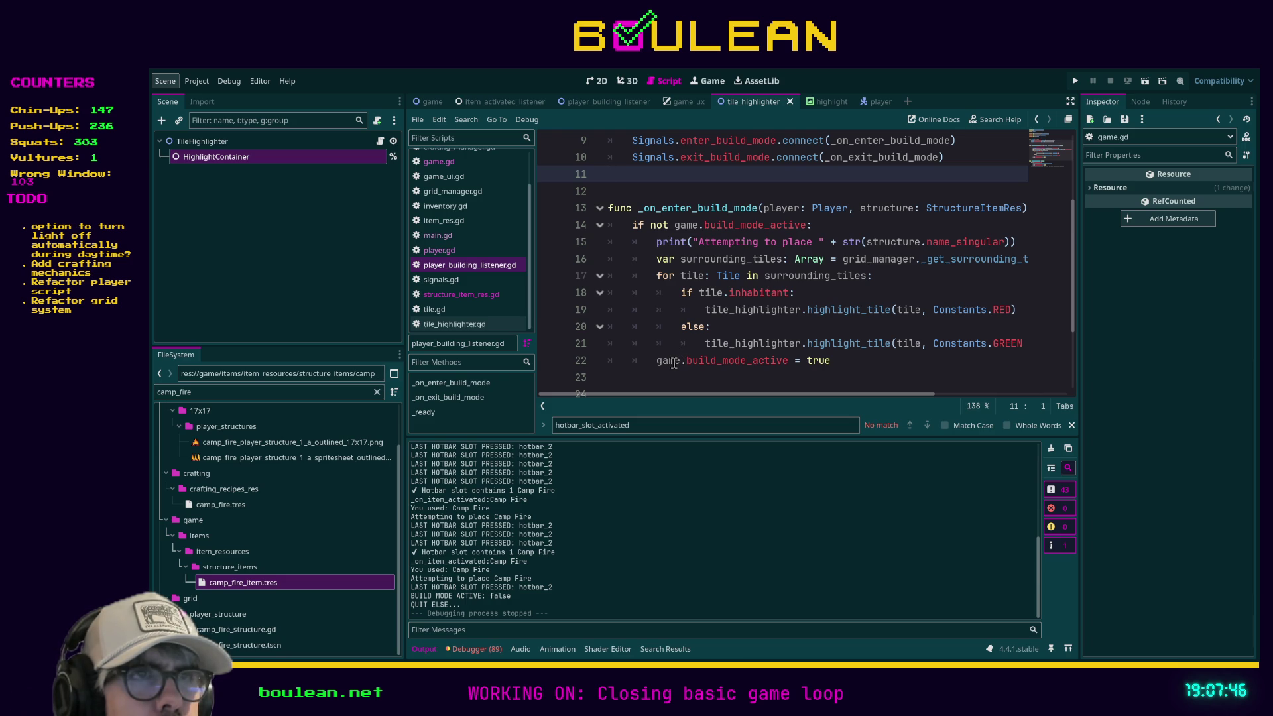
click(674, 361)
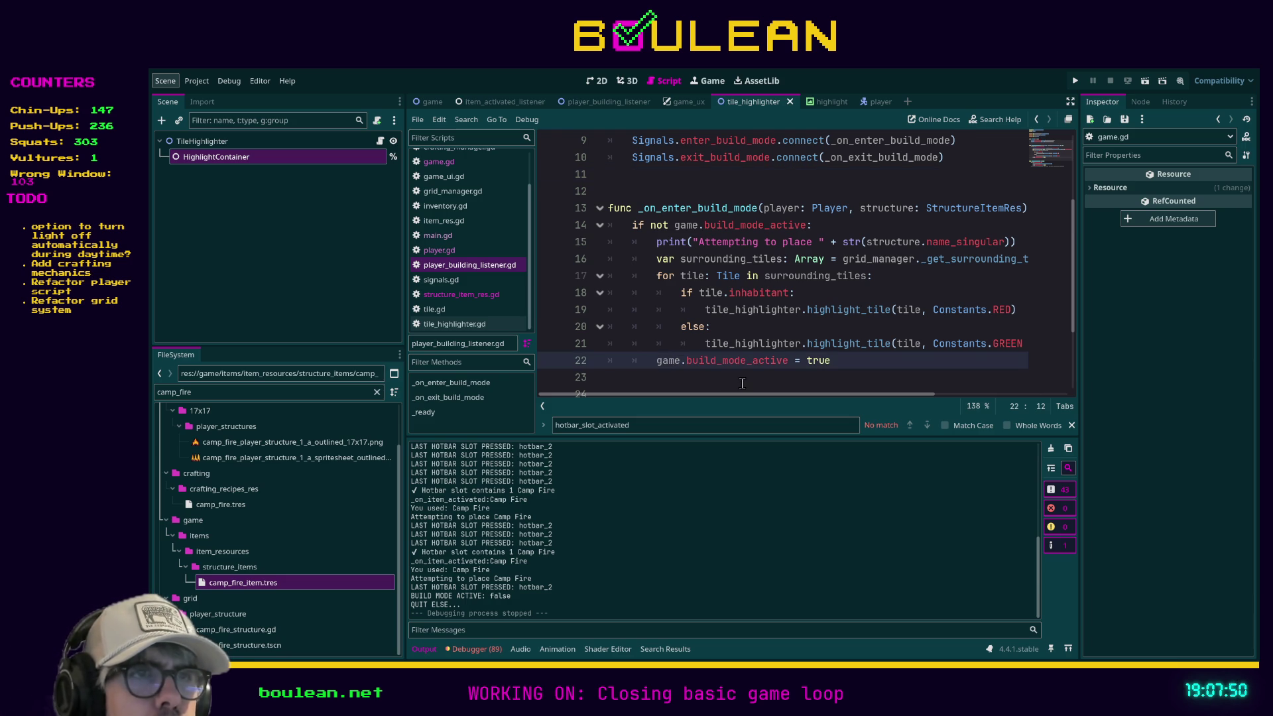
scroll(742, 383, down, 2)
scroll(729, 342, down, 1)
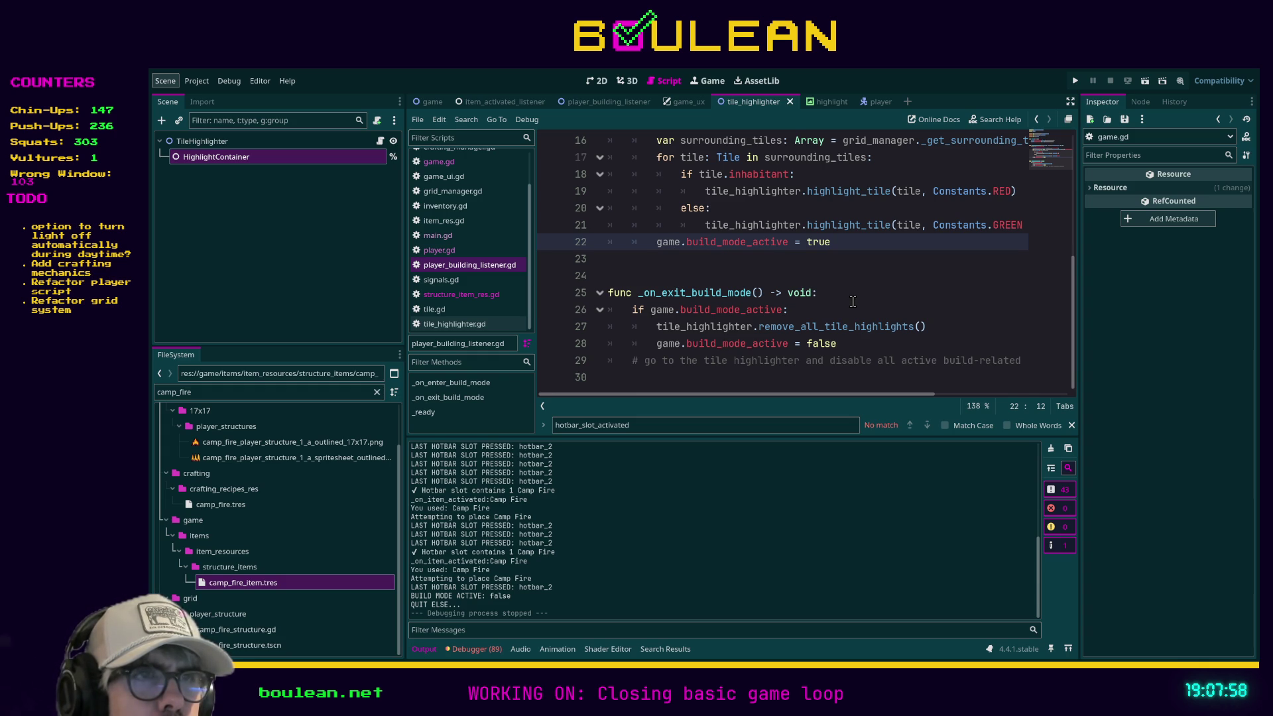
click(783, 346)
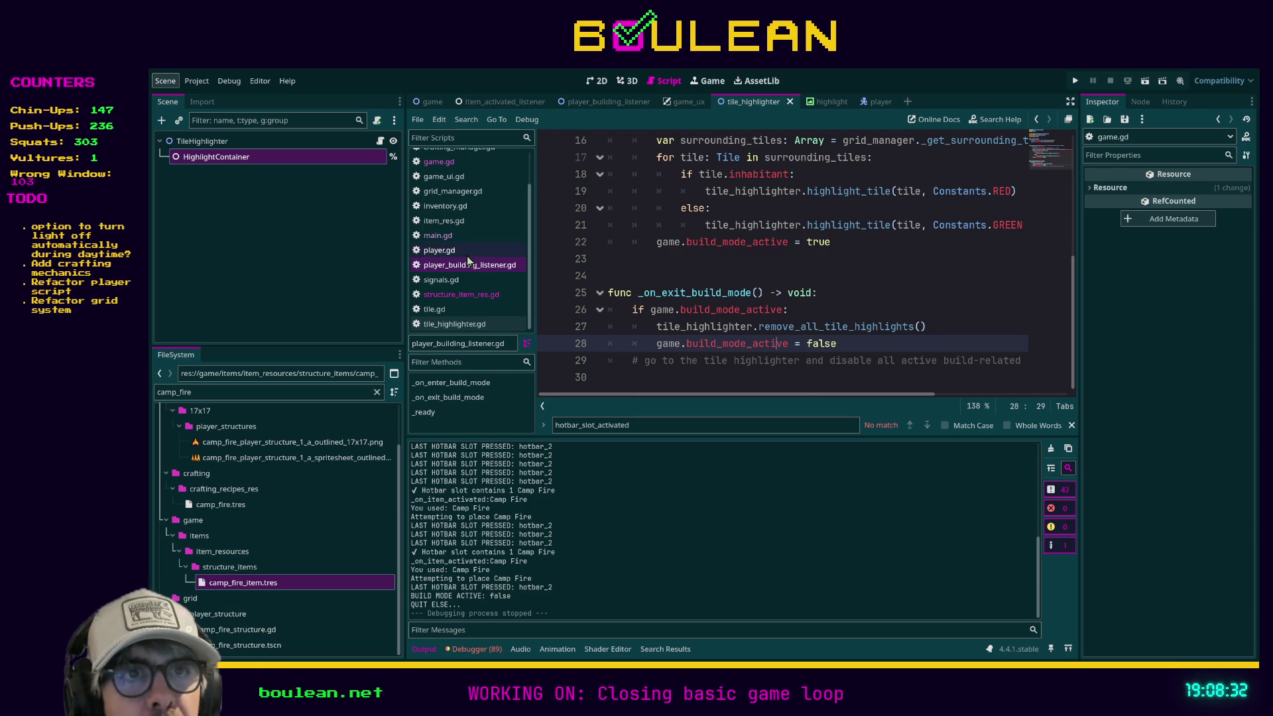
scroll(464, 234, up, 2)
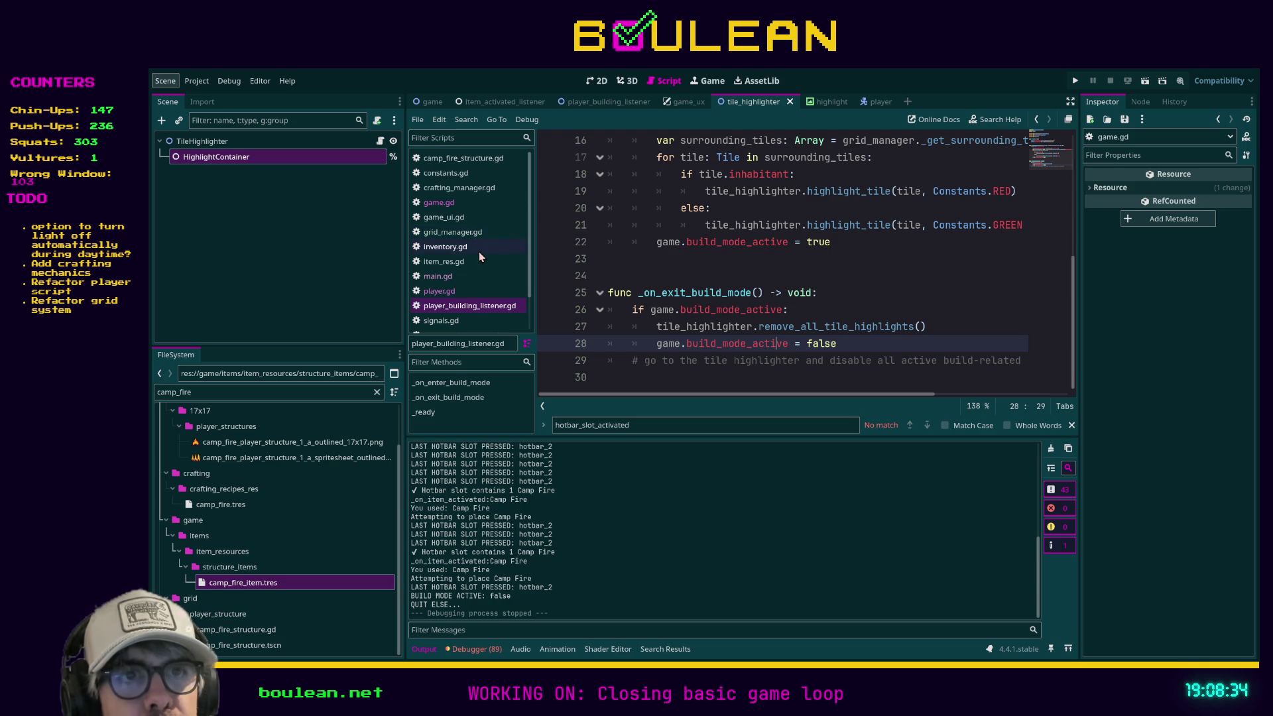
click(454, 323)
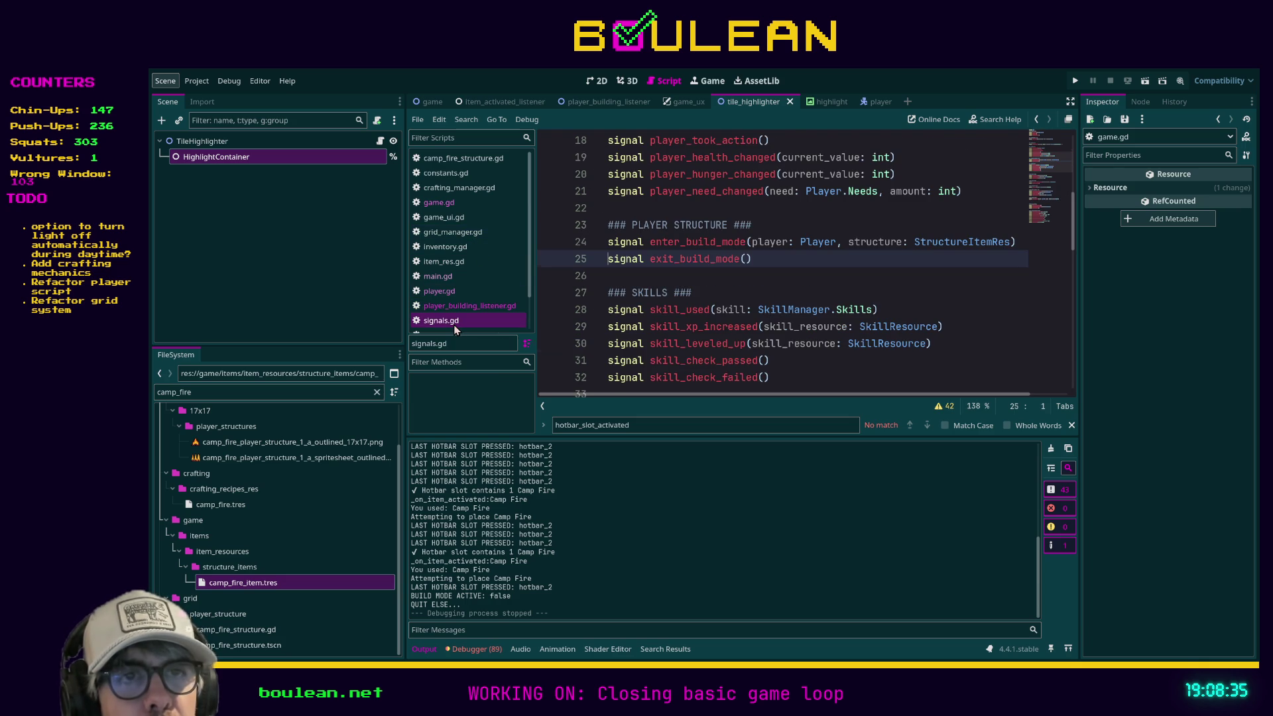
Step: Mark the exit_build_mode() declaration in signals.gd, then return to game.gd's on_hotbar_slot_activated handler at line 118
click(772, 259)
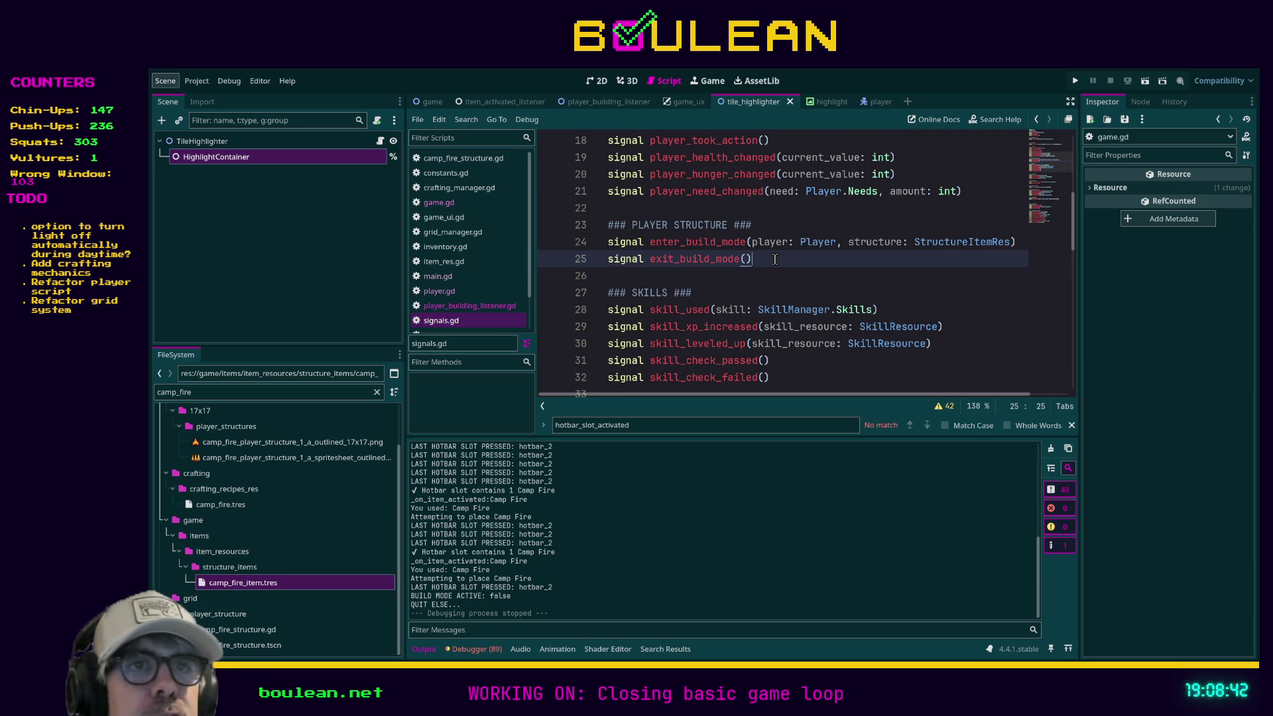
click(451, 203)
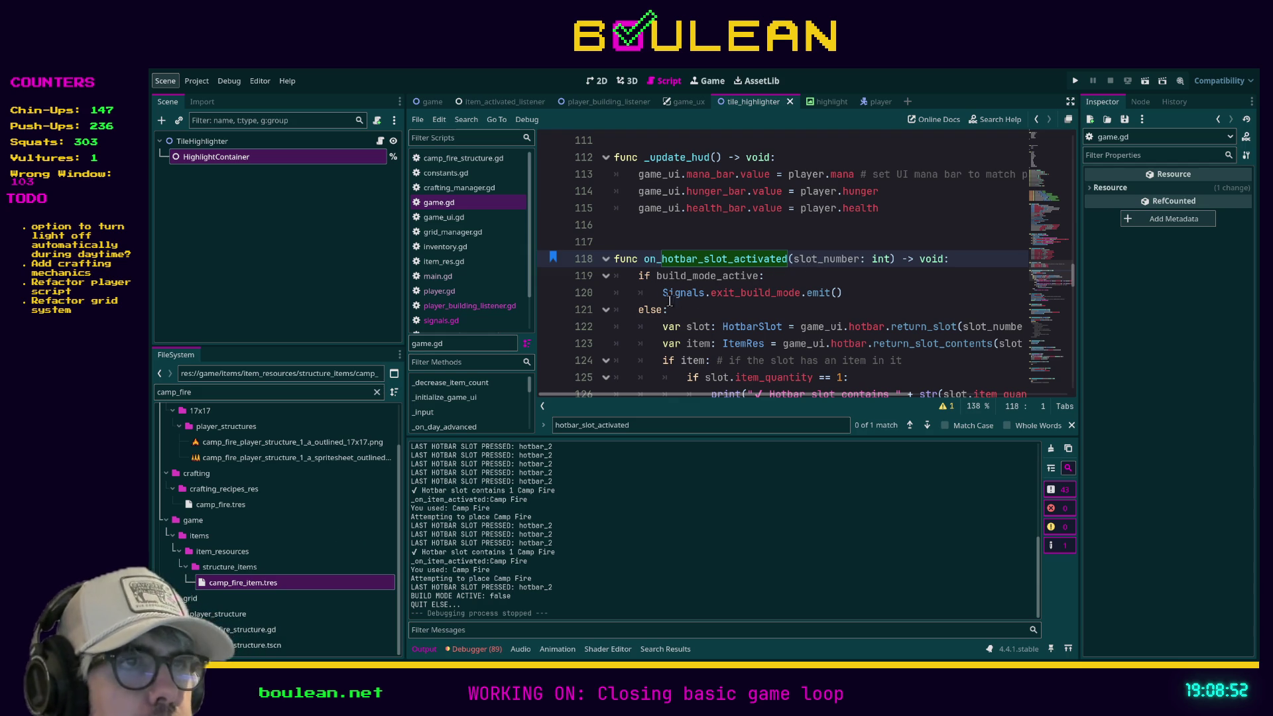
Step: Look back through game.gd and player_building_listener.gd's _on_exit_build_mode, then reopen structure_item_res.gd
scroll(662, 298, up, 2)
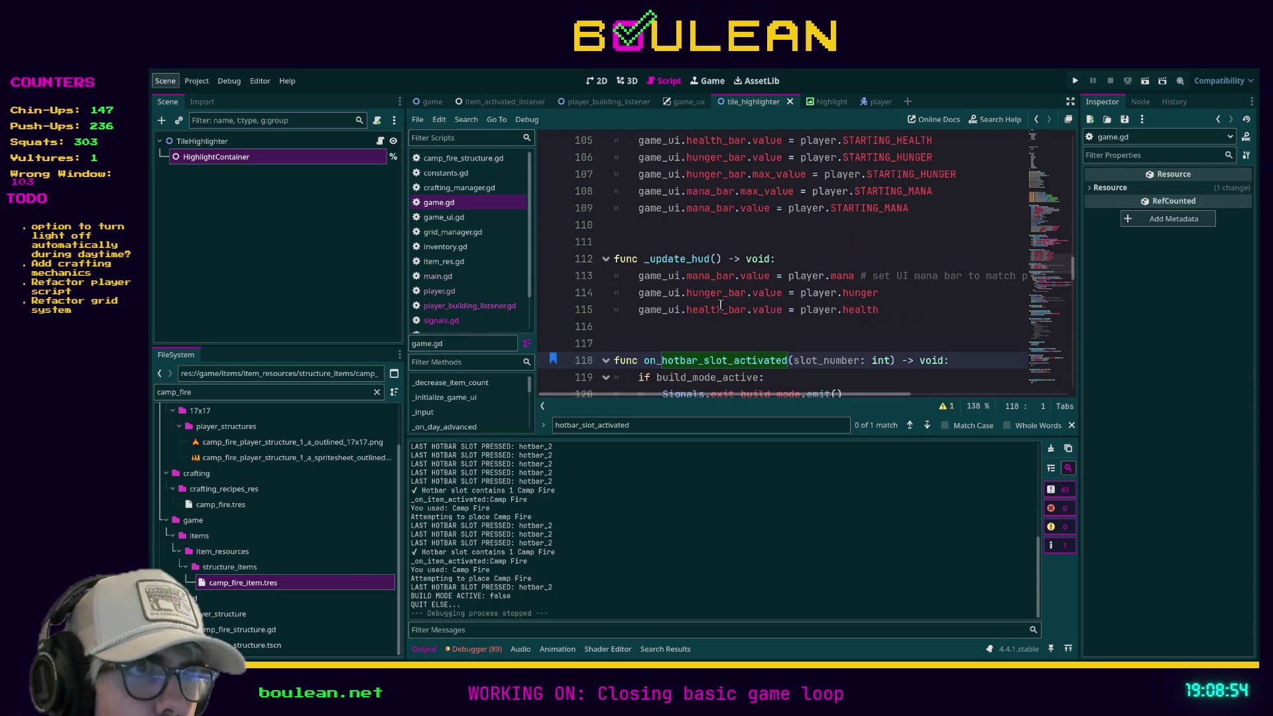
scroll(760, 287, down, 2)
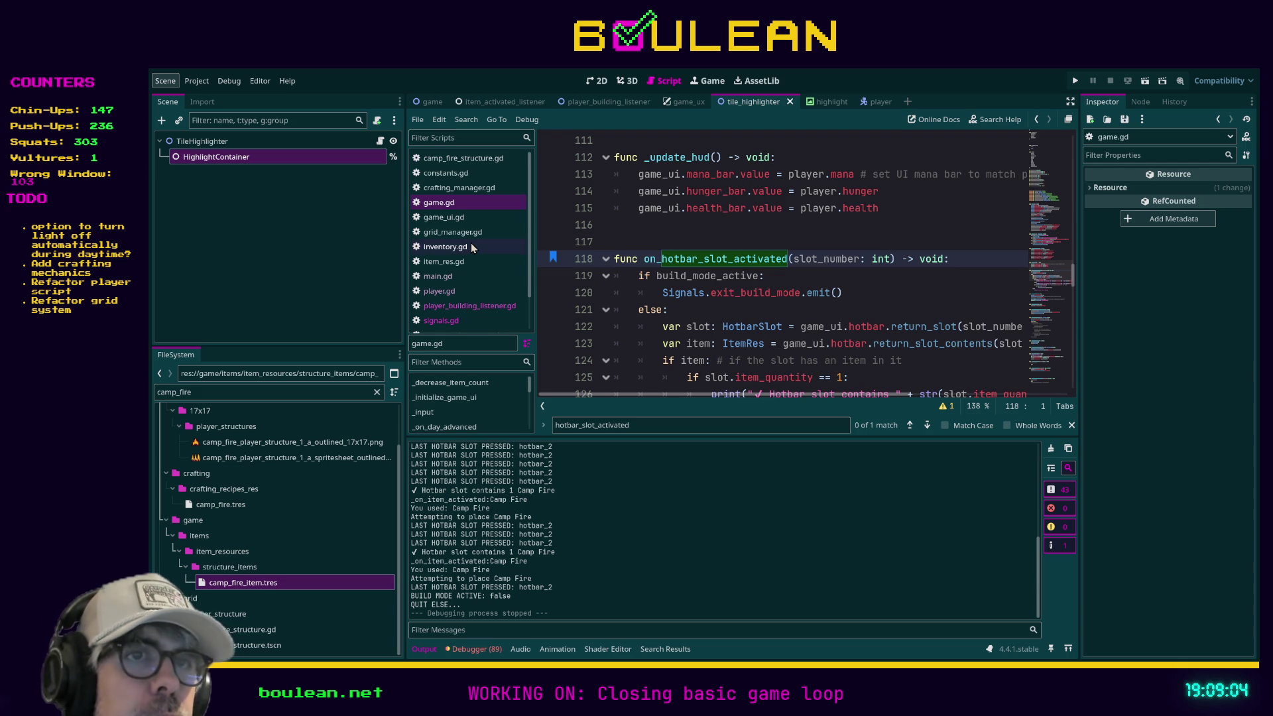
click(478, 306)
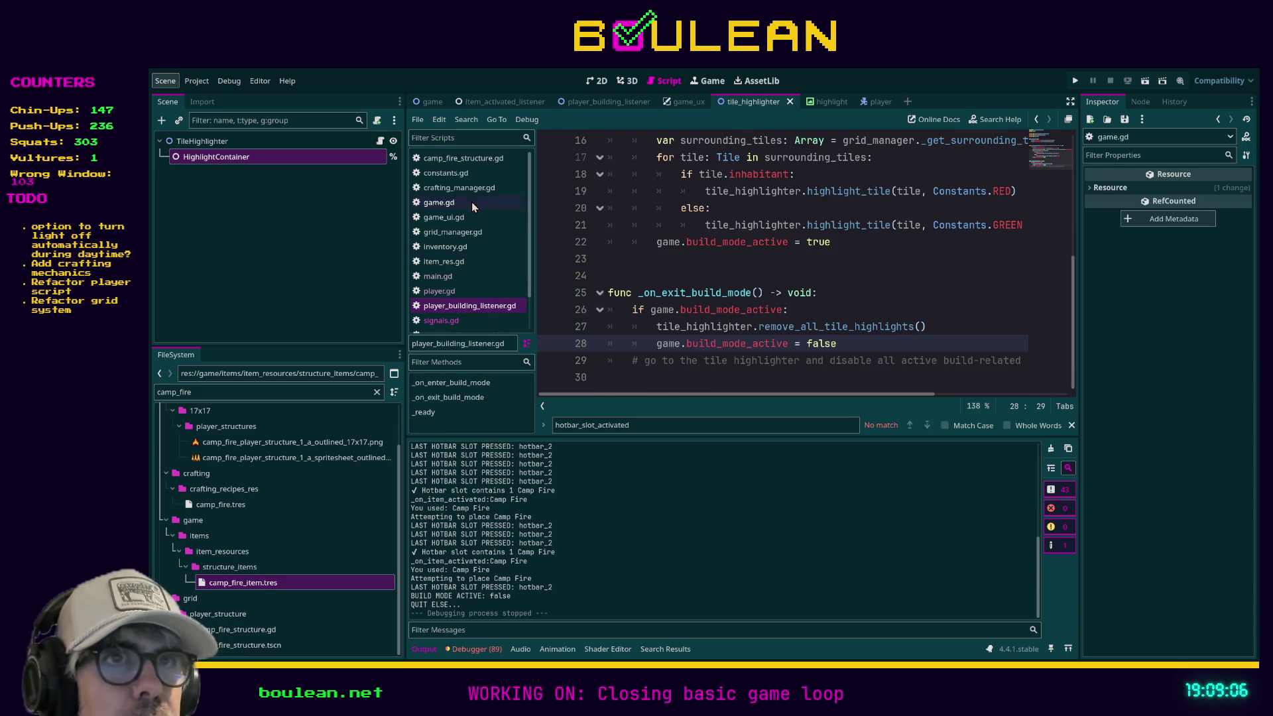
click(464, 190)
click(464, 306)
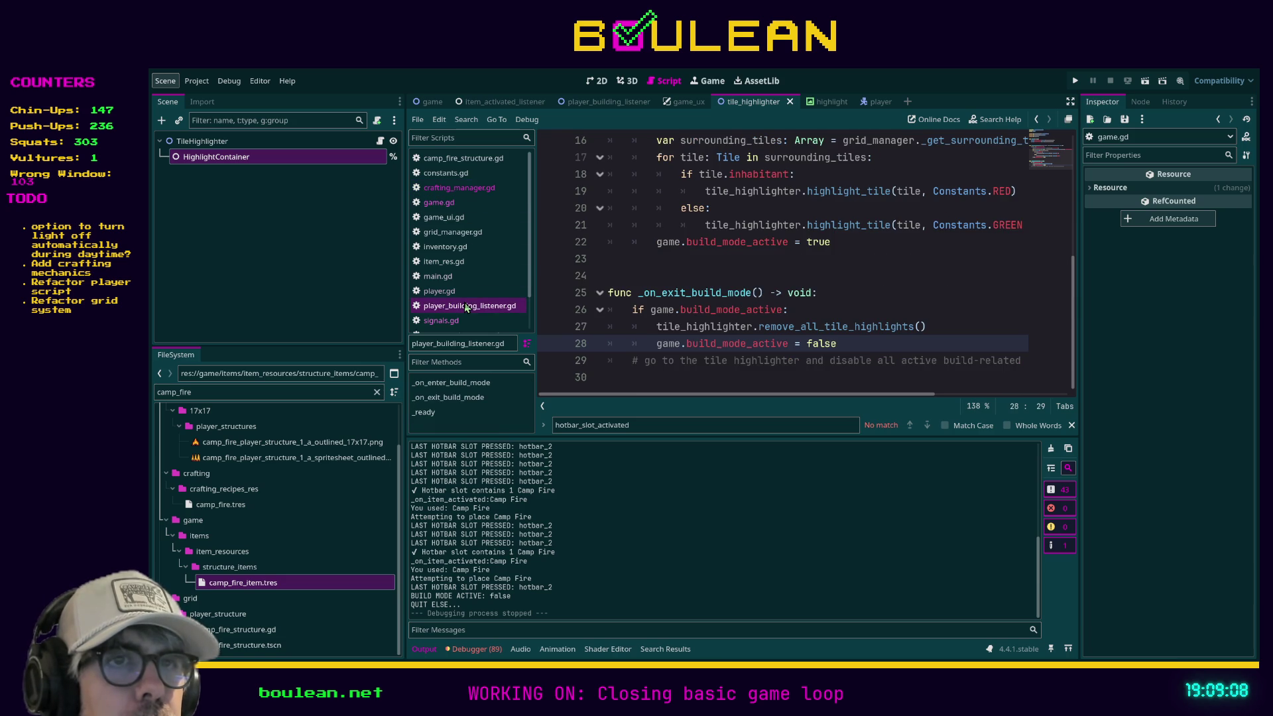
scroll(511, 258, down, 1)
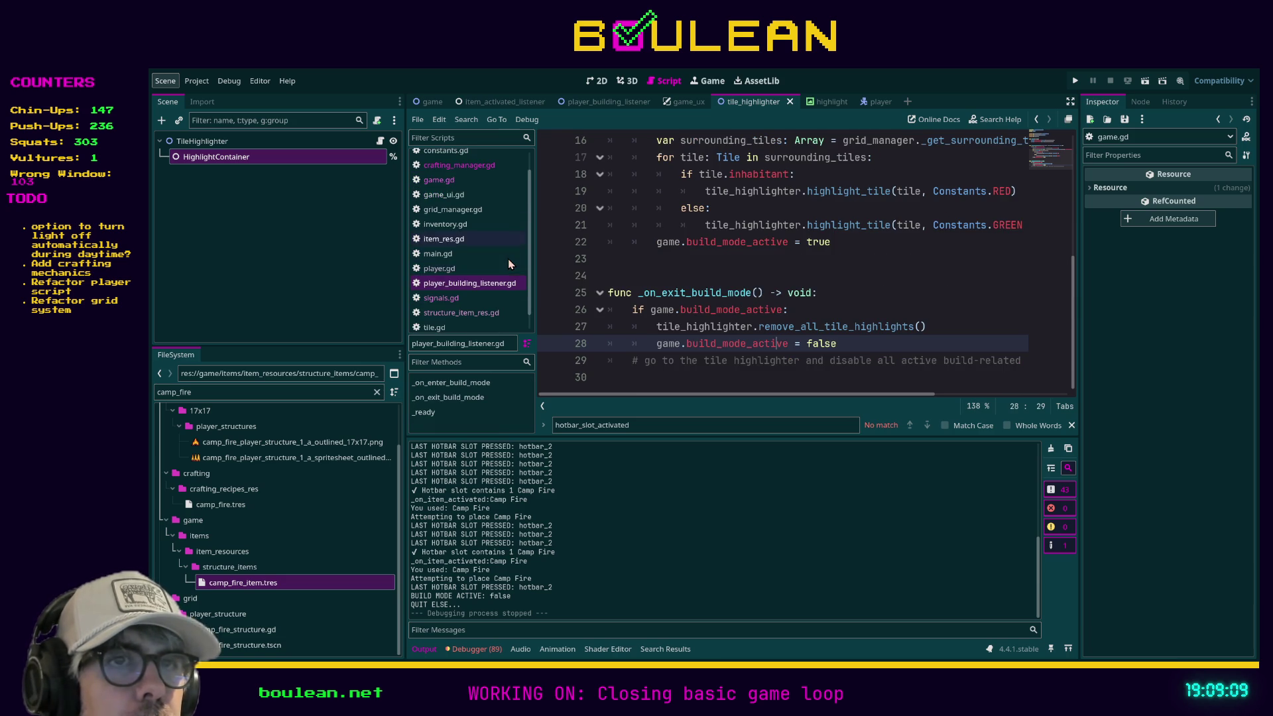
click(464, 312)
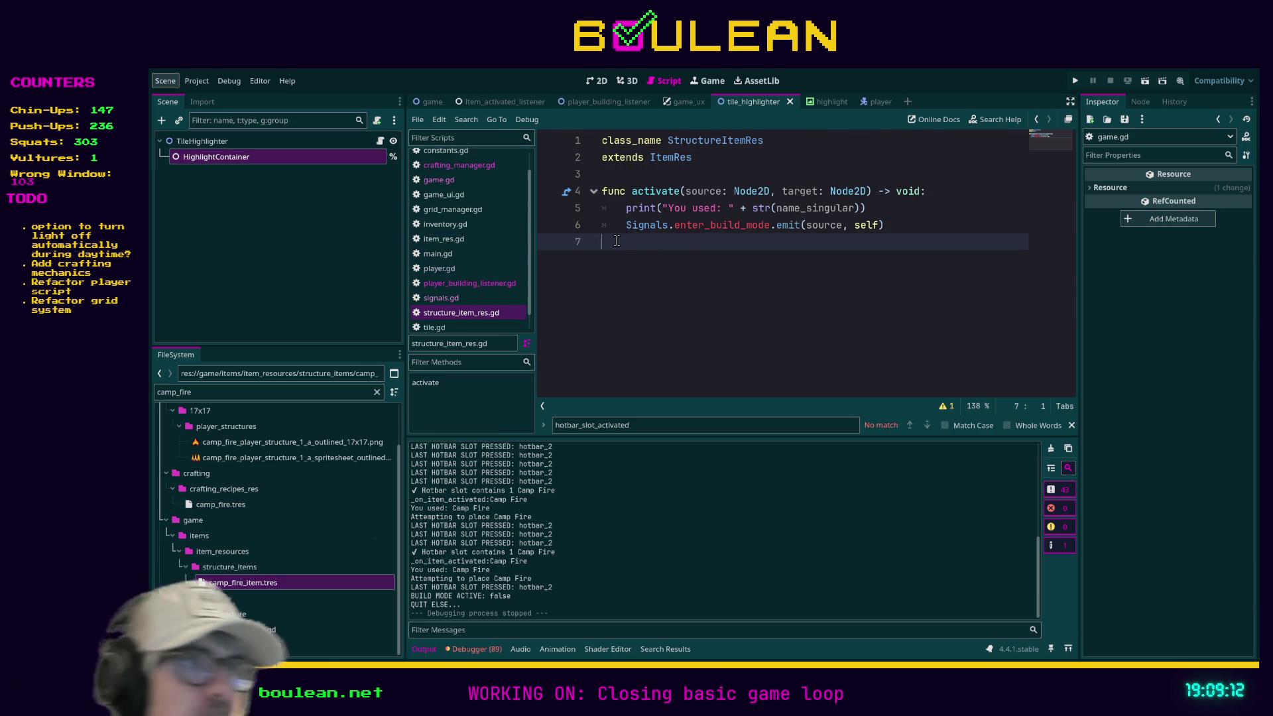
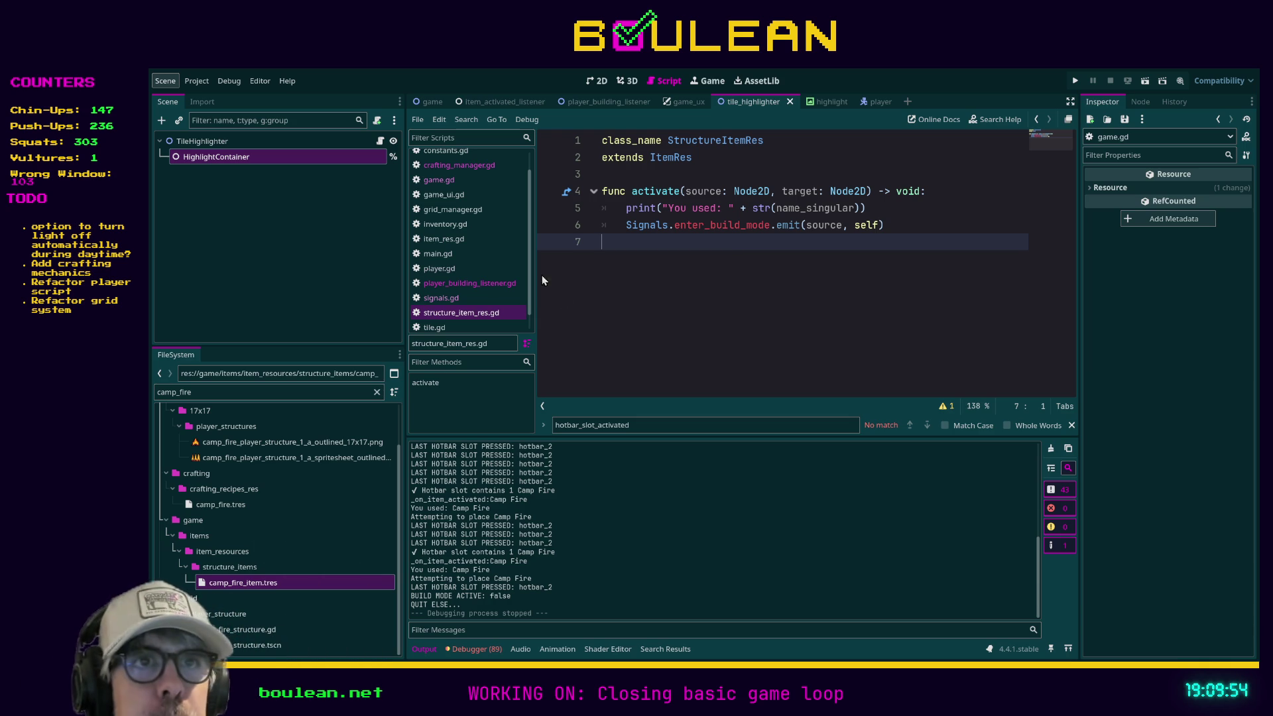
Step: Open game.gd and inspect on_hotbar_slot_activated down to its _decrease_item_count line
click(441, 180)
click(736, 323)
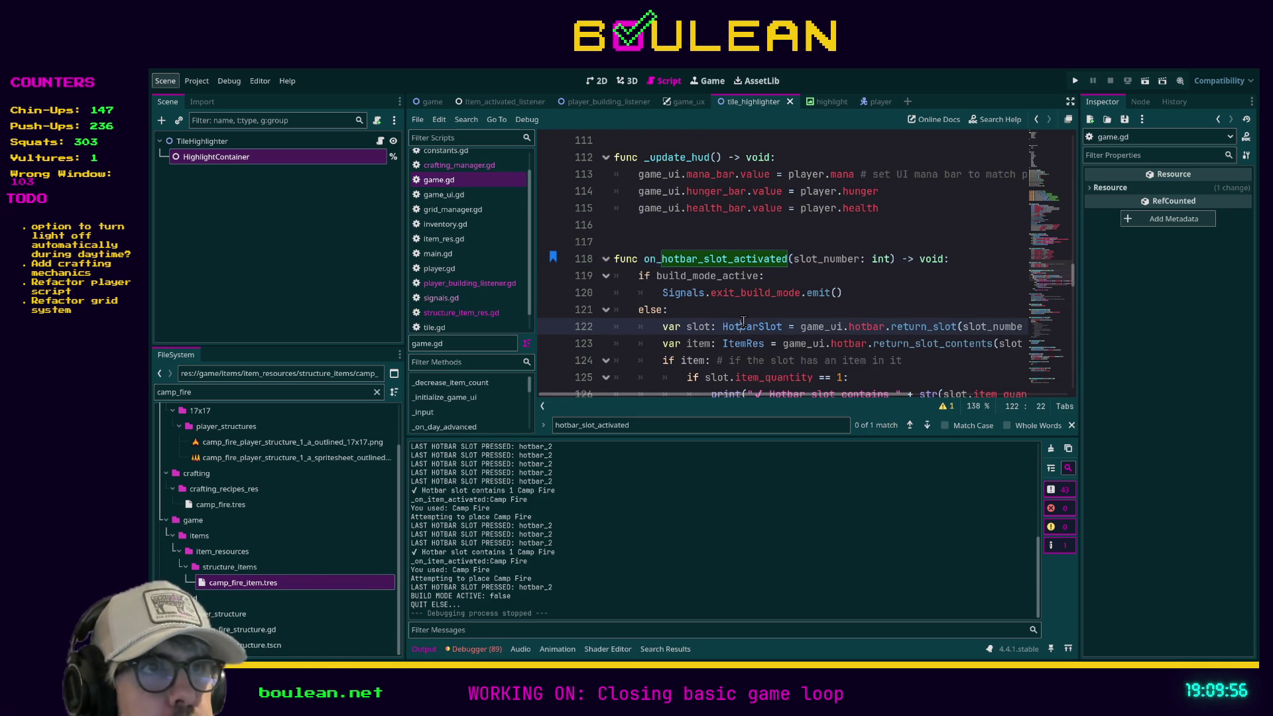
key(ctrl+f)
scroll(739, 328, down, 3)
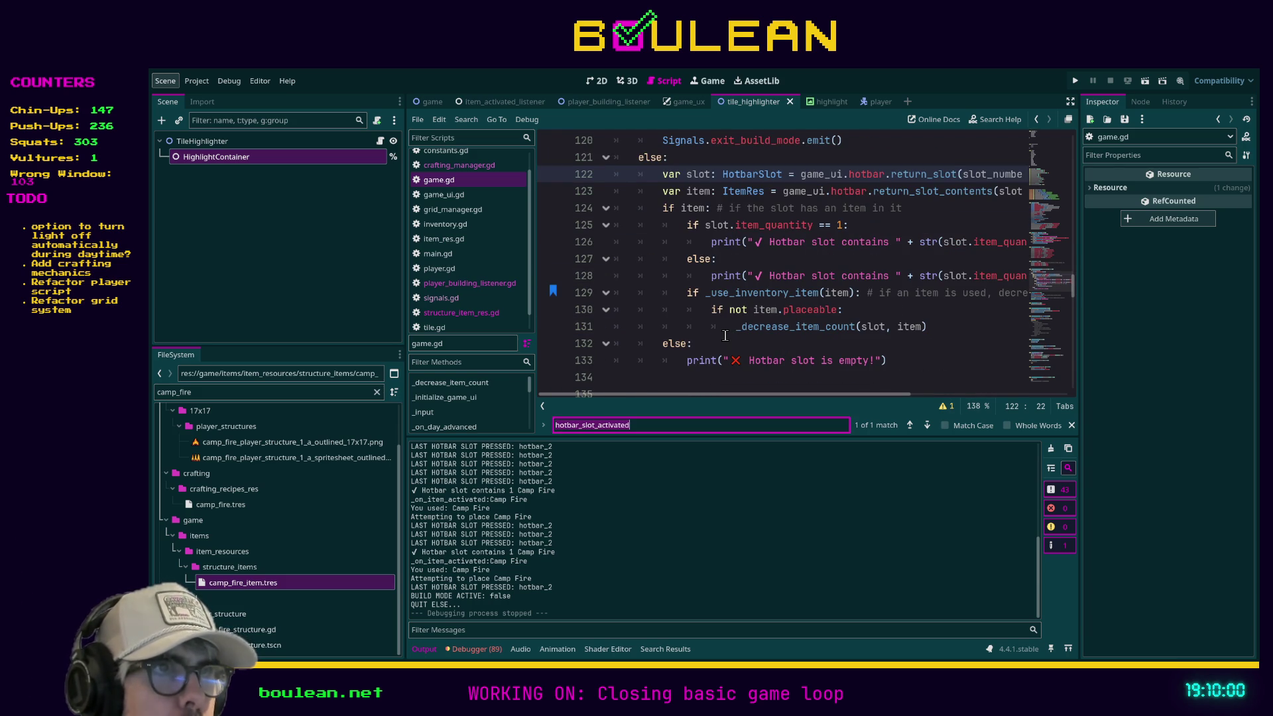
click(723, 330)
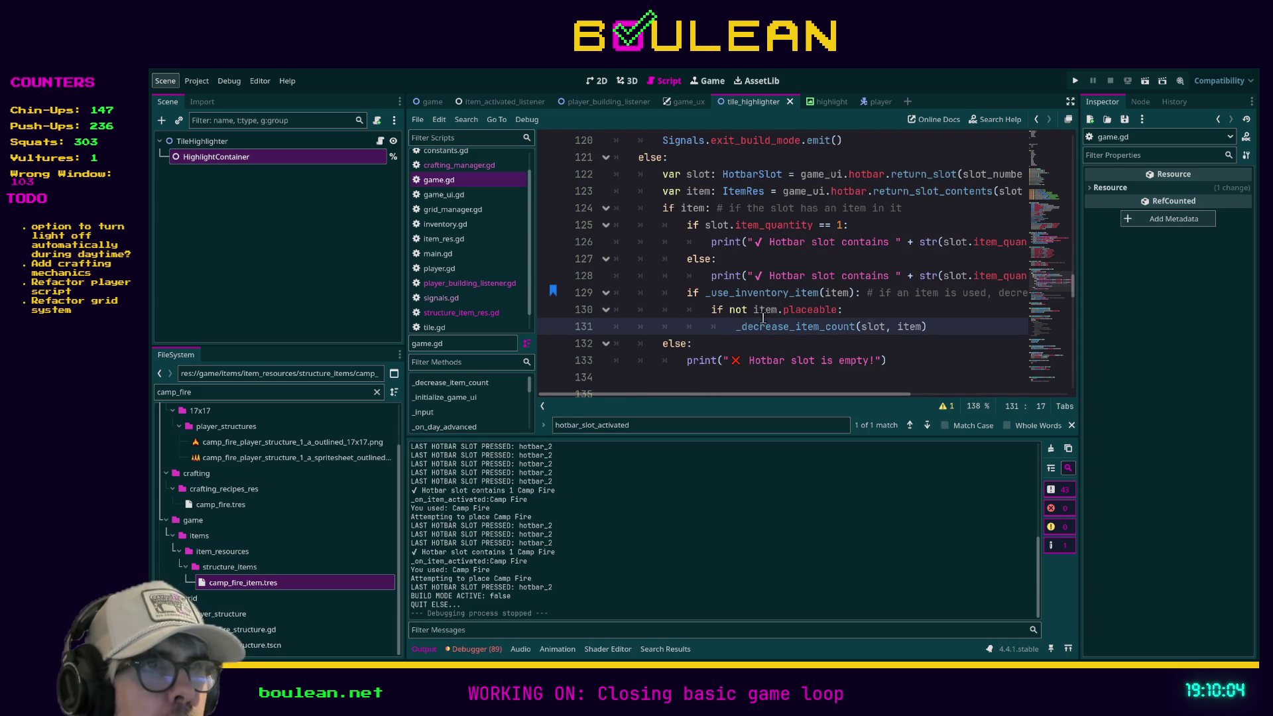
Step: Jump from the _use_inventory_item call to its definition
scroll(731, 329, up, 1)
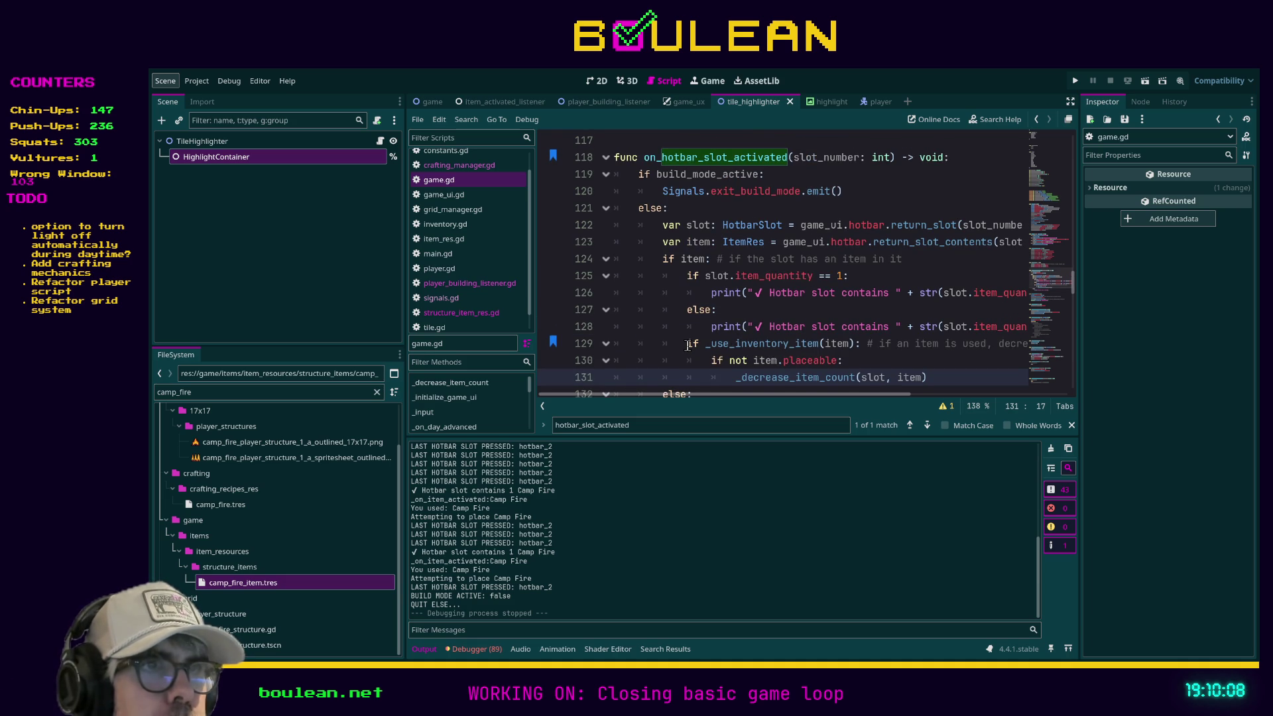
scroll(687, 344, down, 1)
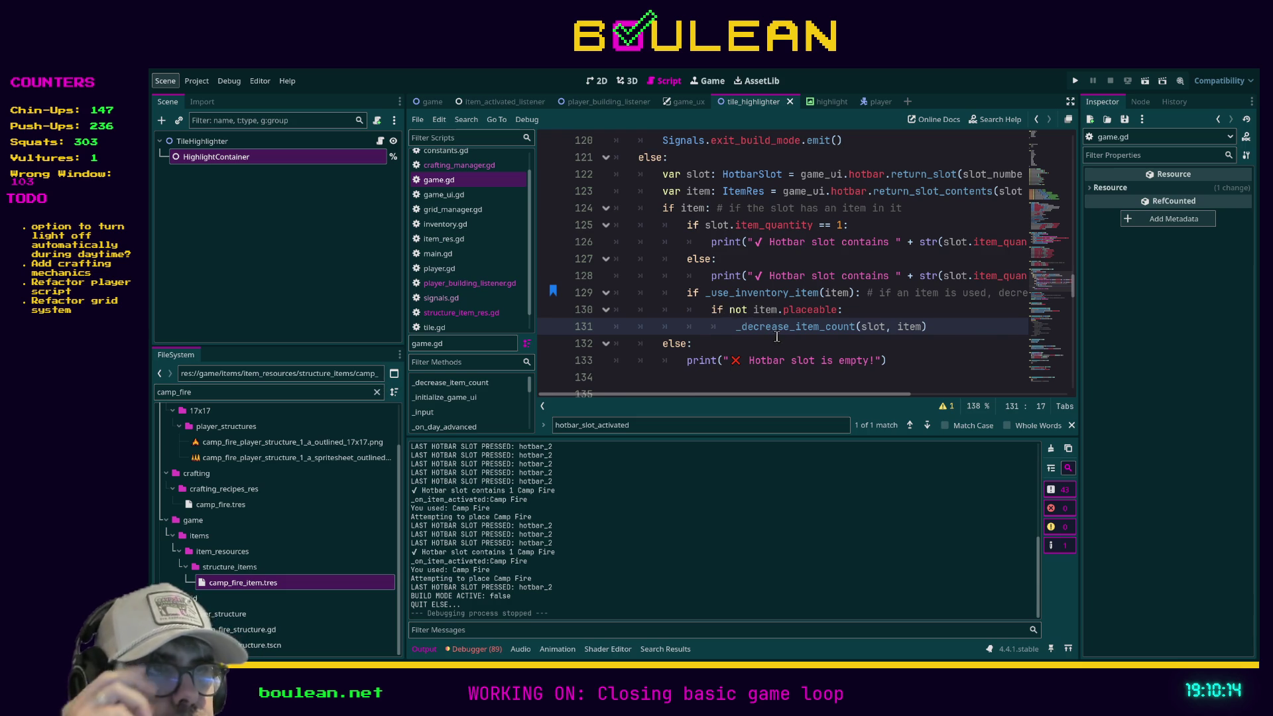
scroll(773, 335, up, 1)
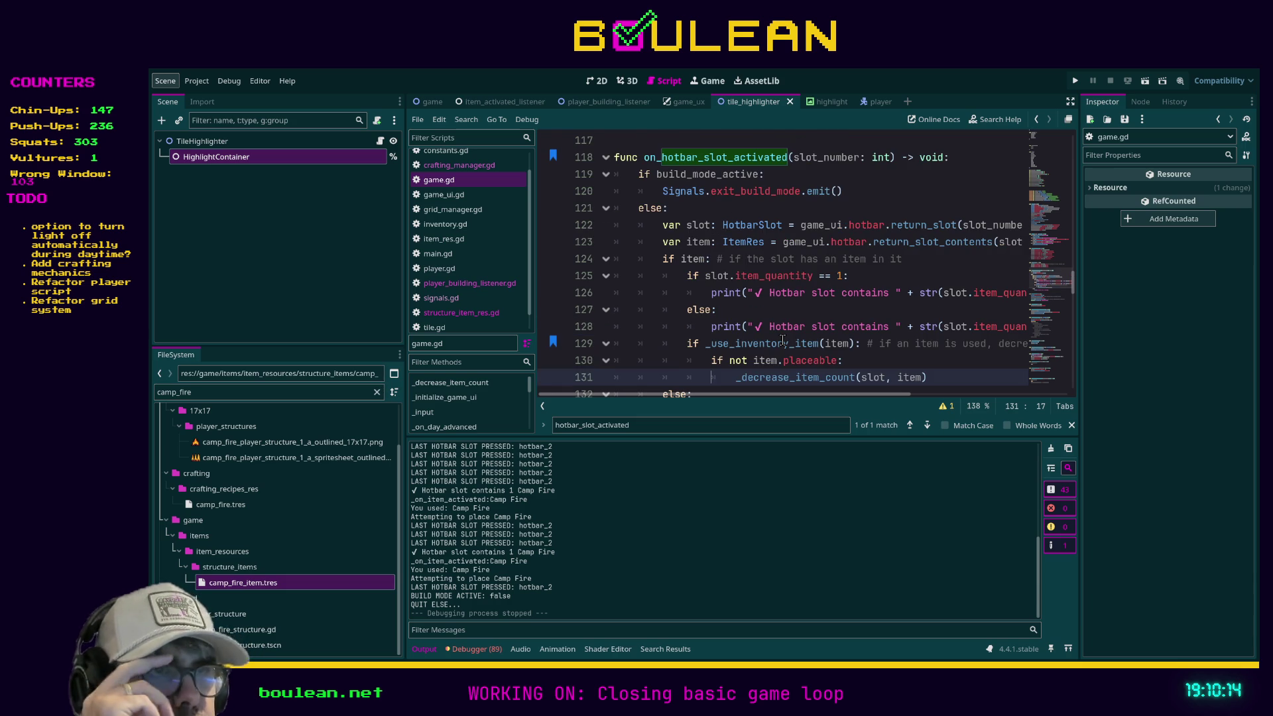
ctrl+click(742, 345)
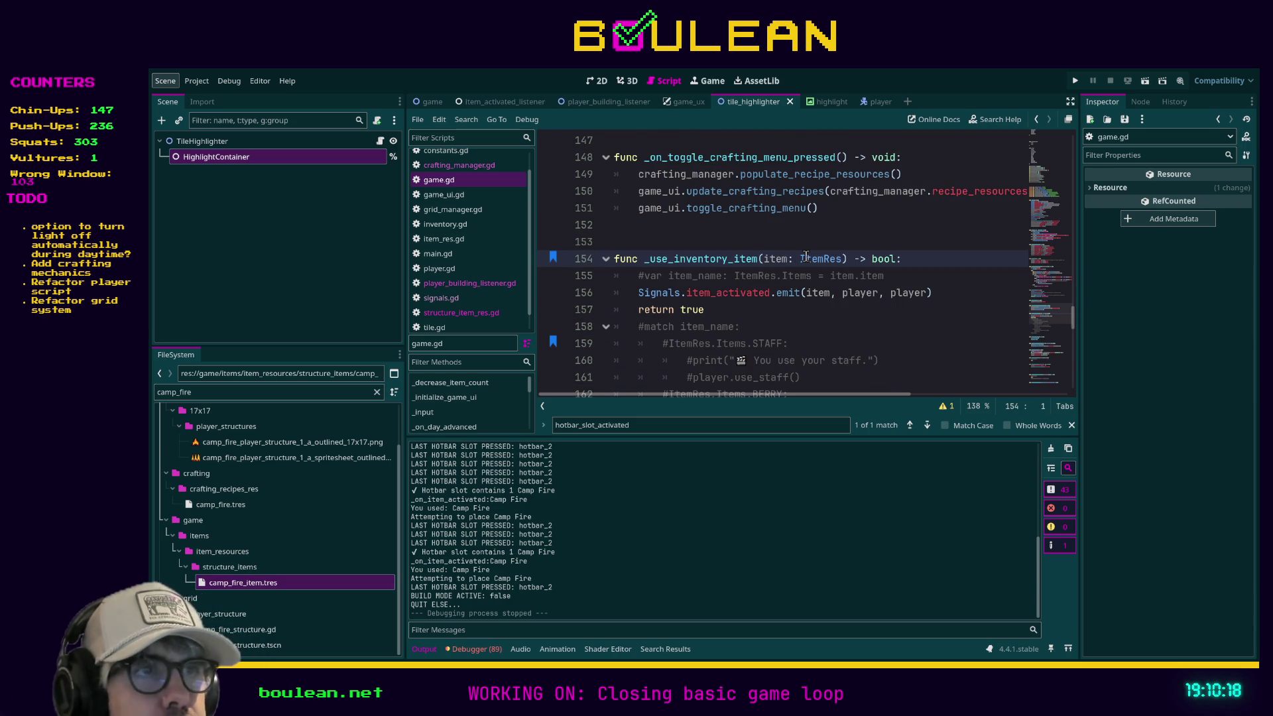
scroll(732, 263, down, 1)
click(921, 207)
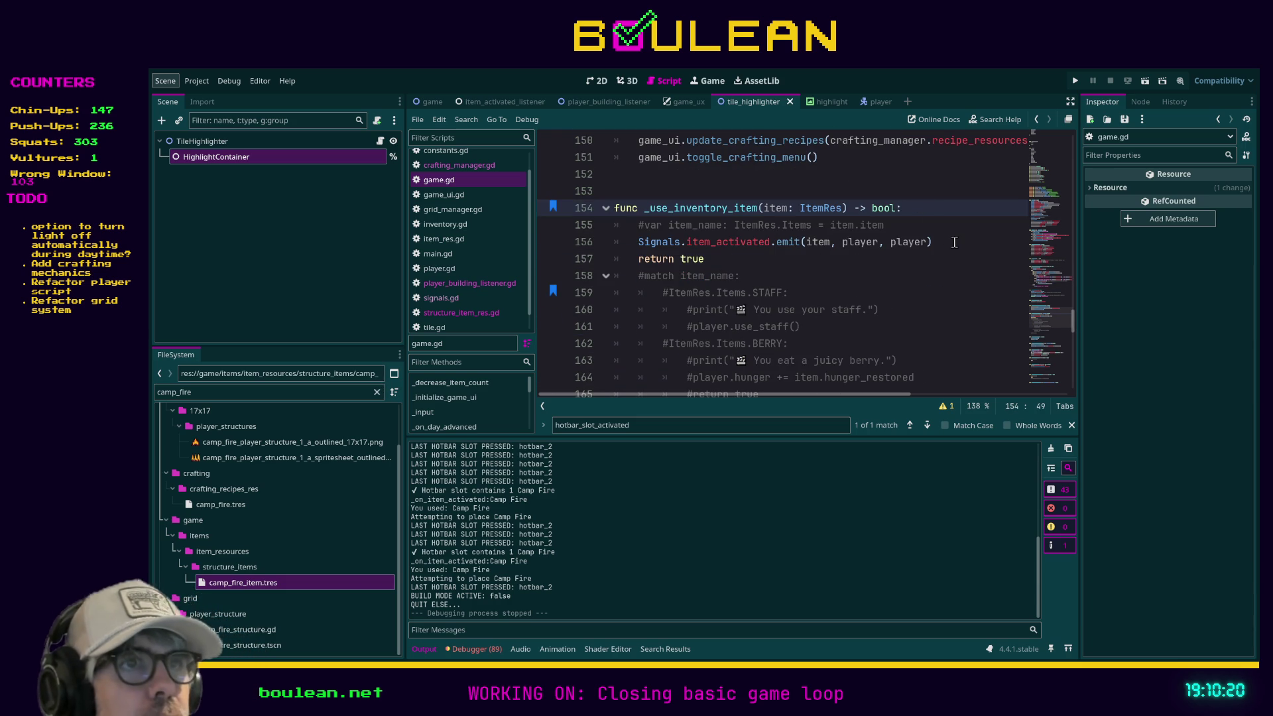
key(Return)
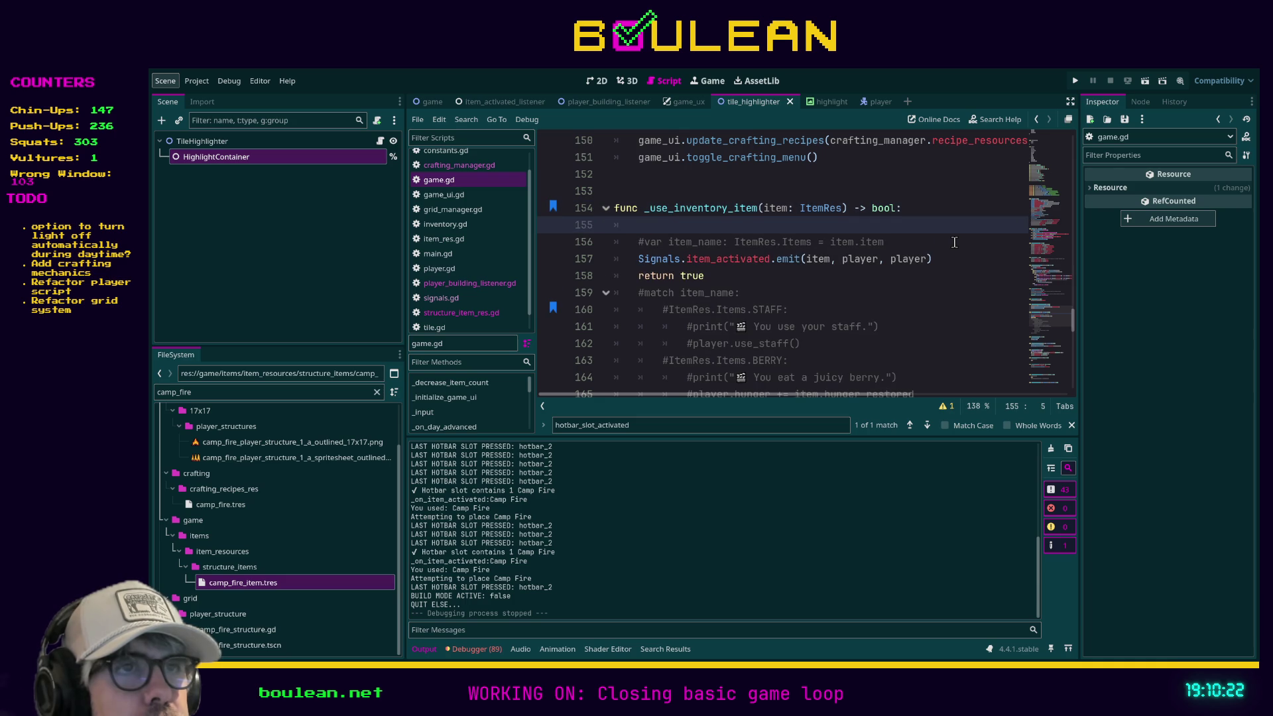
text(game.)
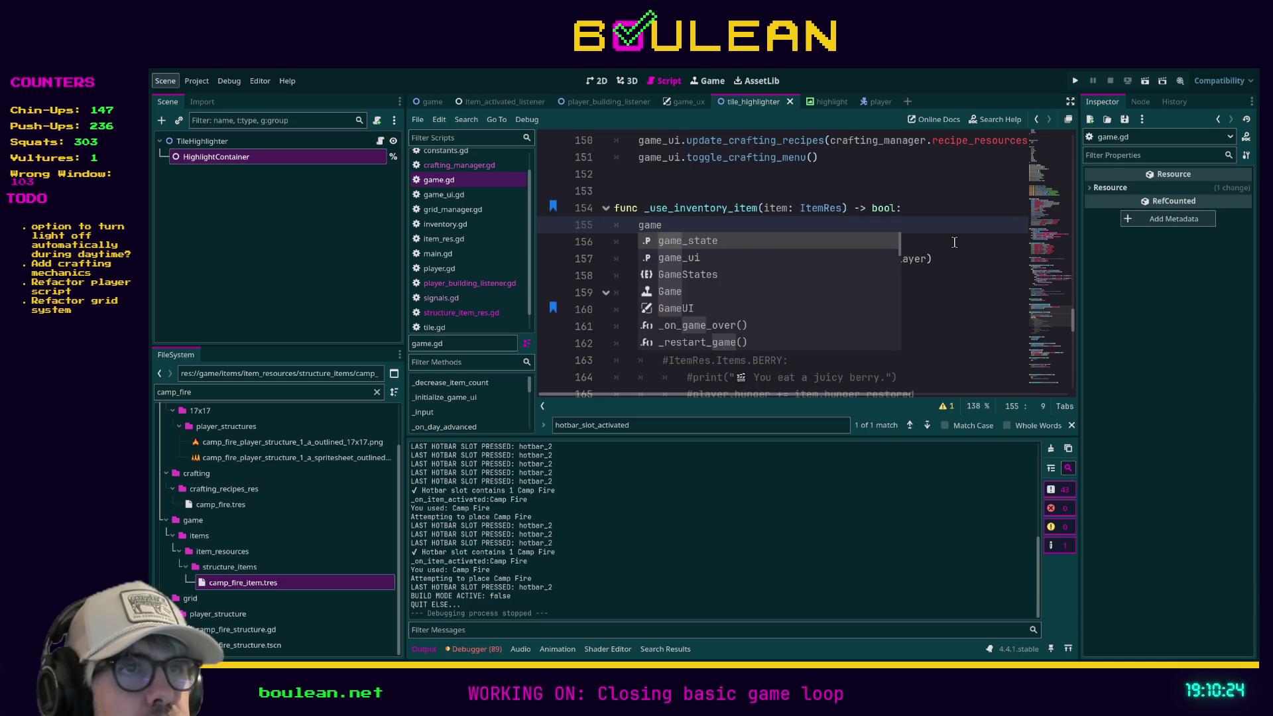
text(bu)
key(BackSpace)
key(BackSpace)
key(BackSpace)
text(if )
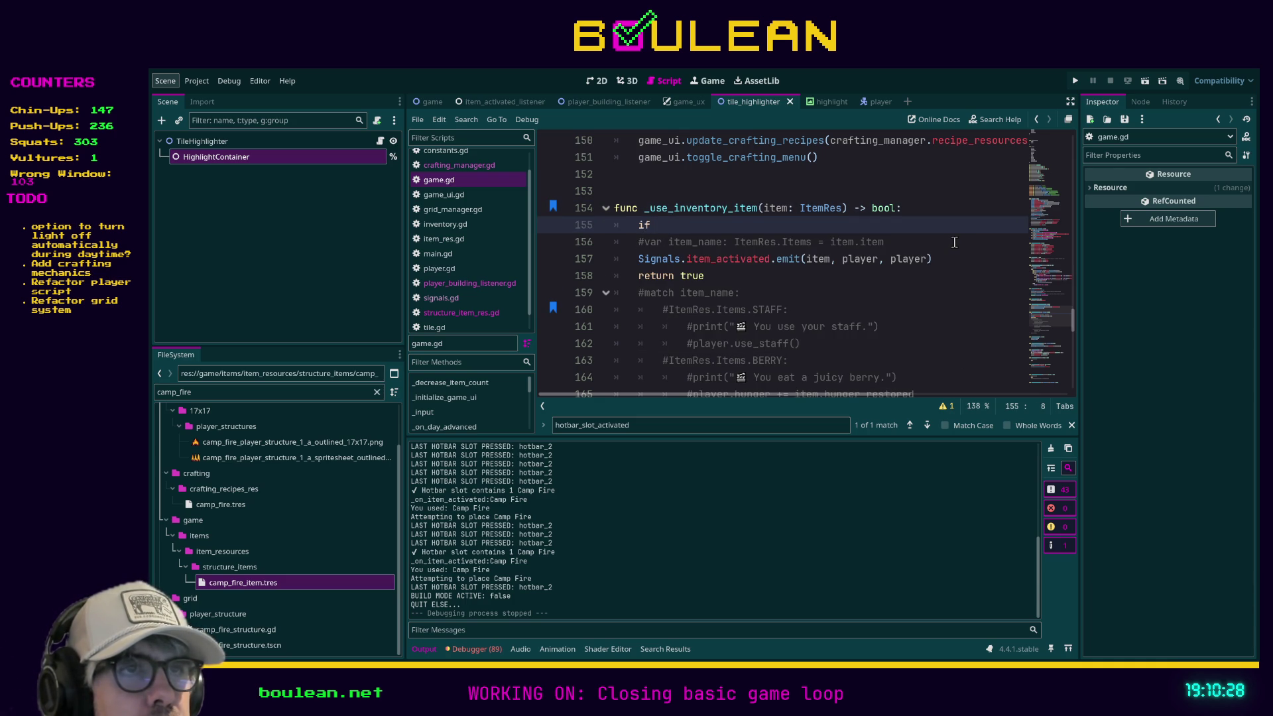
text(game.bu)
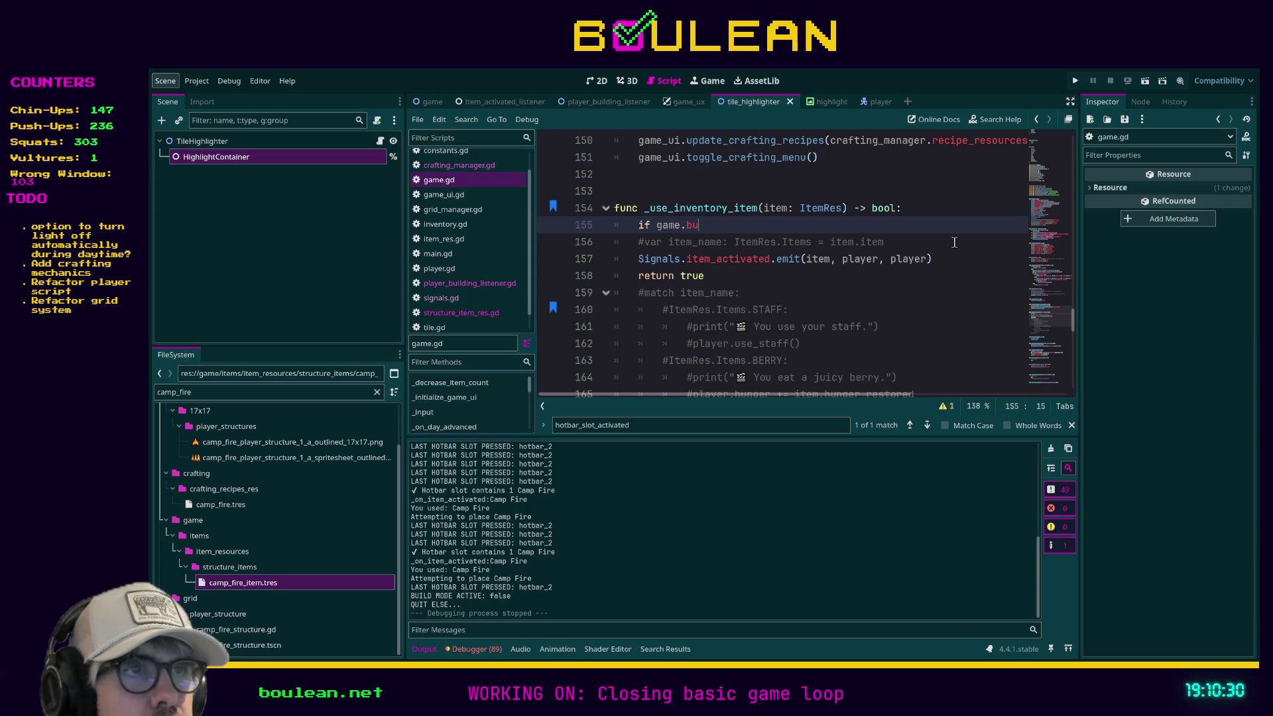
key(BackSpace)
key(BackSpace)
text(.)
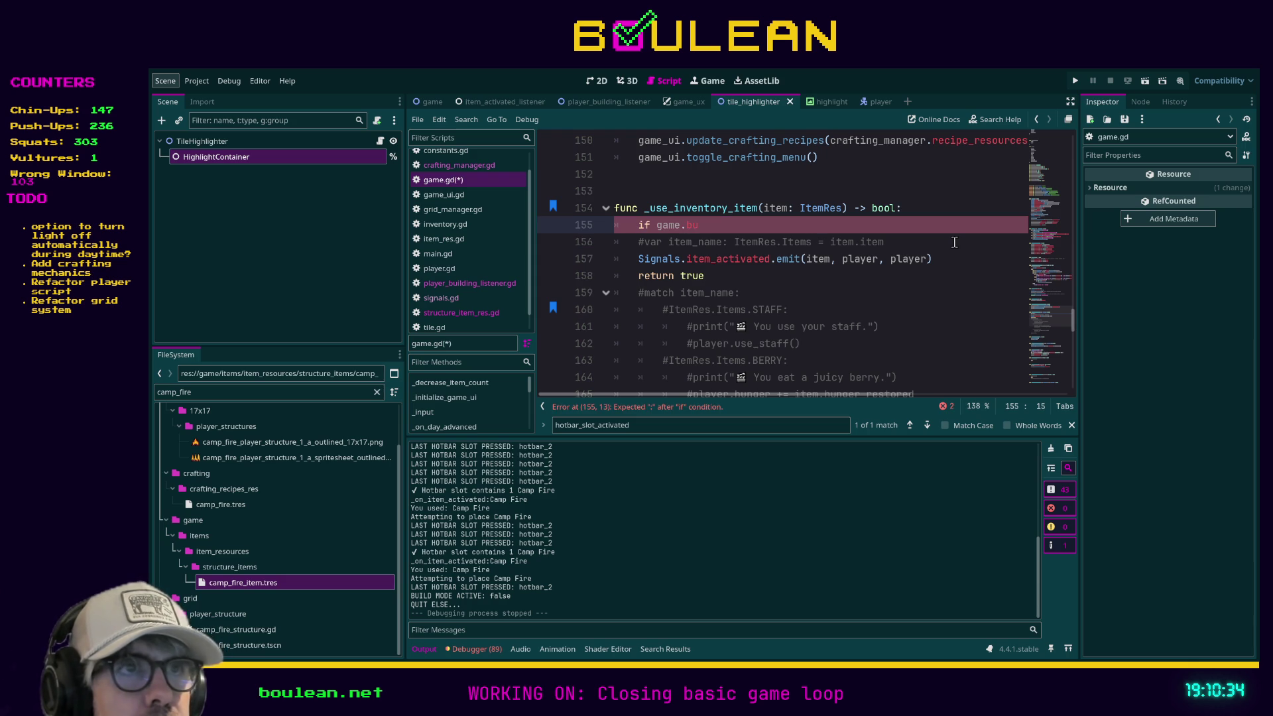
key(BackSpace)
key(BackSpace)
key(BackSpace)
text(build)
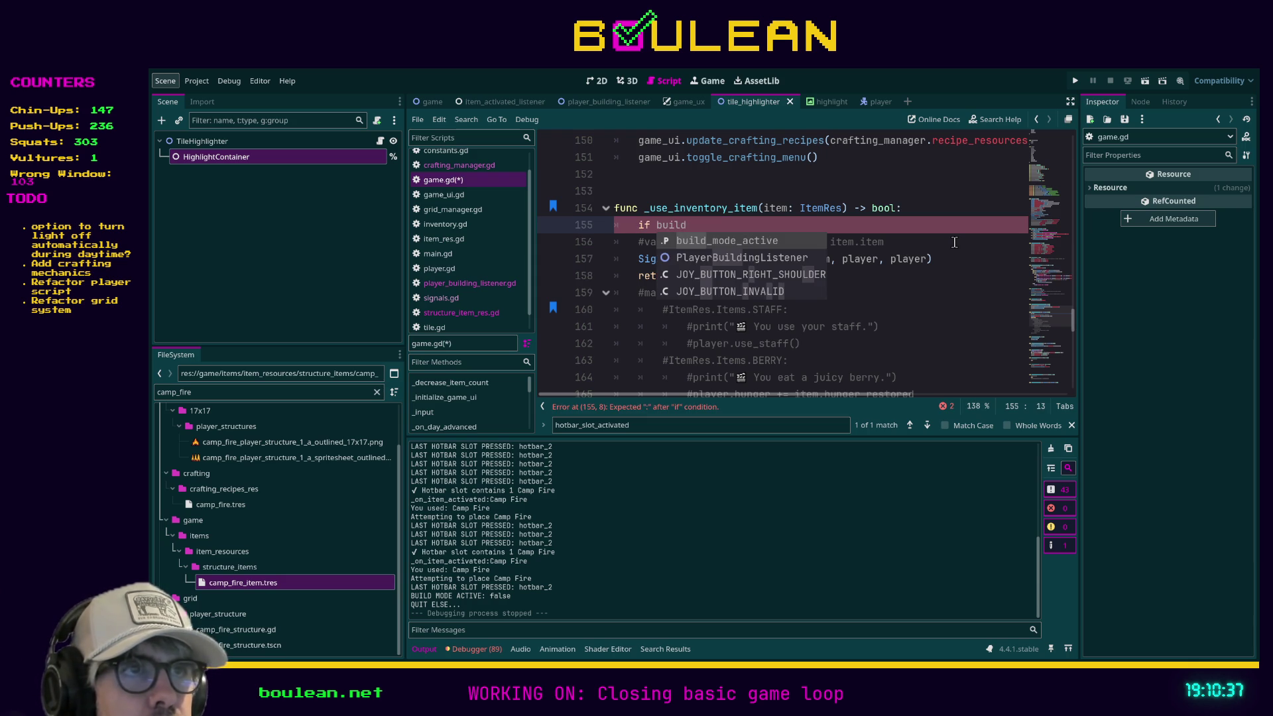
key(Return)
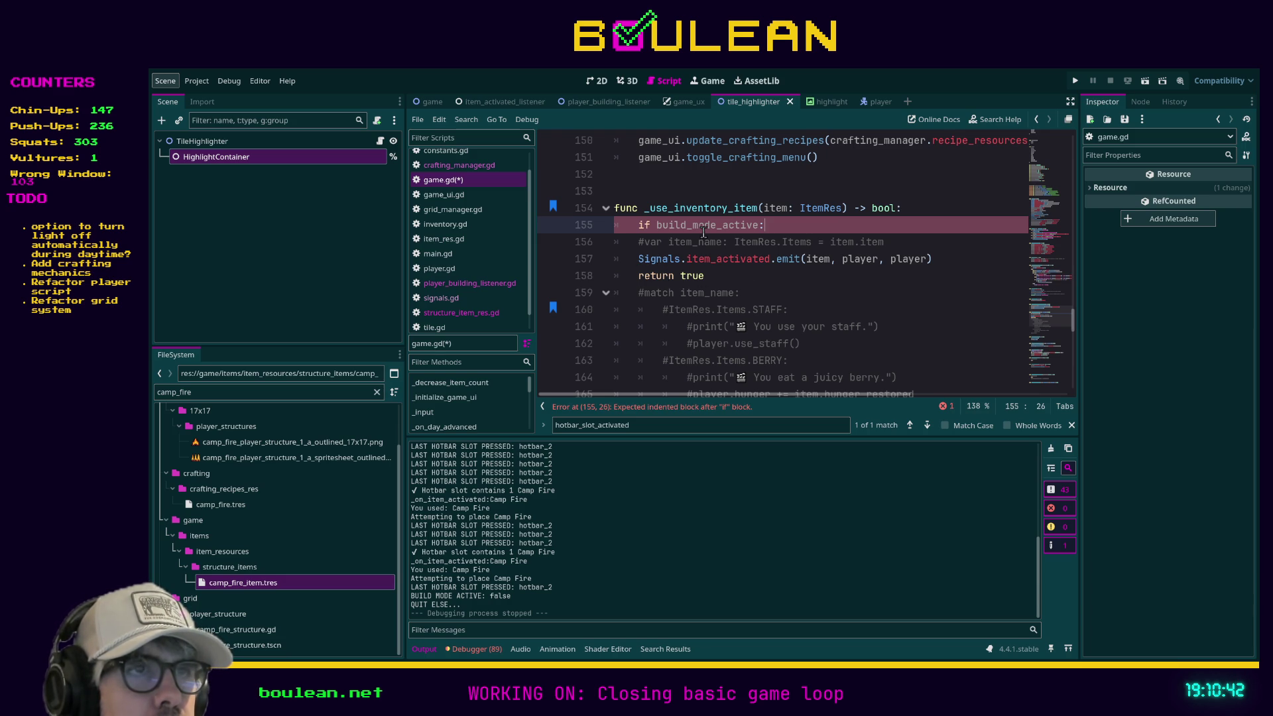
click(656, 225)
text(not)
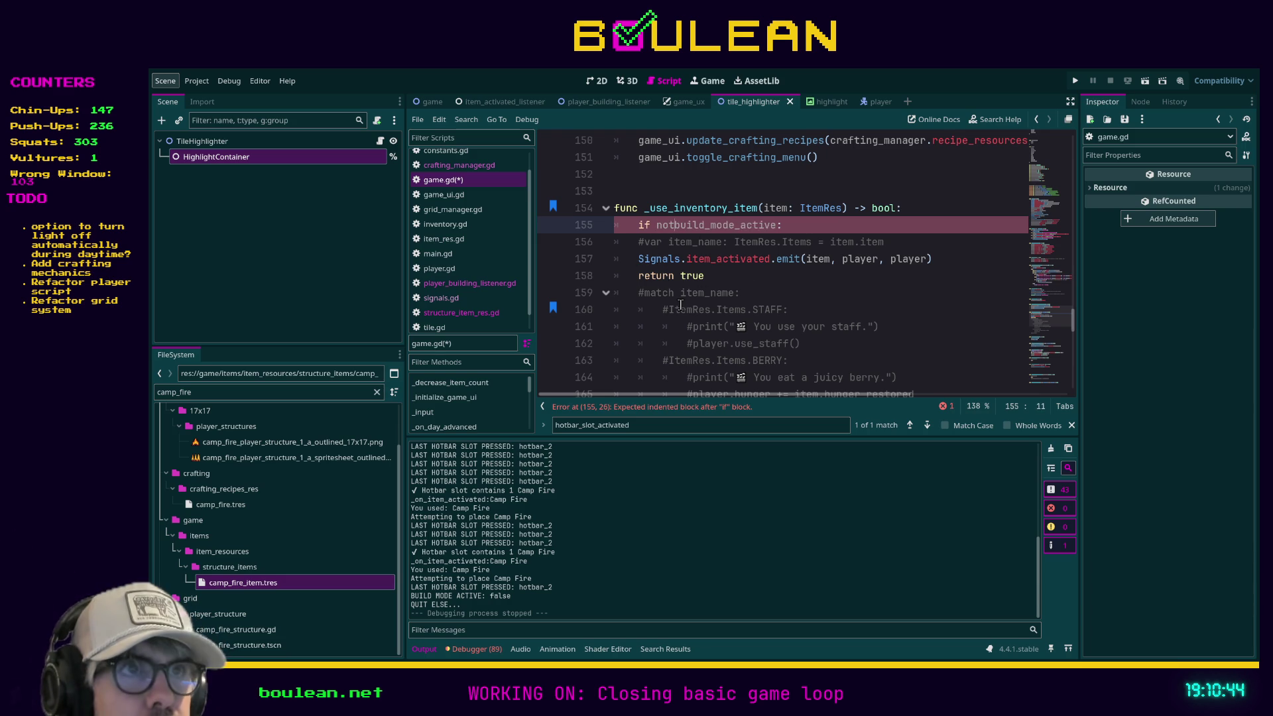
scroll(676, 301, down, 3)
scroll(756, 275, up, 3)
click(726, 277)
mouse_move(726, 277)
mouse_down()
mouse_move(613, 260)
mouse_move(605, 241)
mouse_up()
key(Tab)
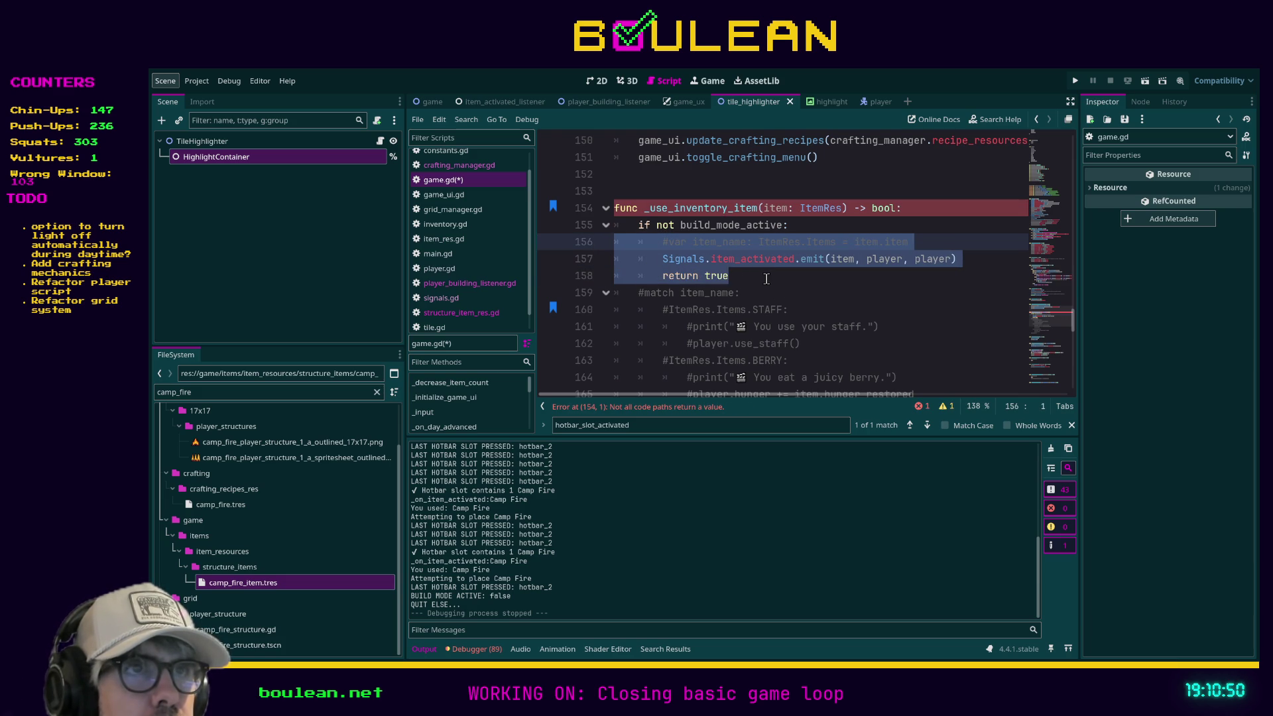
key(shift+Tab)
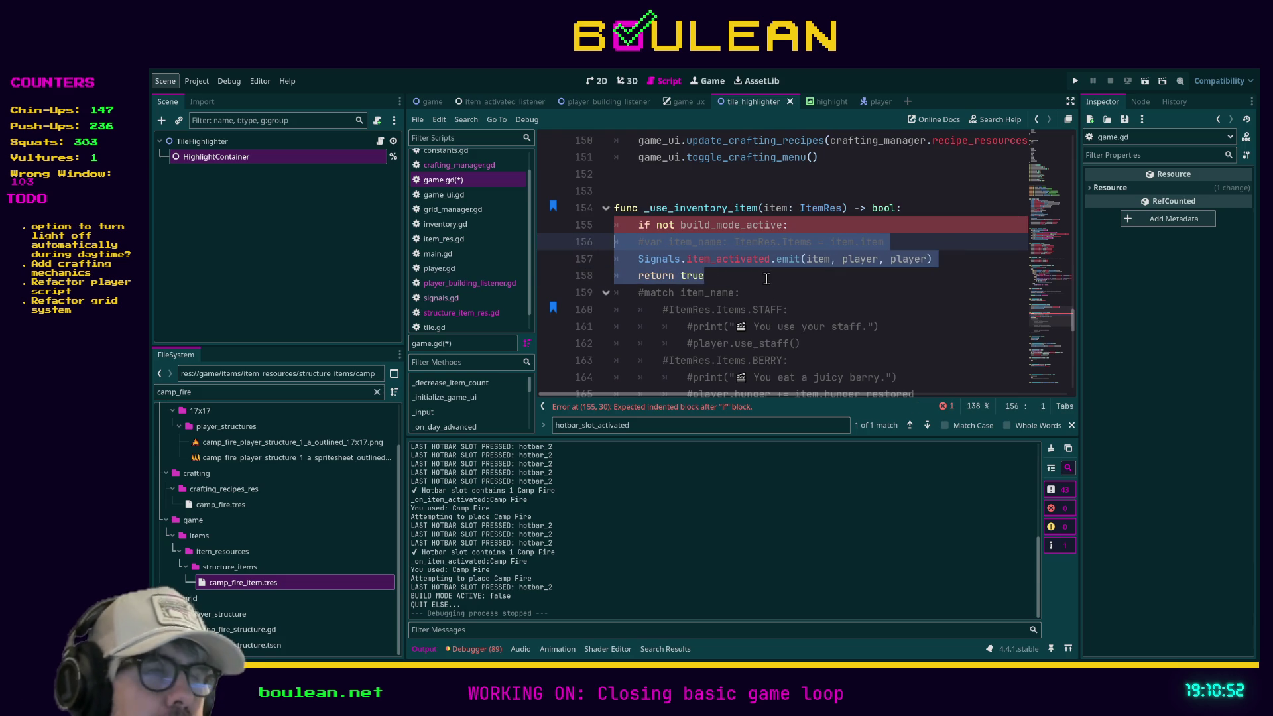
click(812, 226)
key(ctrl+Left)
key(ctrl+Left)
key(BackSpace)
key(BackSpace)
key(BackSpace)
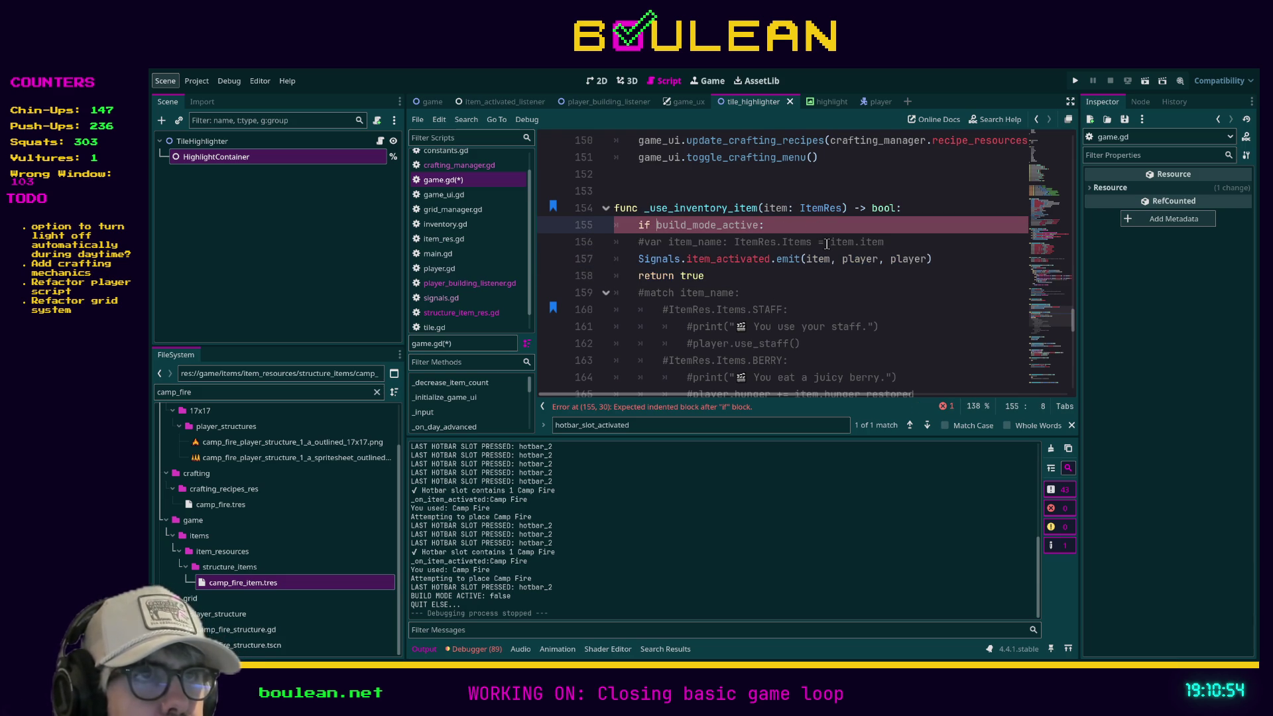
key(ctrl+BackSpace)
key(ctrl+BackSpace)
text(game.bu)
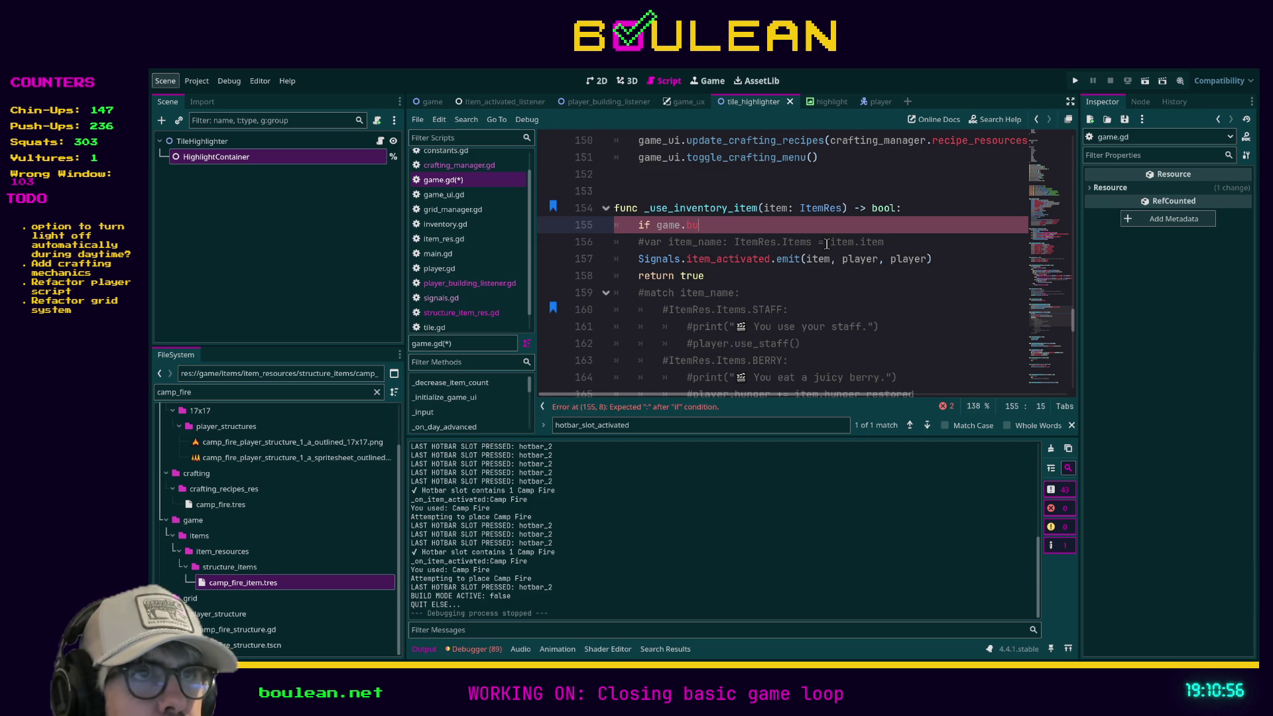
key(ctrl+BackSpace)
key(ctrl+BackSpace)
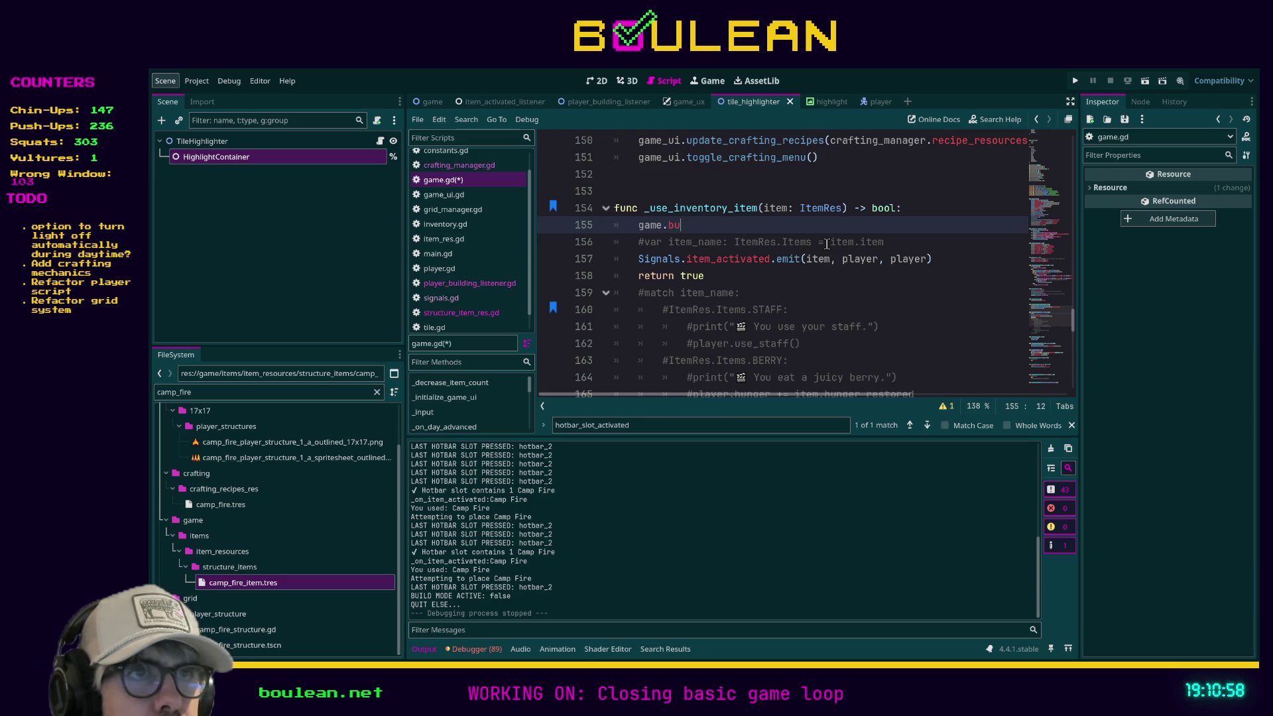
key(BackSpace)
key(BackSpace)
key(ctrl+s)
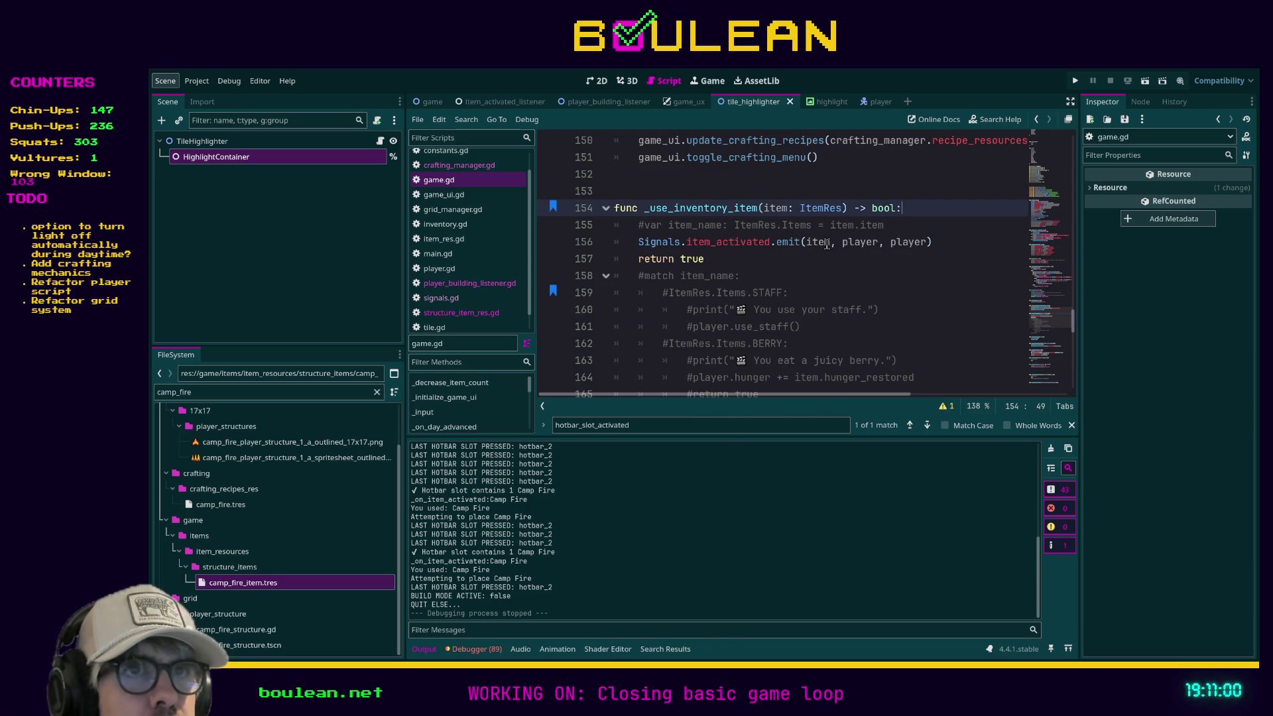
Step: Search game.gd for use_inventory_item to locate the _use_inventory_item call
scroll(849, 249, up, 5)
click(900, 272)
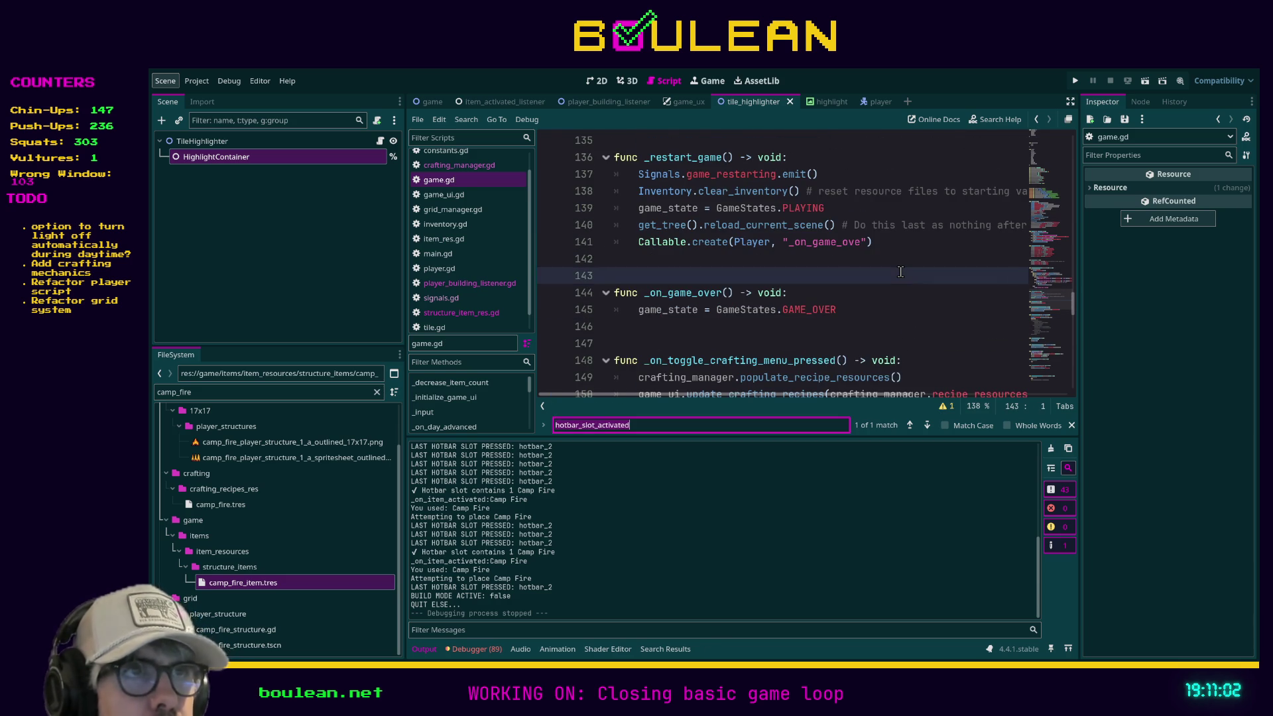
key(ctrl+f)
text(use_inventory_ite)
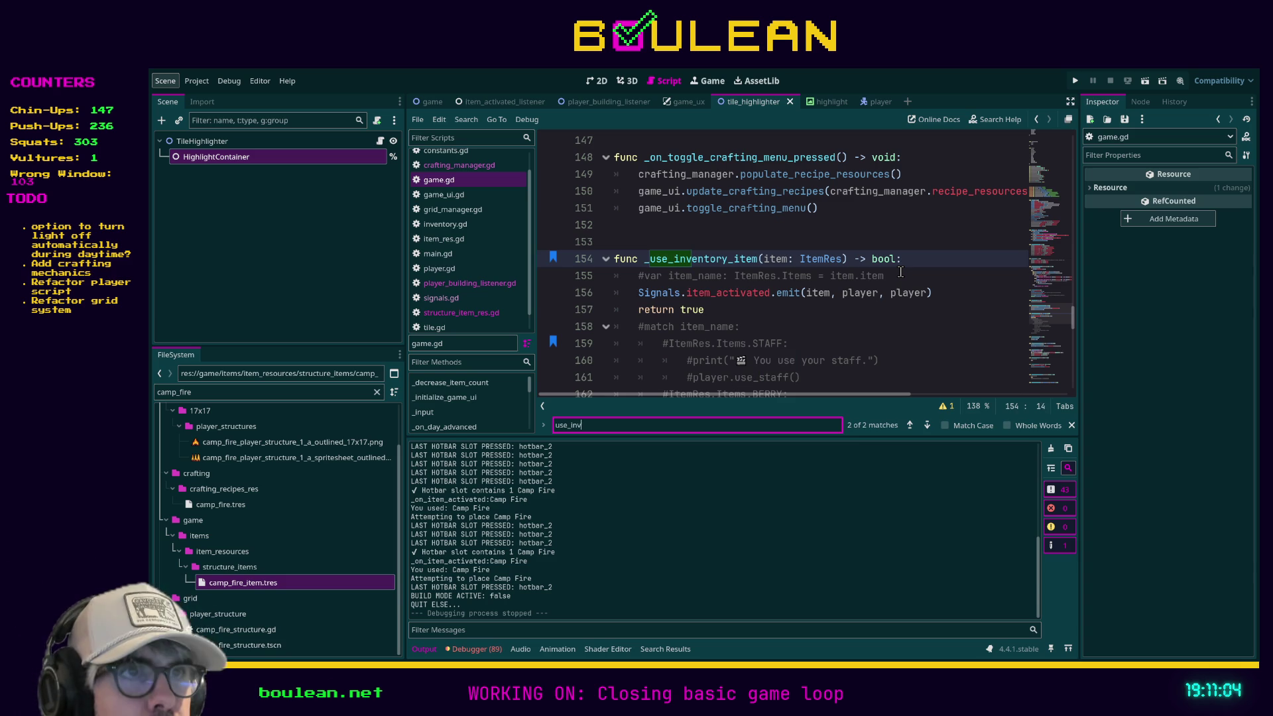
text(m)
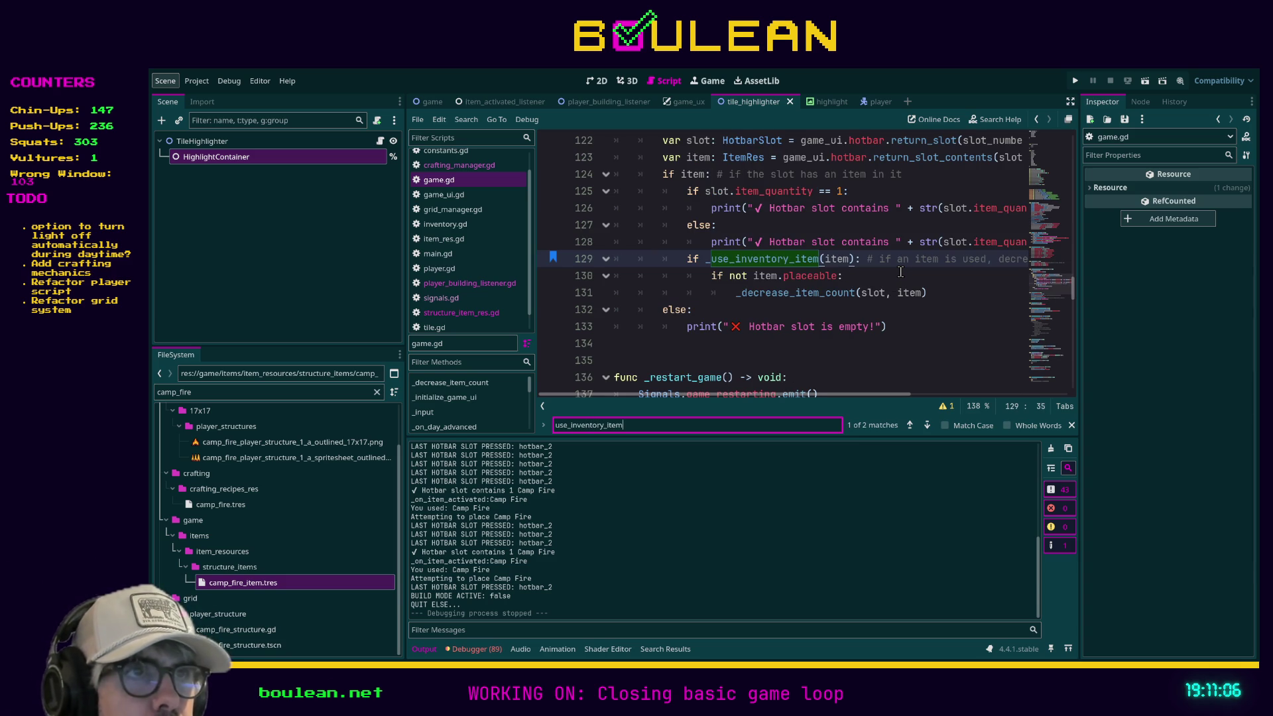
scroll(726, 315, up, 2)
scroll(726, 316, down, 2)
click(687, 258)
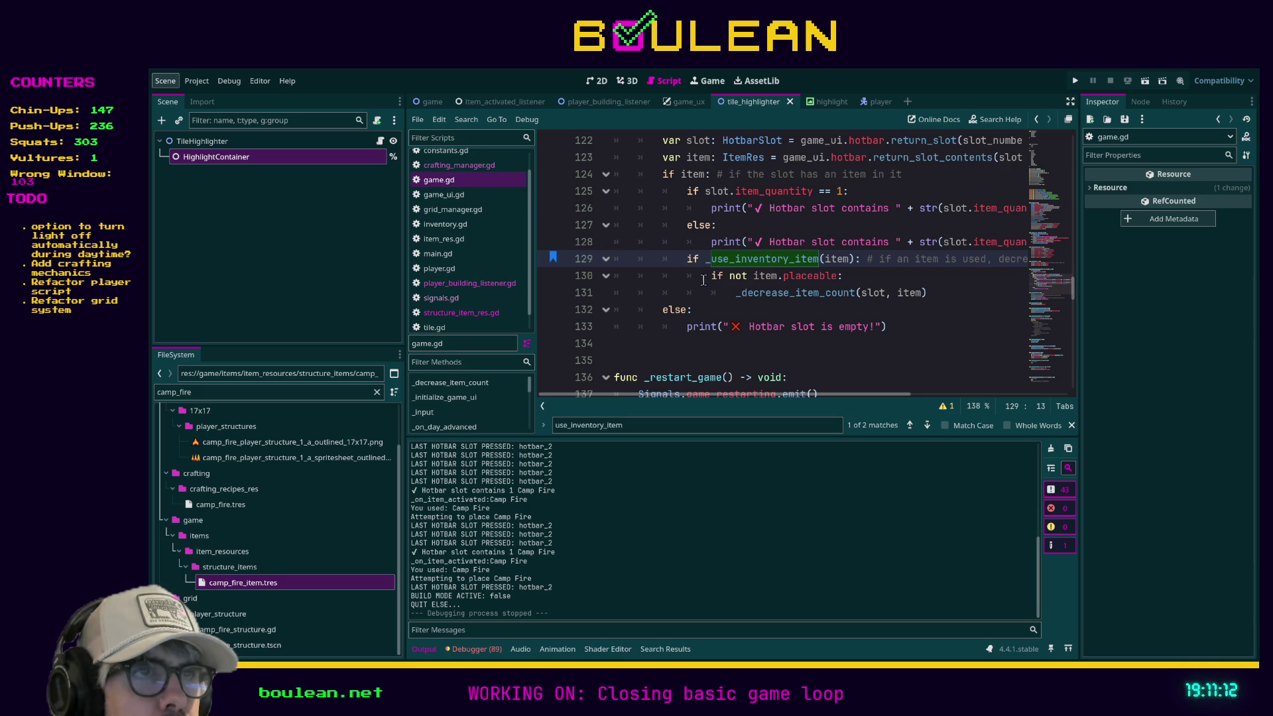
scroll(749, 323, up, 1)
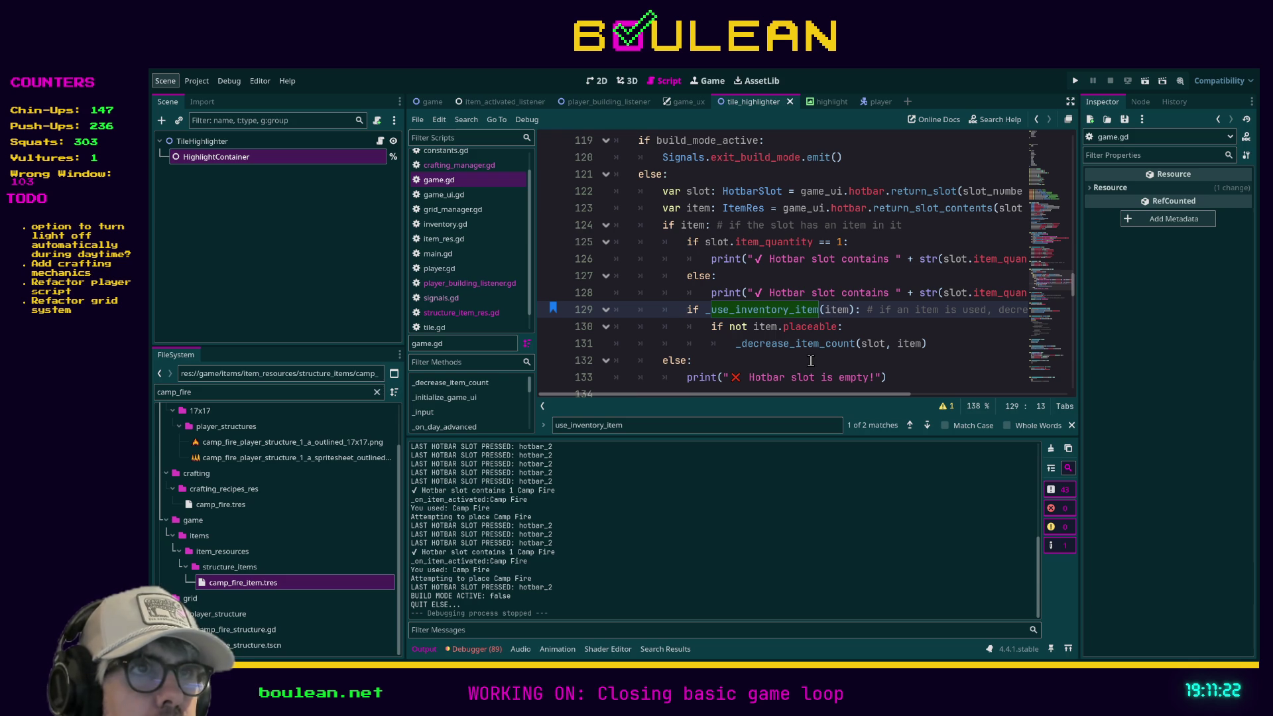
Step: Insert an 'if build_mode_active:' line above the 'if item:' block
key(Up)
key(Up)
key(Up)
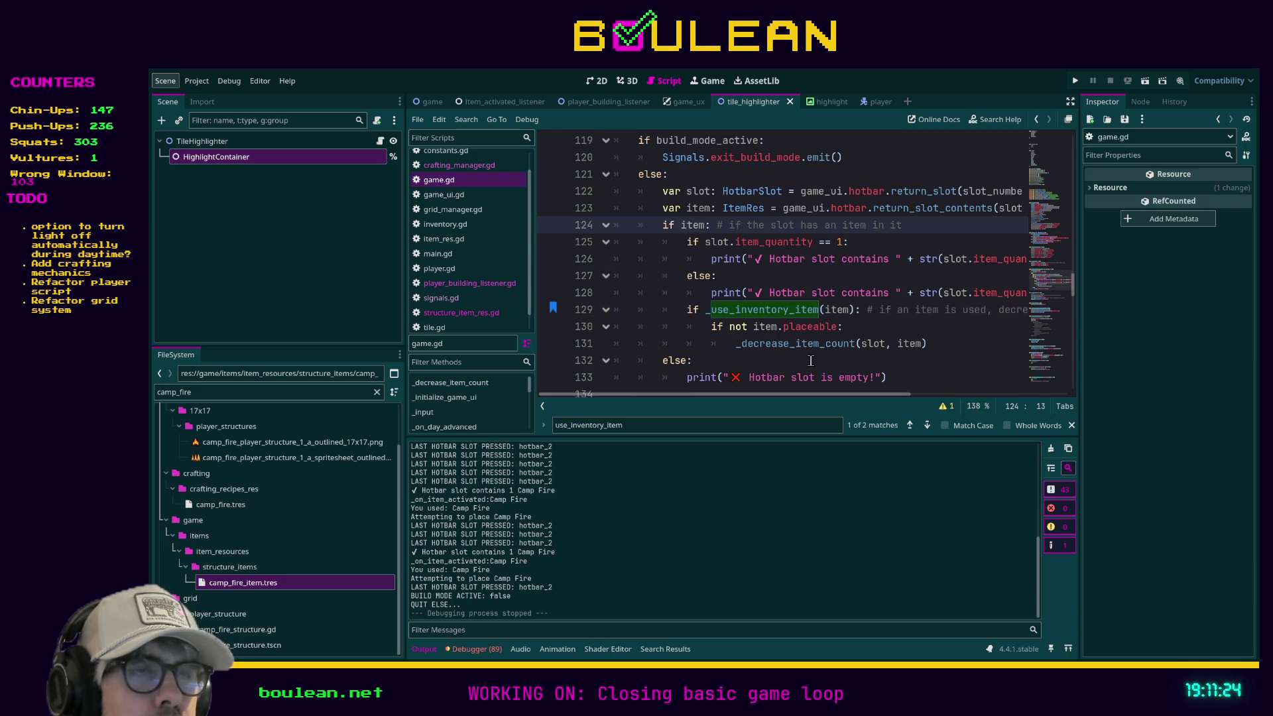
key(Return)
key(Return)
key(Up)
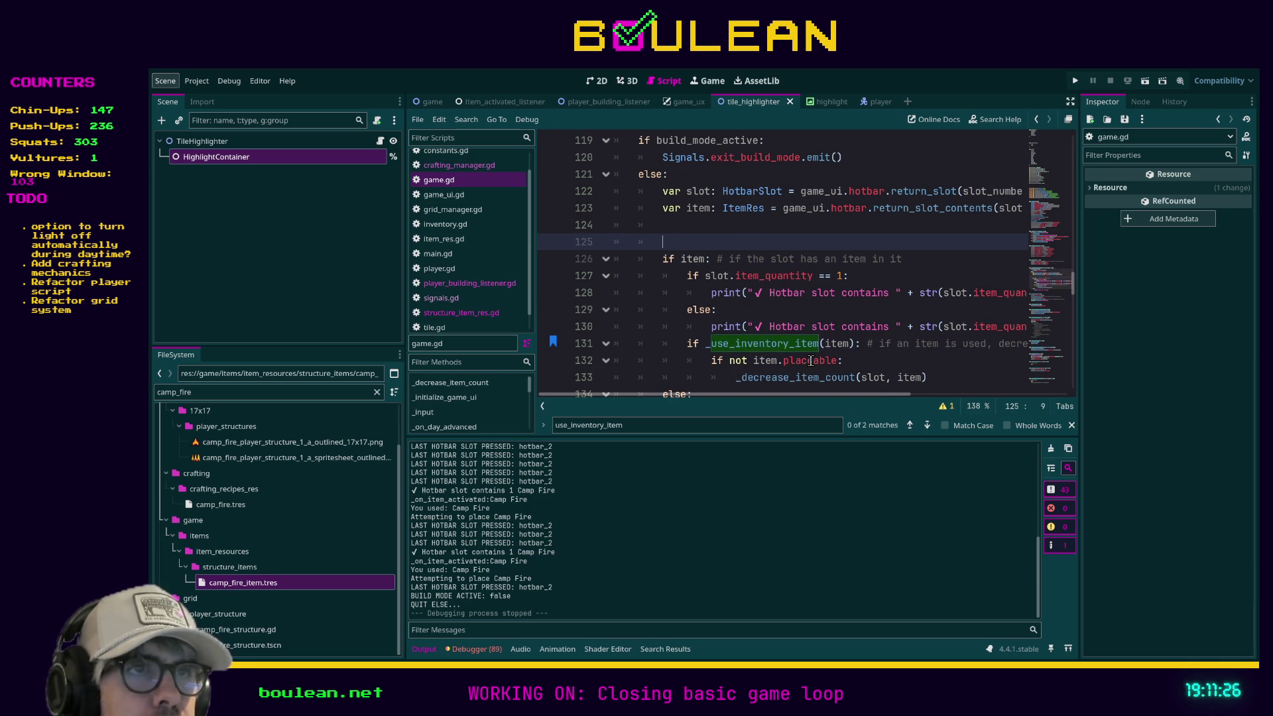
text(if build_mo)
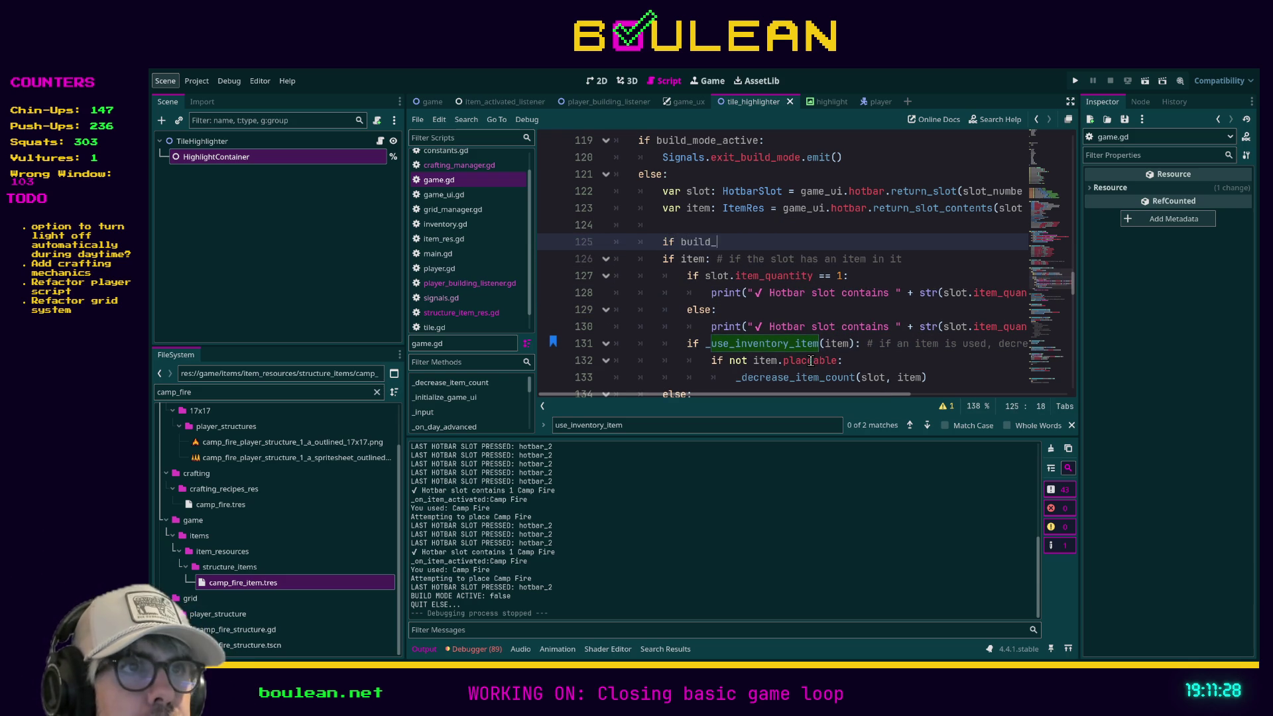
key(Return)
text(:)
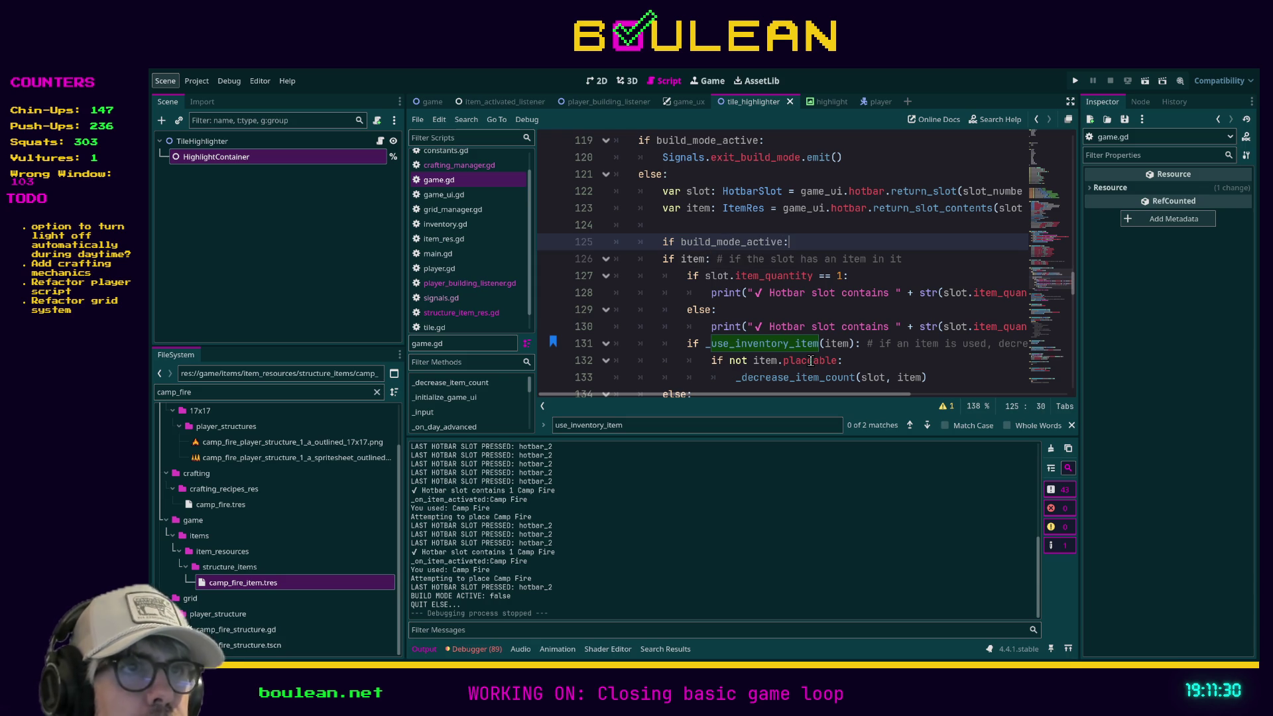
Step: Indent lines 126–135 under it, make it 'if not build_mode_active:', save, and run the game
scroll(825, 363, down, 1)
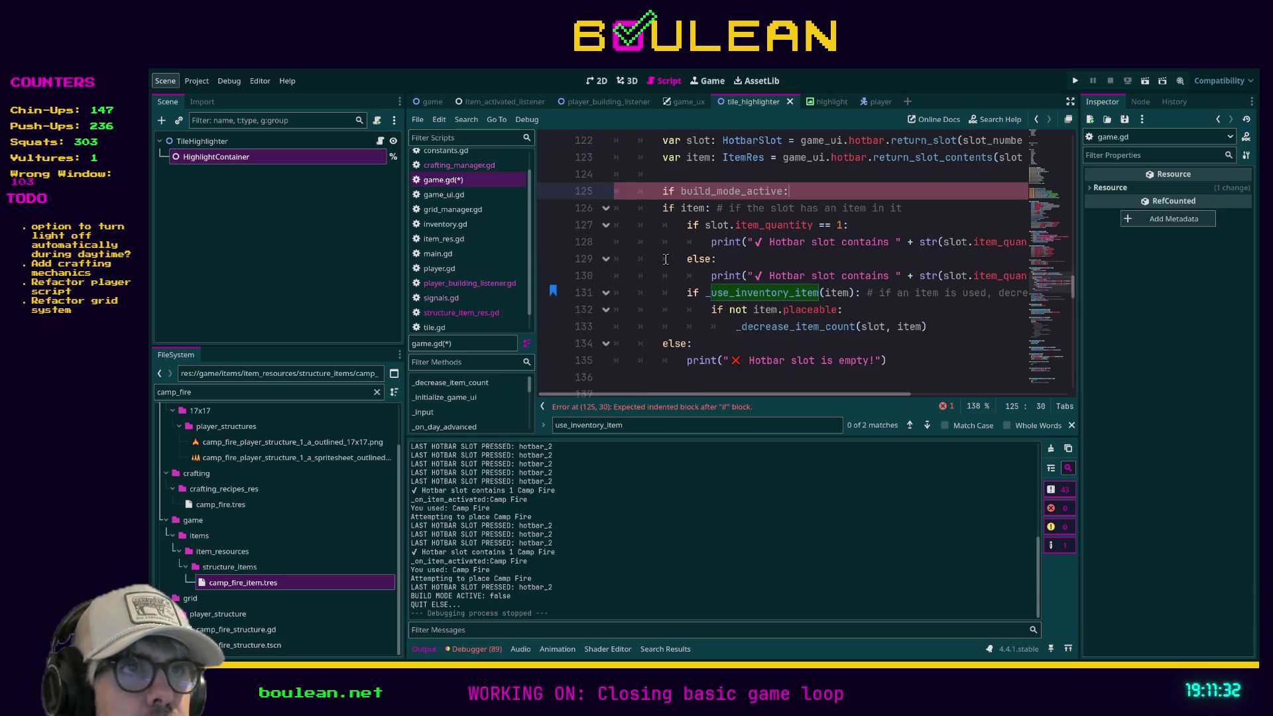
mouse_move(899, 361)
mouse_down()
mouse_move(663, 361)
mouse_move(583, 275)
mouse_move(578, 213)
mouse_up()
key(Tab)
click(680, 191)
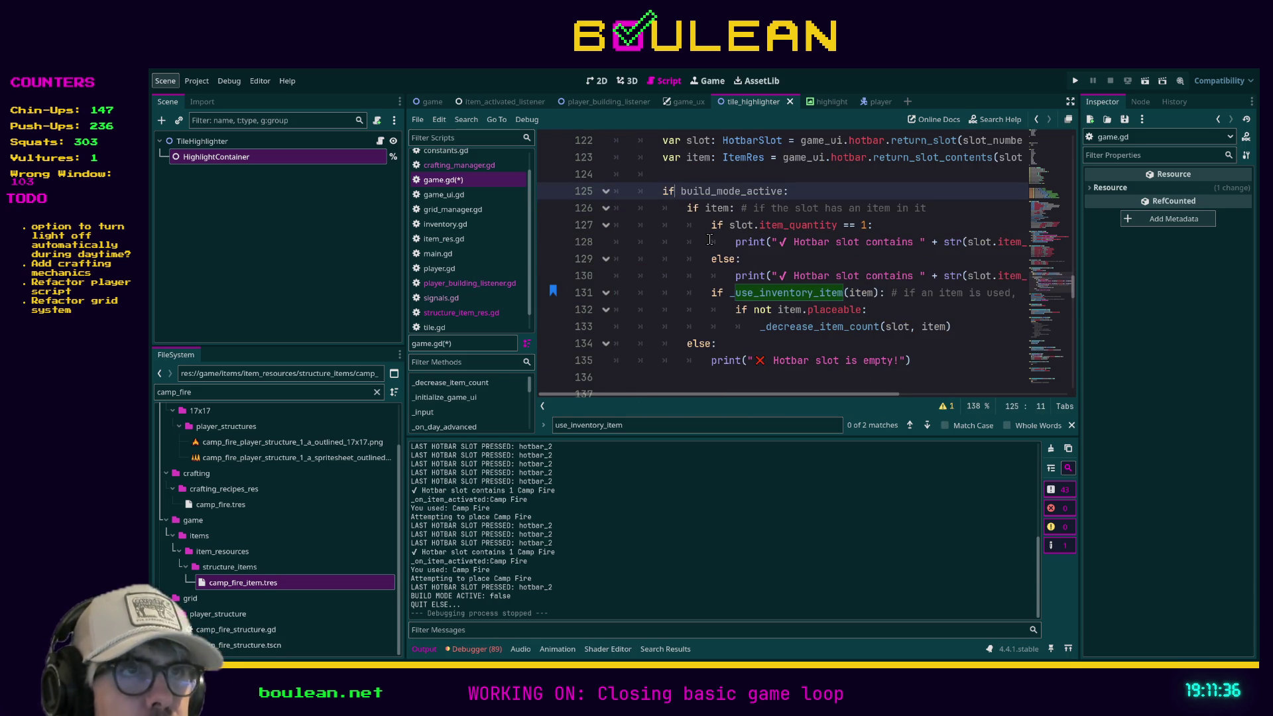
text(not)
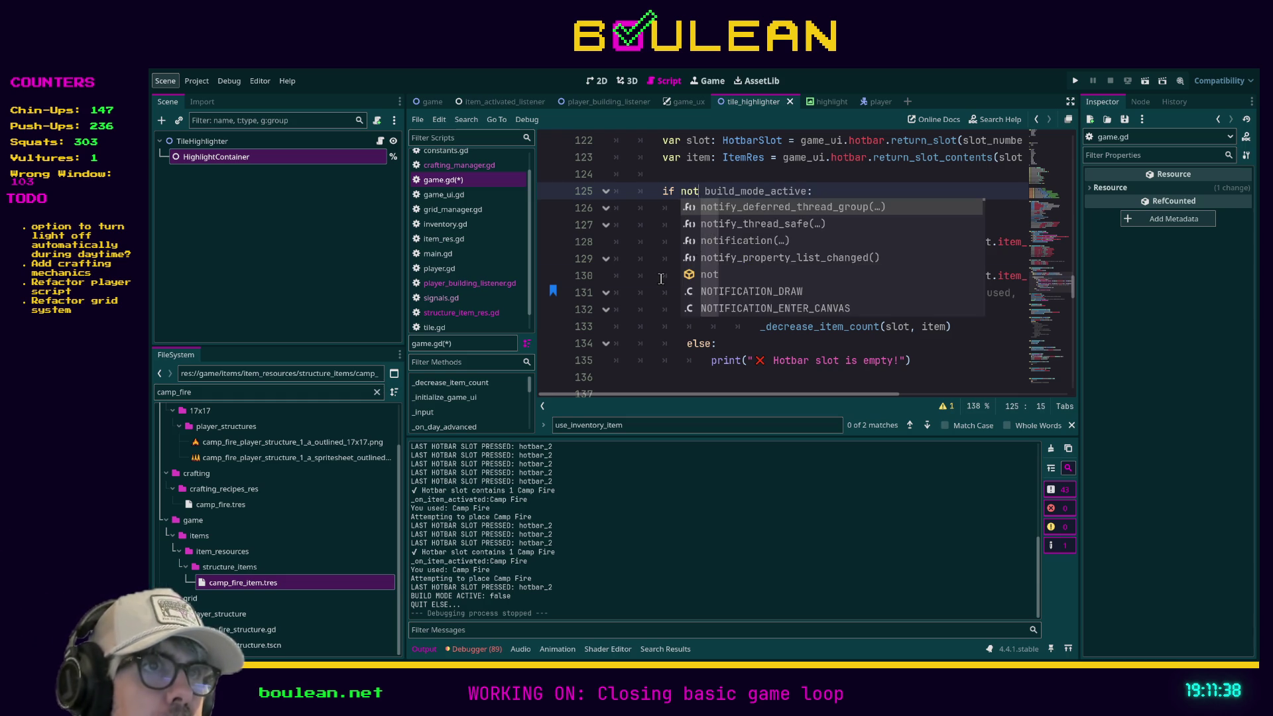
click(661, 277)
key(ctrl+s)
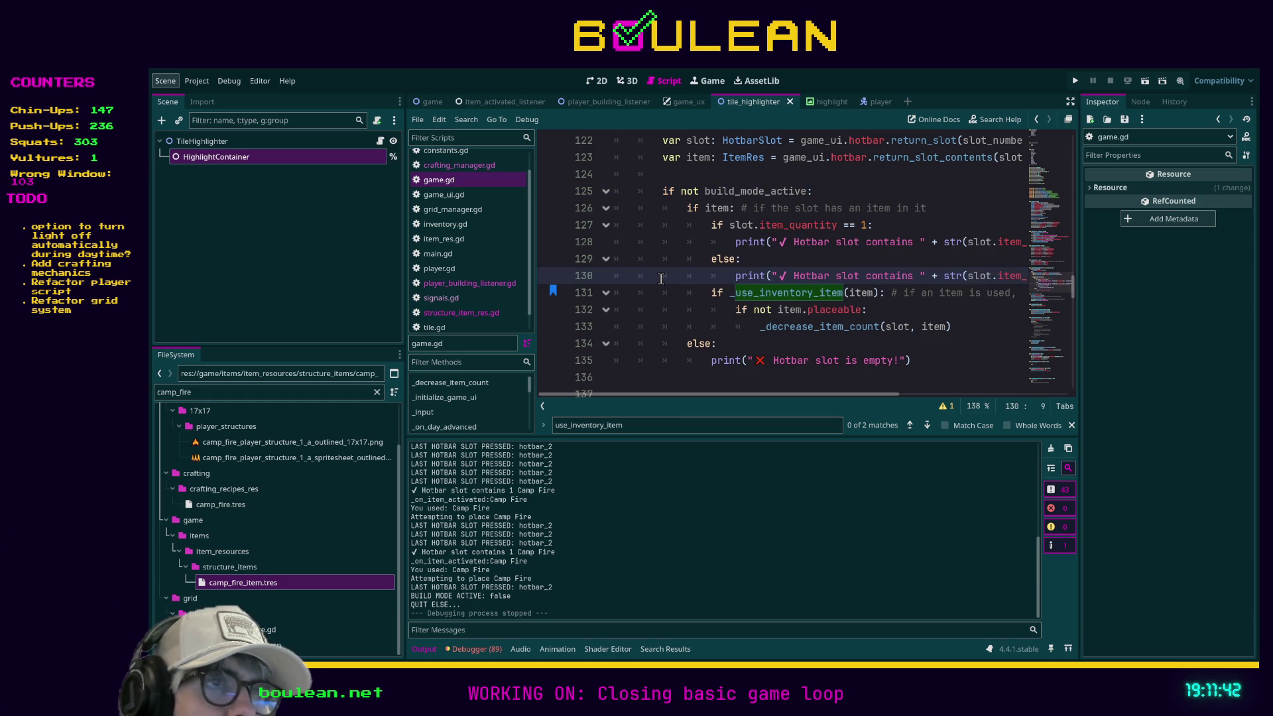
key(F5)
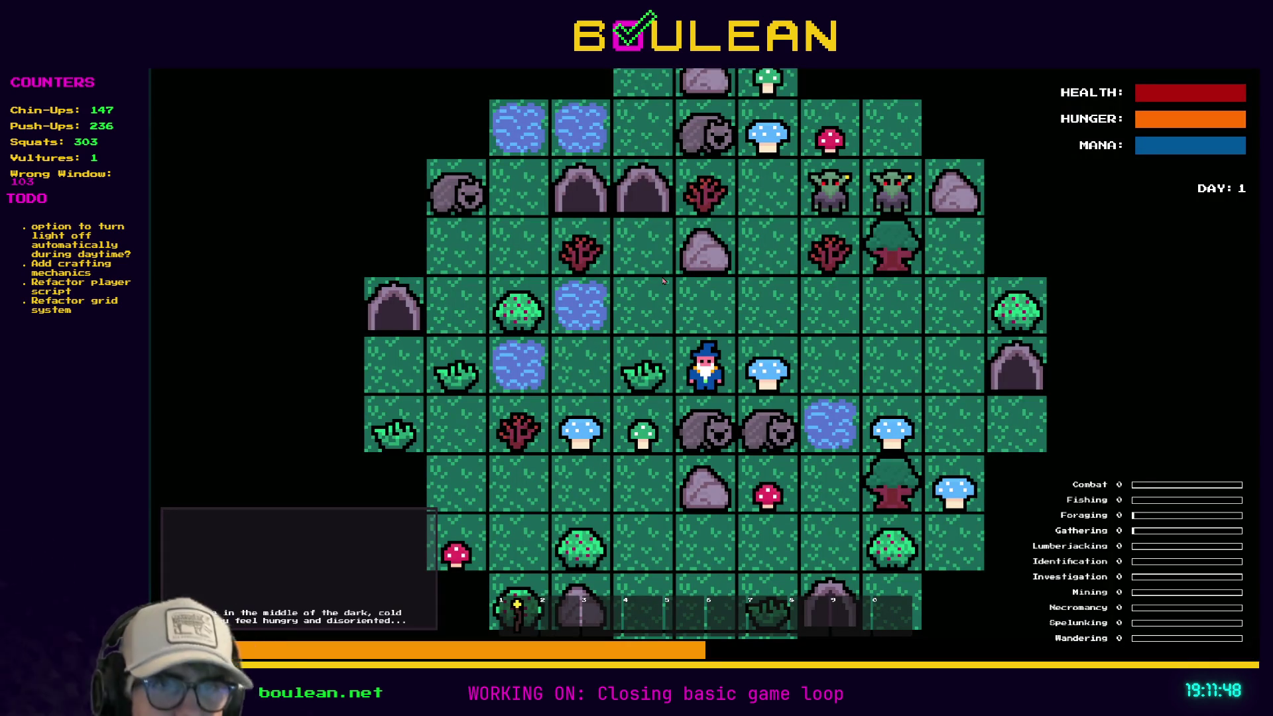
Step: Craft a Camp Fire, select hotbar slot 2 for the placement preview, then stop the game
key(c)
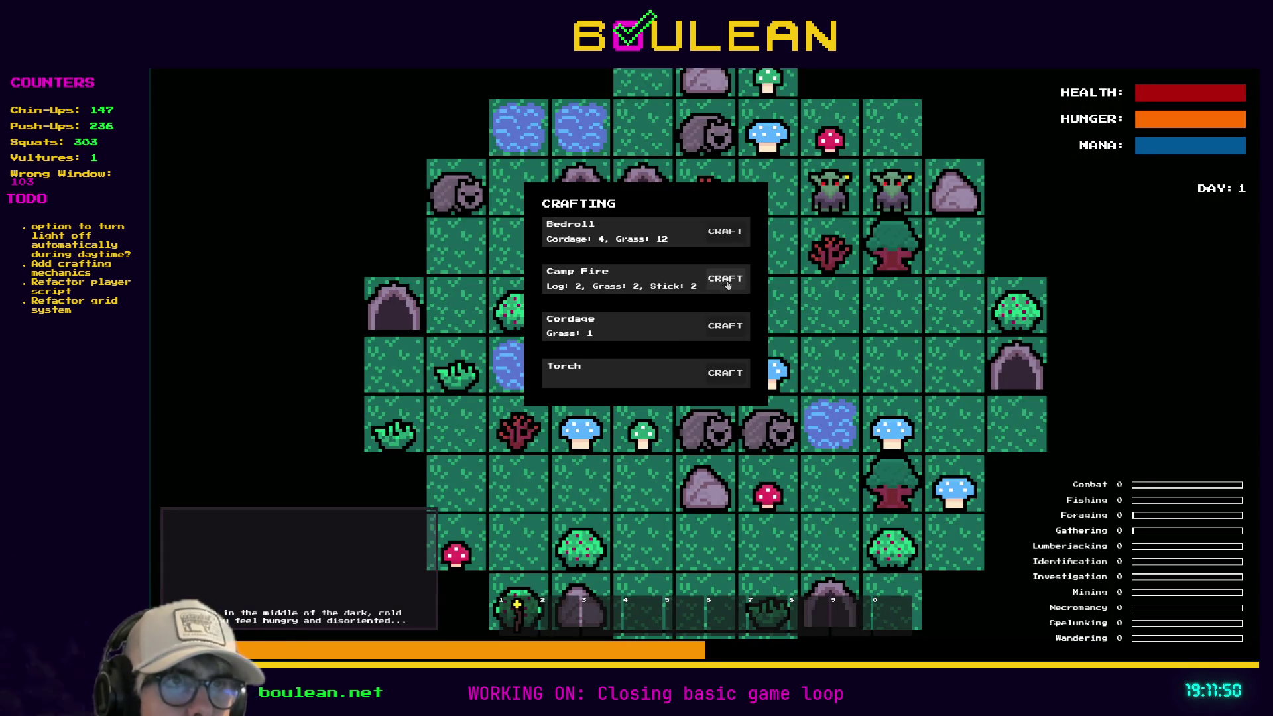
click(724, 279)
key(c)
key(2)
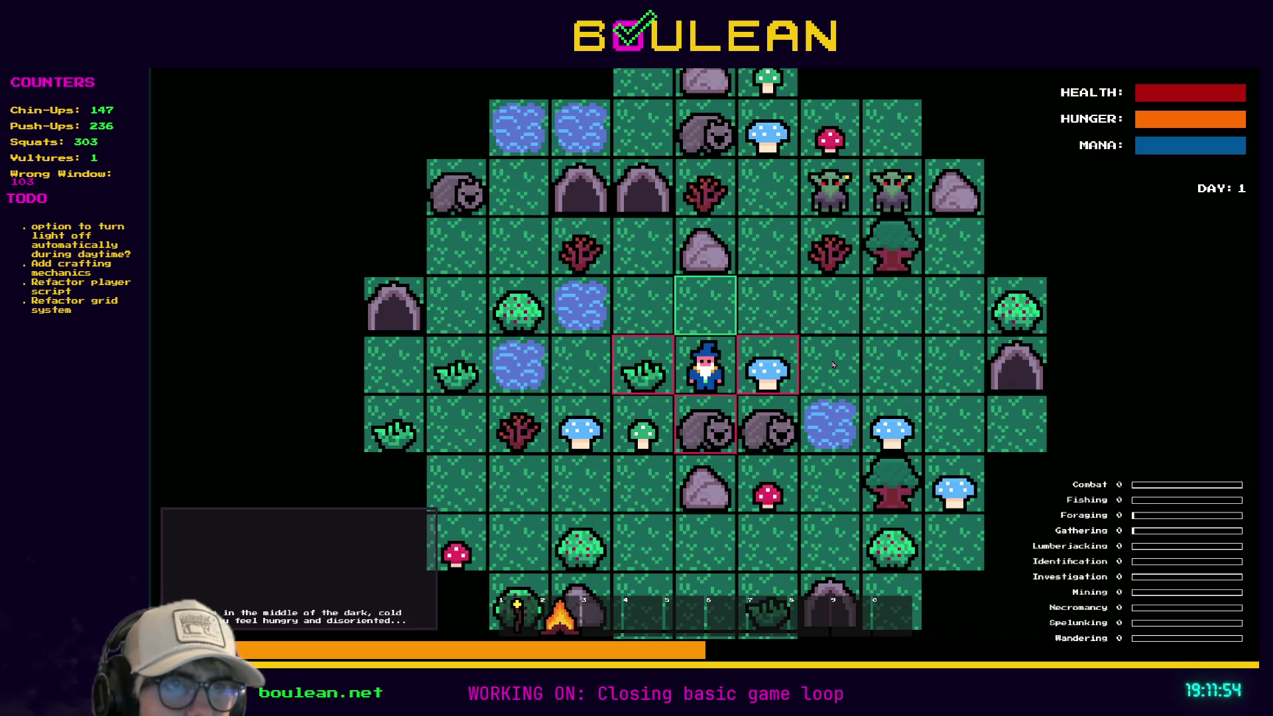
key(F8)
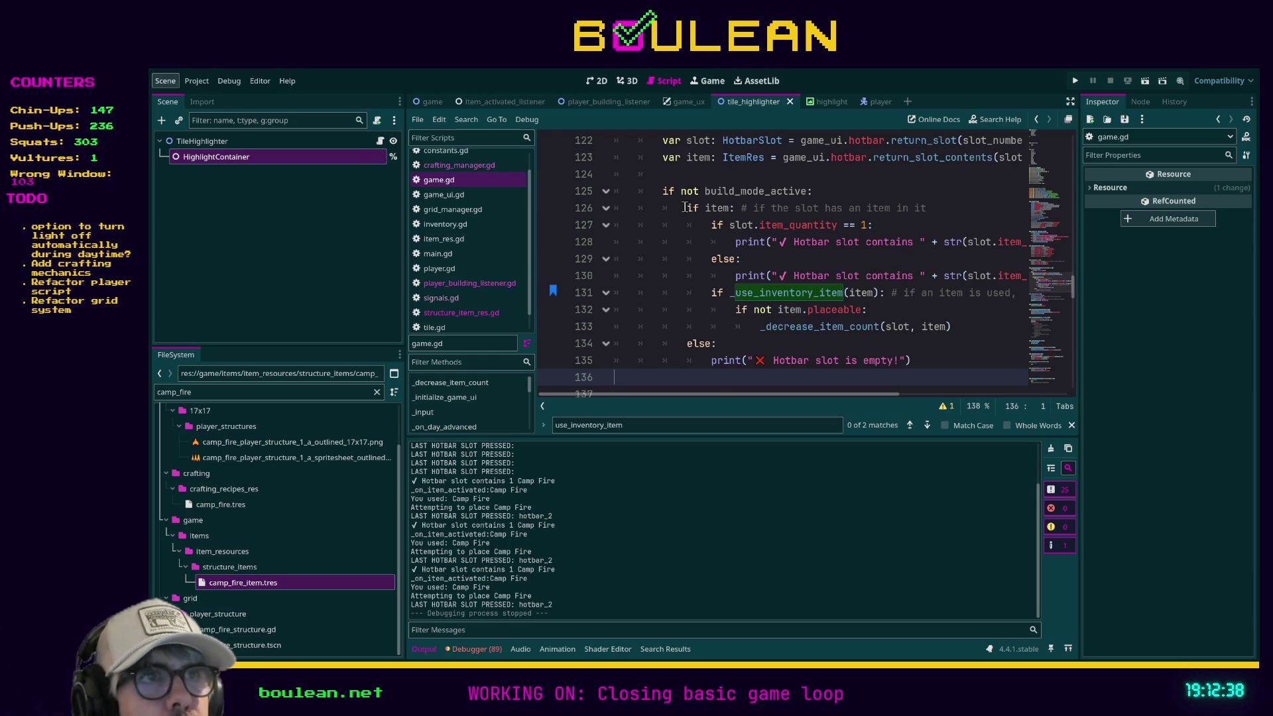
scroll(678, 269, up, 2)
scroll(678, 269, down, 1)
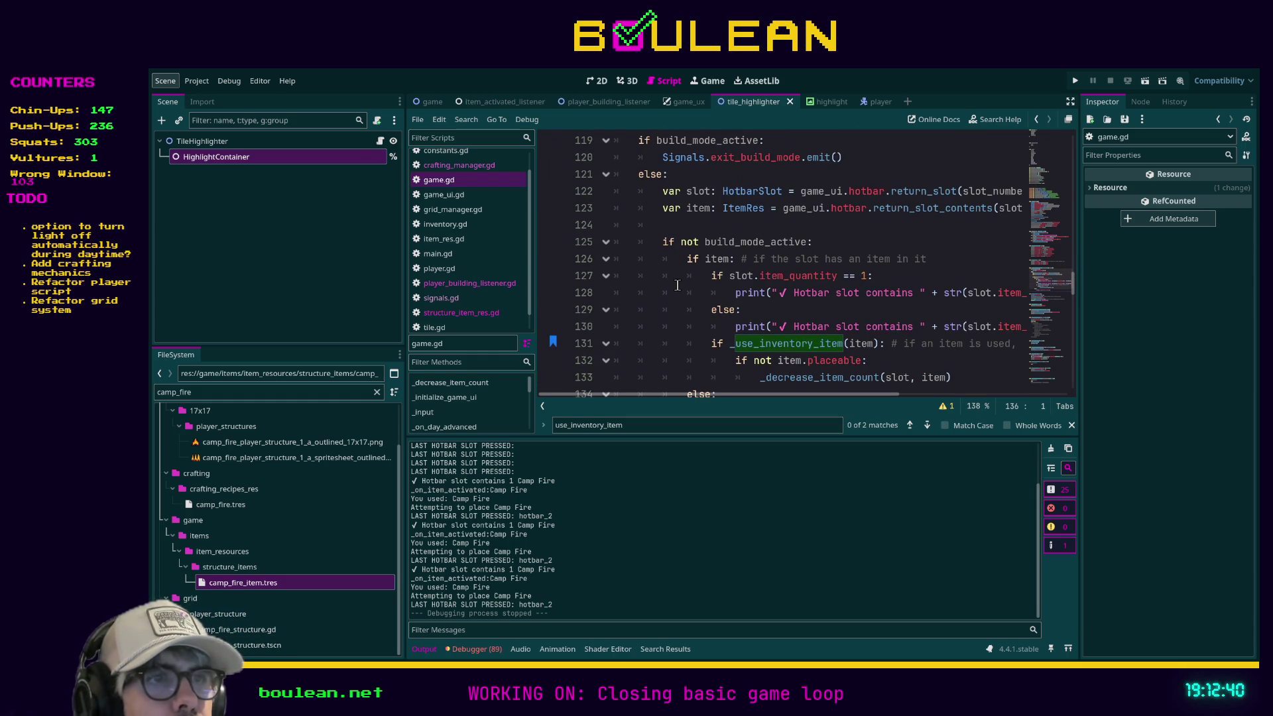
scroll(649, 300, up, 1)
scroll(646, 302, down, 1)
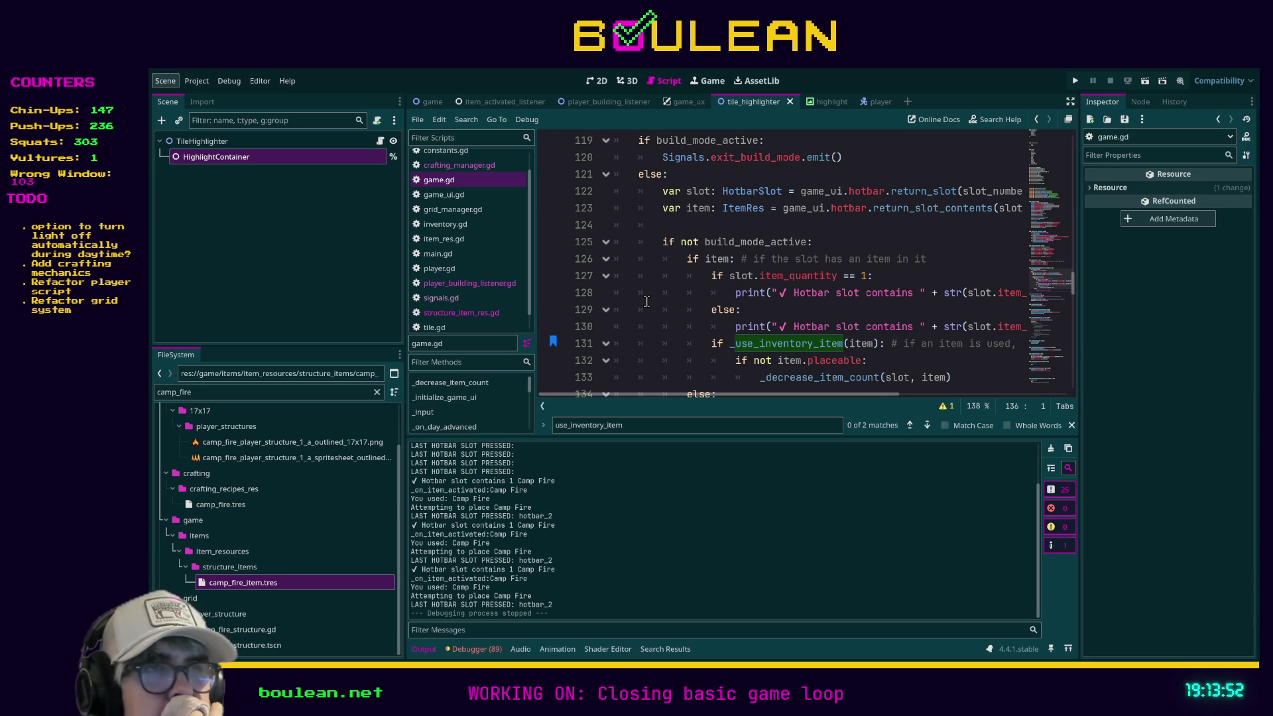
Step: Toggle distraction-free mode with Ctrl+Shift+F11 so the script spans the full width
scroll(640, 308, up, 1)
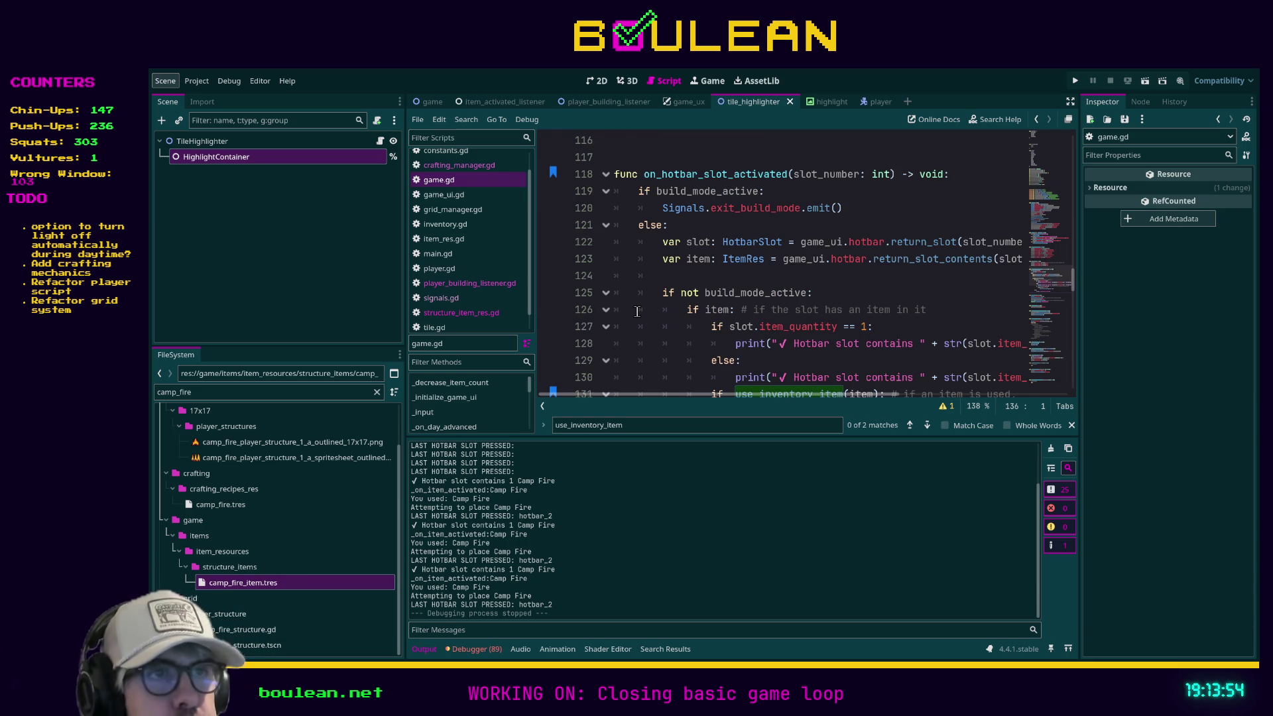
scroll(637, 312, up, 8)
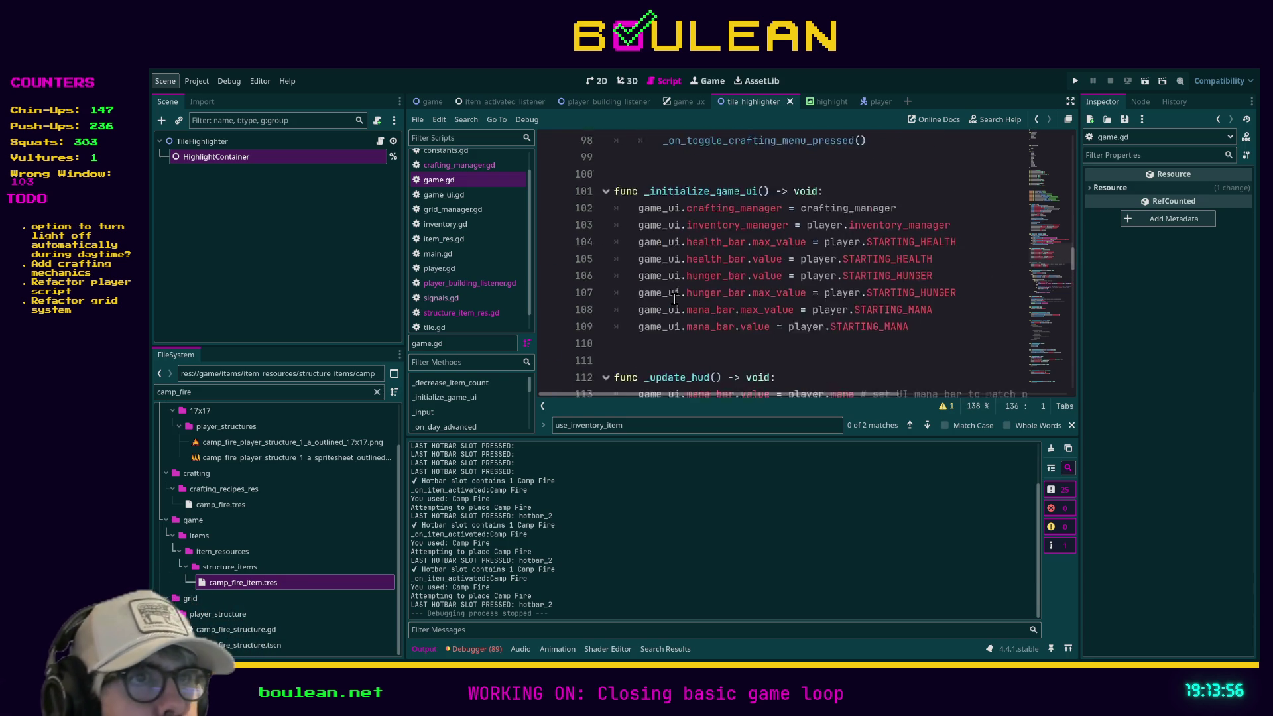
scroll(674, 299, up, 5)
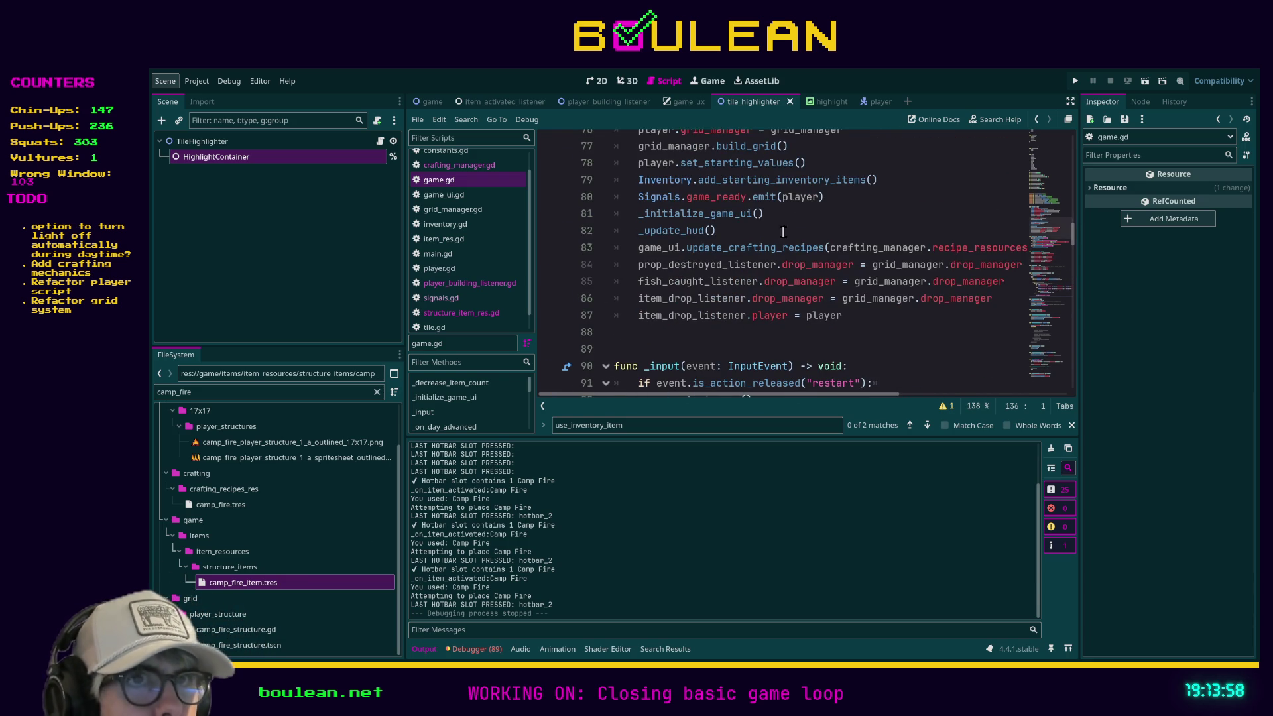
scroll(849, 219, up, 6)
click(853, 279)
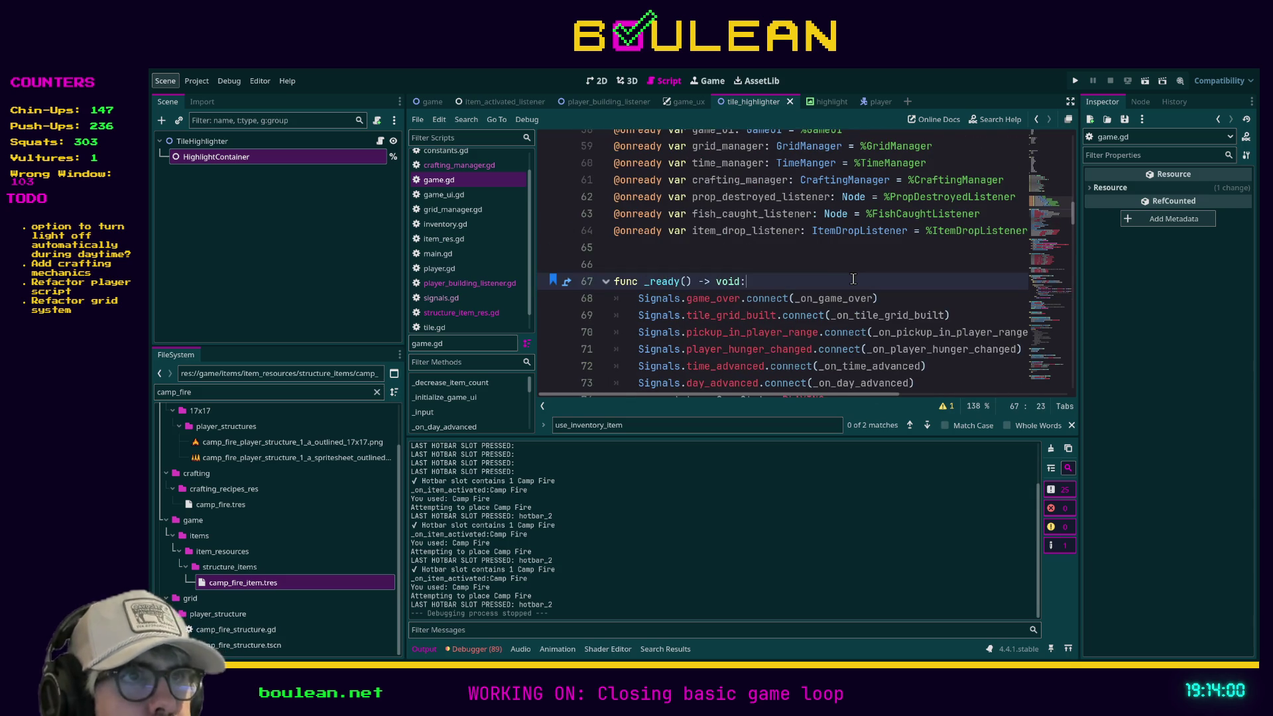
key(ctrl+shift+F11)
Step: Review on_hotbar_slot_activated's build-mode branch around lines 117–124
scroll(853, 279, down, 9)
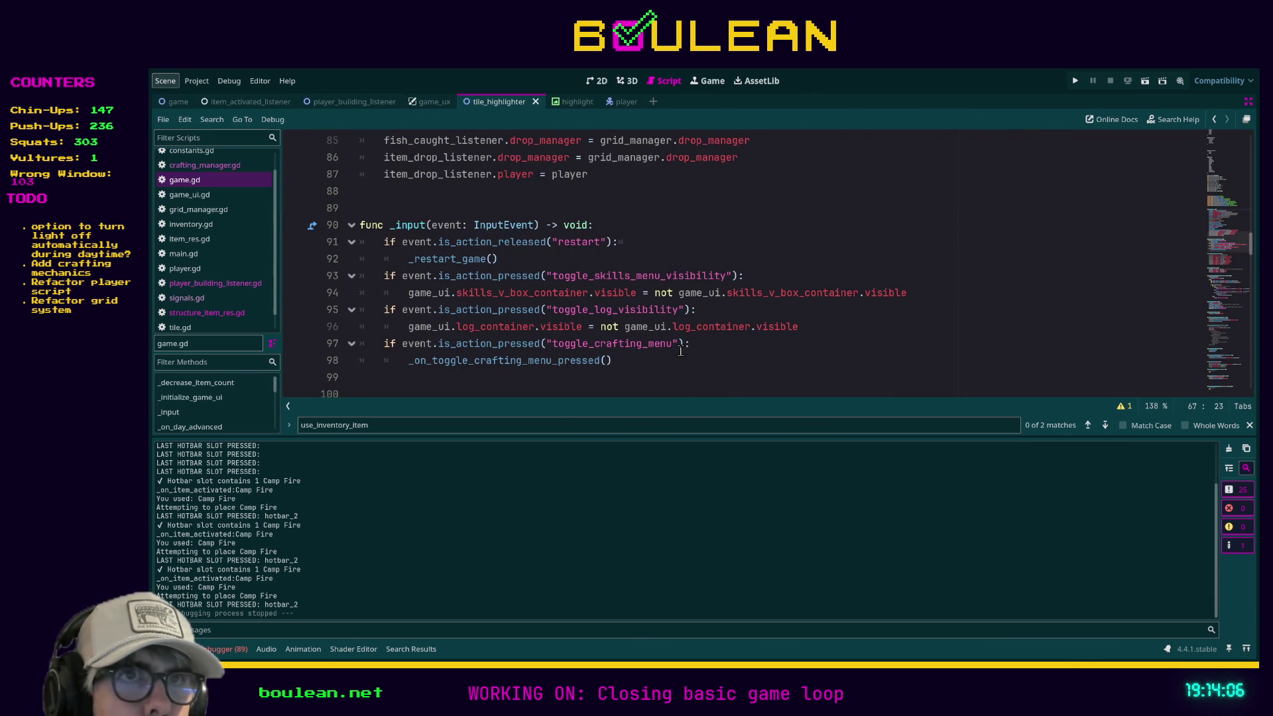
scroll(680, 351, down, 6)
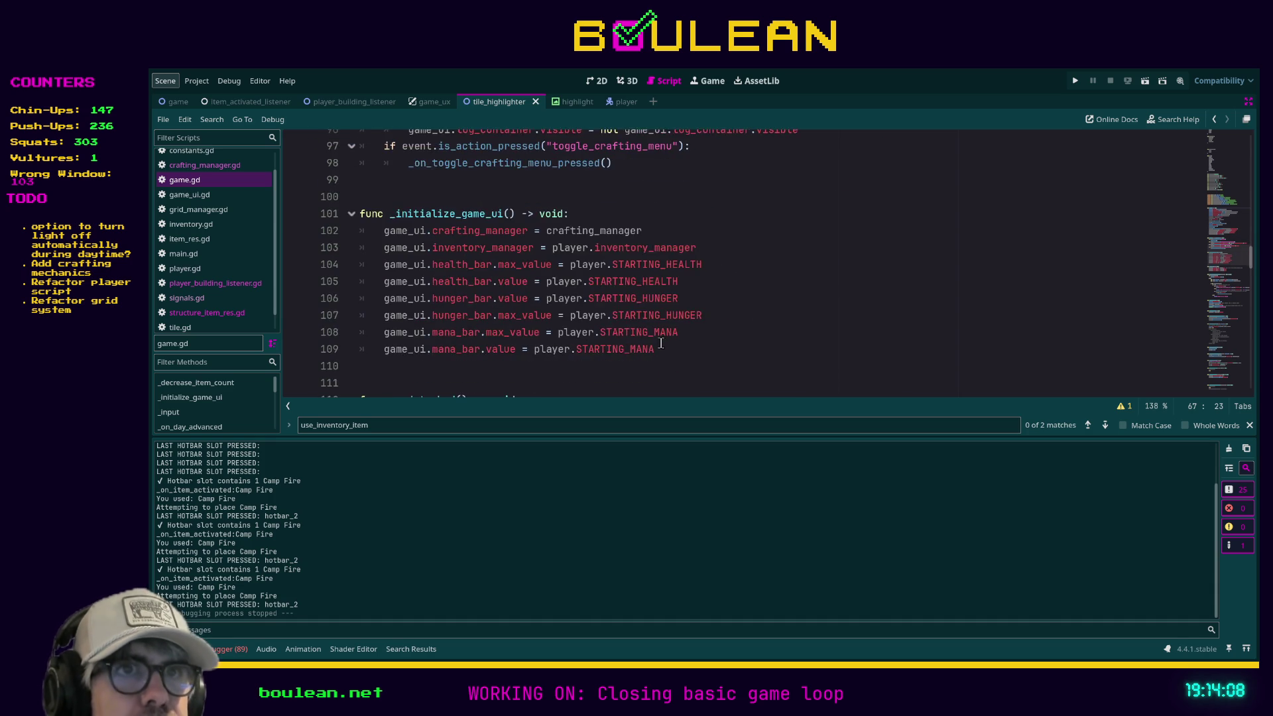
scroll(655, 339, down, 3)
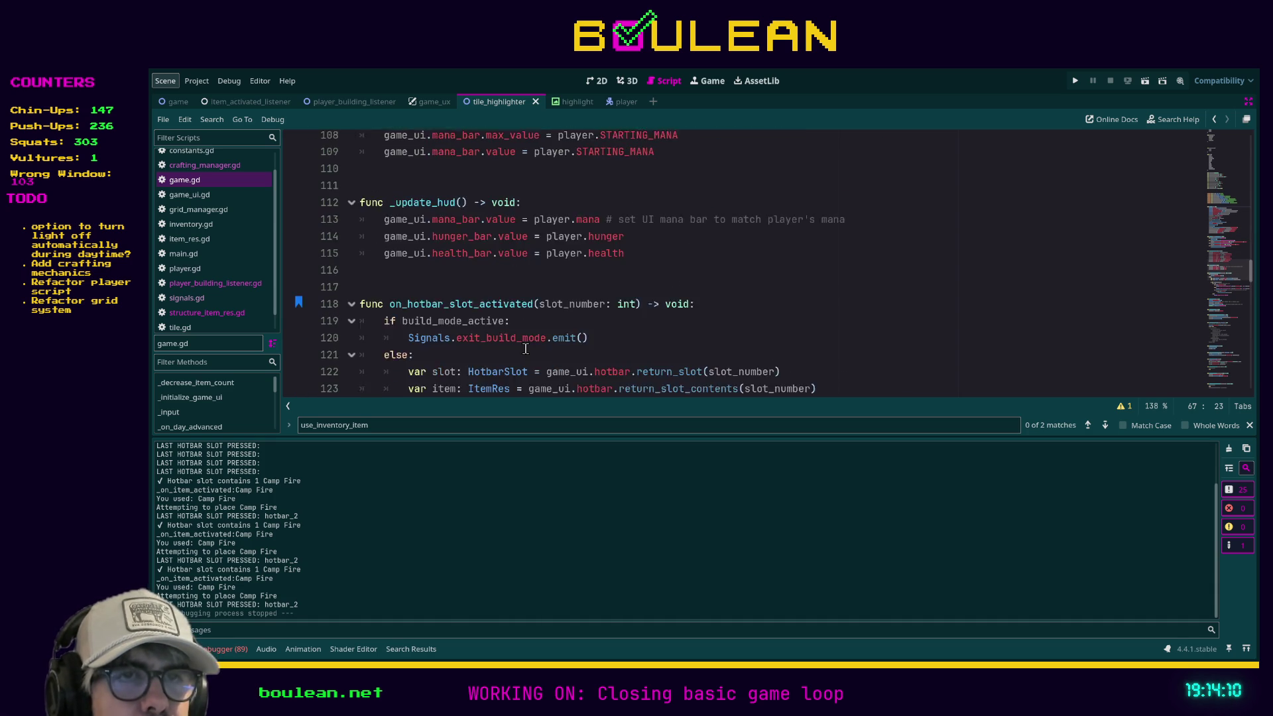
click(614, 351)
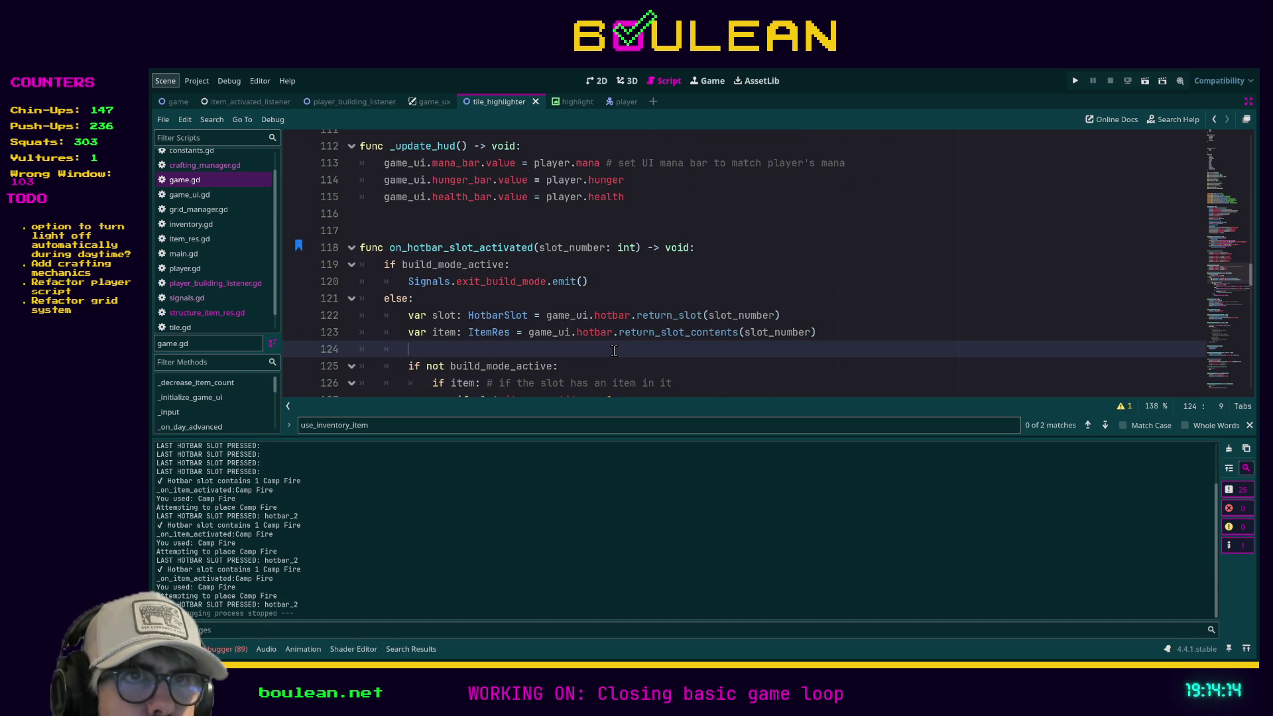
scroll(613, 351, down, 2)
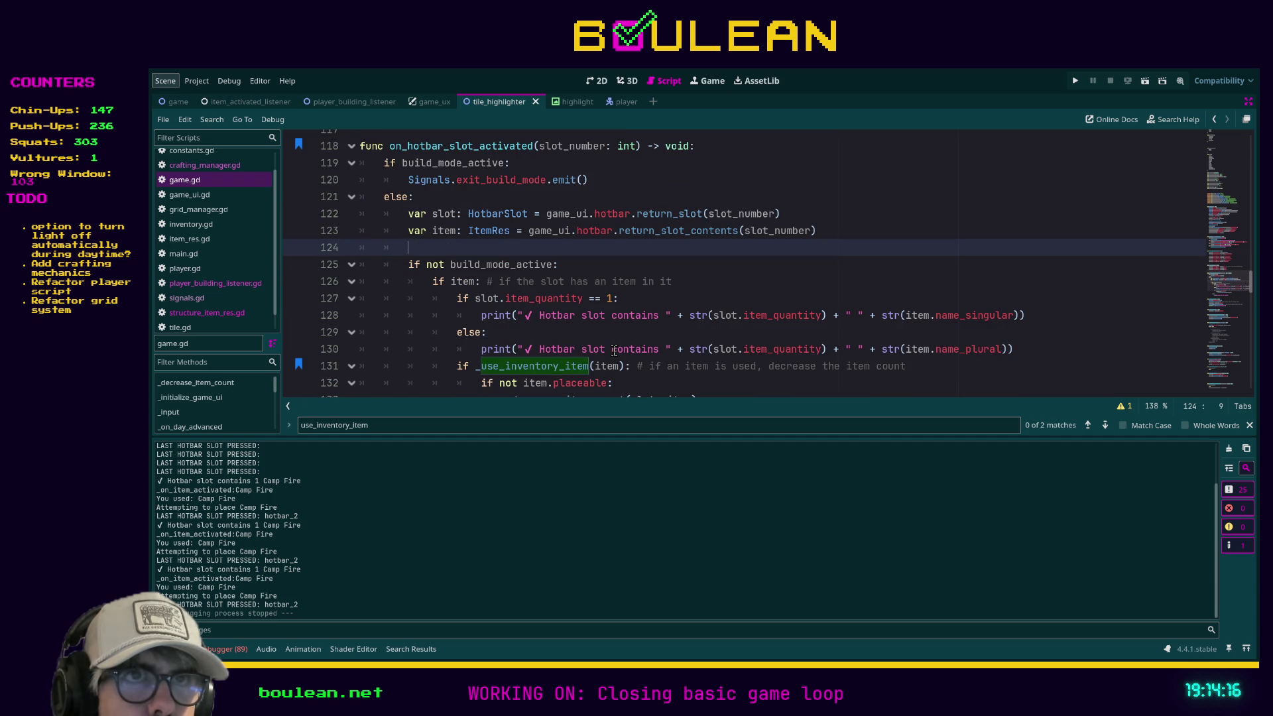
scroll(614, 350, up, 1)
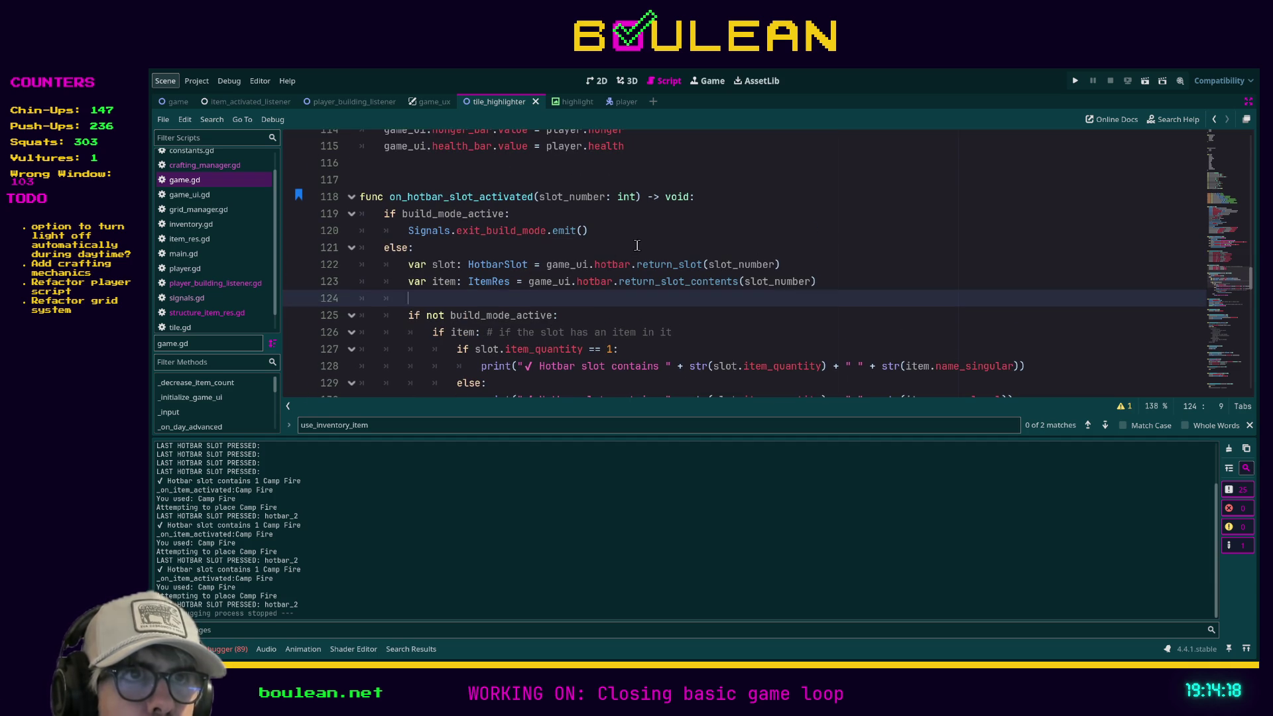
scroll(583, 258, up, 1)
click(505, 293)
scroll(503, 278, up, 1)
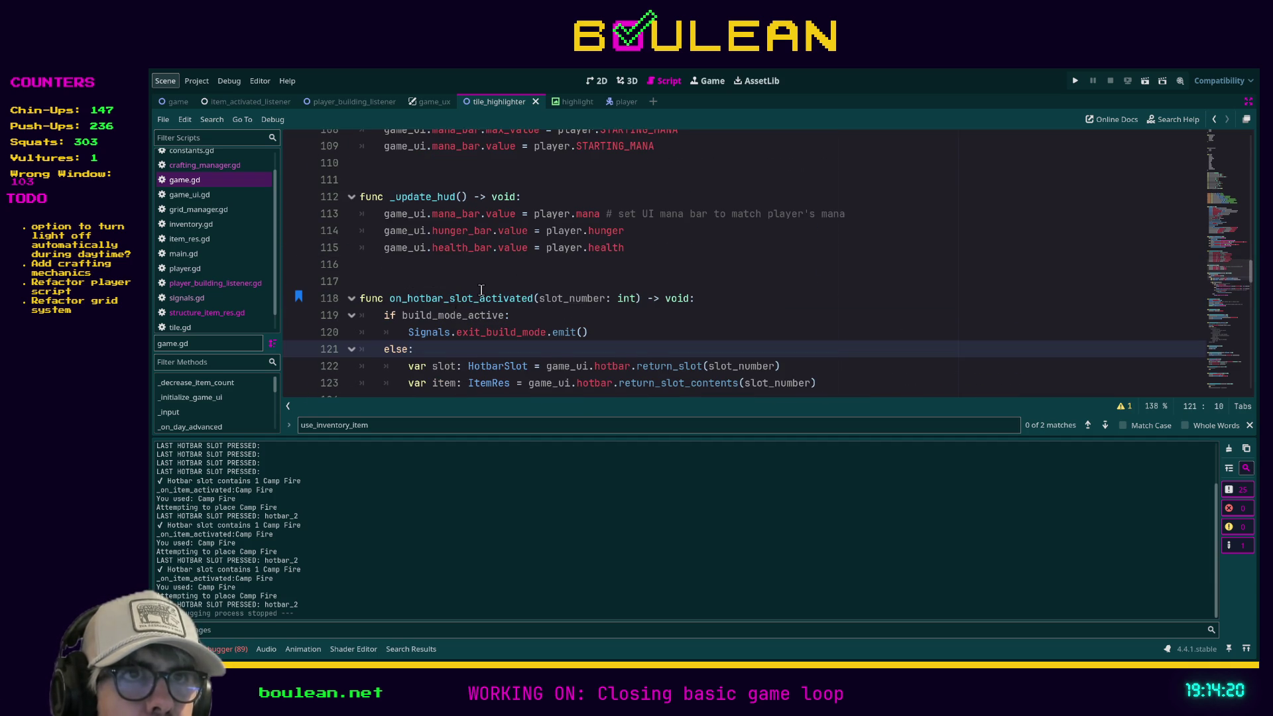
scroll(483, 291, up, 1)
click(659, 331)
key(ctrl+f)
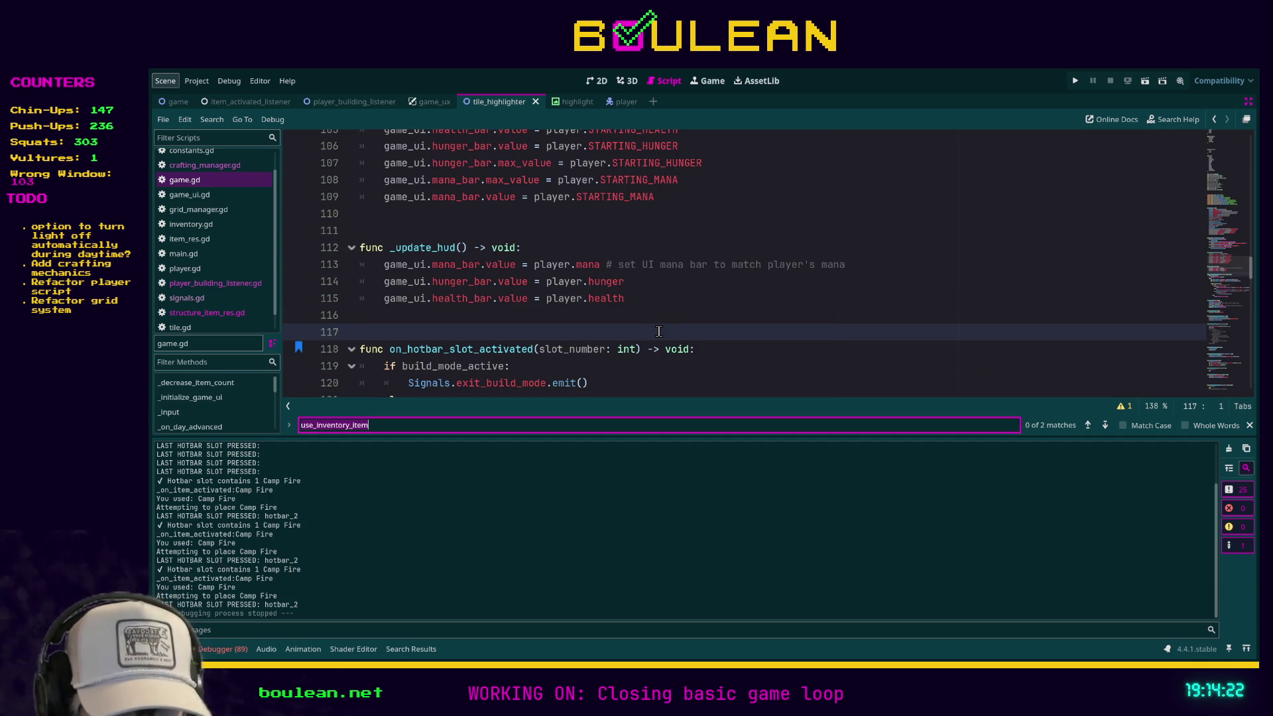
Step: Search for on_hotbar_slot_activated and open player.gd at its hotbar checks, lines 217–221
text(on_hotbar_slot_)
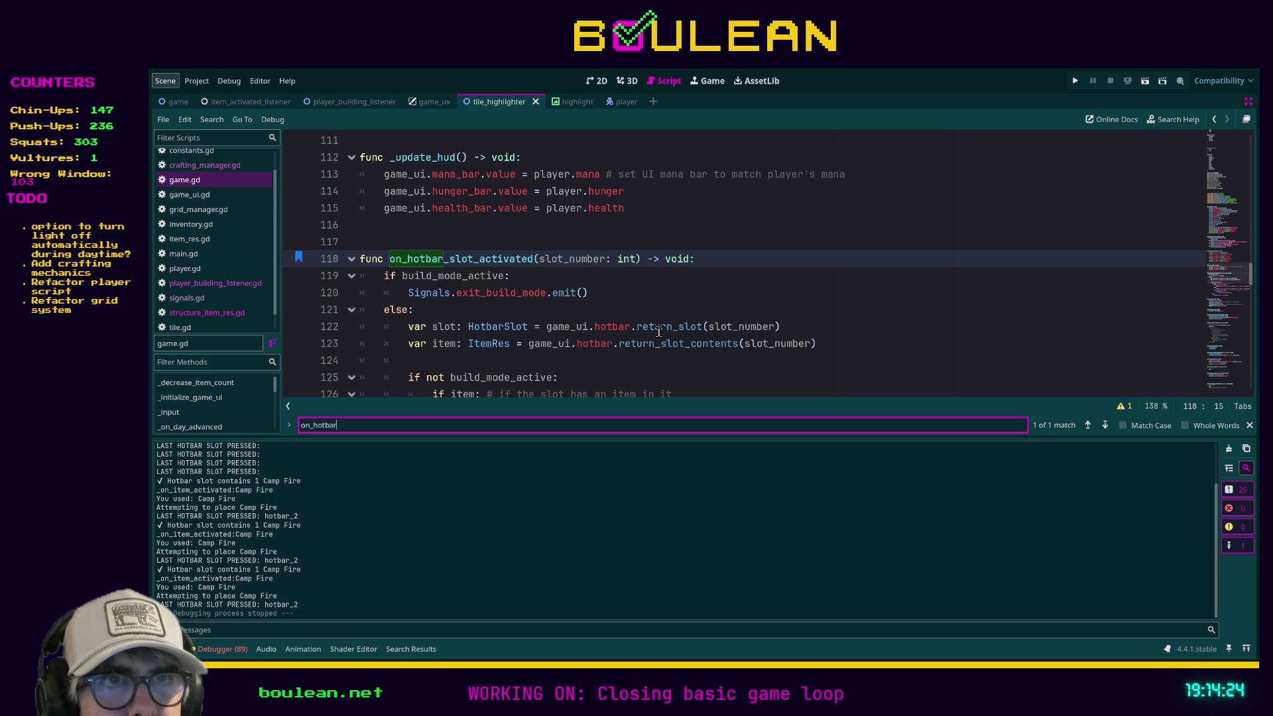
text(activated)
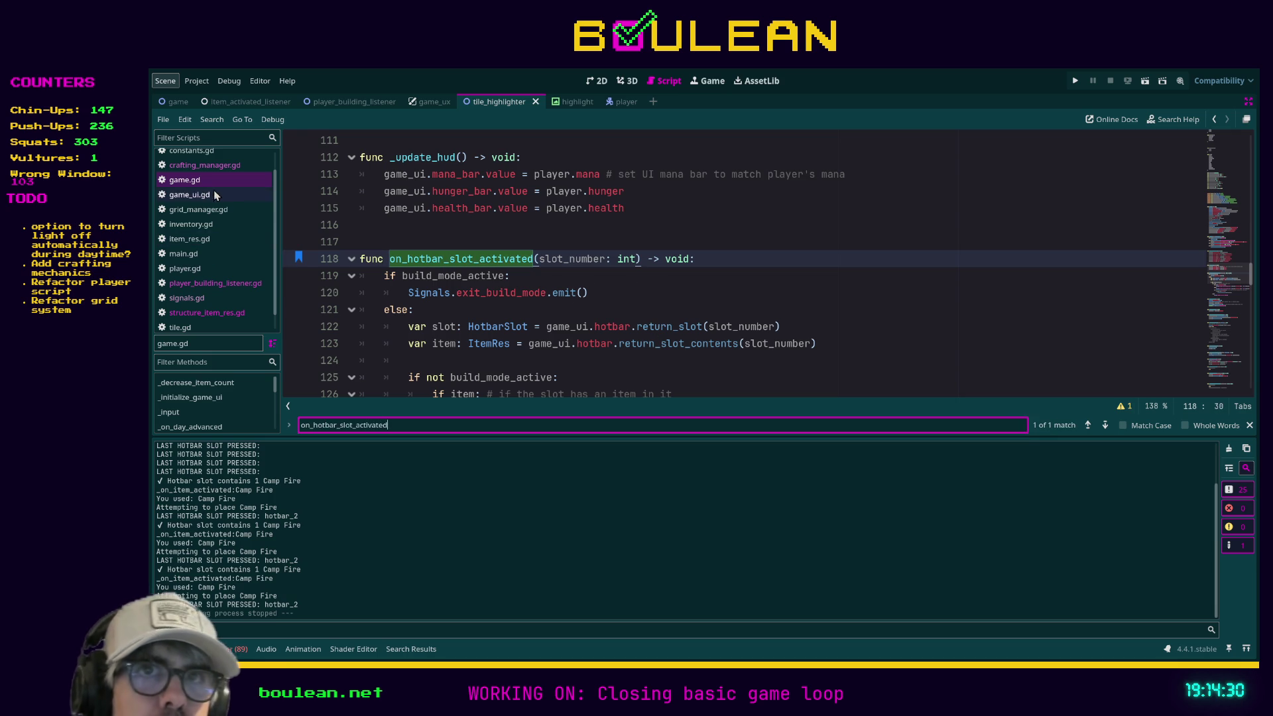
click(203, 269)
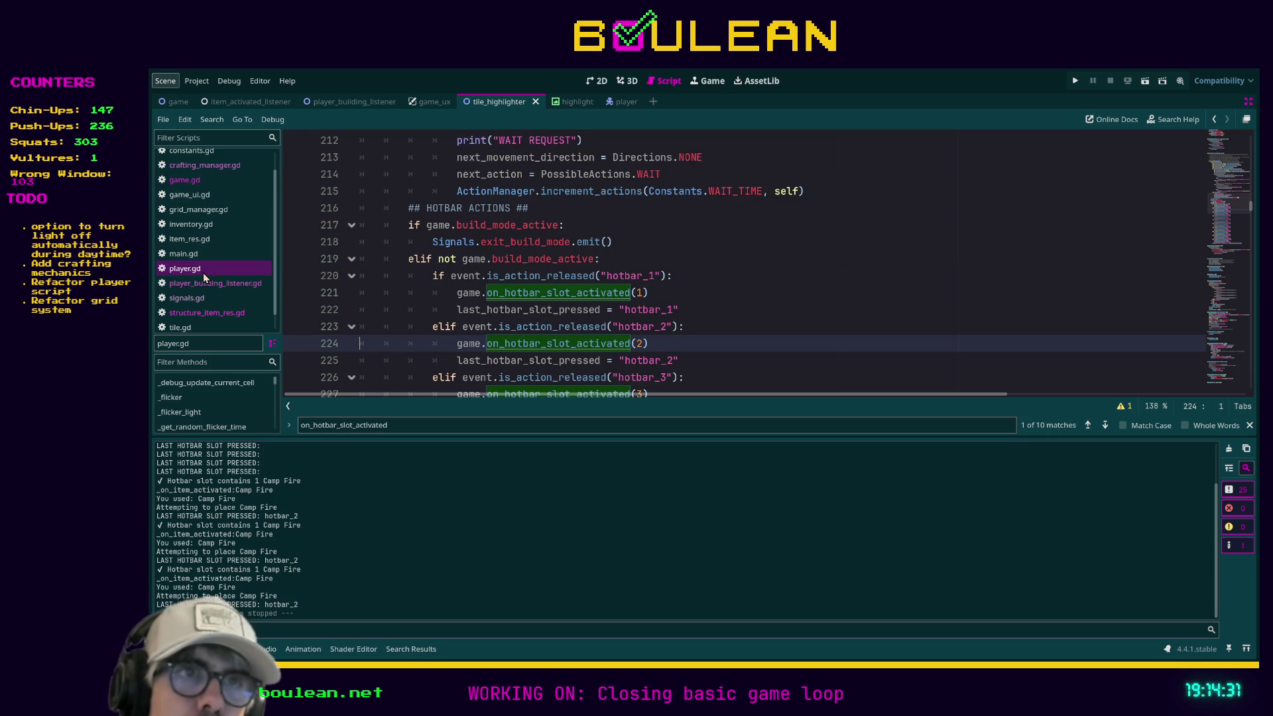
click(707, 279)
click(706, 292)
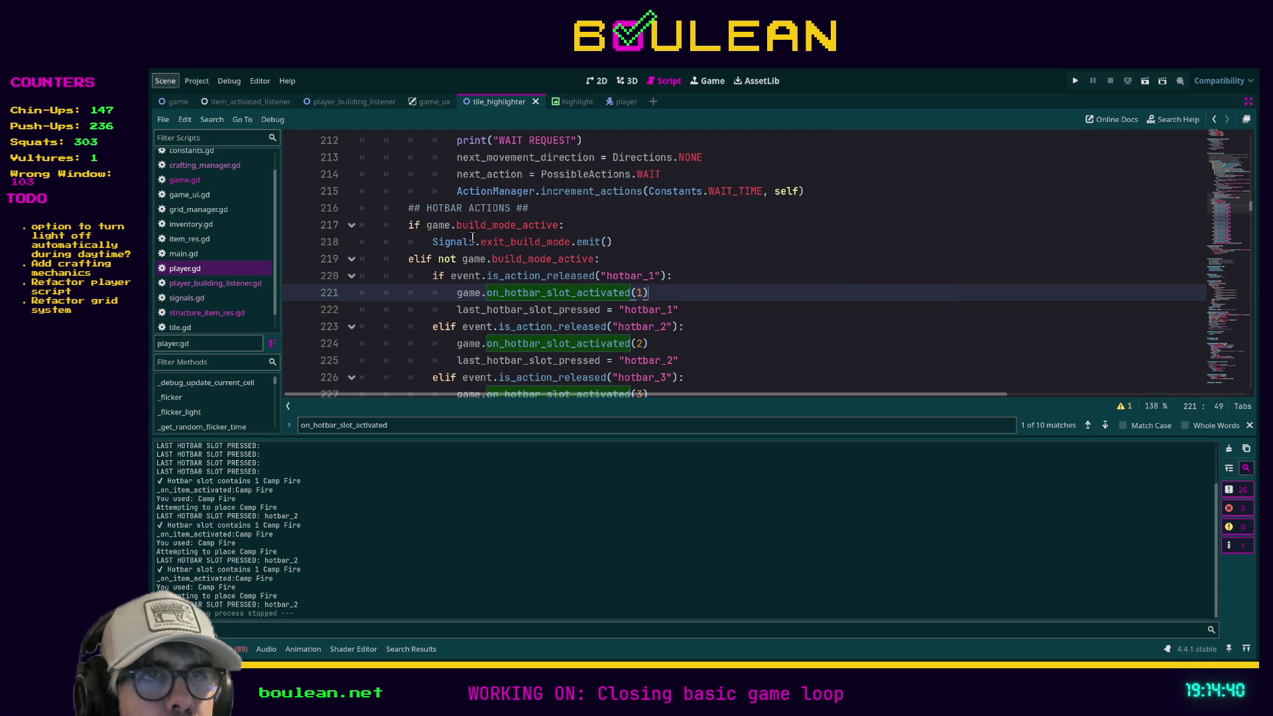
click(494, 225)
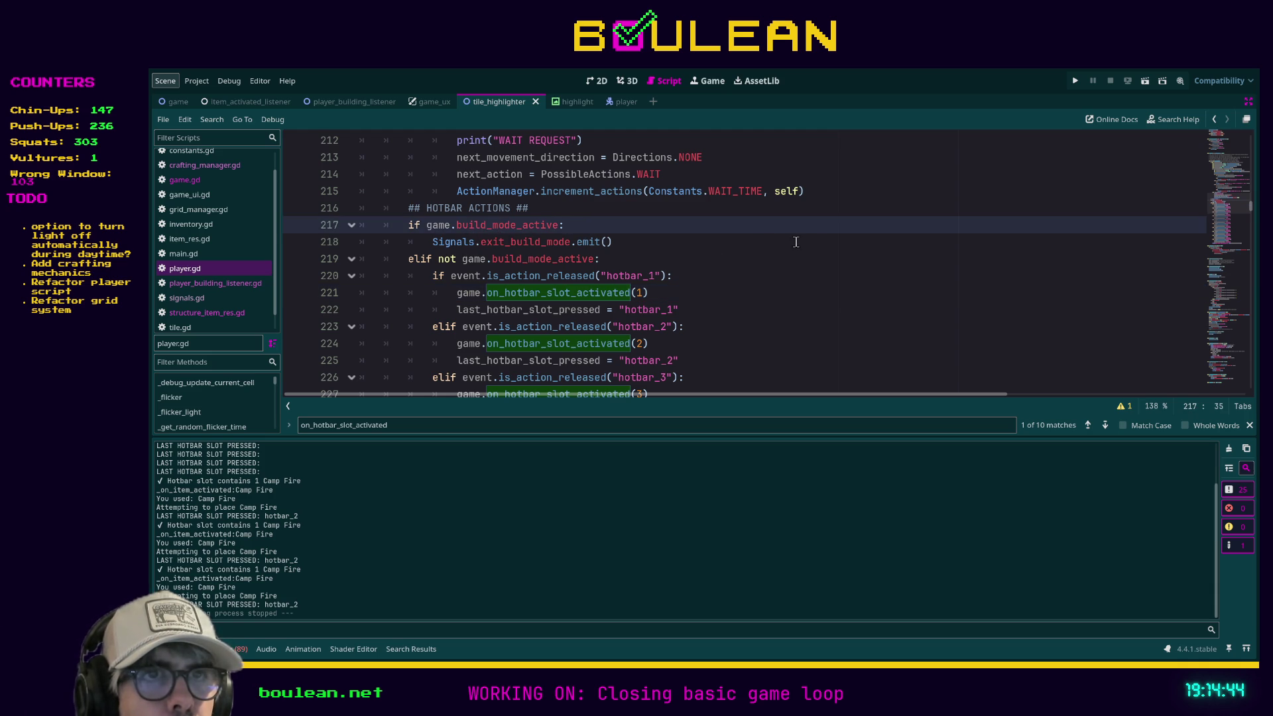
click(832, 283)
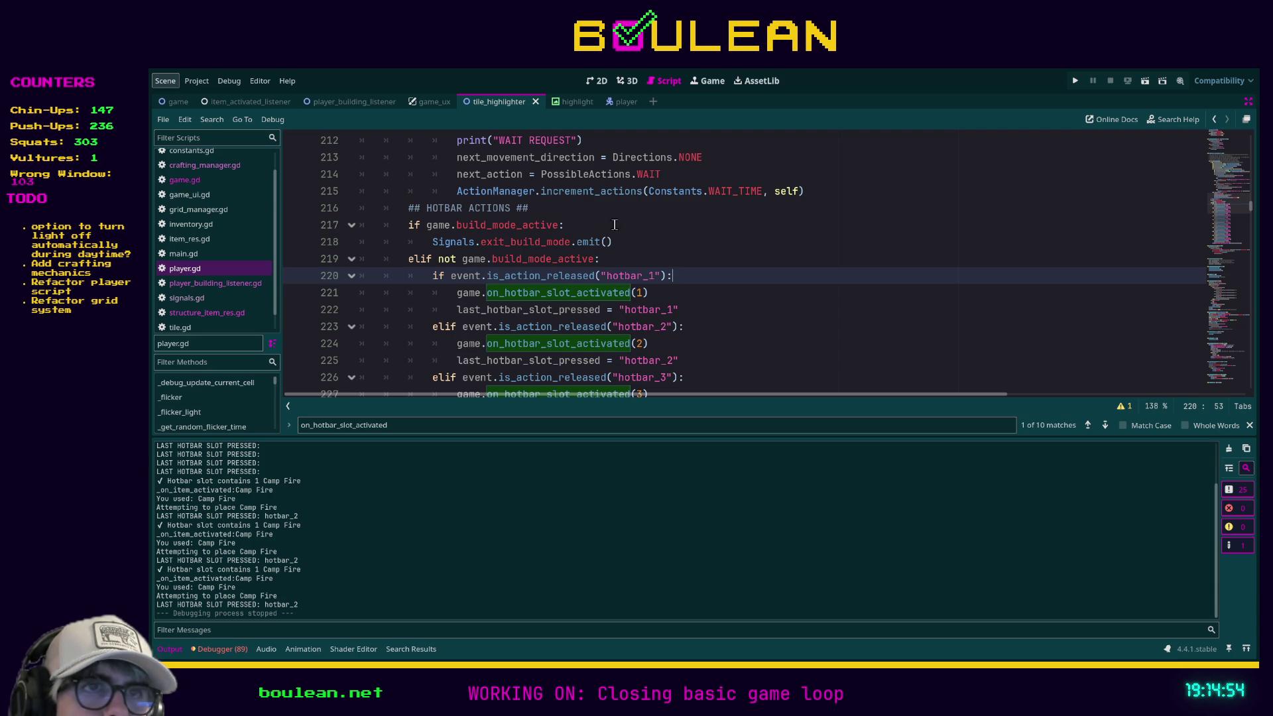
click(635, 243)
Step: Add 'game.build_mode_active = false' on the line after the exit_build_mode emit
key(Return)
text(build_mode)
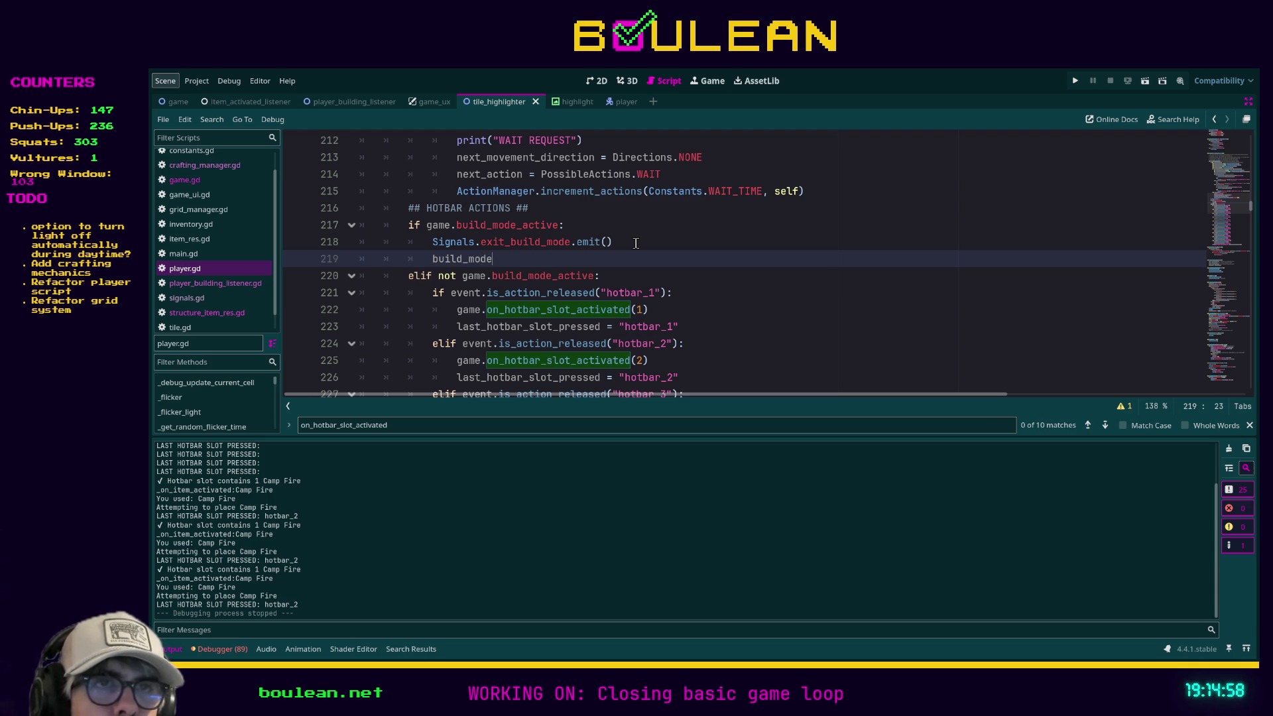
key(BackSpace)
key(BackSpace)
key(BackSpace)
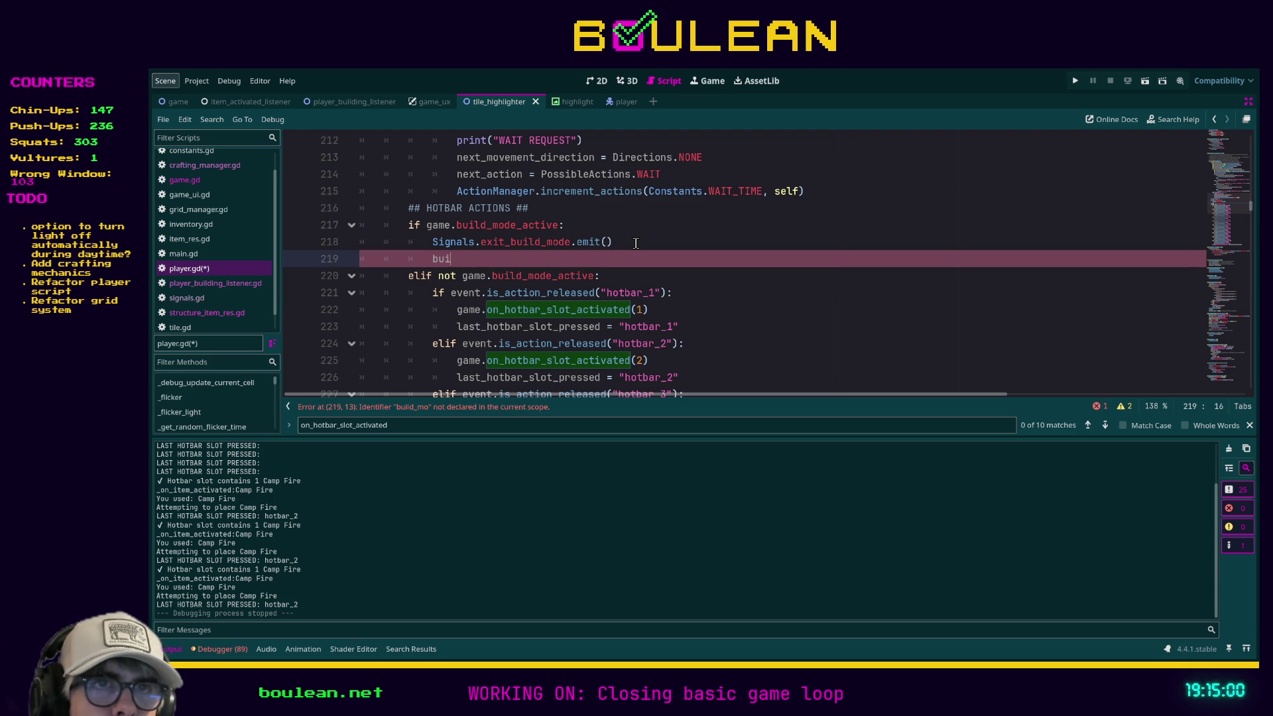
key(BackSpace)
text(game.buil)
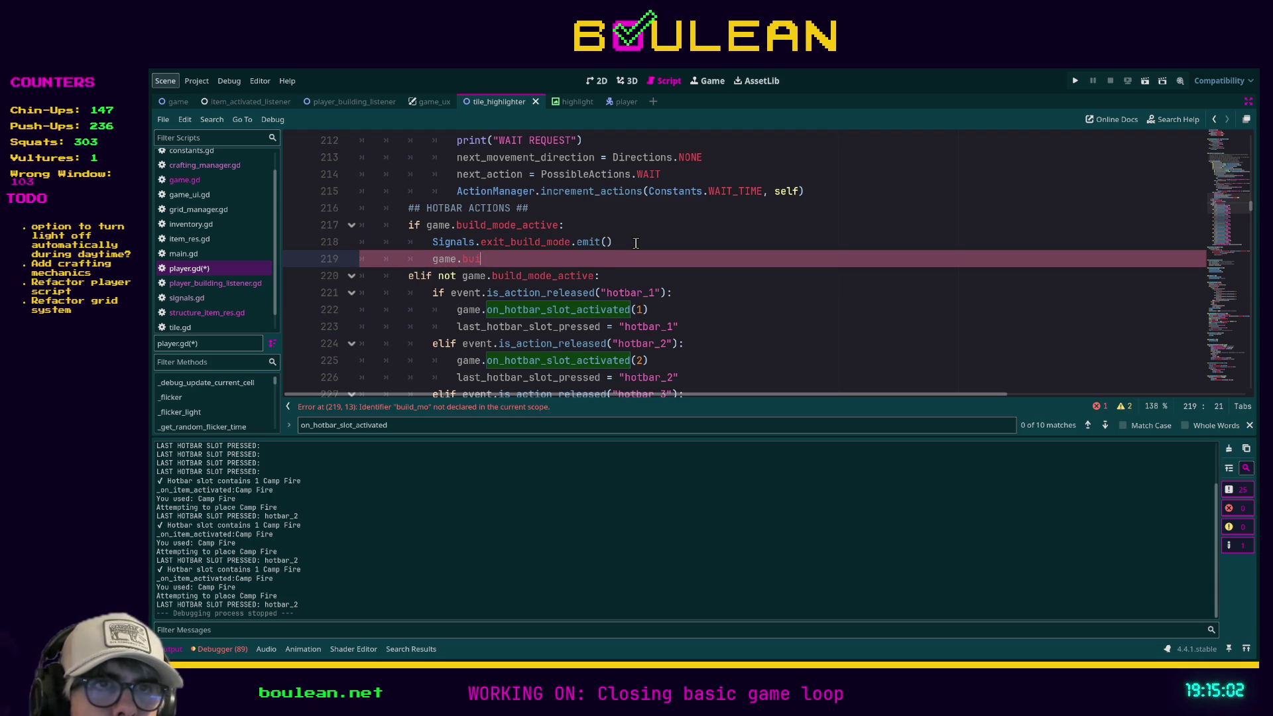
key(Return)
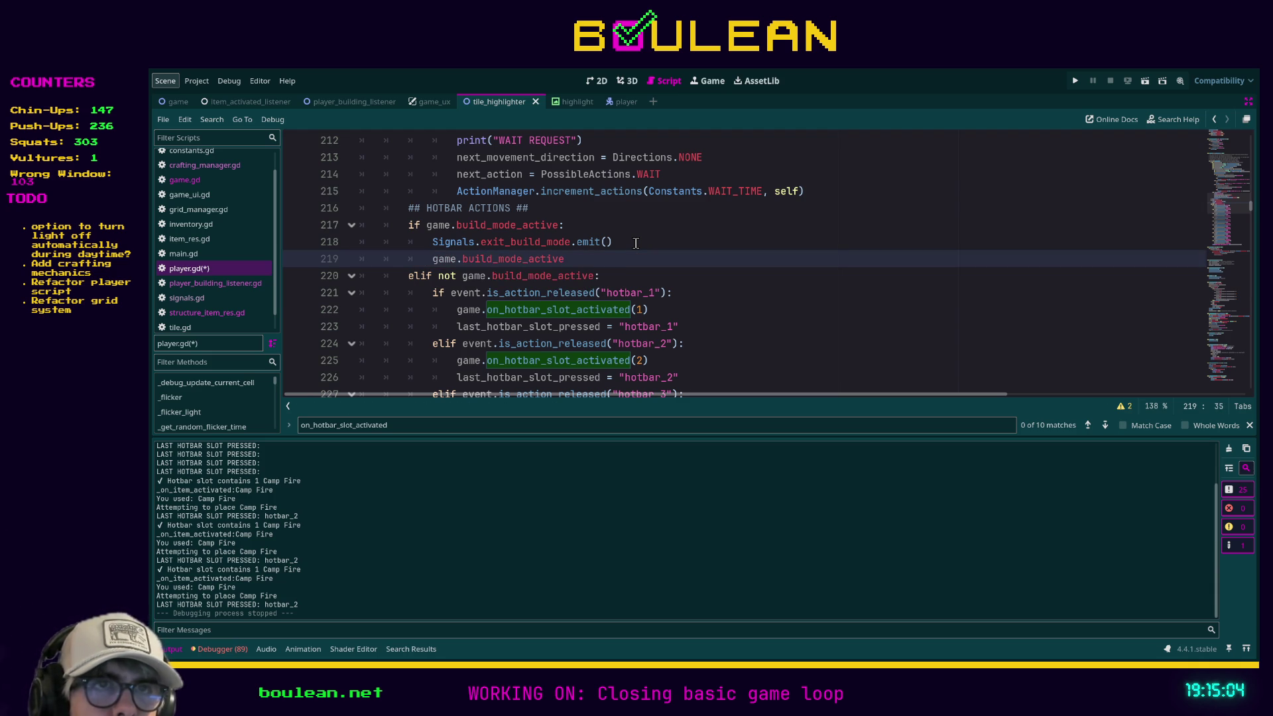
text(= false)
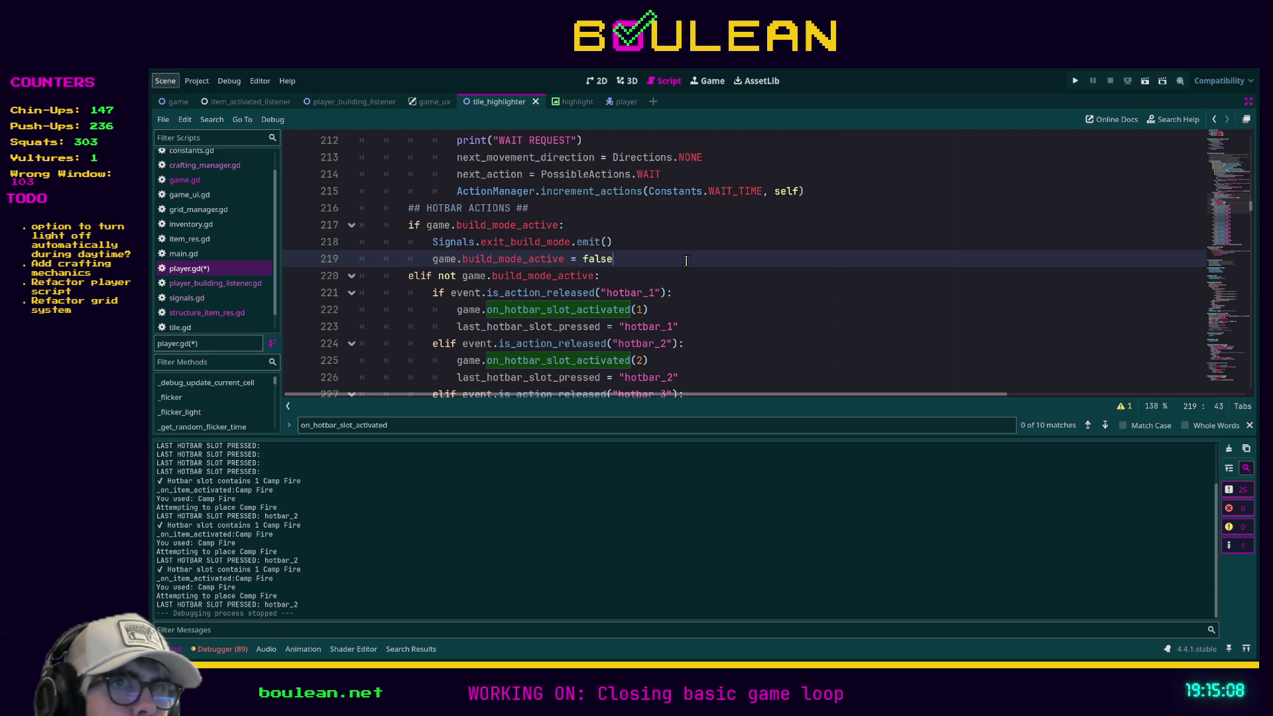
Step: Scroll down to the hotbar_10 branch and the last-hotbar-slot print line
scroll(600, 244, down, 1)
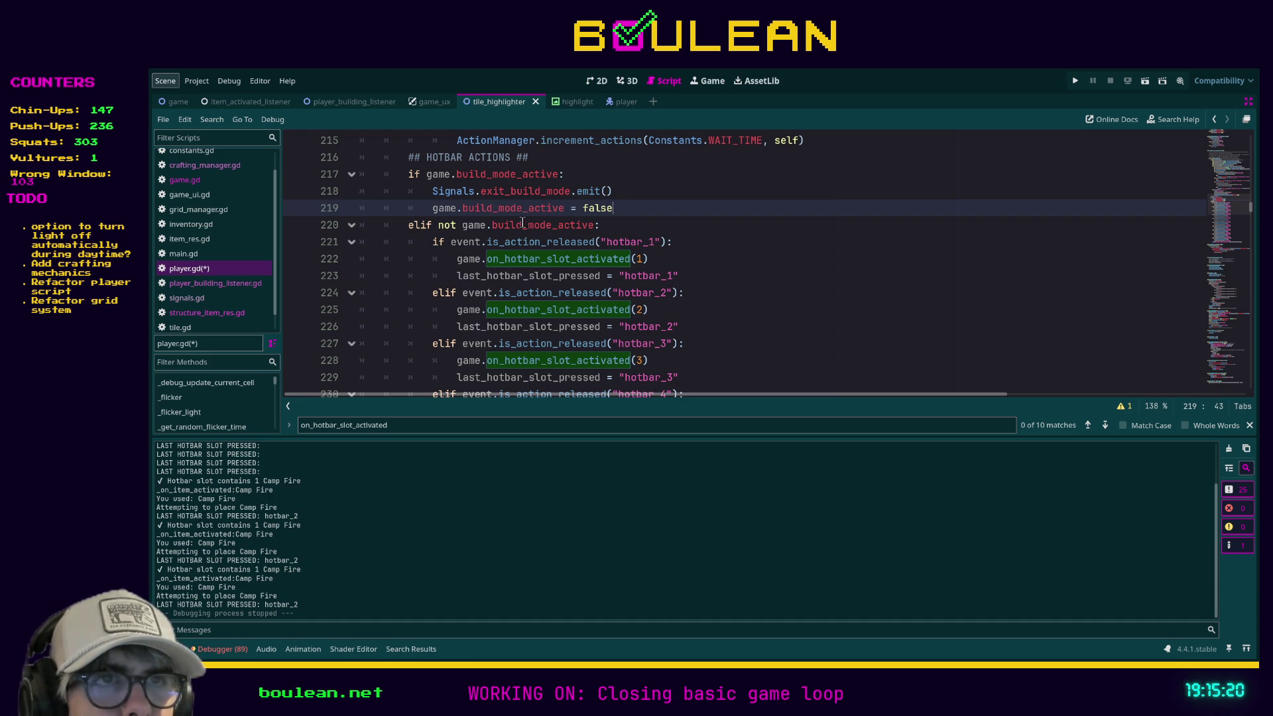
scroll(448, 270, down, 3)
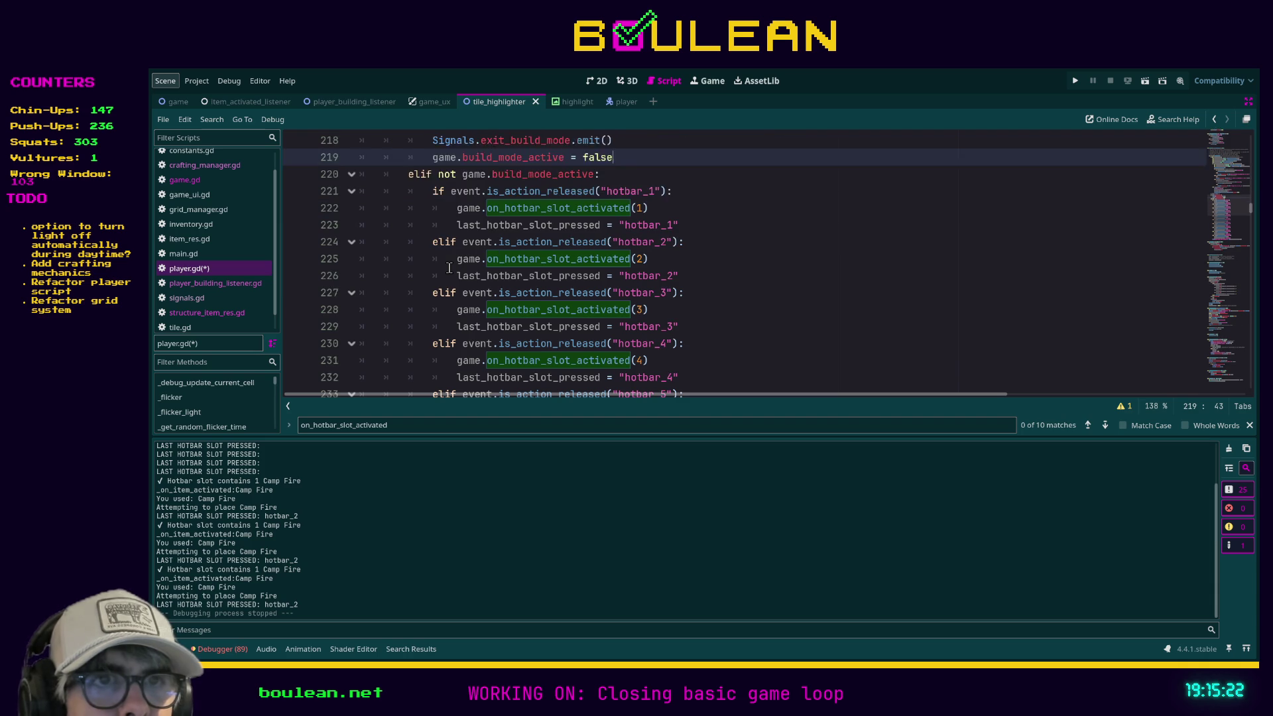
scroll(448, 270, down, 1)
scroll(447, 270, down, 4)
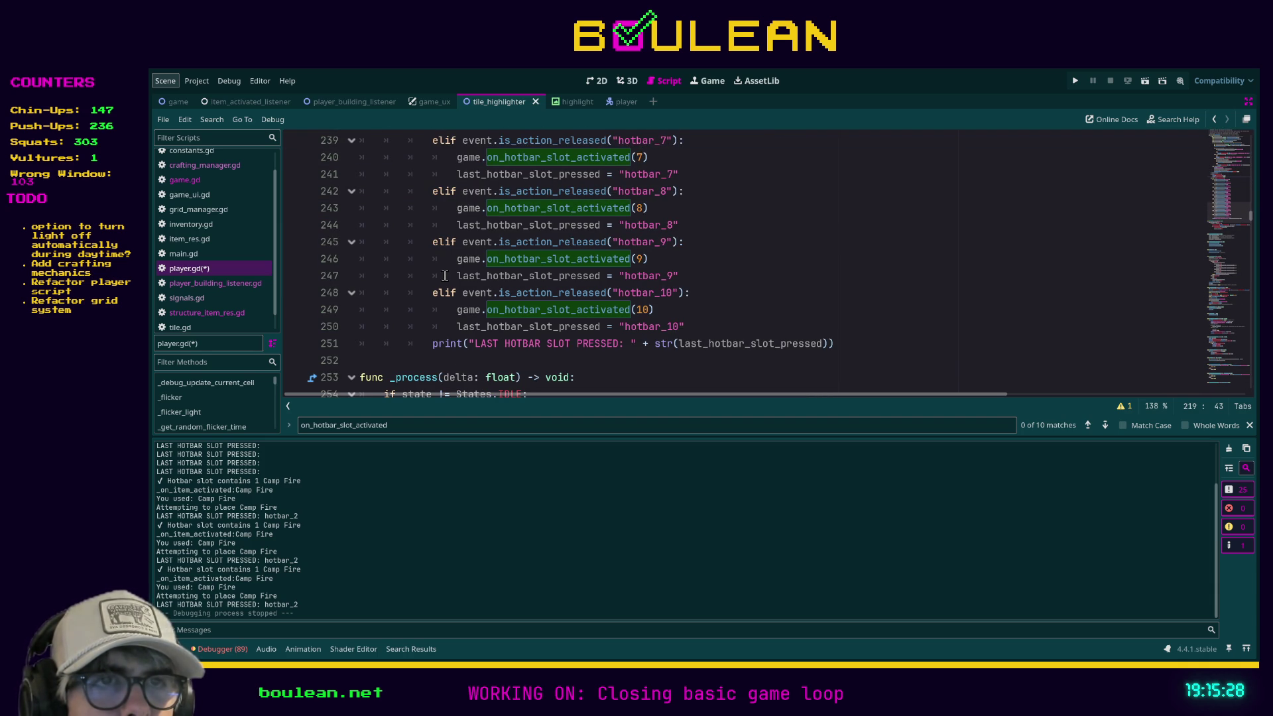
click(431, 342)
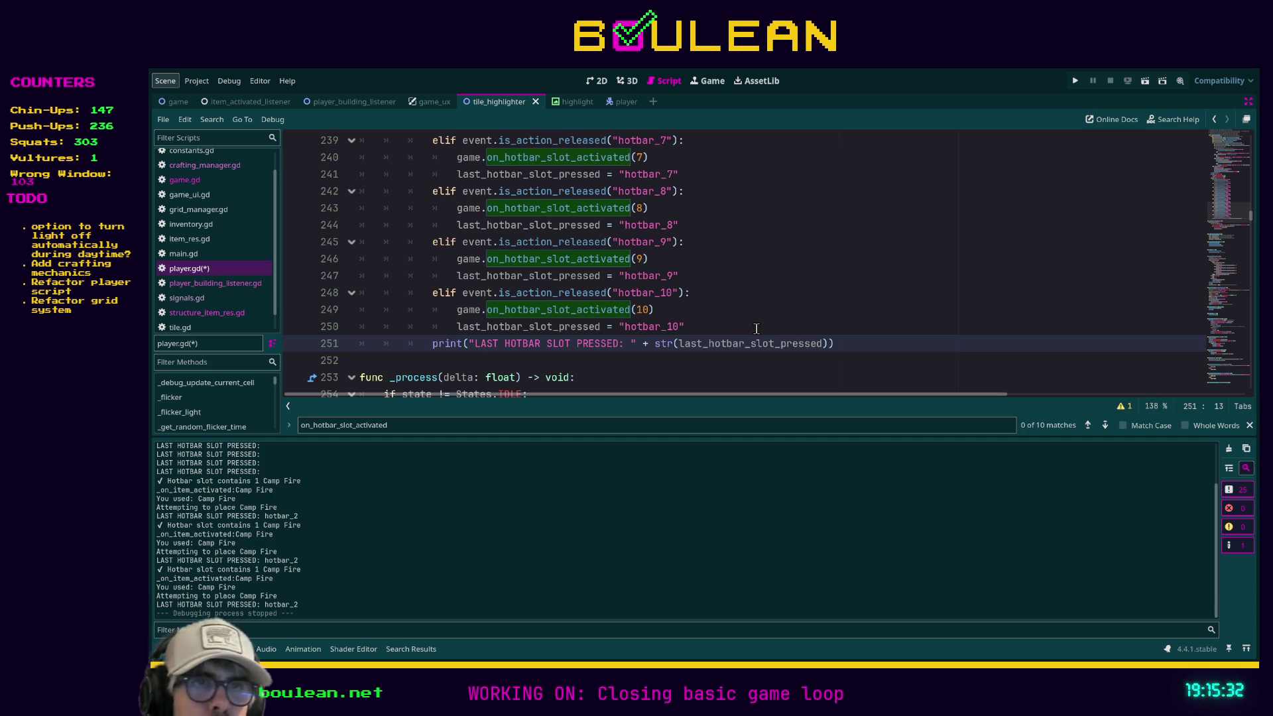
click(720, 332)
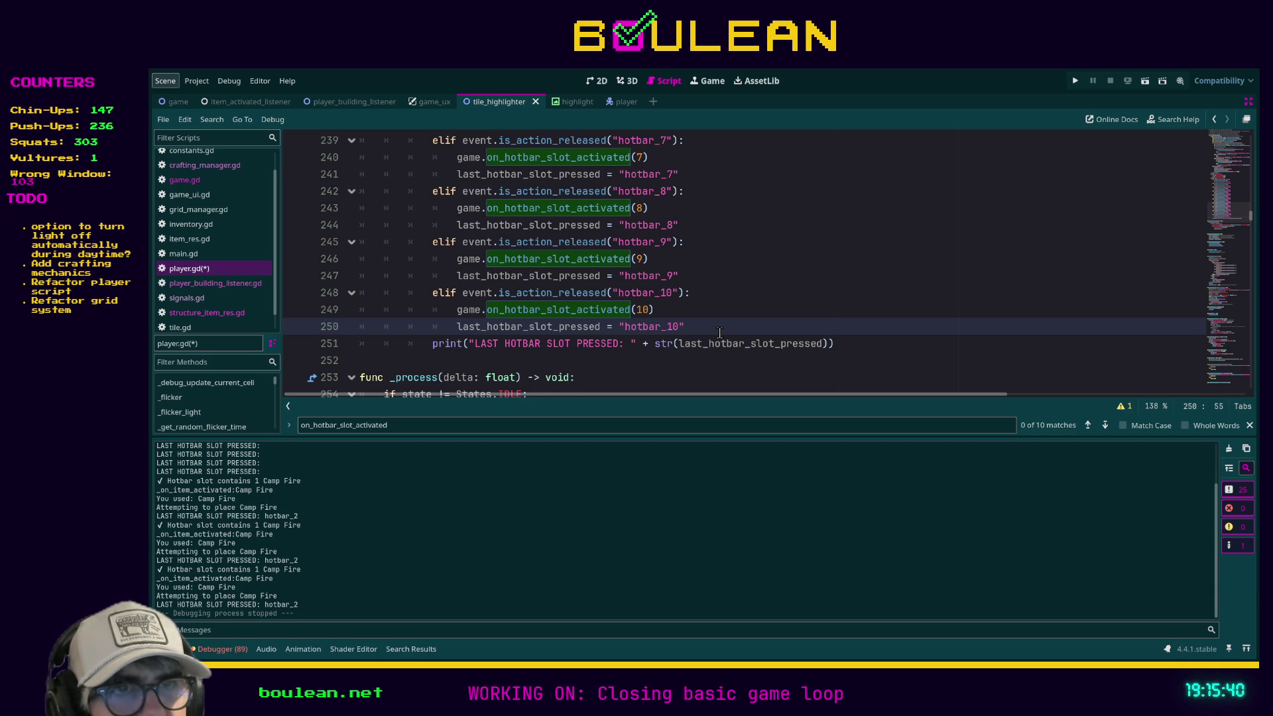
Step: Add 'game.build_mode_active = true' on a new line after the hotbar slot checks
key(Return)
text(build_mode)
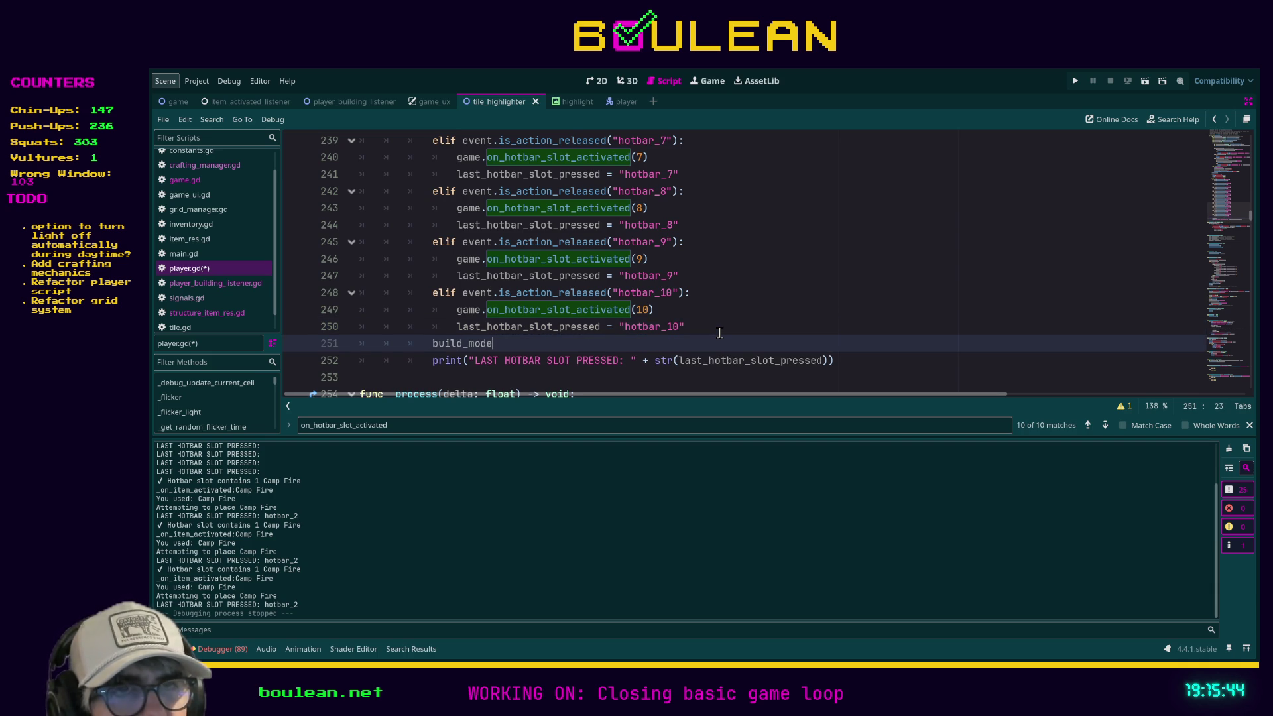
key(BackSpace)
key(BackSpace)
key(BackSpace)
text(game.)
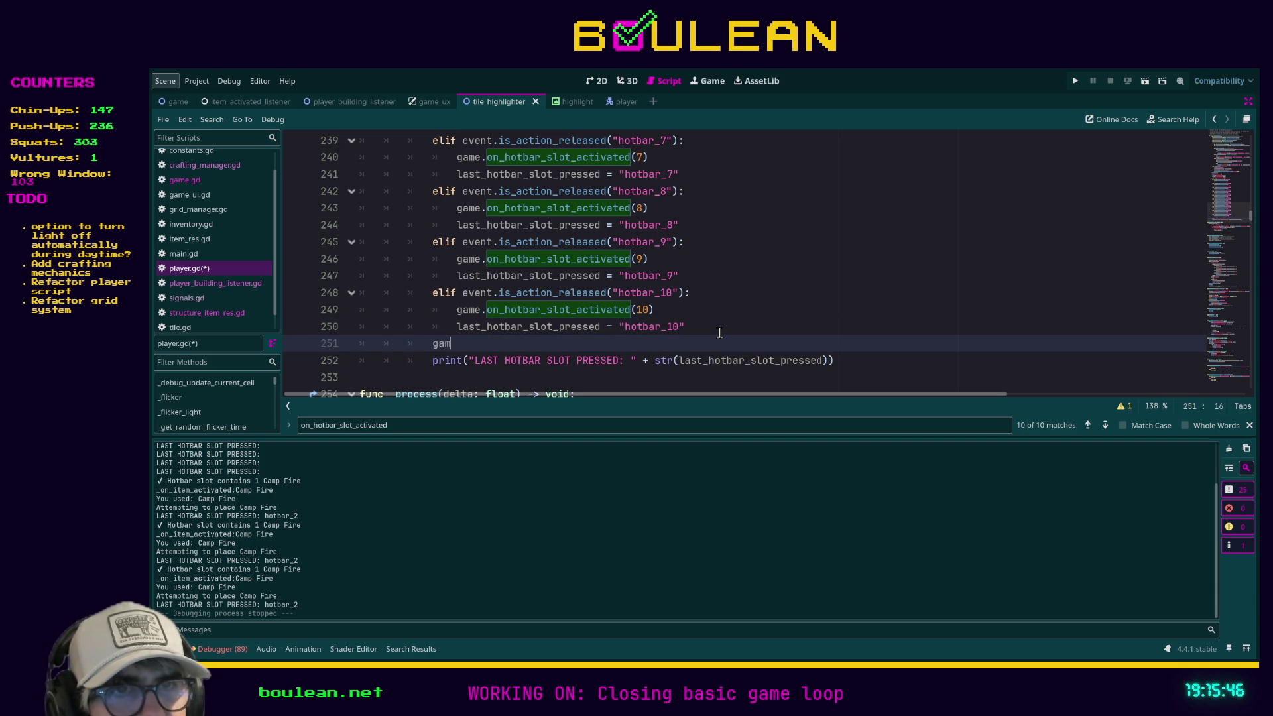
text(build_mode_acti)
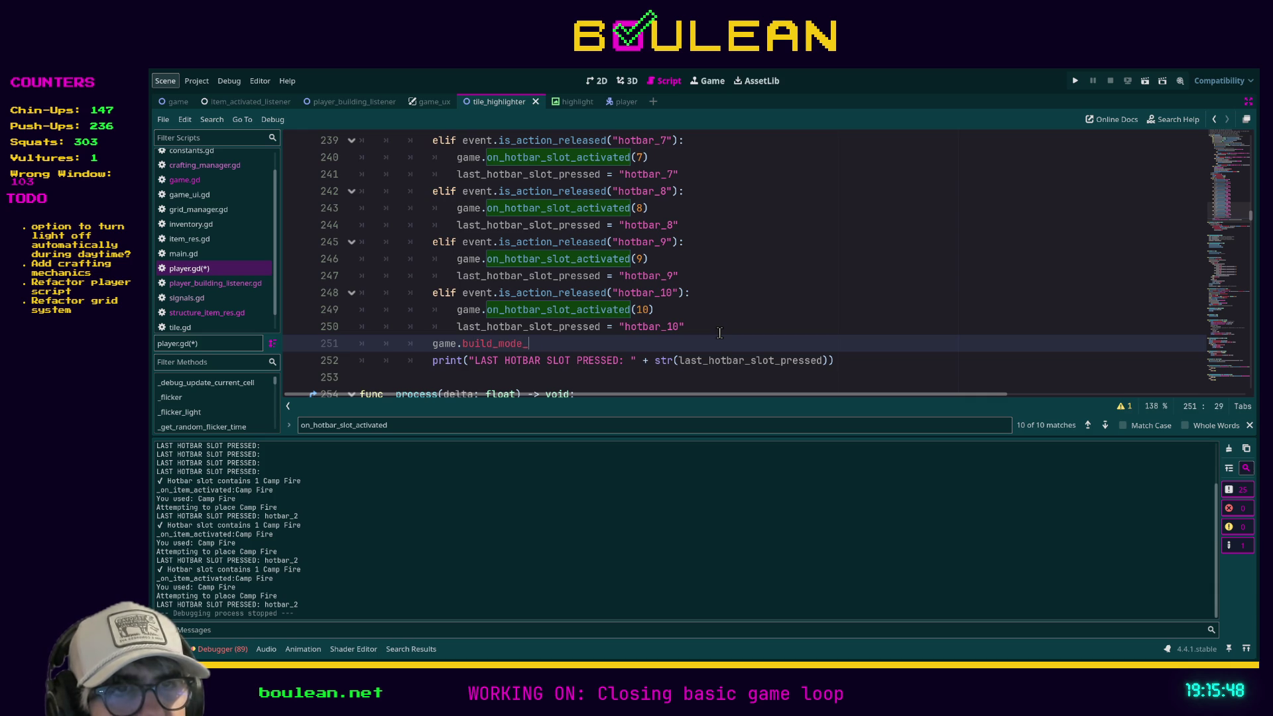
text(ve = true)
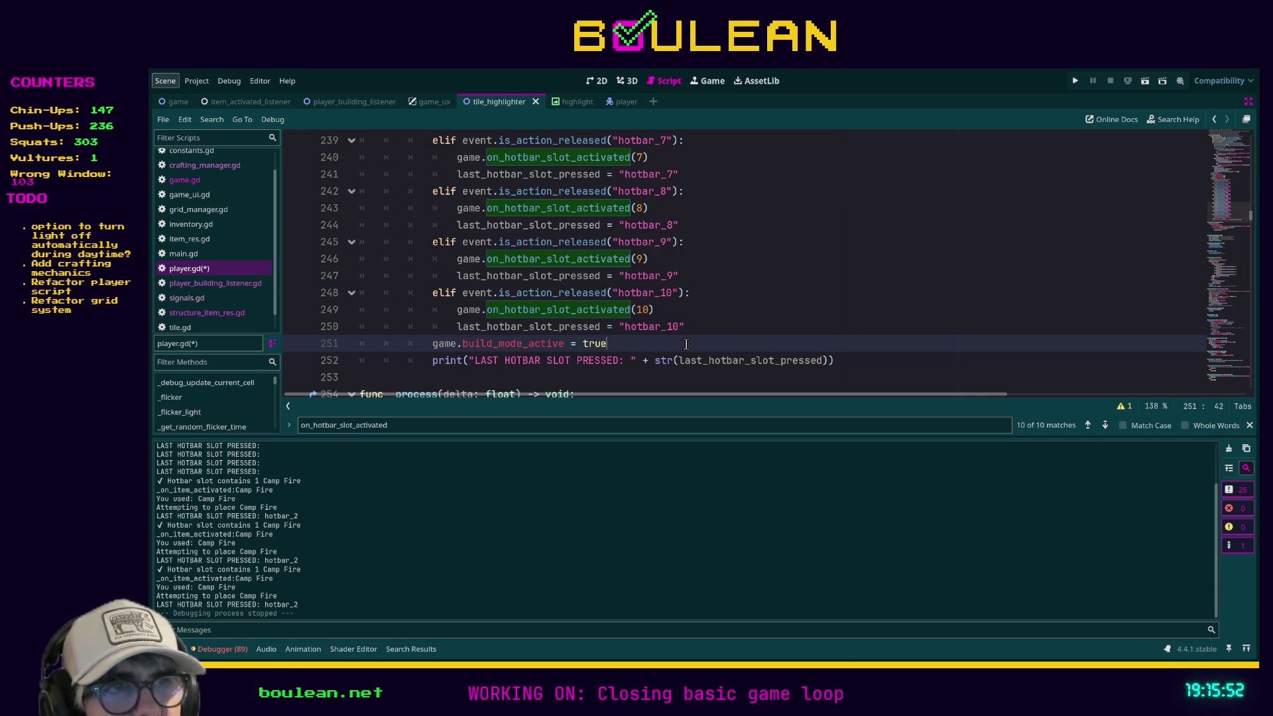
Step: Jump to the on_hotbar_slot_activated definition in game.gd and widen the script list
scroll(655, 352, up, 8)
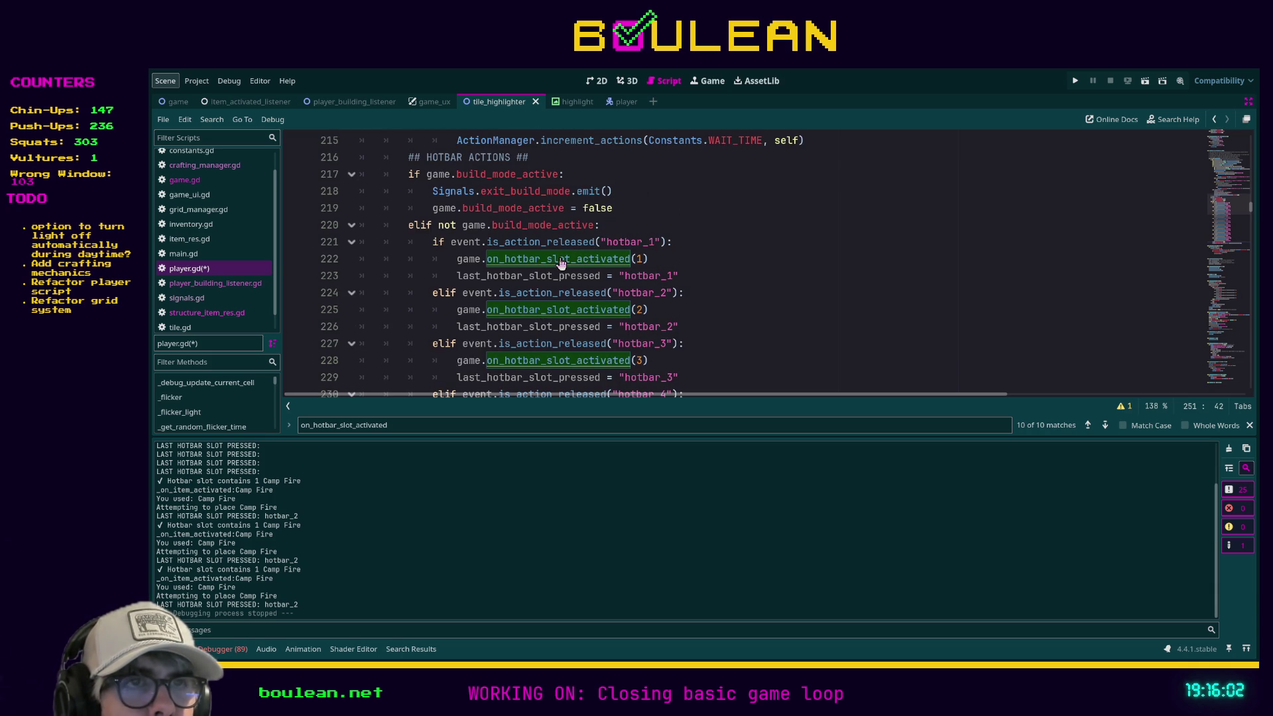
ctrl+click(580, 258)
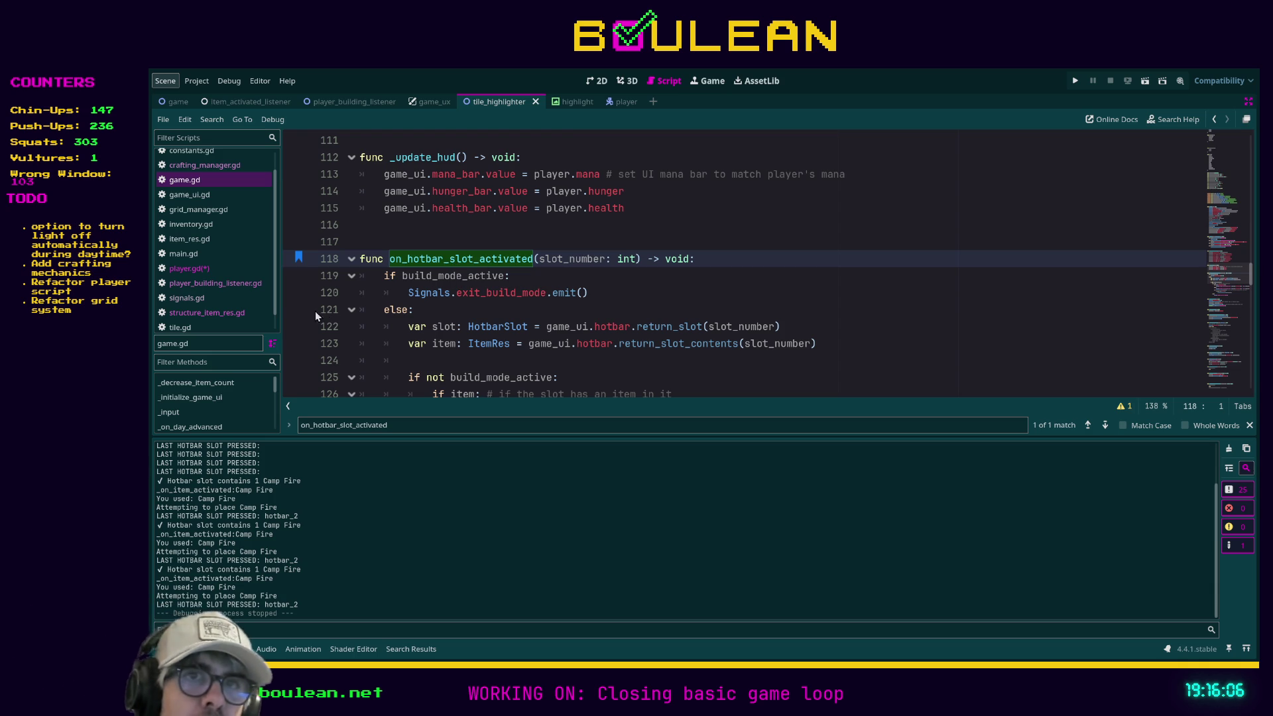
drag(283, 320, 362, 318)
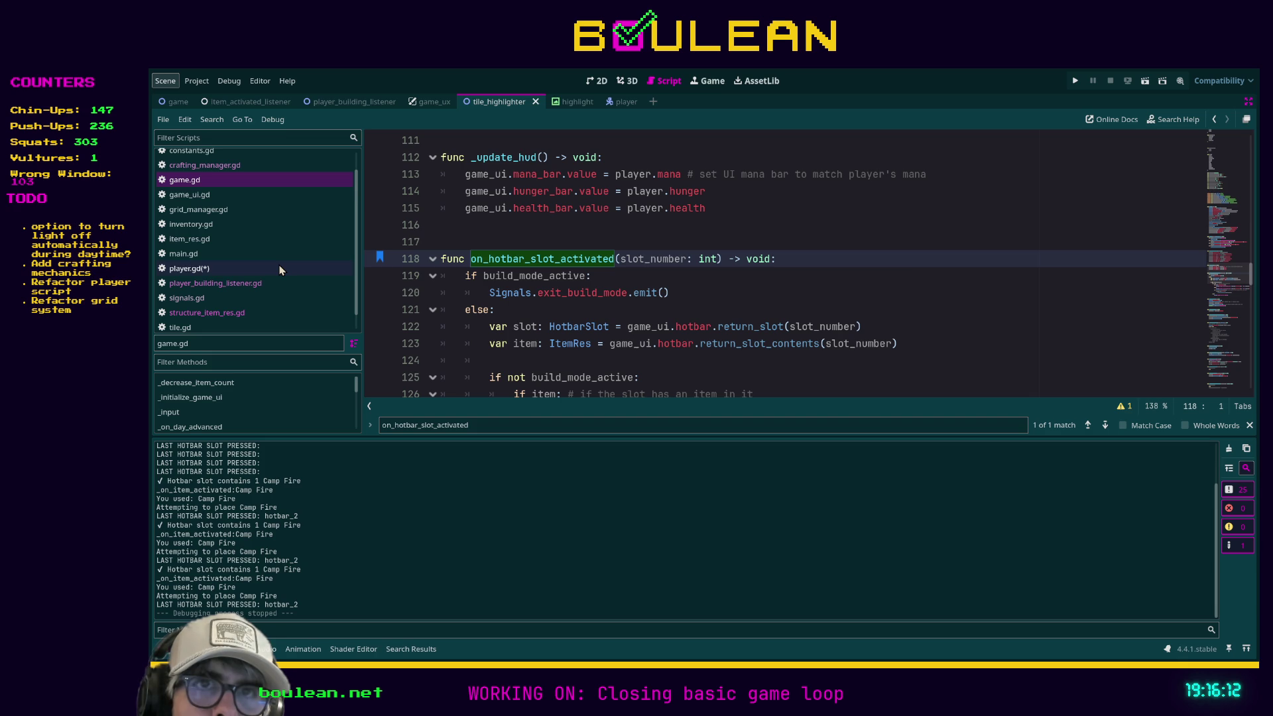
Step: Open structure_item_res.gd at the enter_build_mode emit line in activate()
click(242, 313)
click(523, 258)
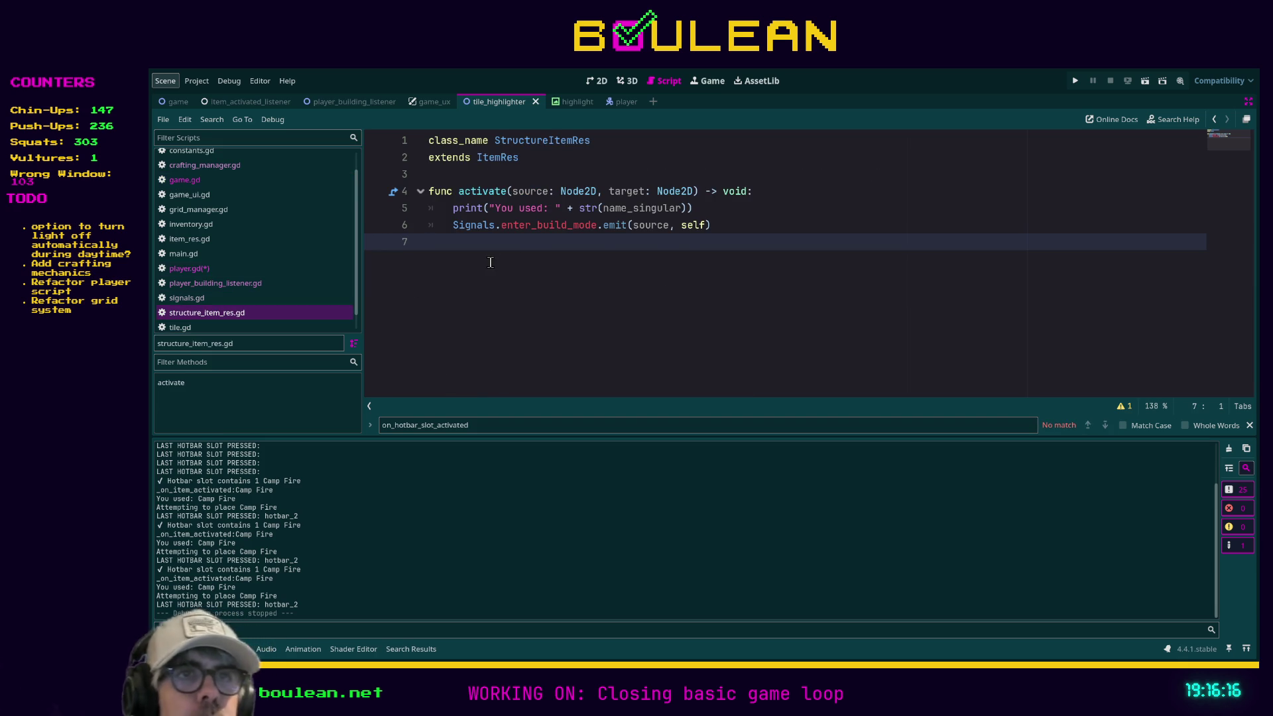
click(708, 232)
click(734, 232)
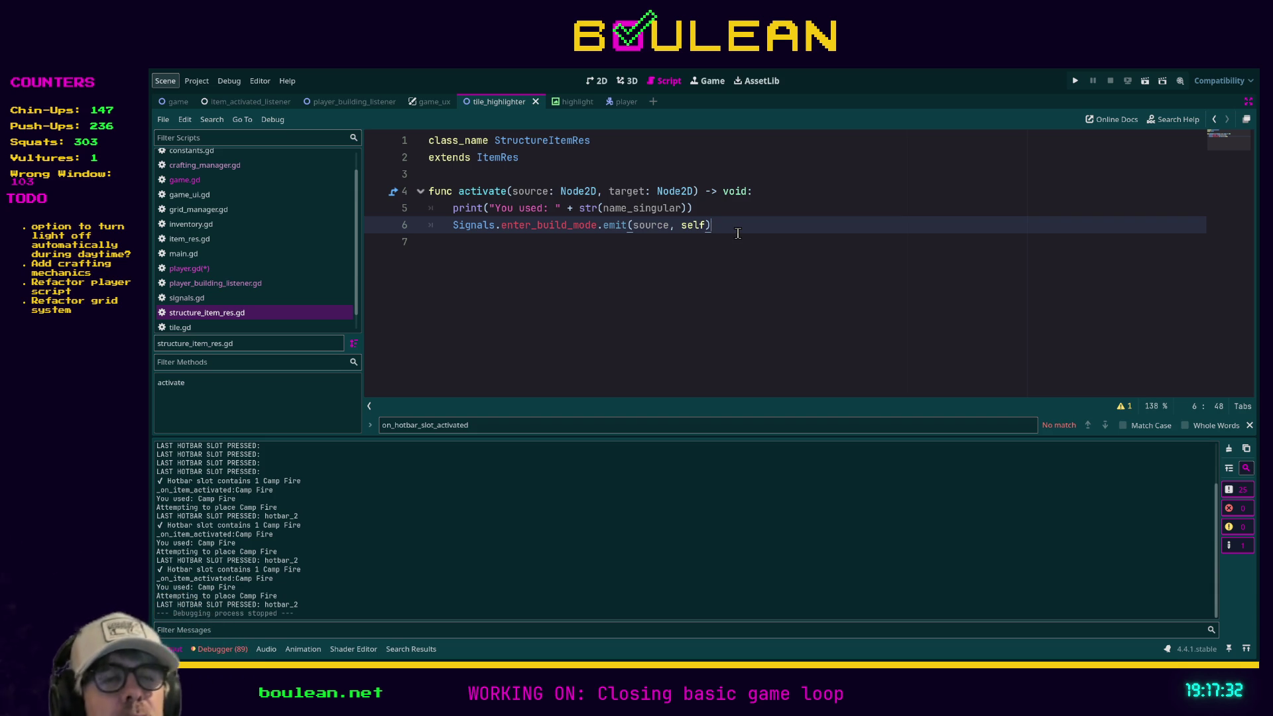
Step: Review the activate() function's lines, then widen the script list panel further
mouse_move(780, 222)
mouse_down()
mouse_move(438, 191)
mouse_move(411, 139)
mouse_up()
mouse_move(797, 225)
mouse_down()
mouse_move(451, 211)
mouse_move(417, 166)
mouse_move(416, 142)
mouse_up()
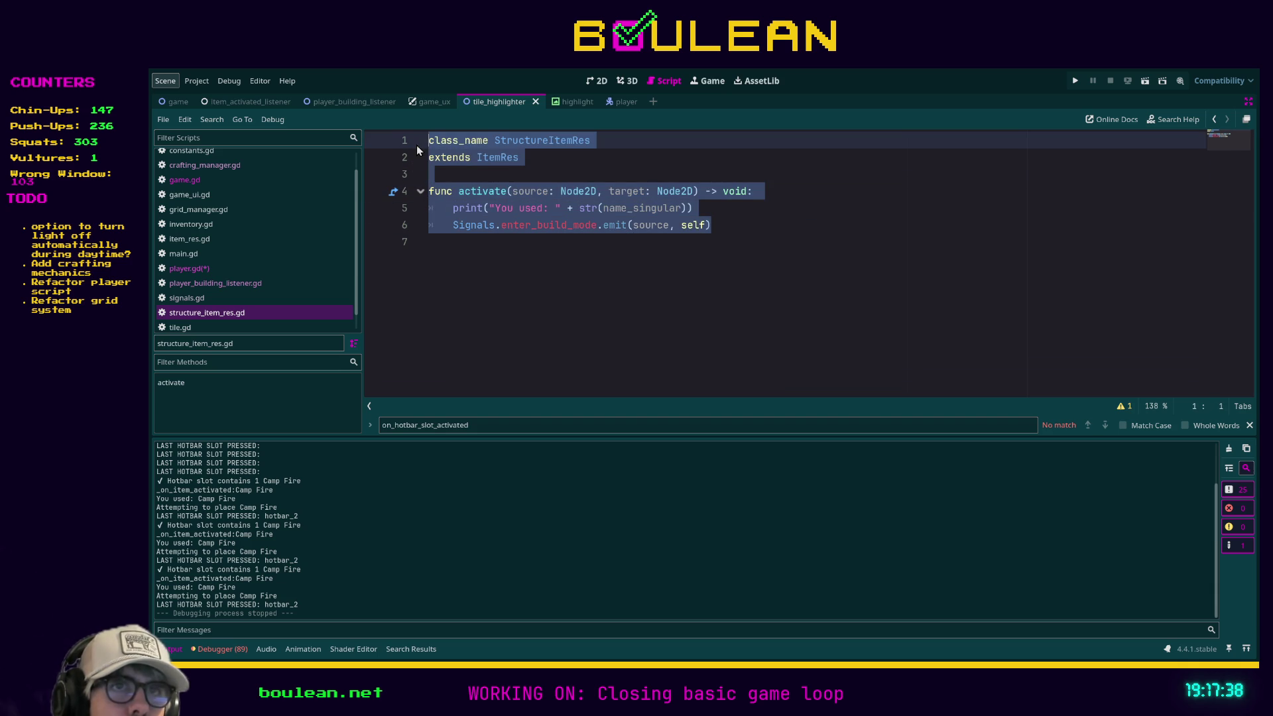
click(734, 230)
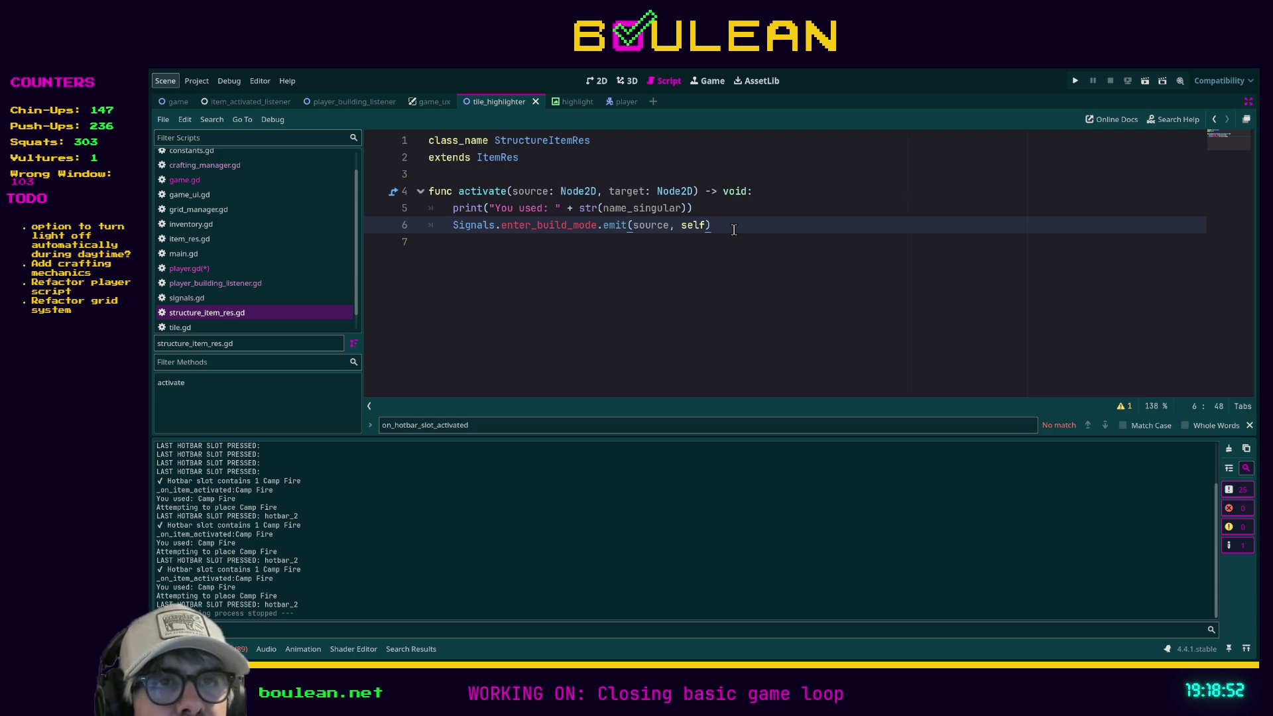
drag(830, 268, 397, 142)
click(509, 177)
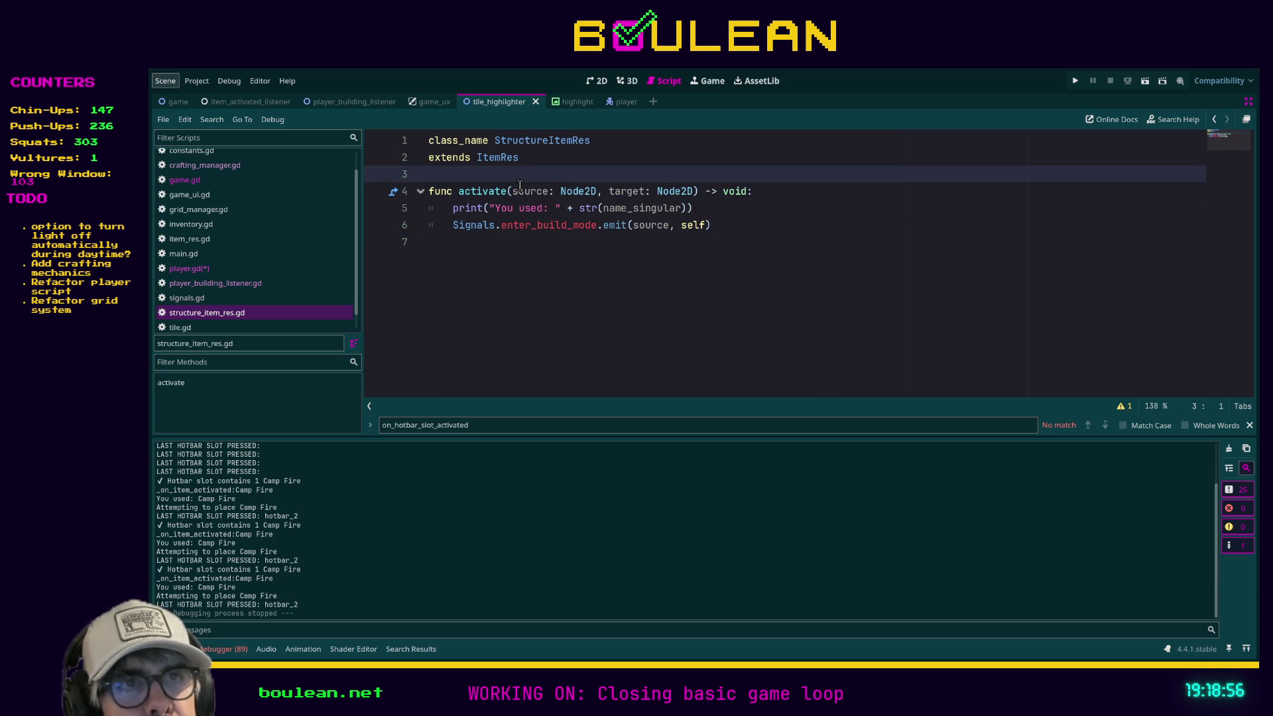
click(747, 232)
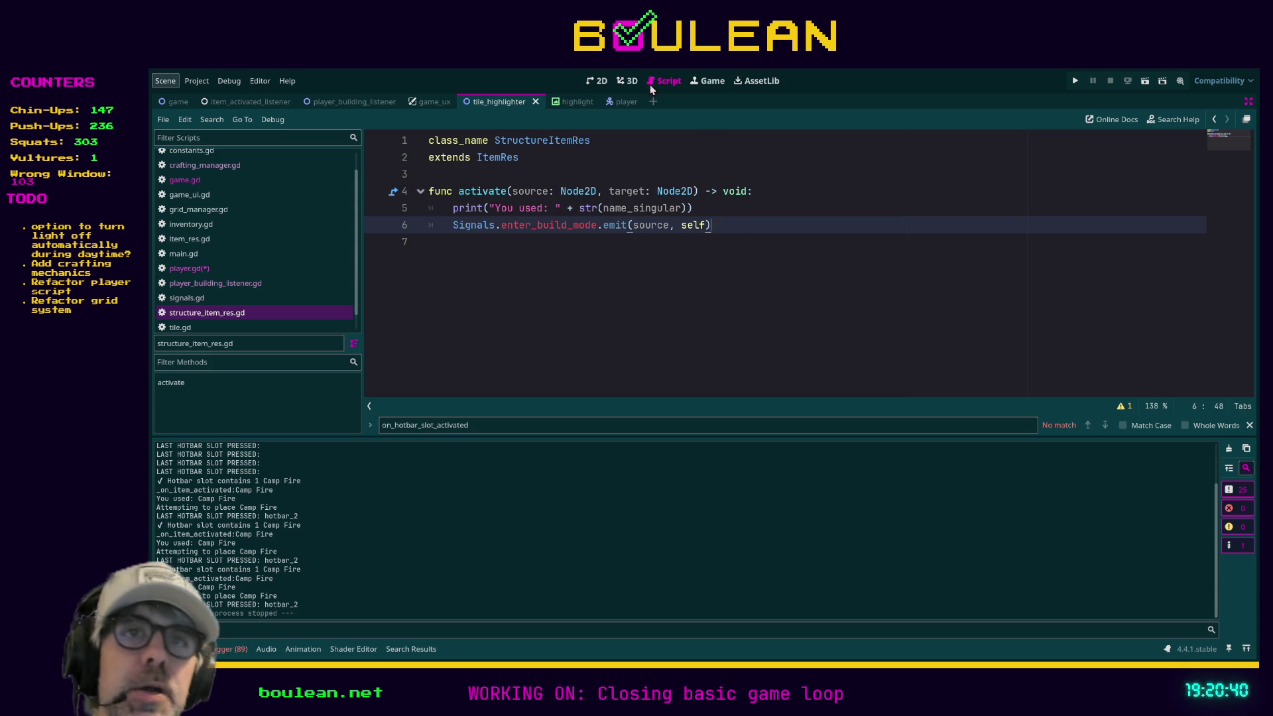
drag(363, 271, 519, 278)
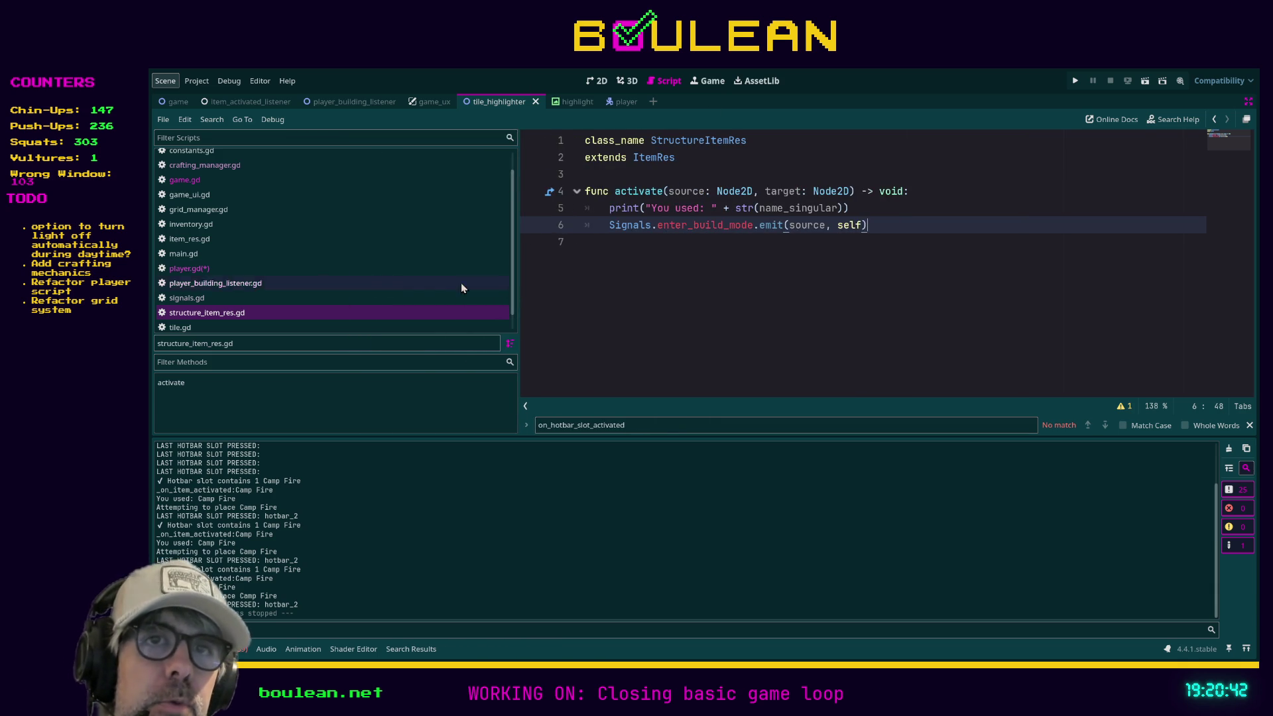
Step: Restore the side docks, filter files by 'Glob', and open global.gd
click(676, 371)
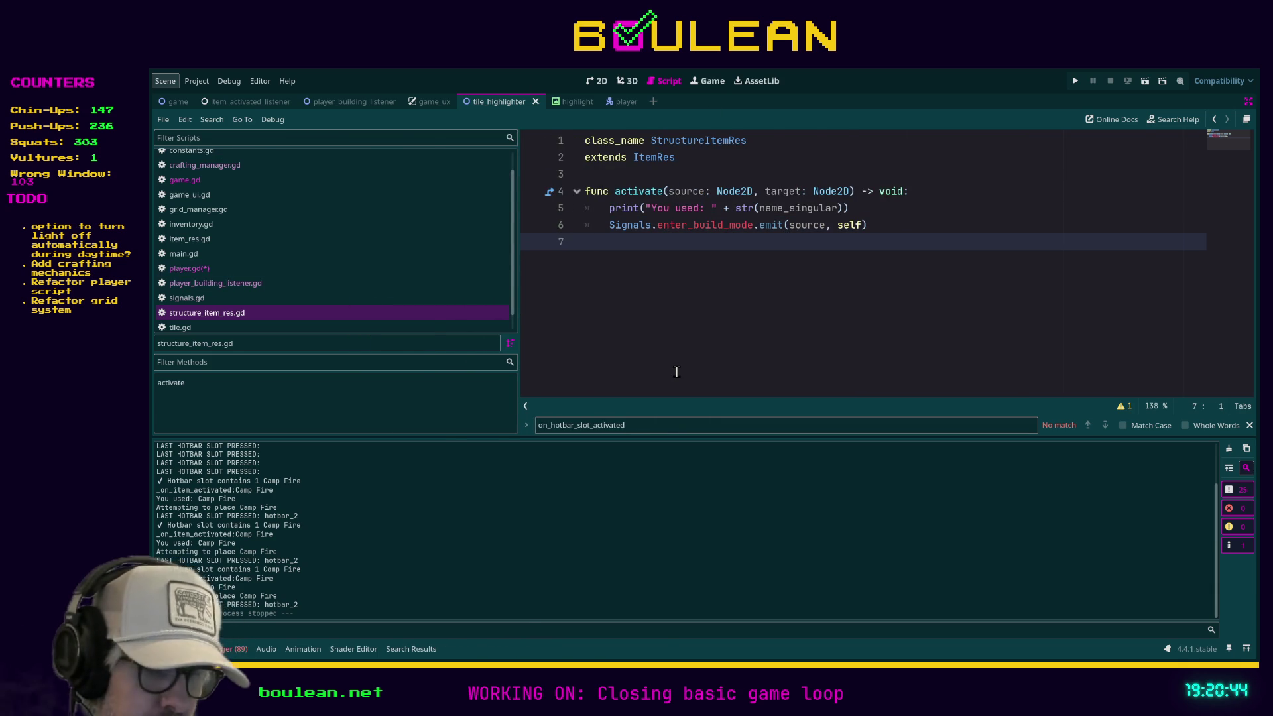
key(ctrl+shift+F11)
double_click(330, 393)
text(Glob)
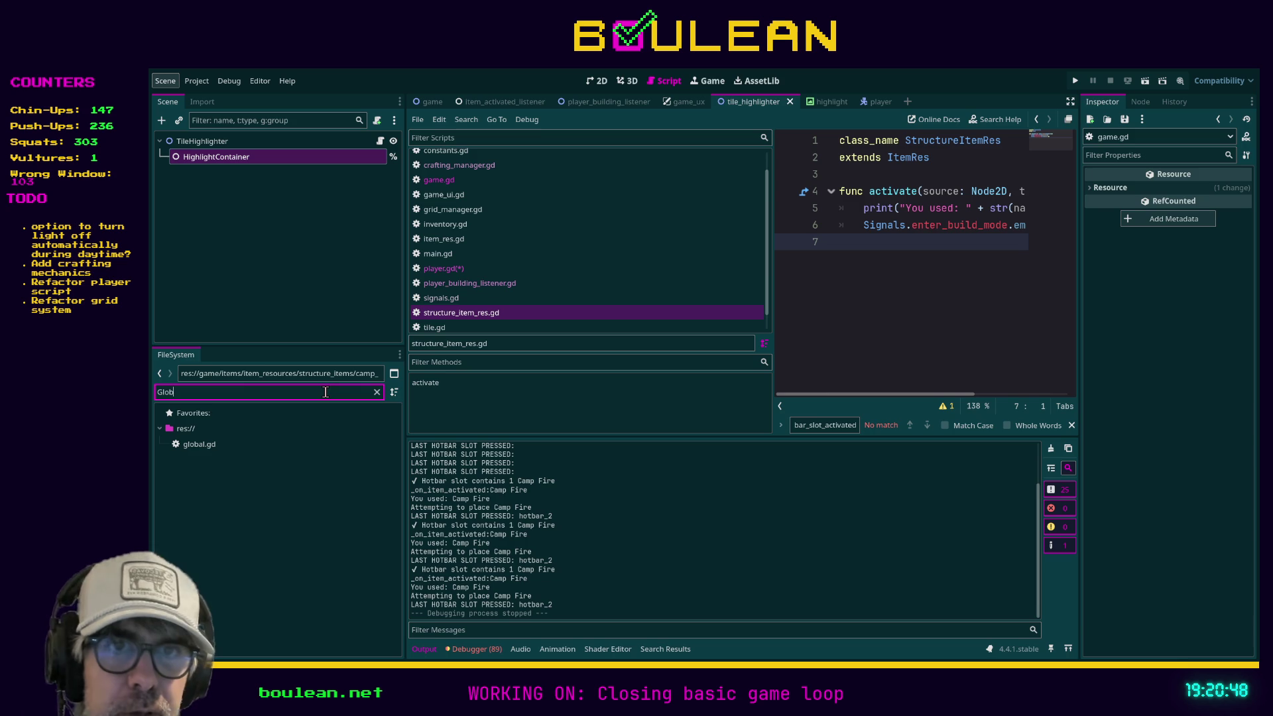
double_click(193, 445)
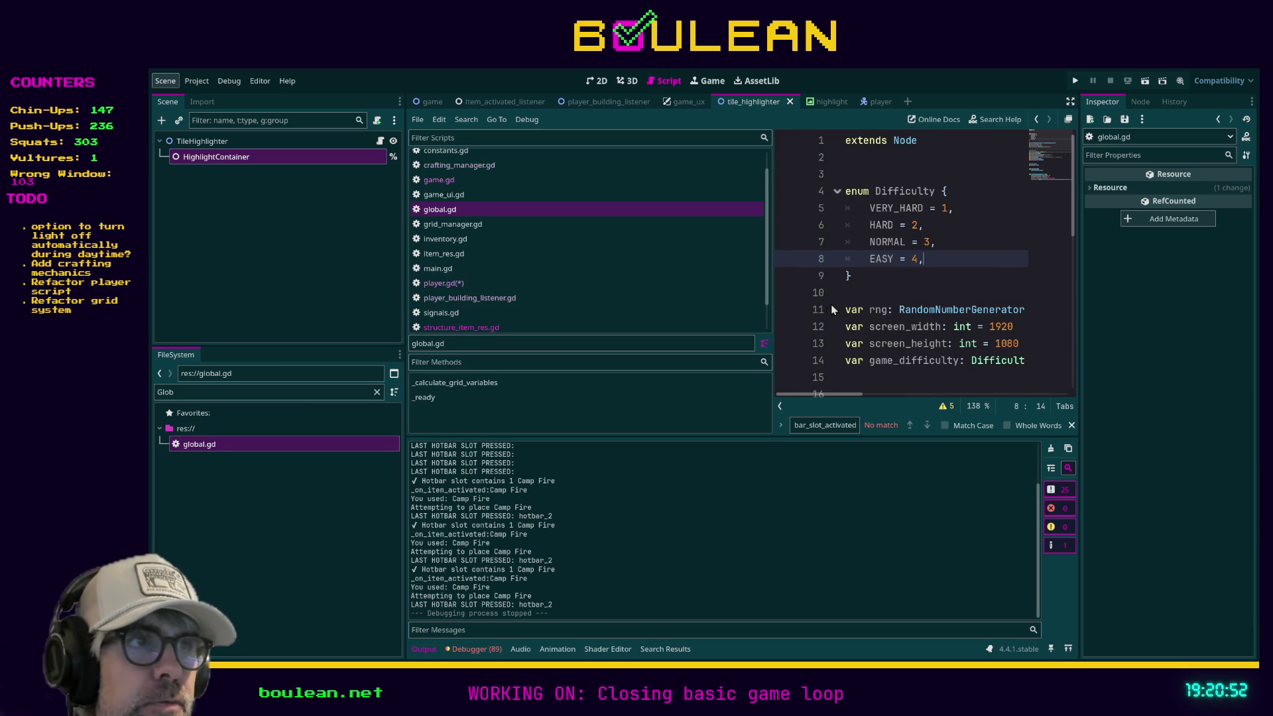
Step: Add a '### BUILDING ###' section header below the game variables in global.gd
click(935, 282)
key(ctrl+shift+F11)
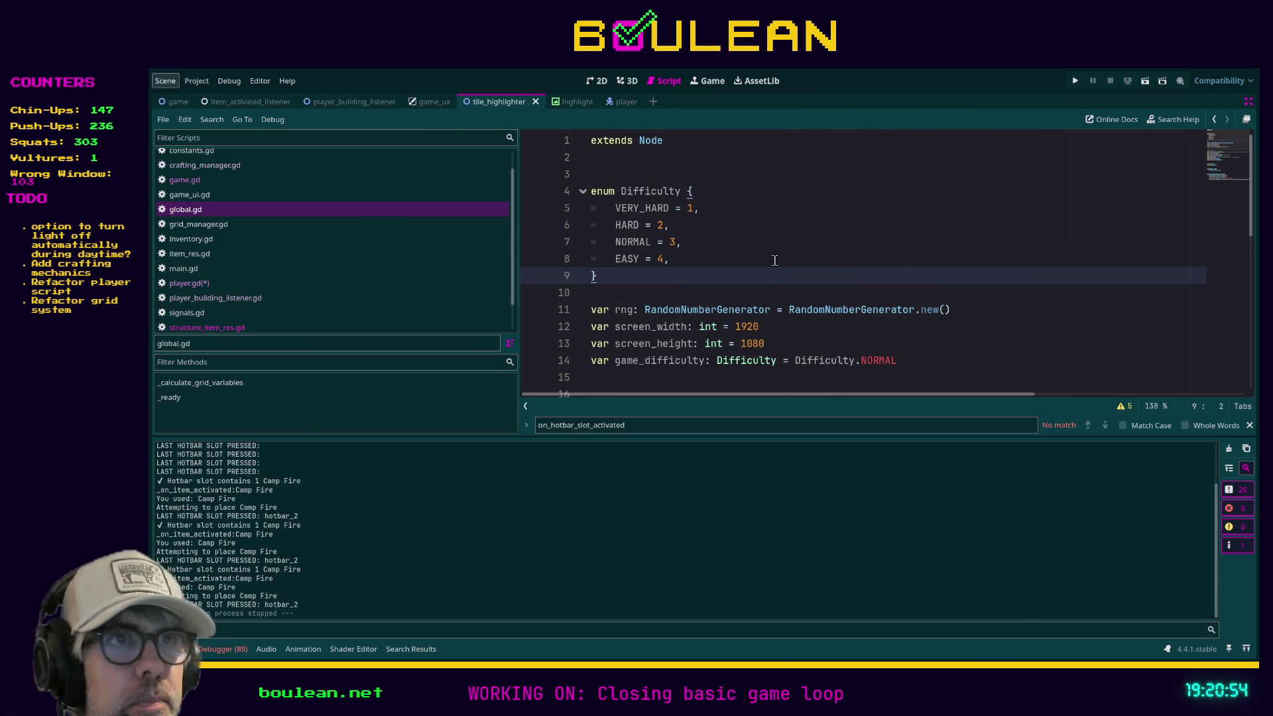
scroll(622, 340, down, 2)
click(620, 326)
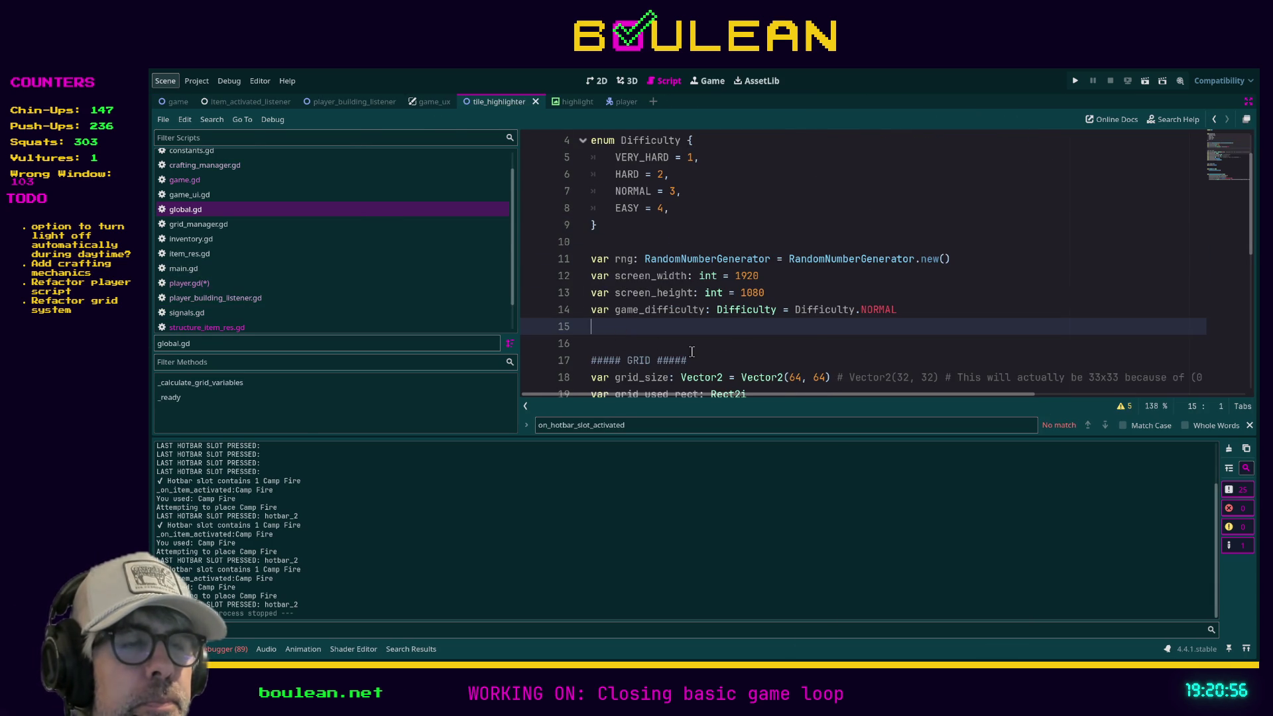
scroll(898, 338, down, 1)
scroll(898, 338, down, 4)
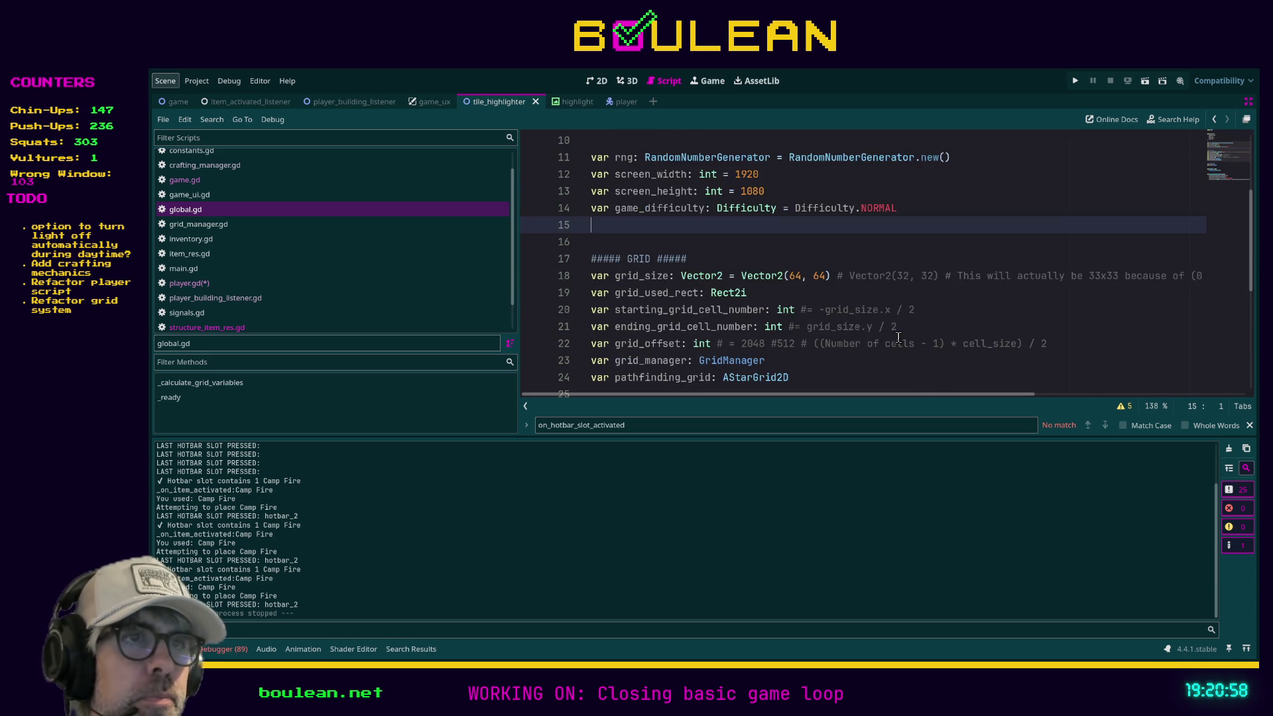
scroll(860, 319, up, 5)
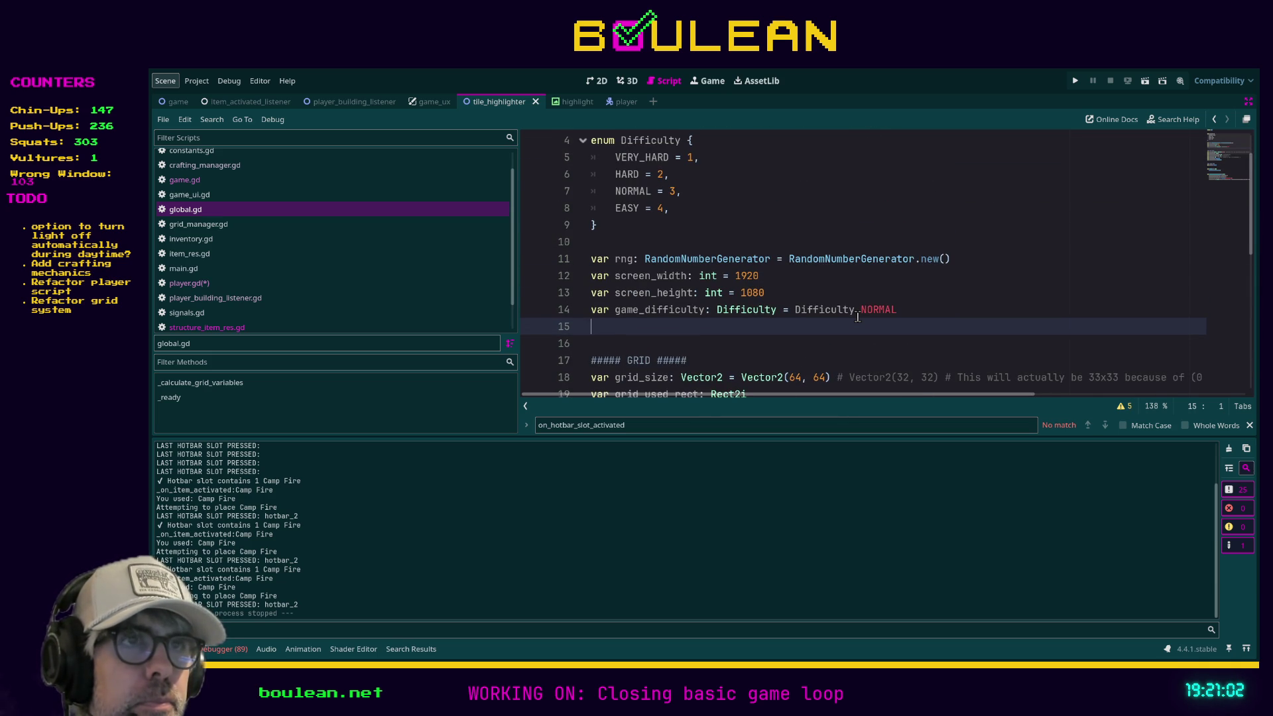
key(Return)
key(Return)
key(Up)
text(### BUIL)
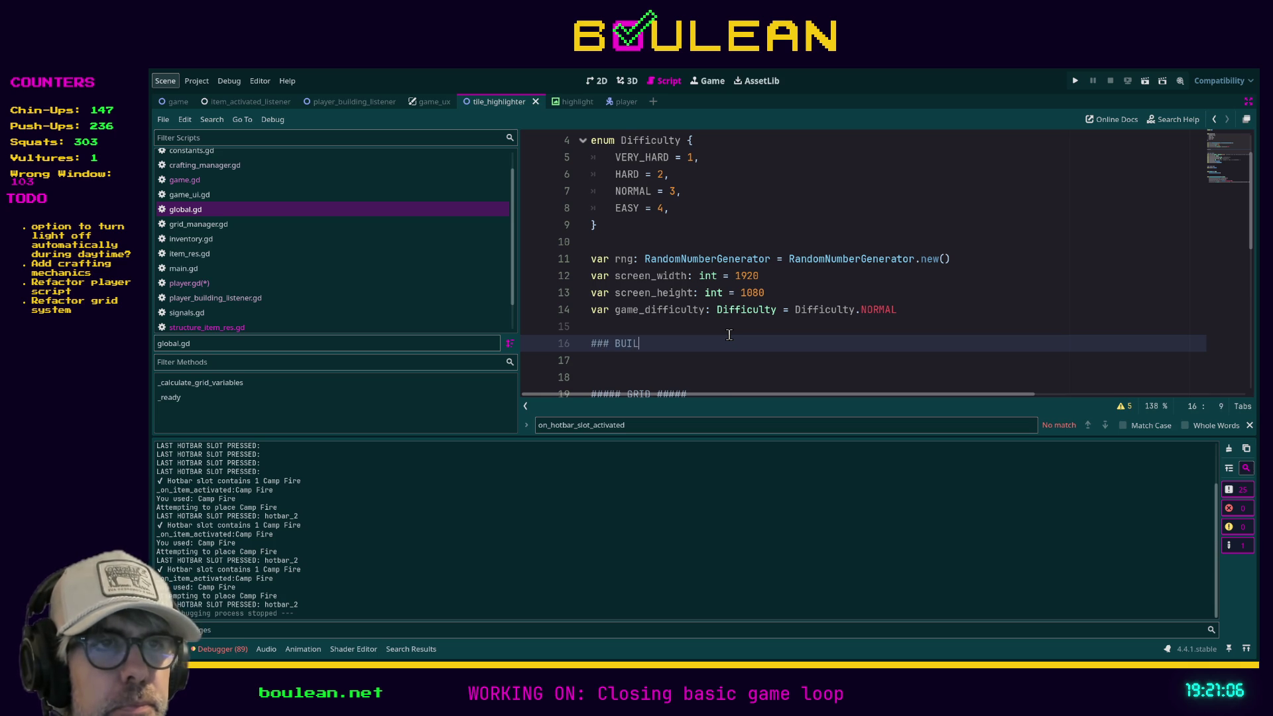
text(DING ###)
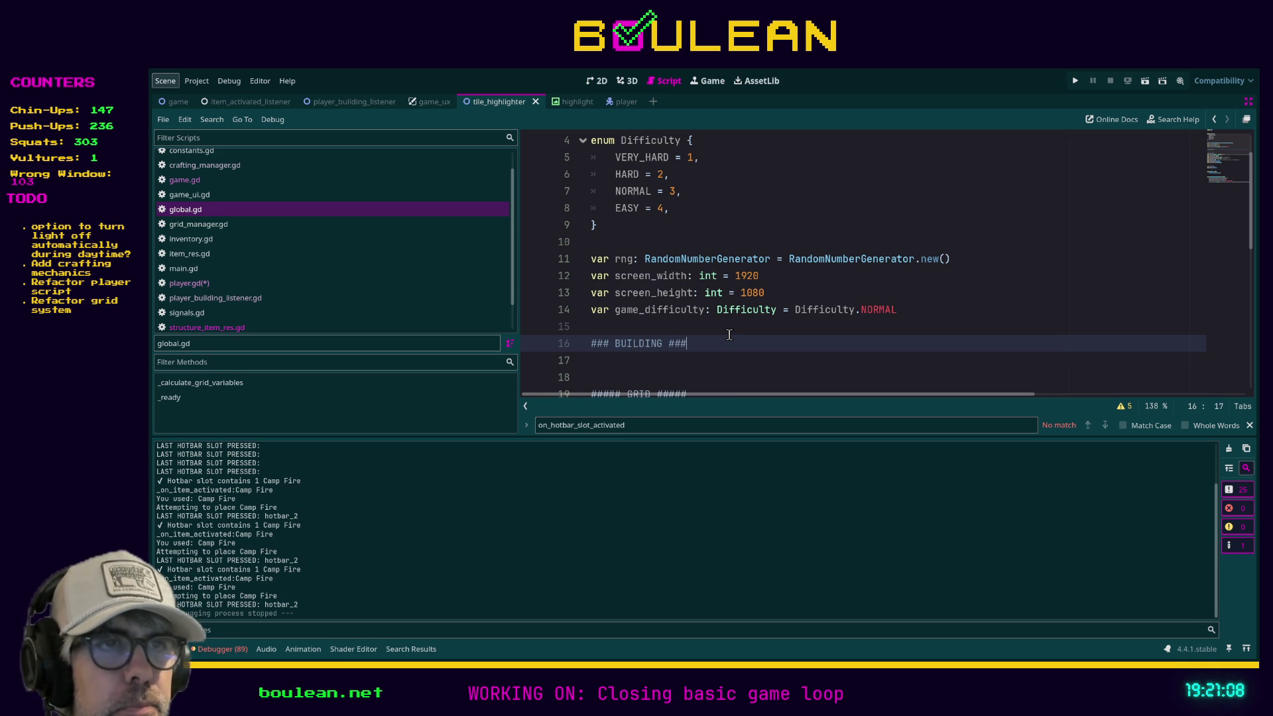
Step: Declare 'var build_mode_active: bool = false' under it, save, and search the project for build_mode_active
key(Return)
text(var )
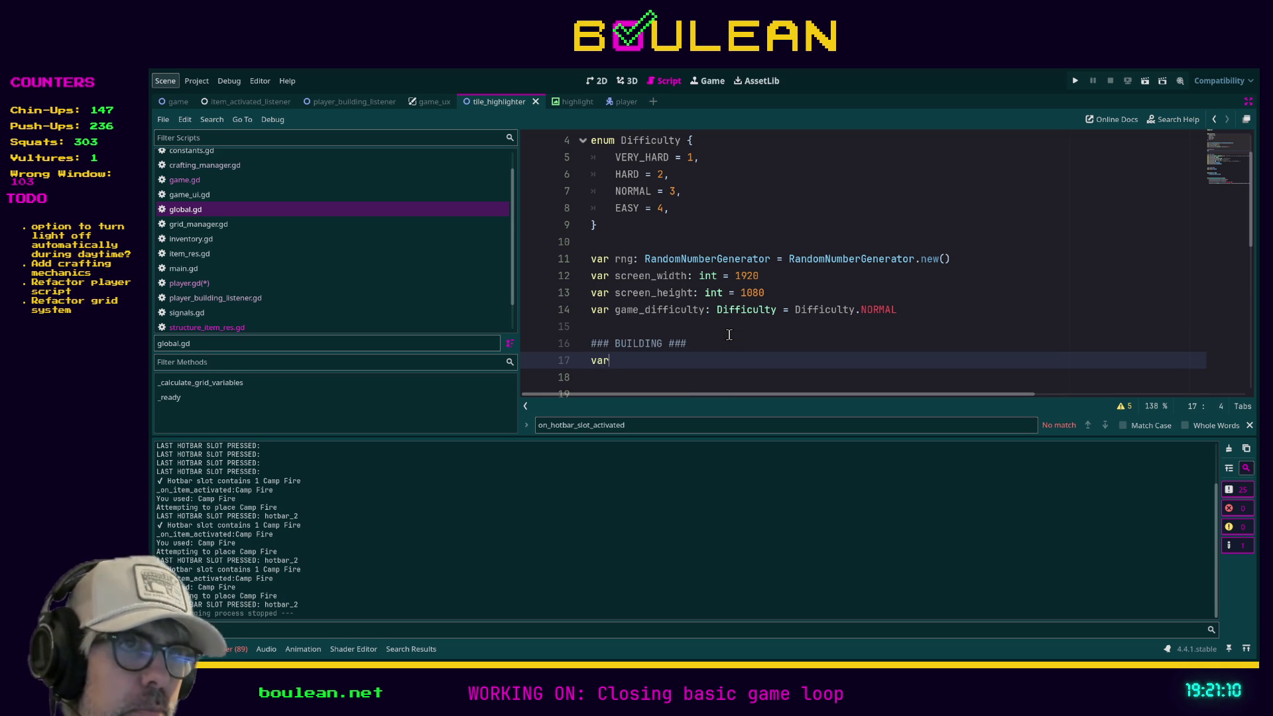
text(build_mode)
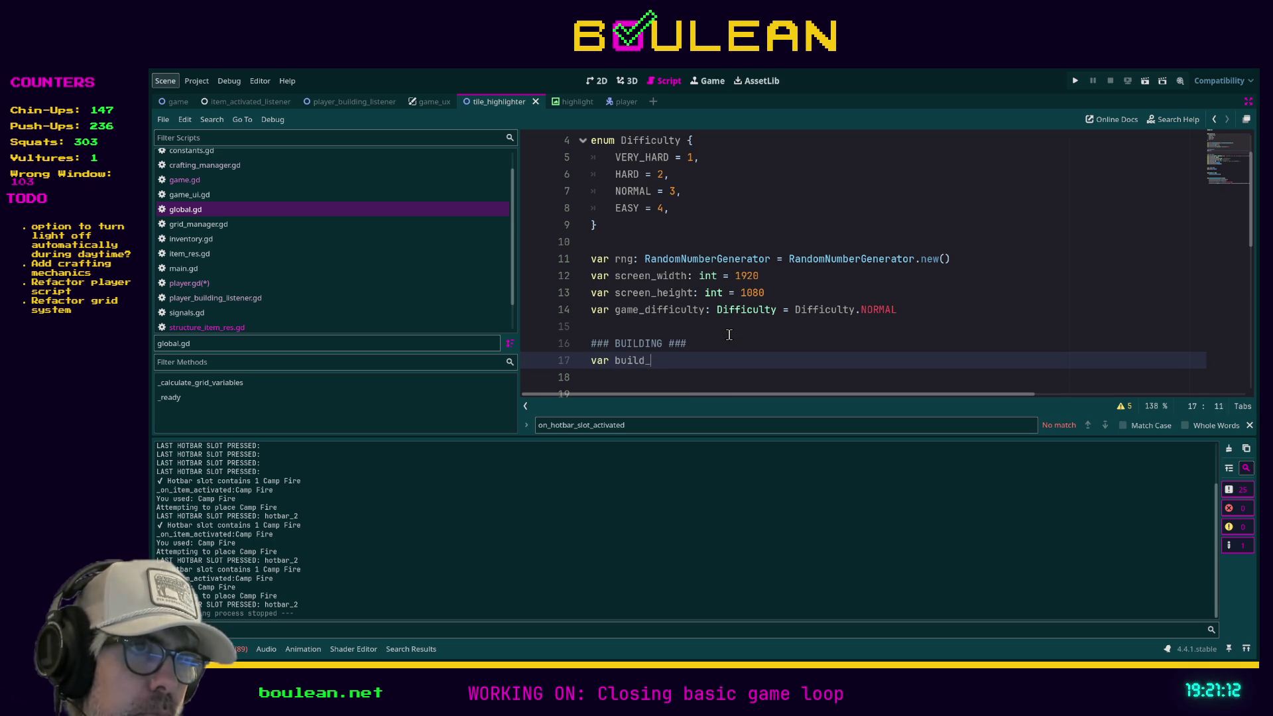
text(_active = fa)
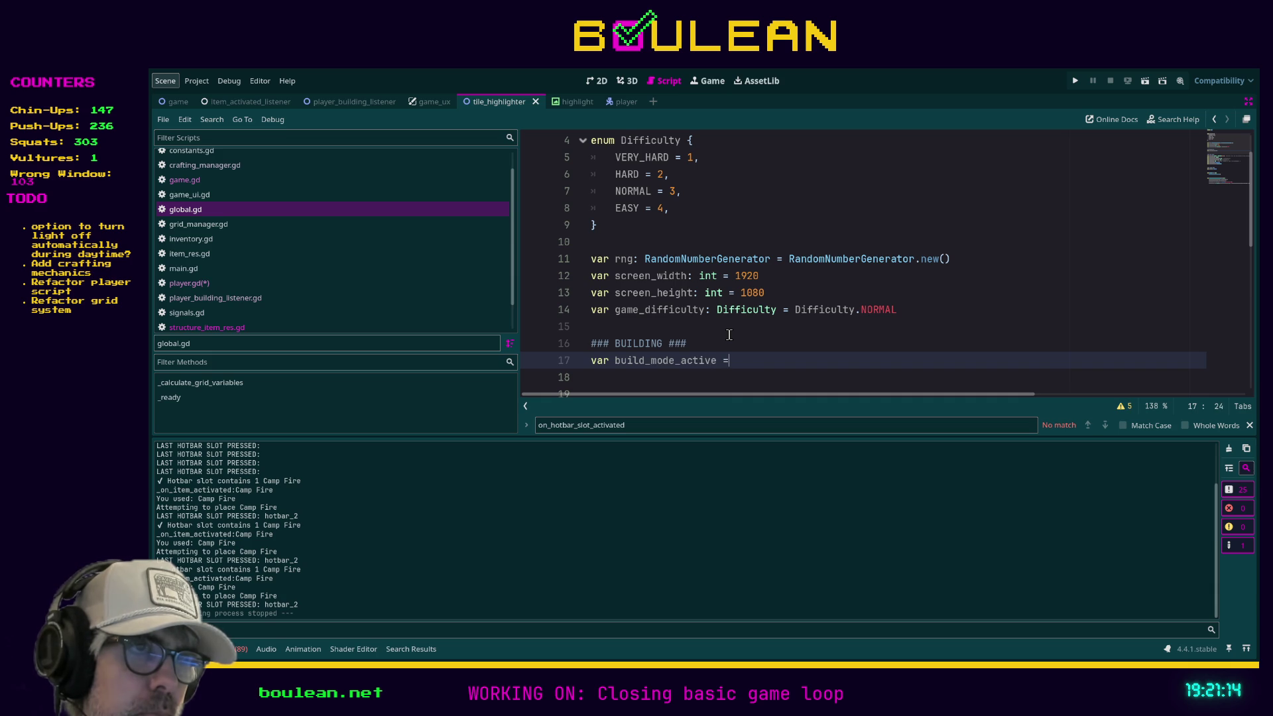
text(lse)
key(Escape)
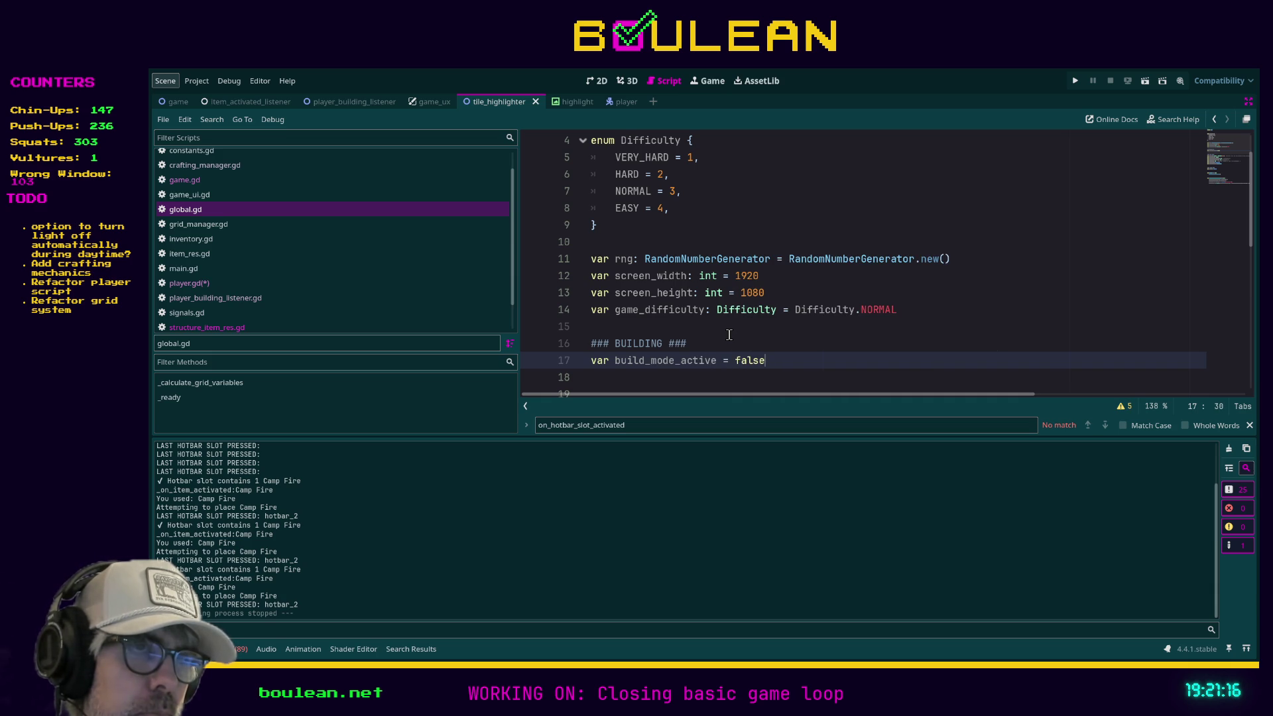
key(BackSpace)
key(BackSpace)
key(BackSpace)
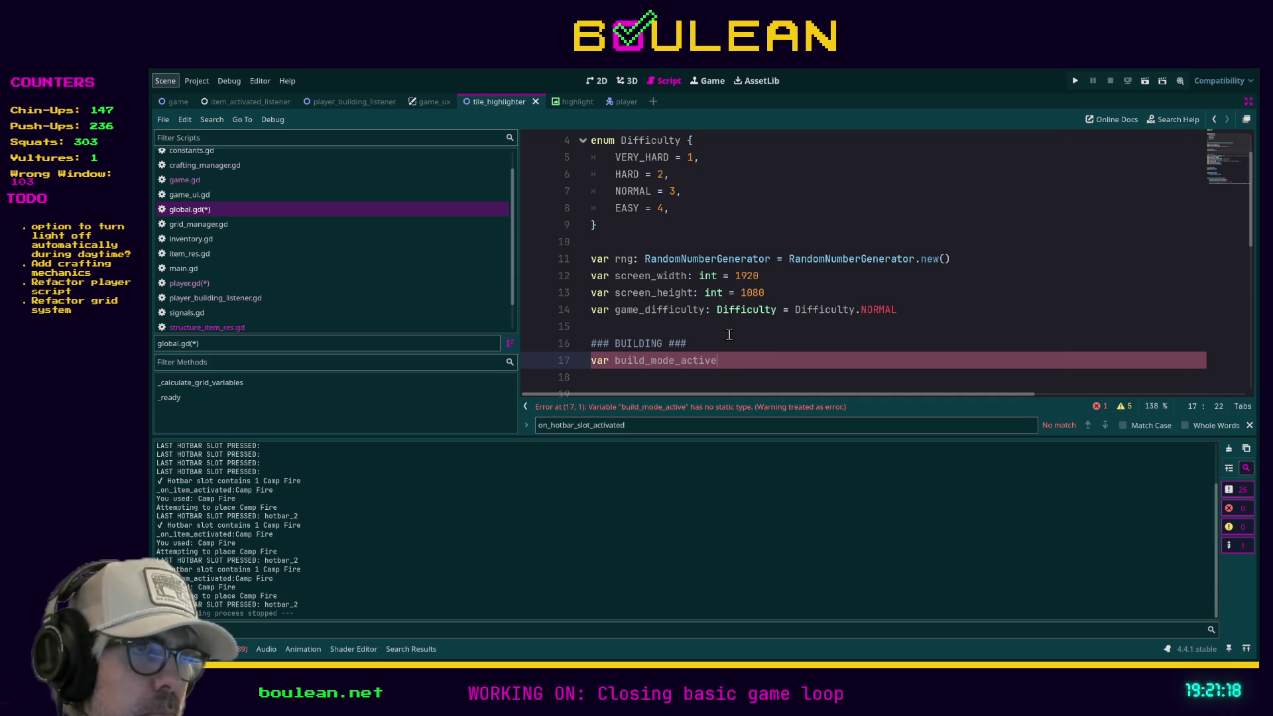
text(: bool )
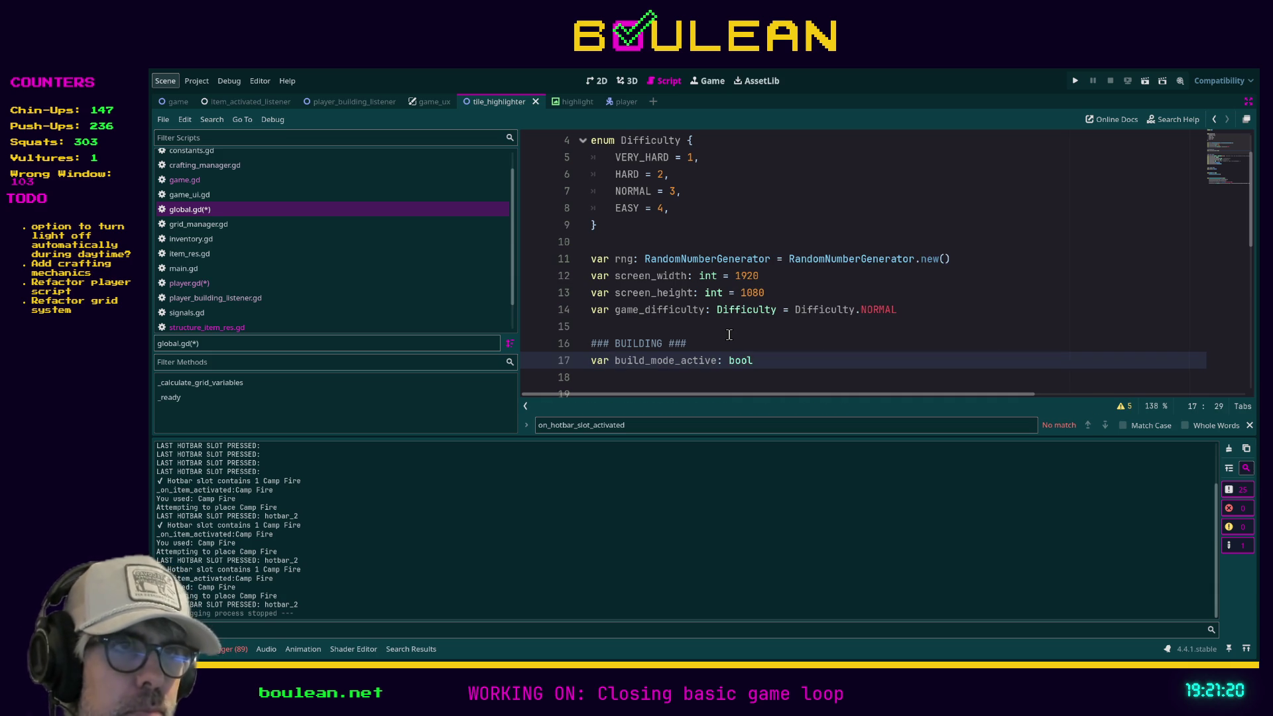
text(= false)
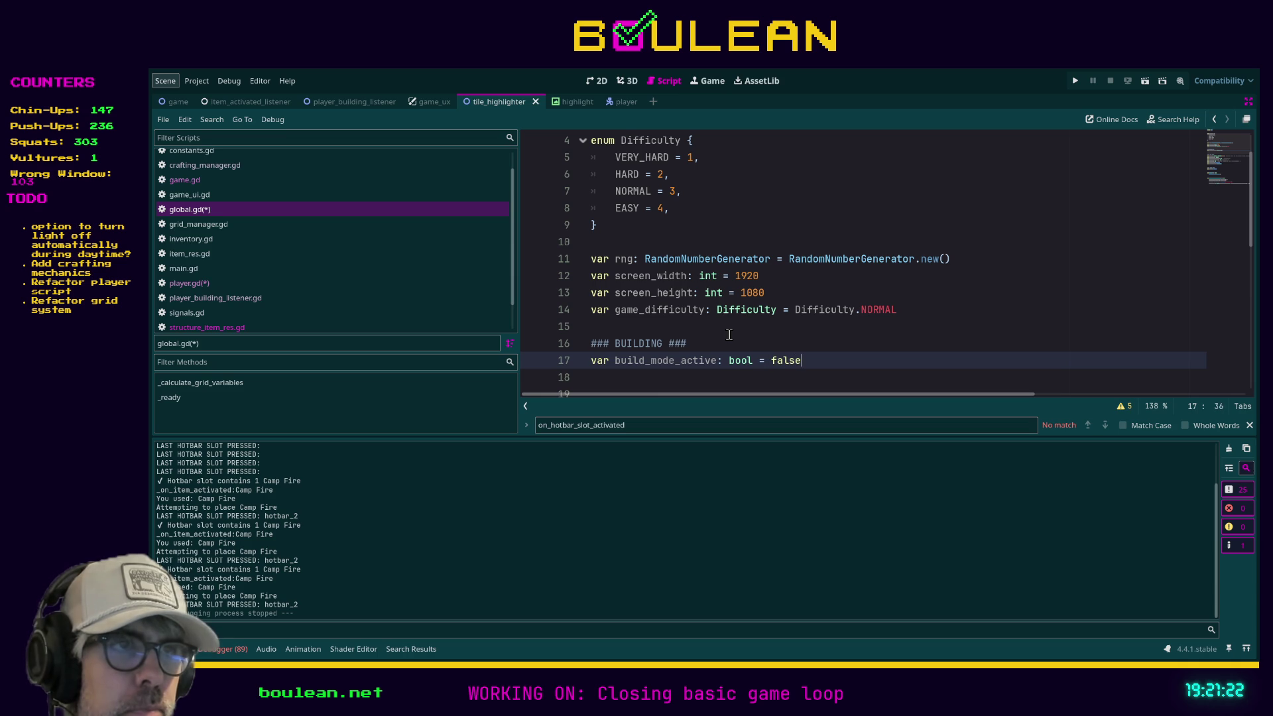
key(ctrl+s)
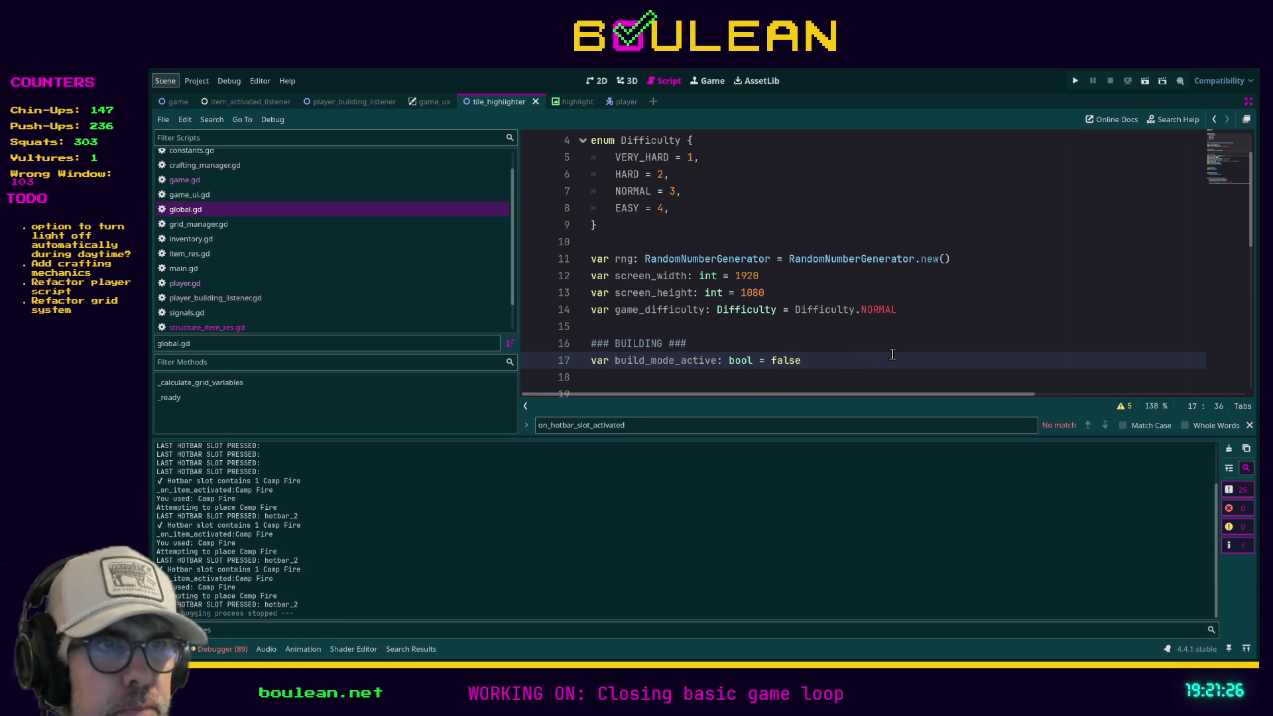
key(ctrl+shift+f)
key(Return)
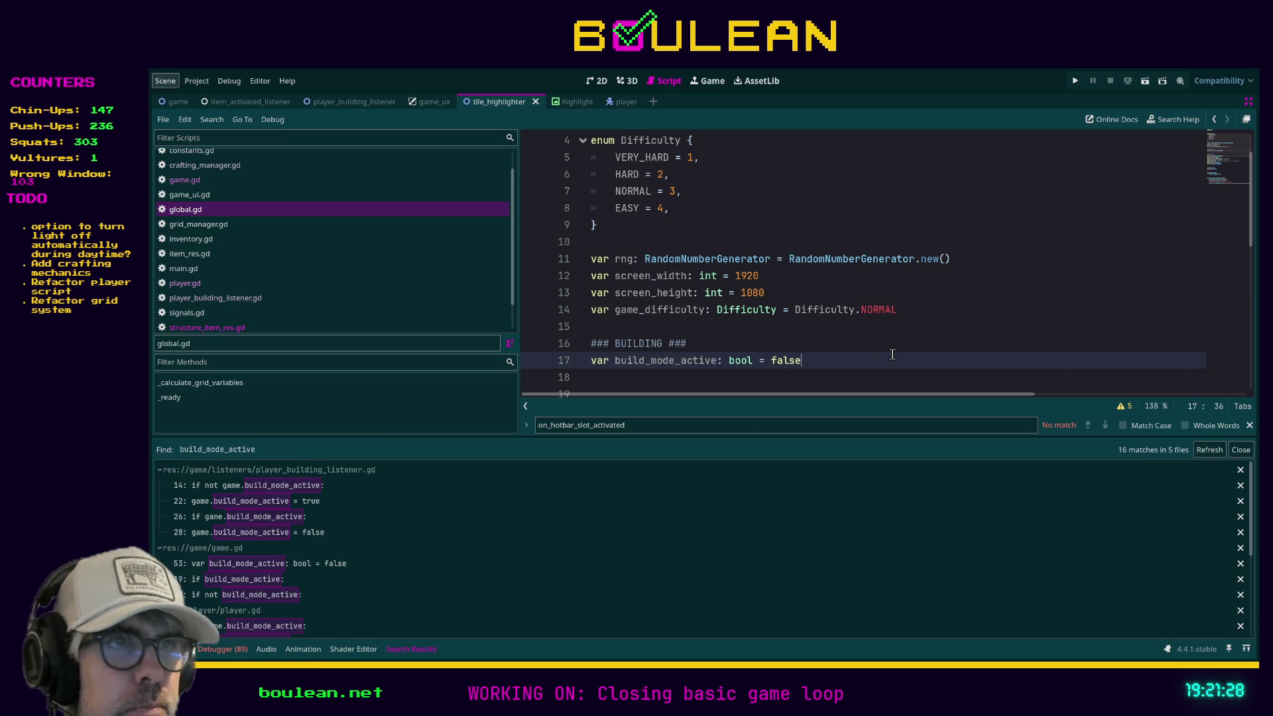
Step: Change the line 14 build-mode check in player_building_listener.gd to Global.build_mode_active and save
click(345, 487)
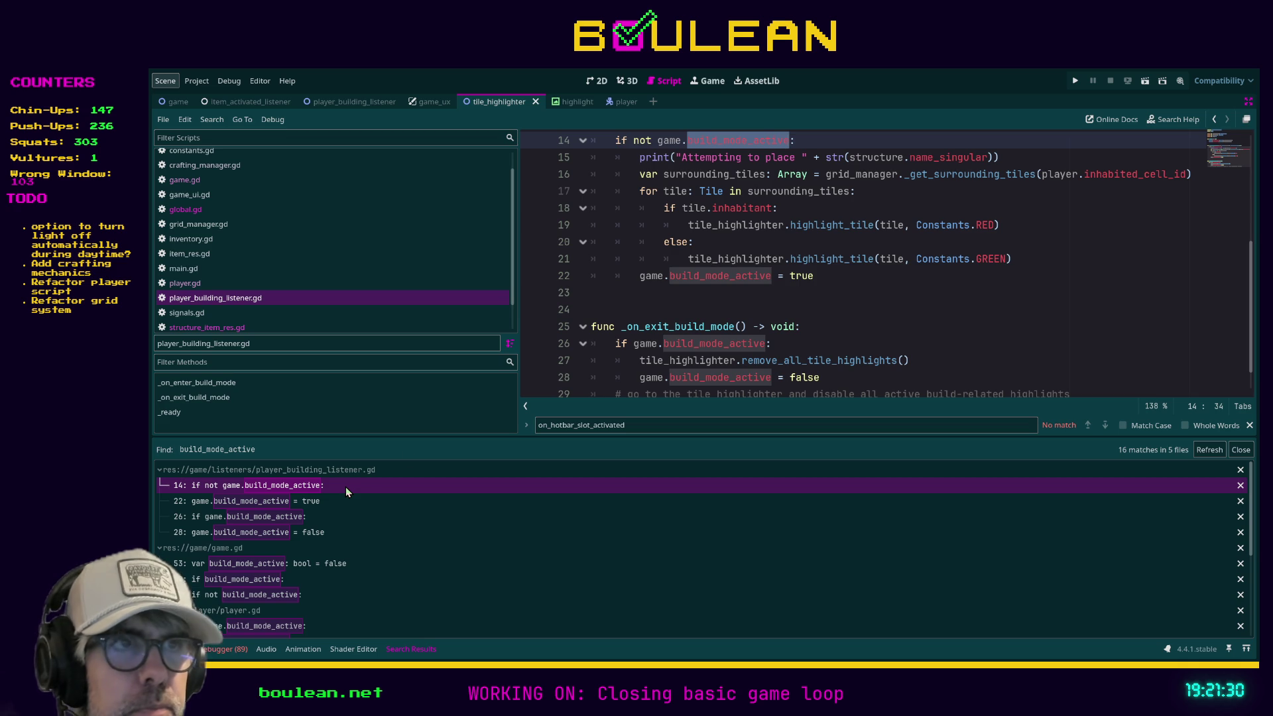
scroll(740, 311, up, 1)
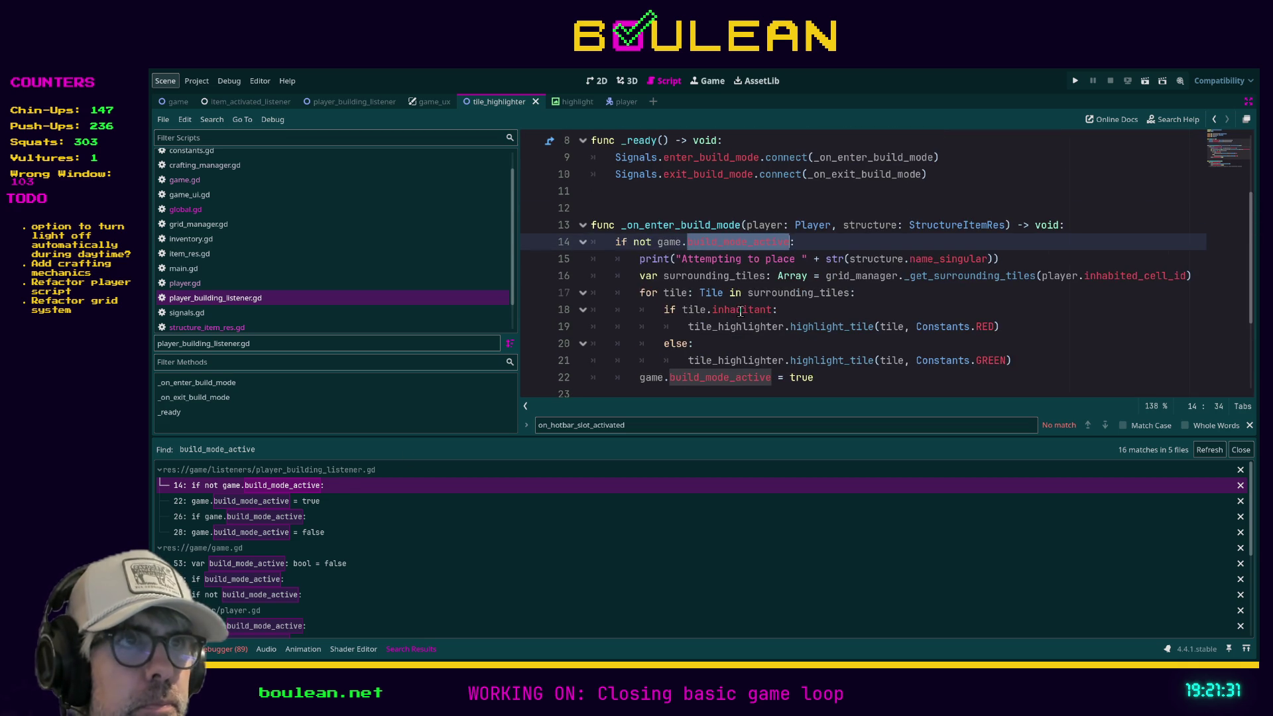
double_click(670, 243)
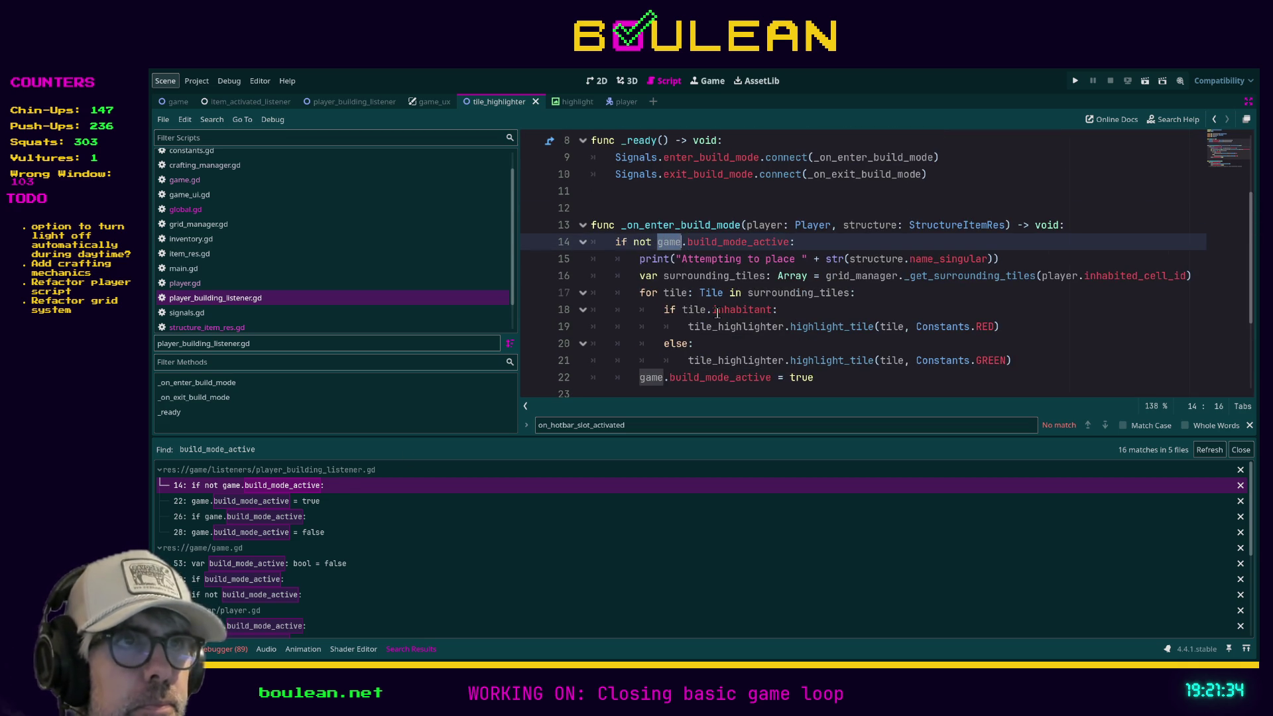
text(Global)
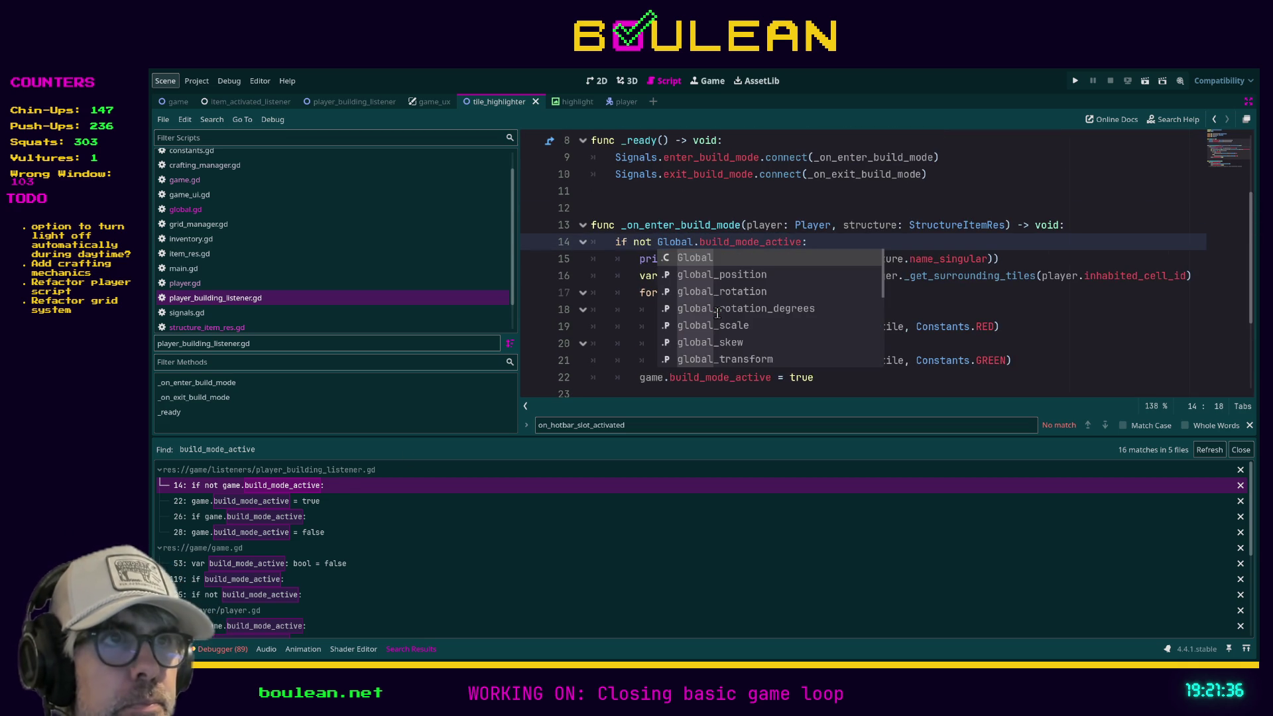
click(943, 291)
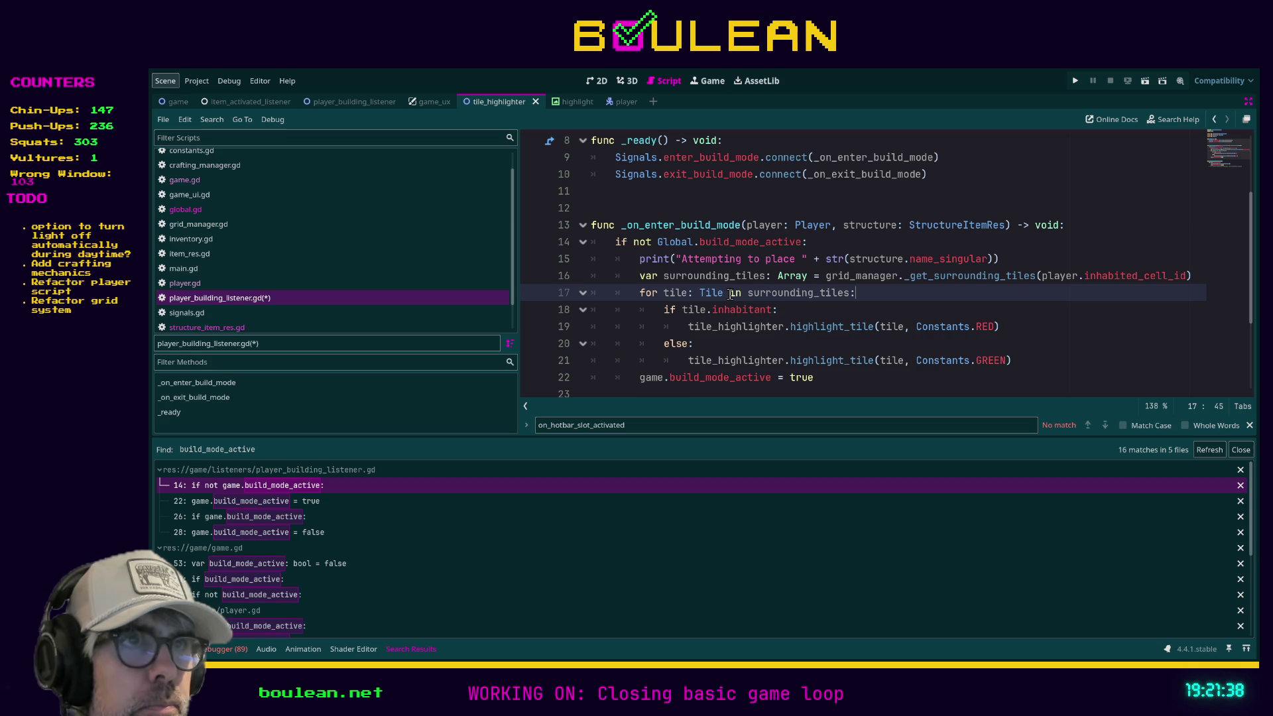
key(ctrl+s)
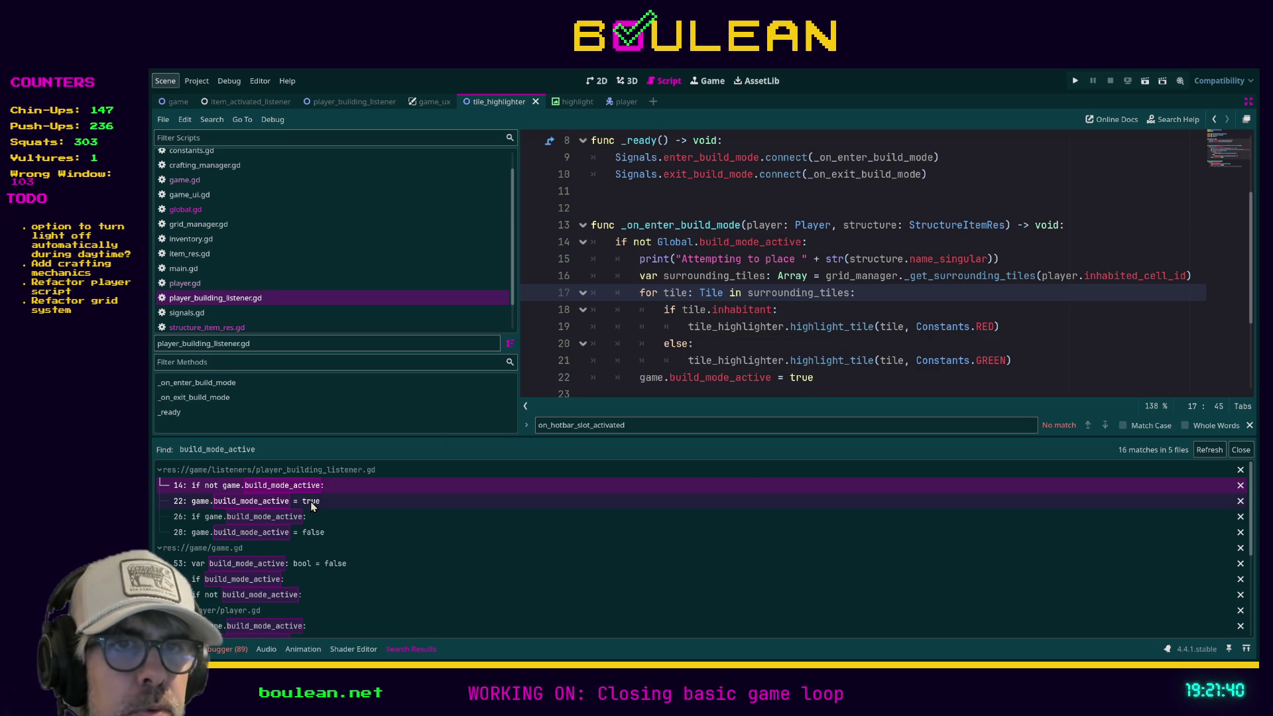
Step: Replace game with Global in the line 22 assignment and line 26 check, then save
click(310, 501)
double_click(649, 377)
text(Globale)
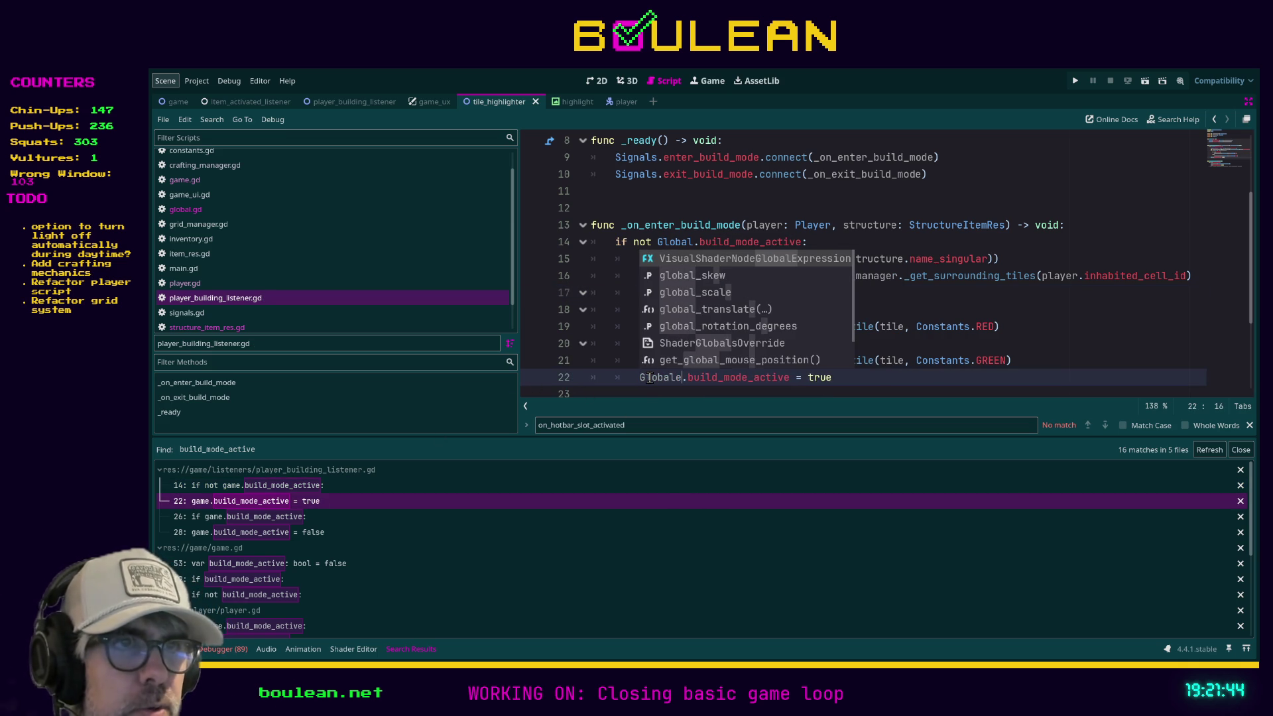
key(BackSpace)
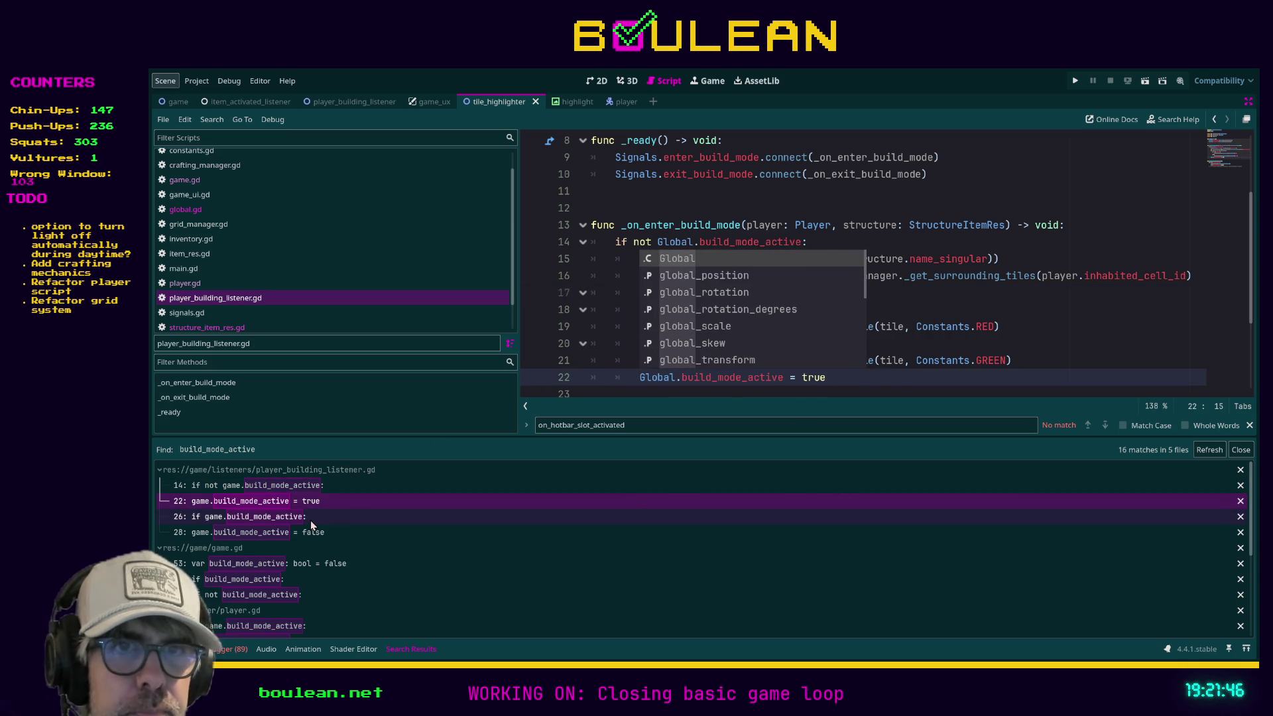
click(309, 517)
double_click(637, 375)
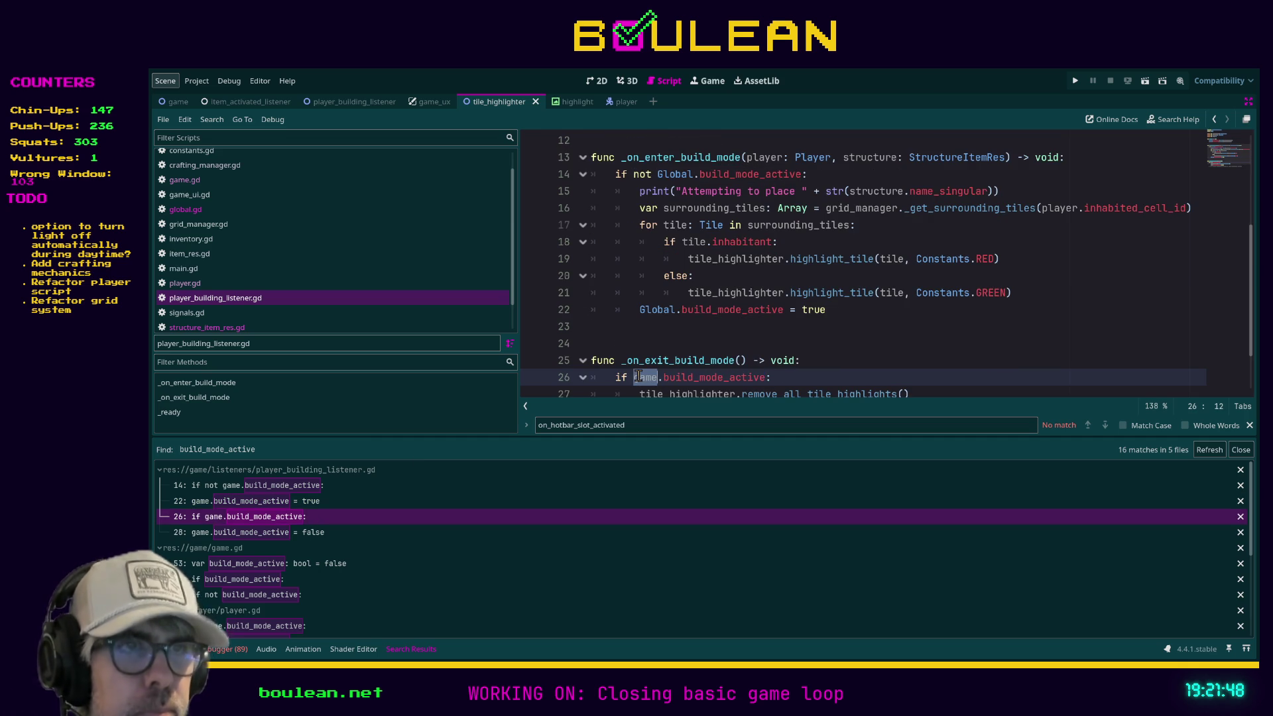
text(Global)
key(ctrl+s)
Step: Fix line 28 to set Global.build_mode_active after undoing a stray paste, and save
click(295, 532)
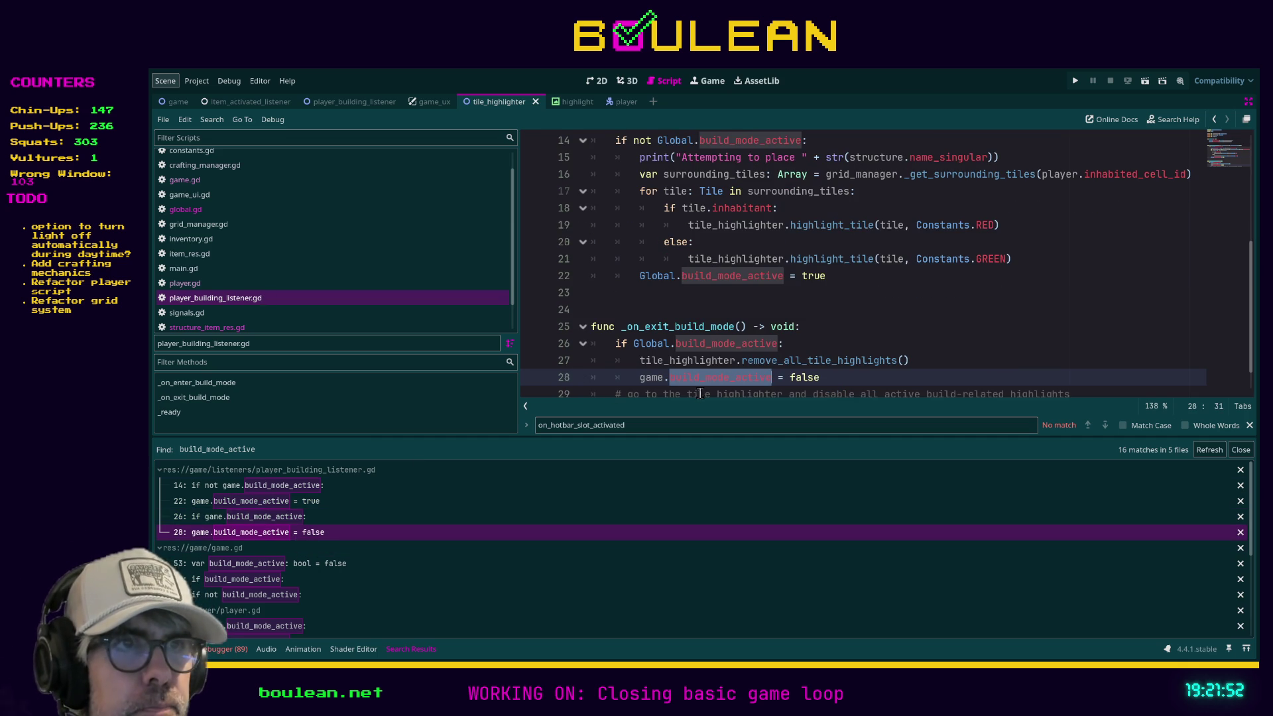
click(636, 377)
shift+click(772, 379)
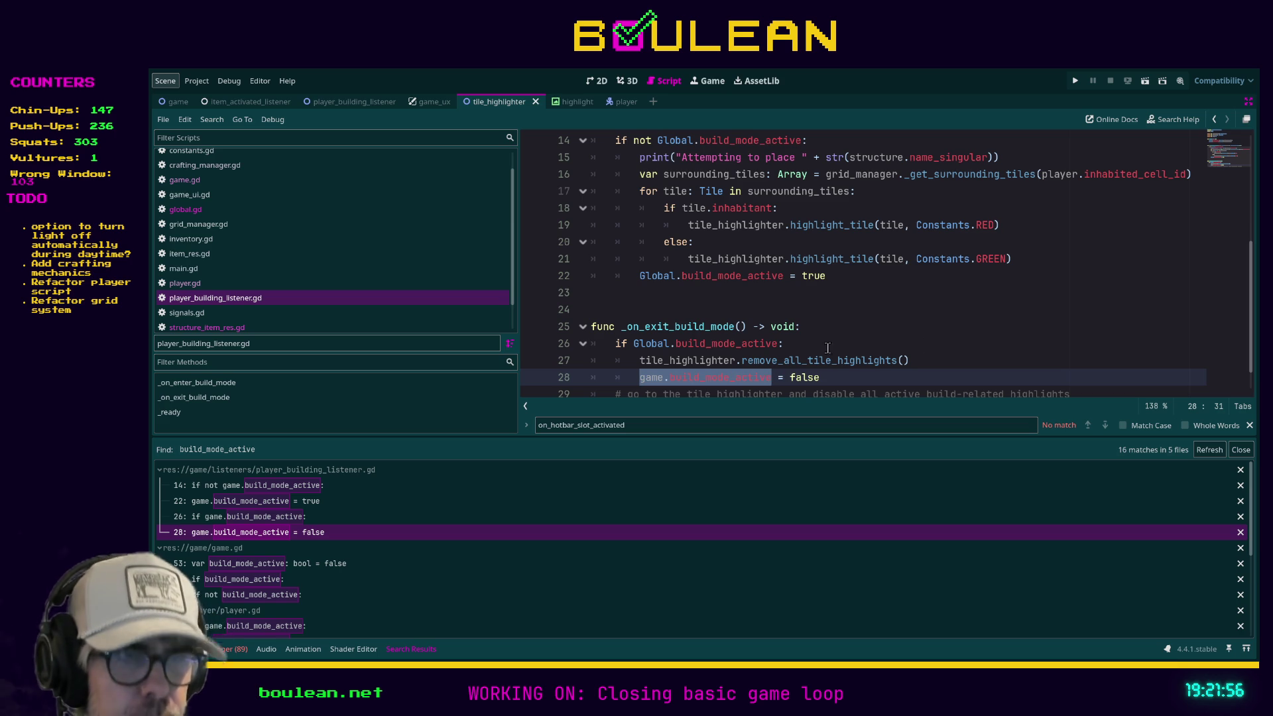
text(if event.is_action_released("quit"): 		if game.build_mode_active: 			print("QUIT BUILD MODE ACTIVE...") 			Signals.exit_build_mode.emit() 		else: 			print("BUILD MODE ACTIVE: " + str(game.build_mode_active)) 			print("QUIT ELSE...") 			get_tree().root.propagate_notification(NOTIFICATION_WM_CLOSE_REQUEST) 			get_tree().quit())
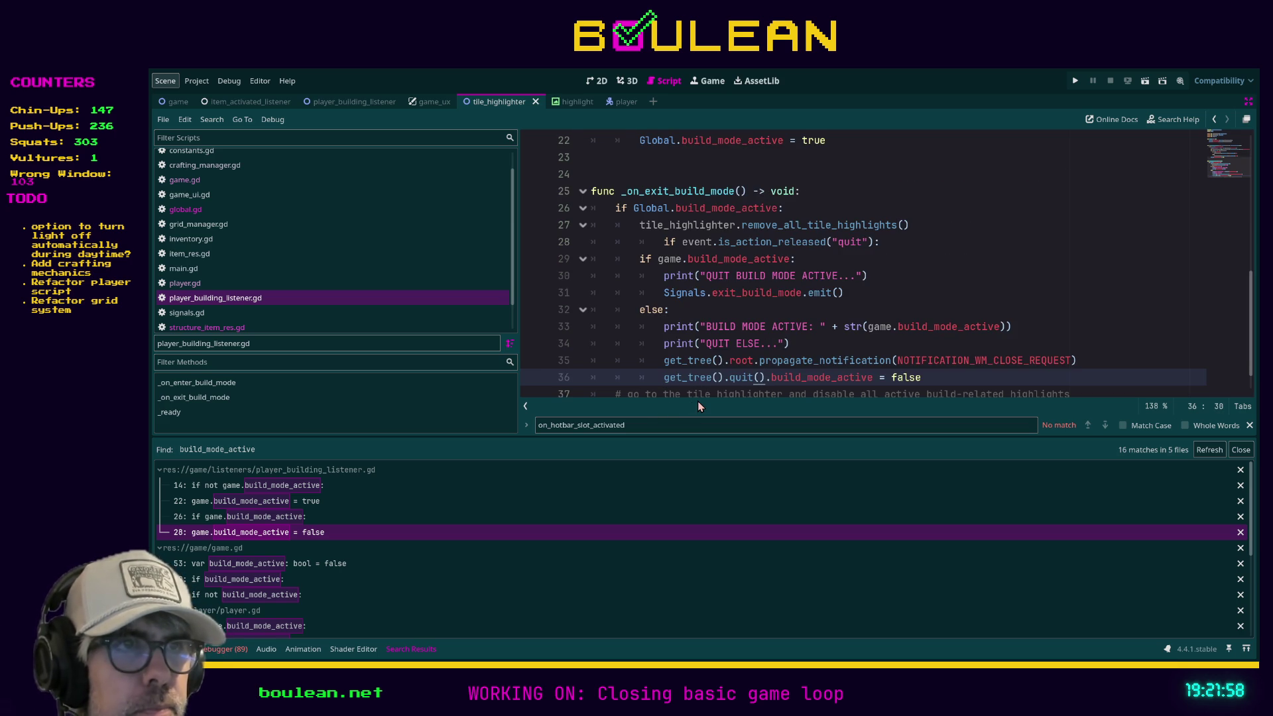
key(ctrl+z)
key(ctrl+shift+z)
key(ctrl+z)
text(Global)
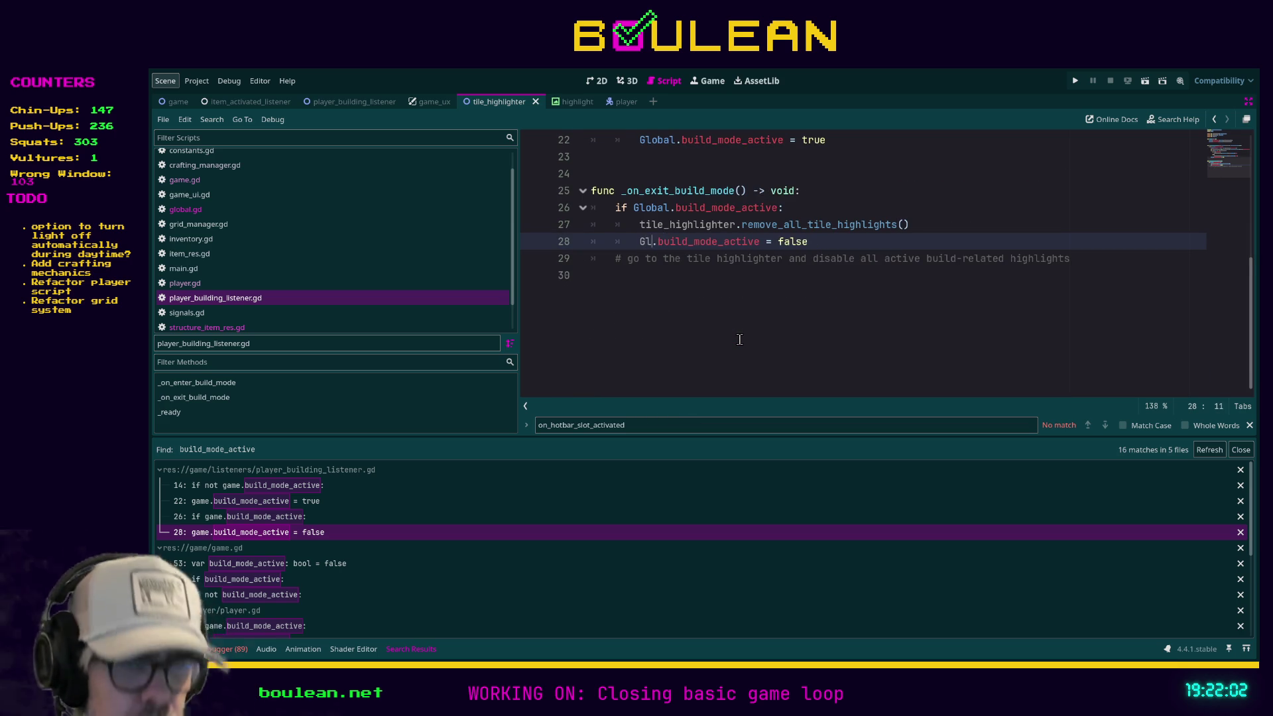
key(ctrl+s)
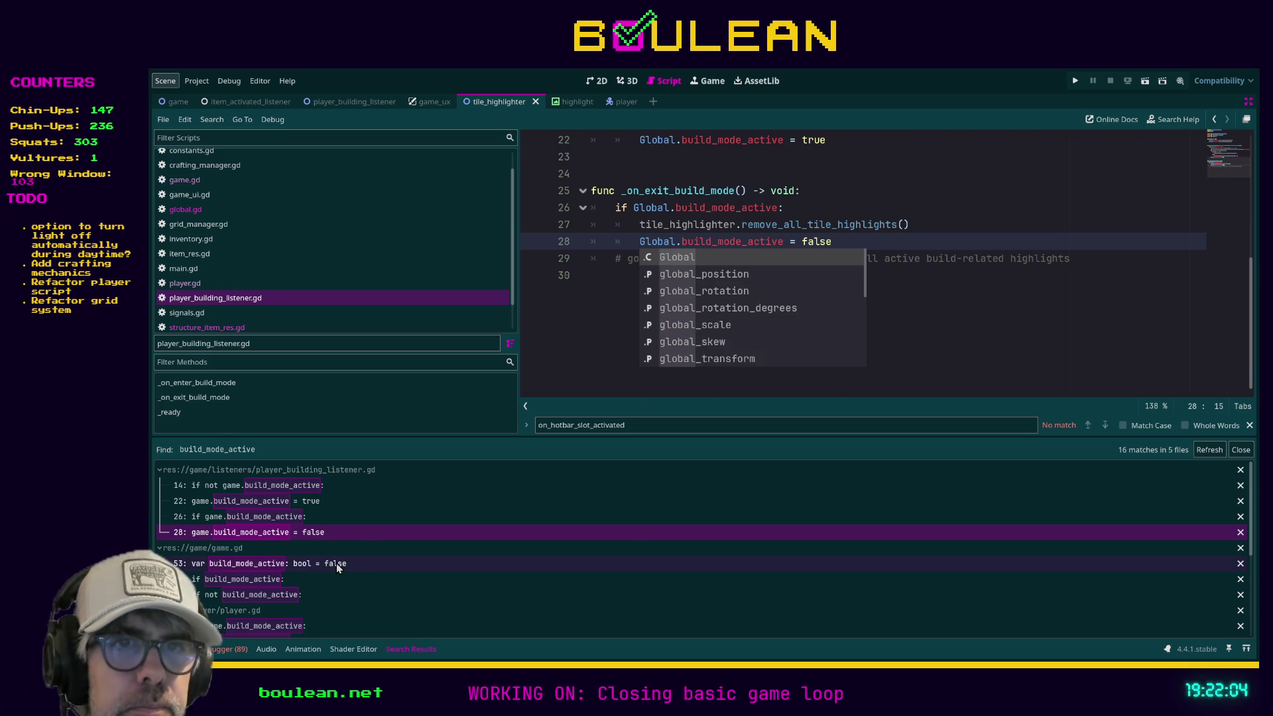
click(328, 564)
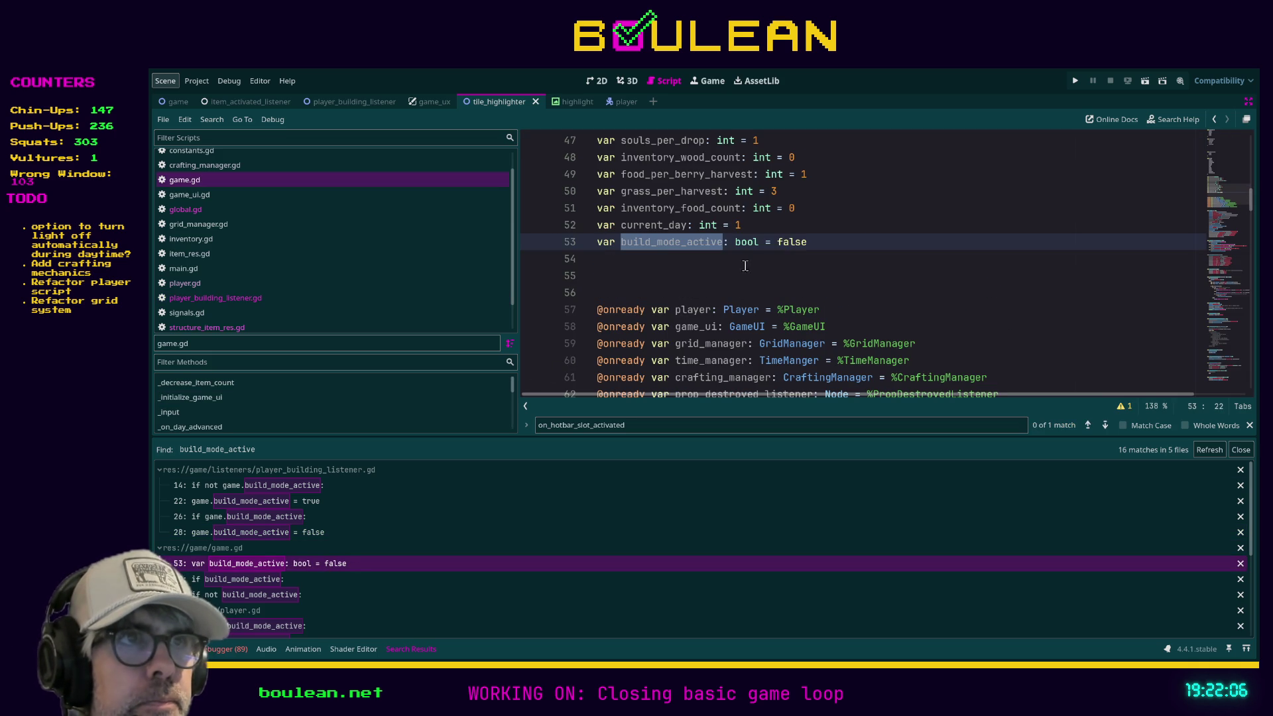
Step: Delete the old build_mode_active declaration from game.gd and widen the code area
drag(718, 276, 583, 249)
key(BackSpace)
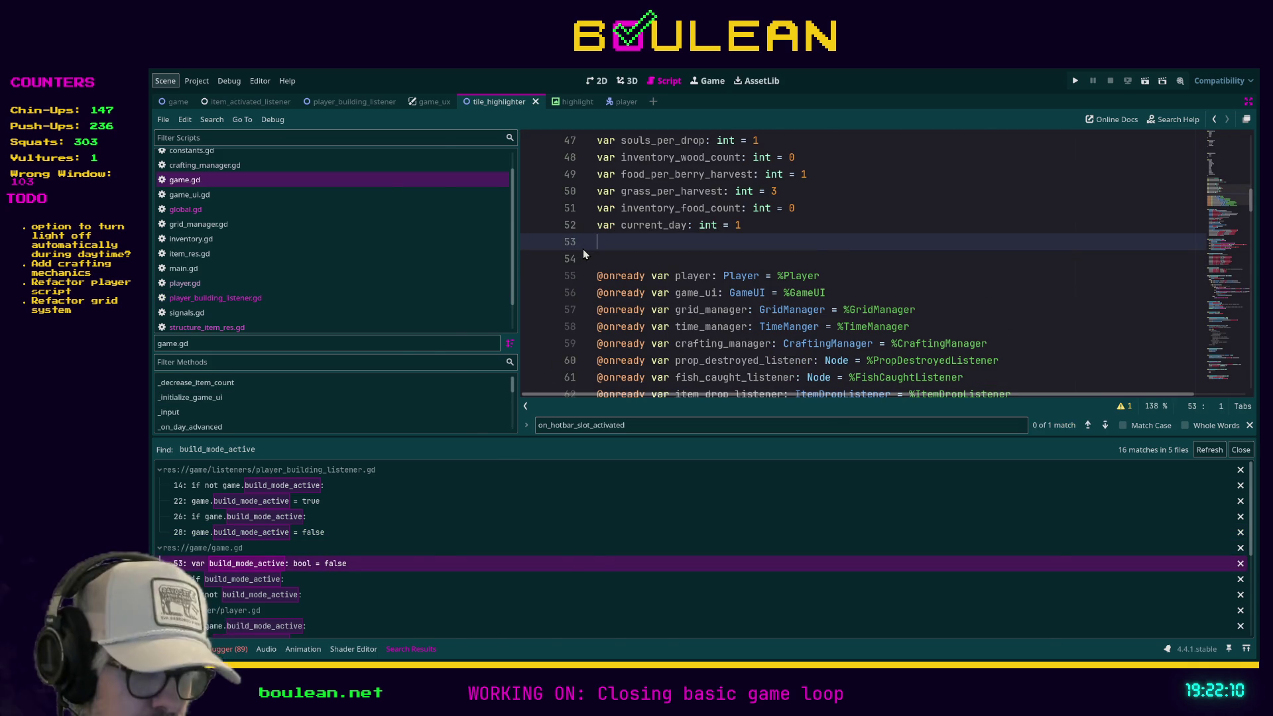
key(ctrl+shift+F11)
key(ctrl+shift+F11)
key(ctrl+s)
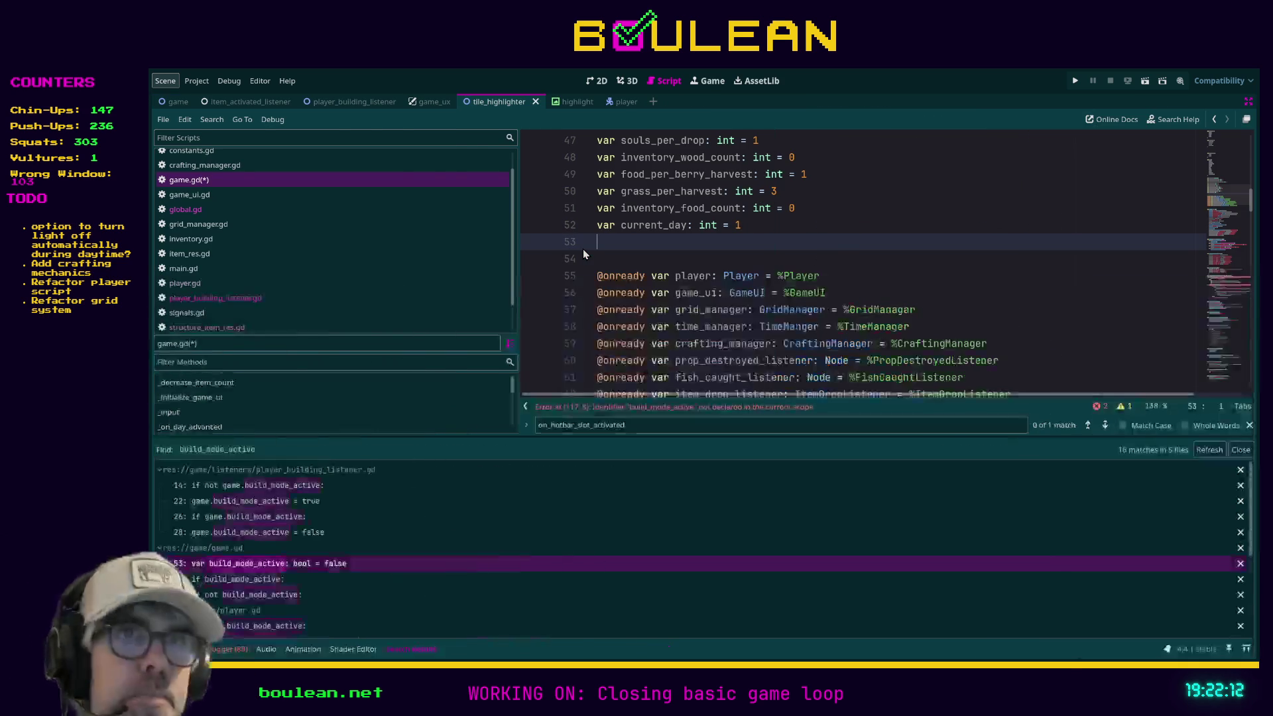
click(583, 251)
drag(516, 297, 346, 289)
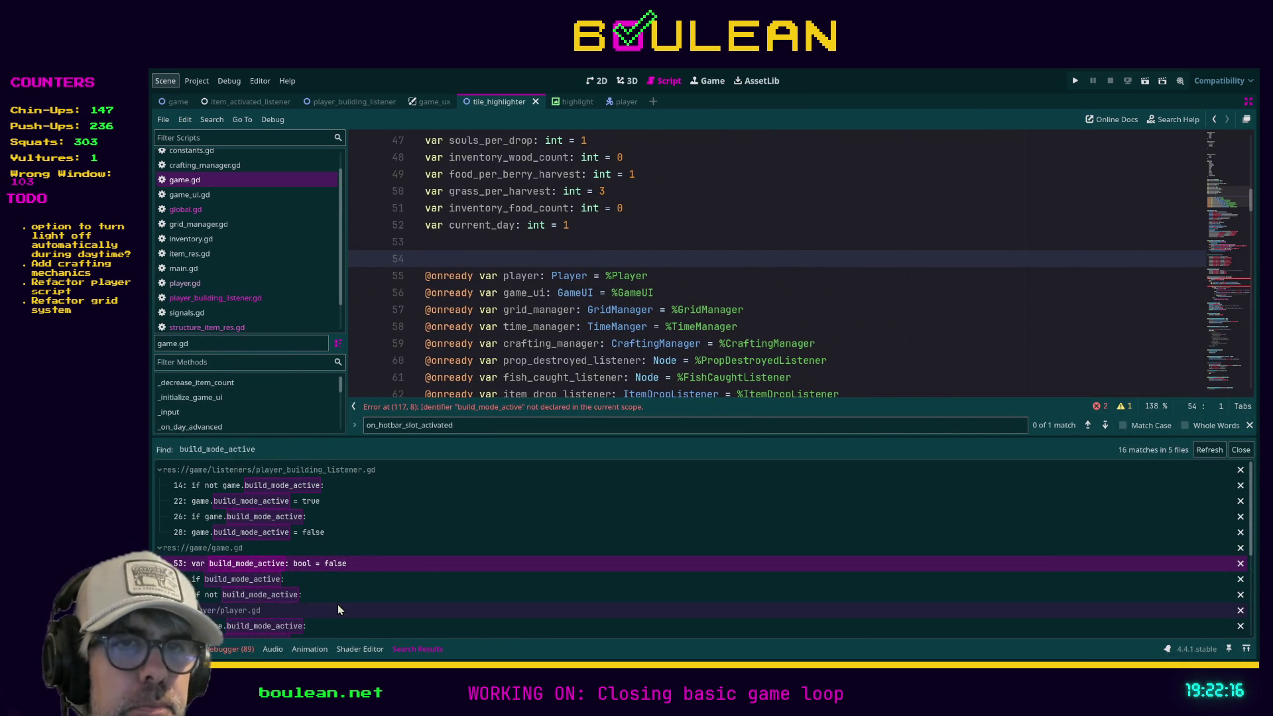
Step: Prefix build_mode_active with Global. in the game.gd checks on lines 117 and 123
click(325, 582)
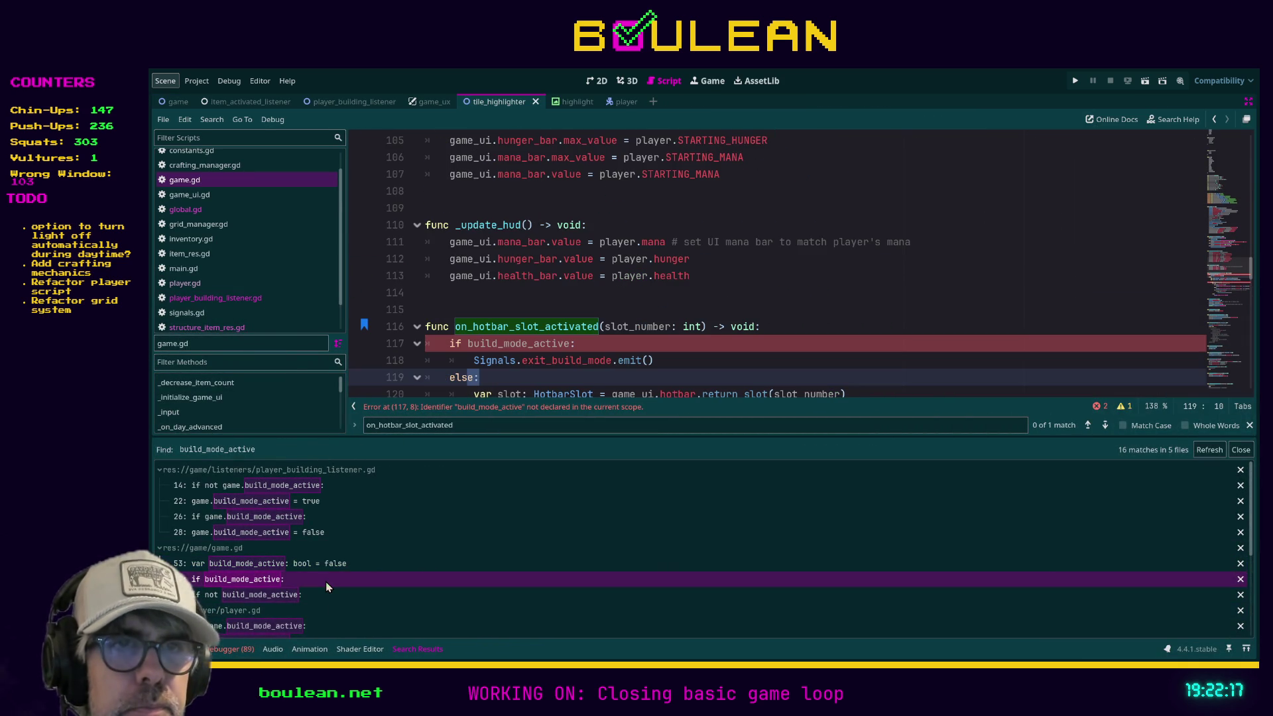
click(472, 343)
text(Global)
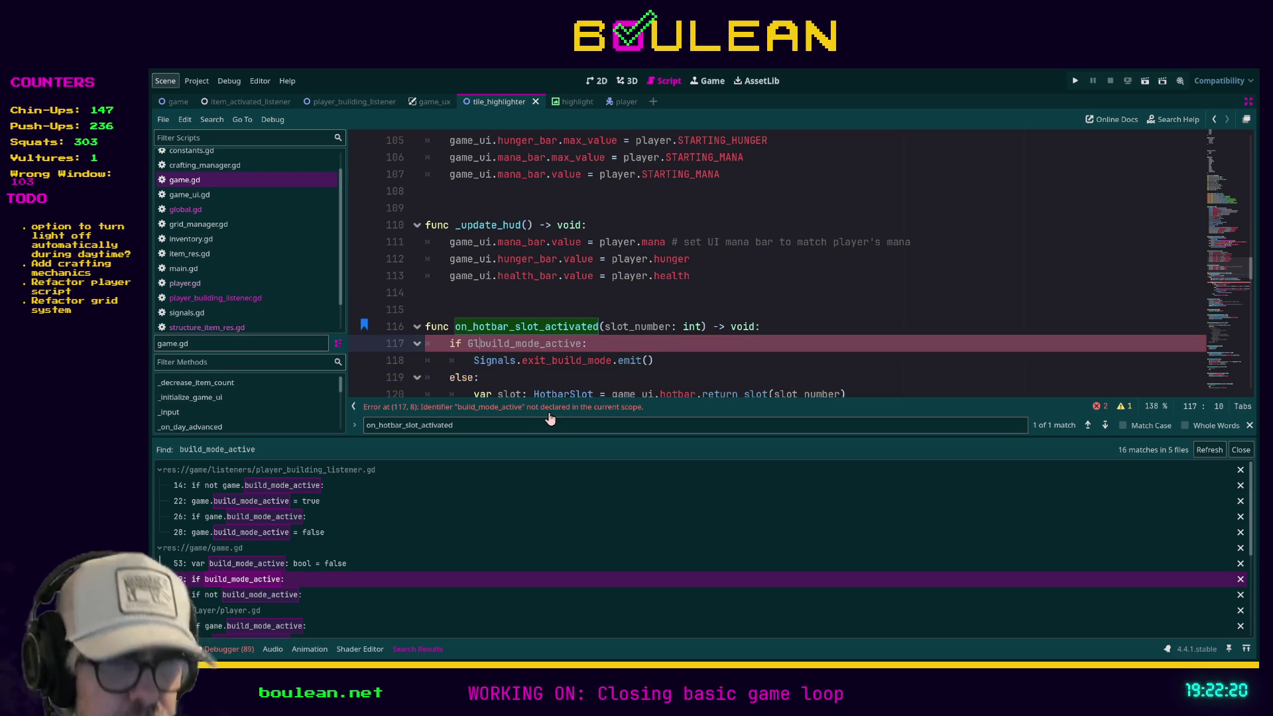
text(.)
click(716, 378)
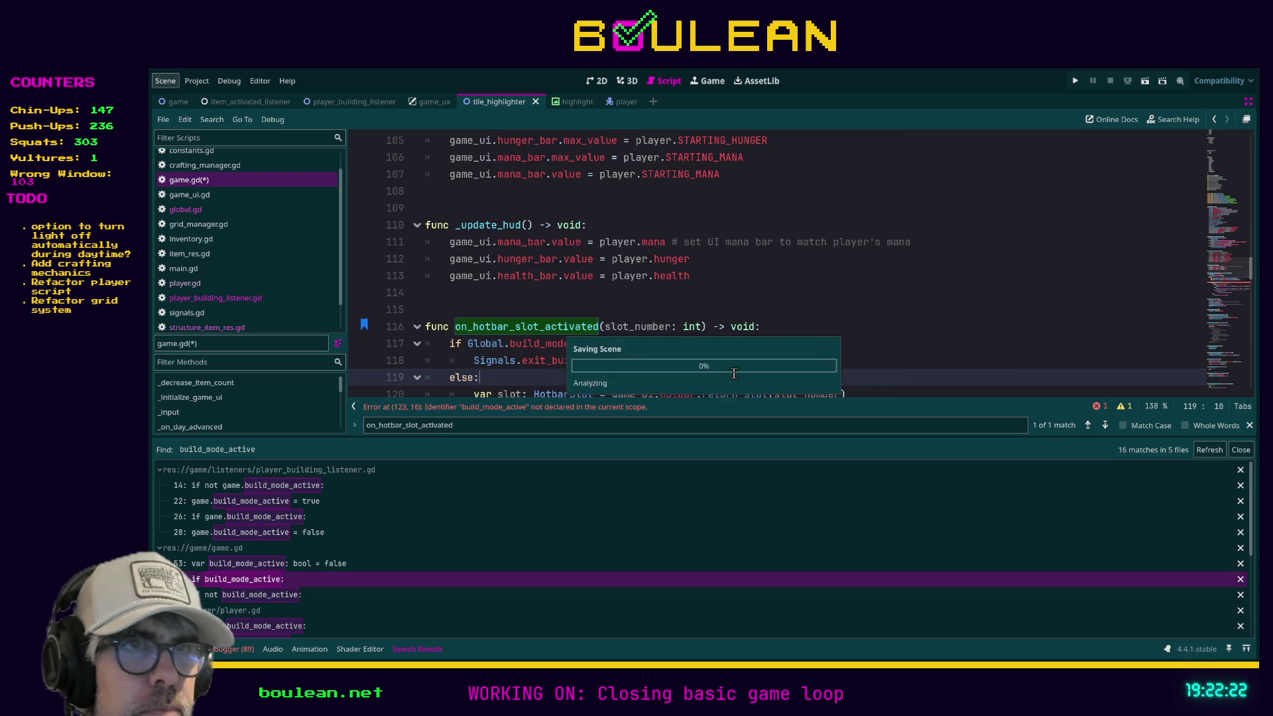
click(292, 596)
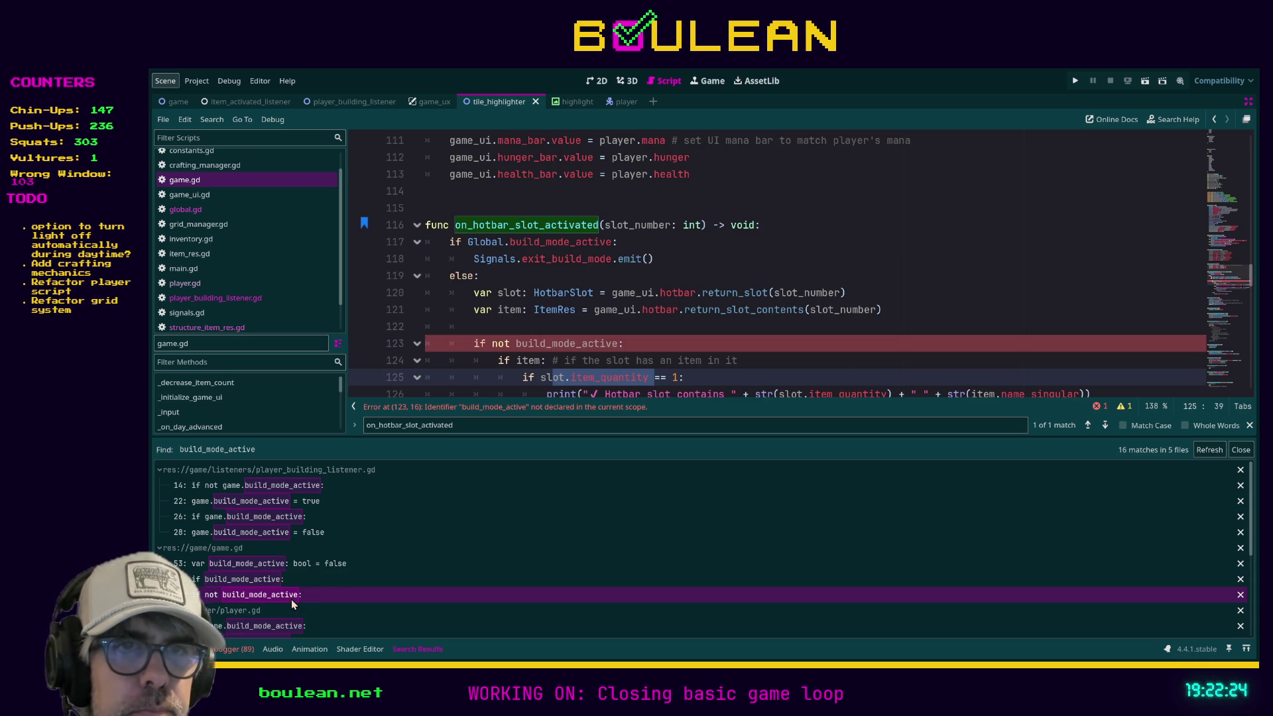
text(Global.)
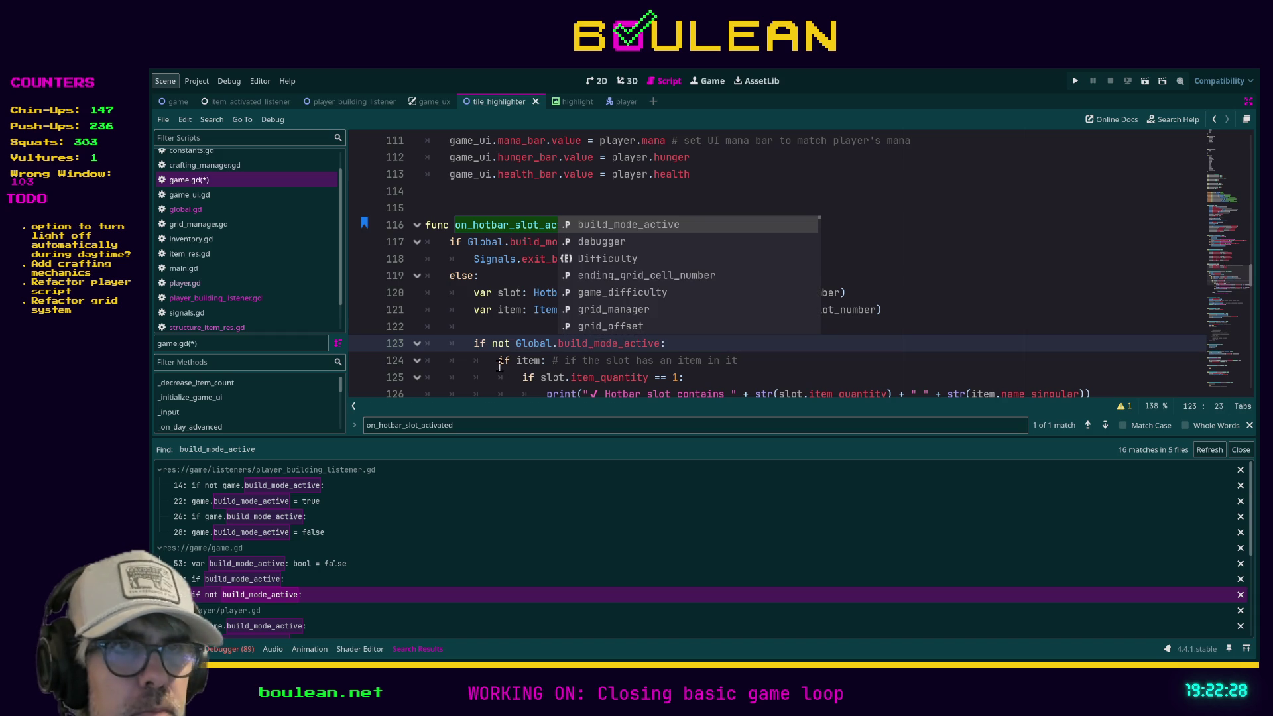
click(475, 360)
click(312, 625)
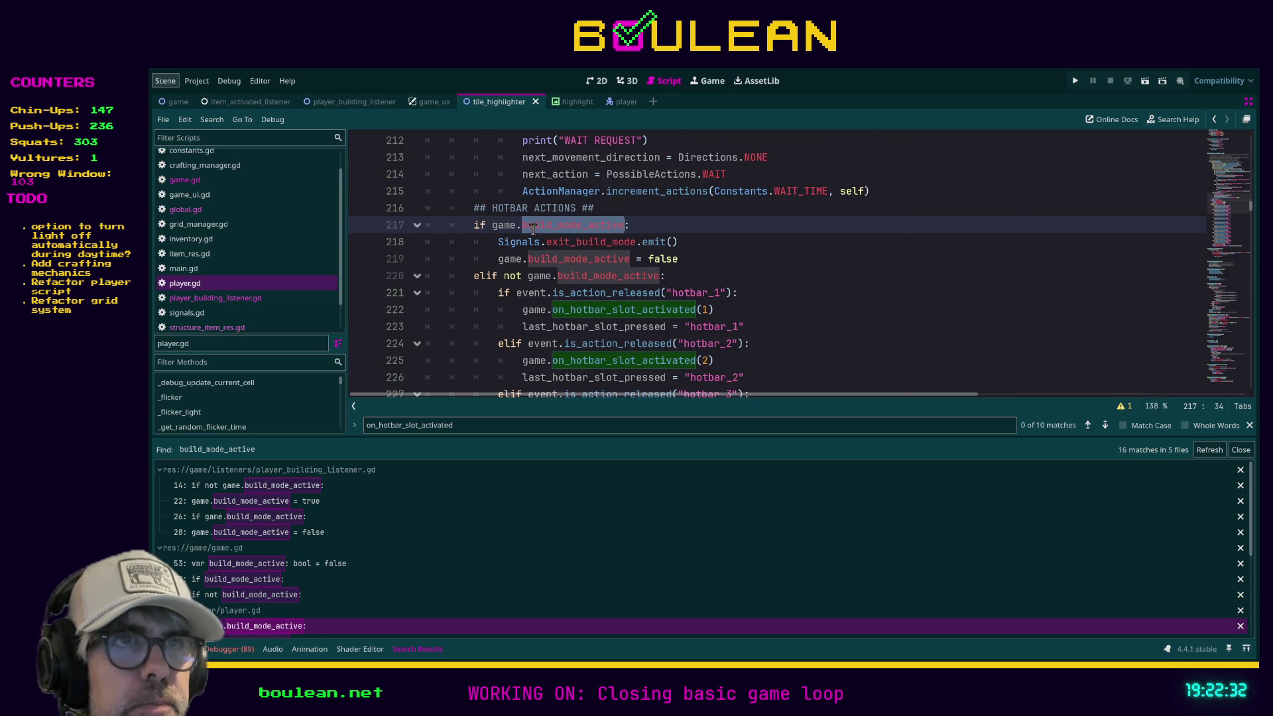
Step: Replace game with Global on player.gd lines 217 and 219
double_click(505, 226)
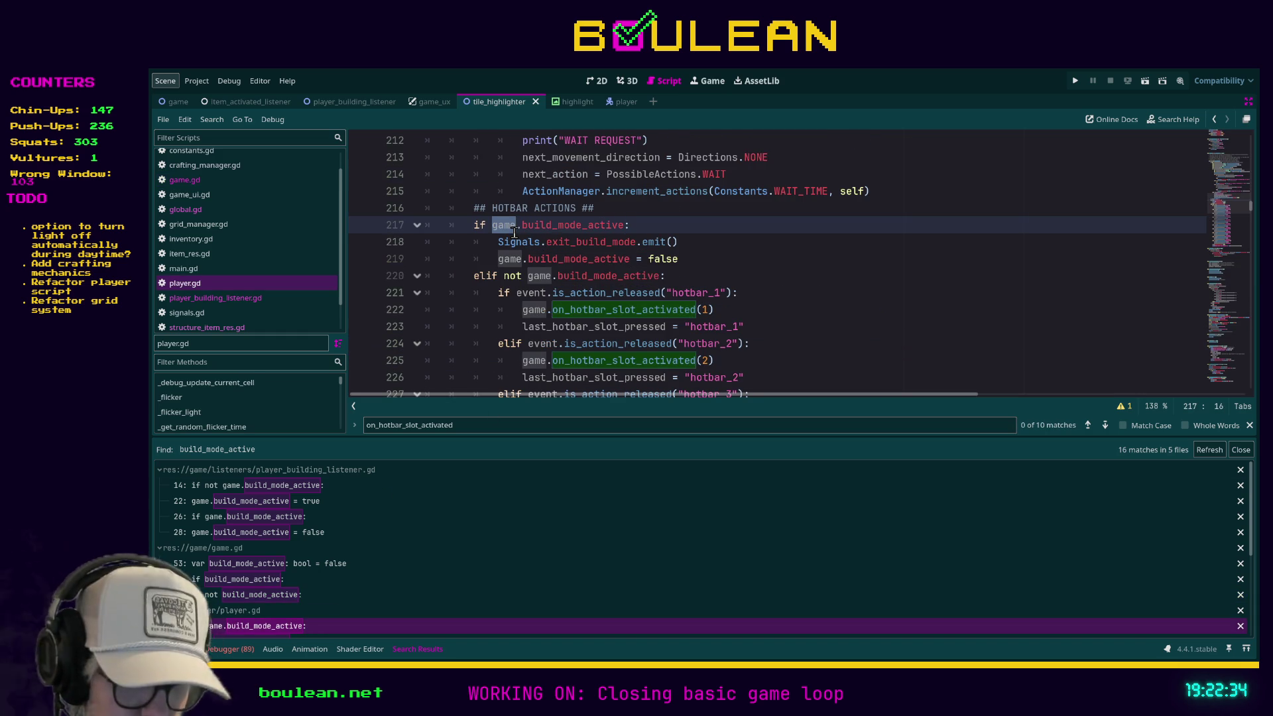
text(Global)
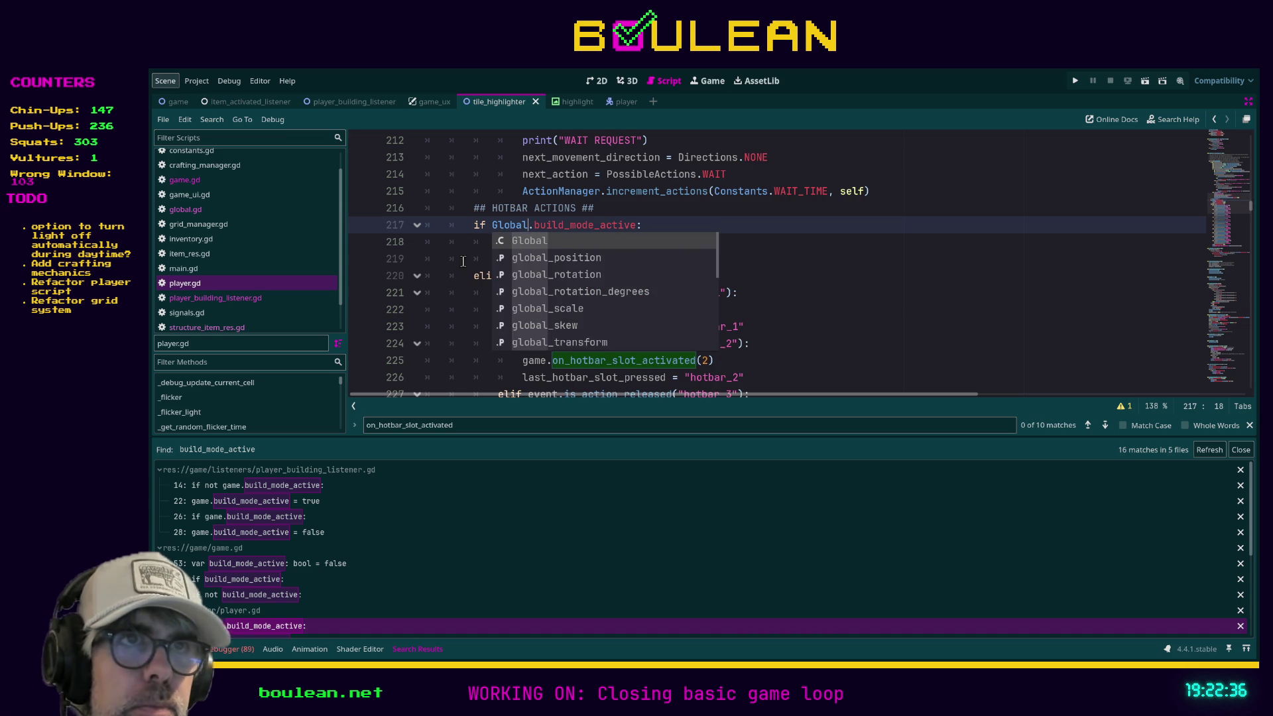
click(475, 258)
scroll(305, 565, down, 1)
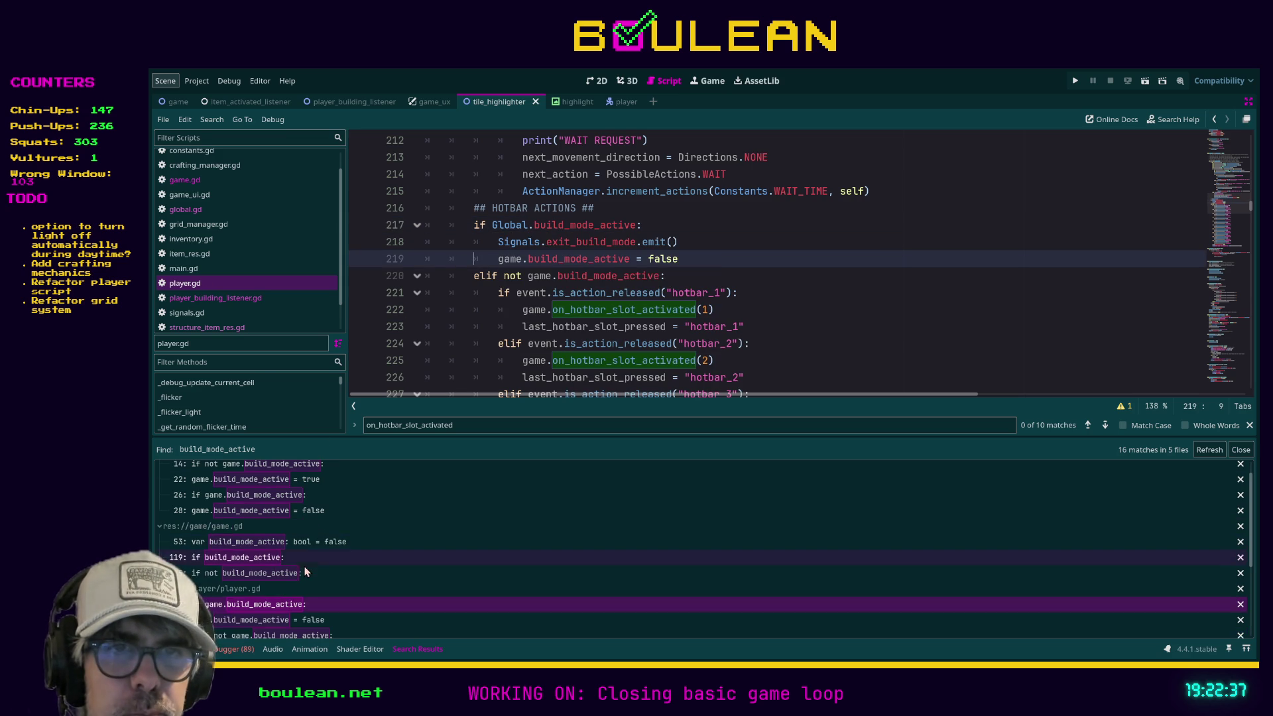
click(248, 620)
double_click(504, 259)
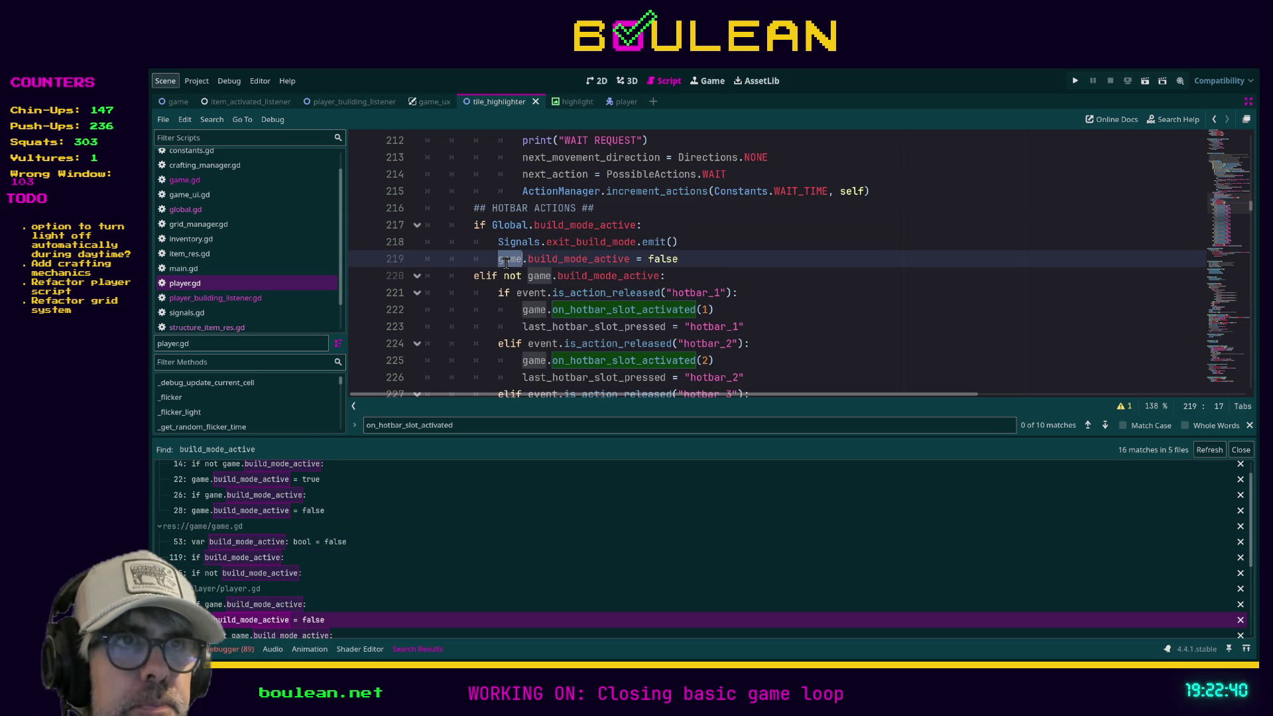
text(Global)
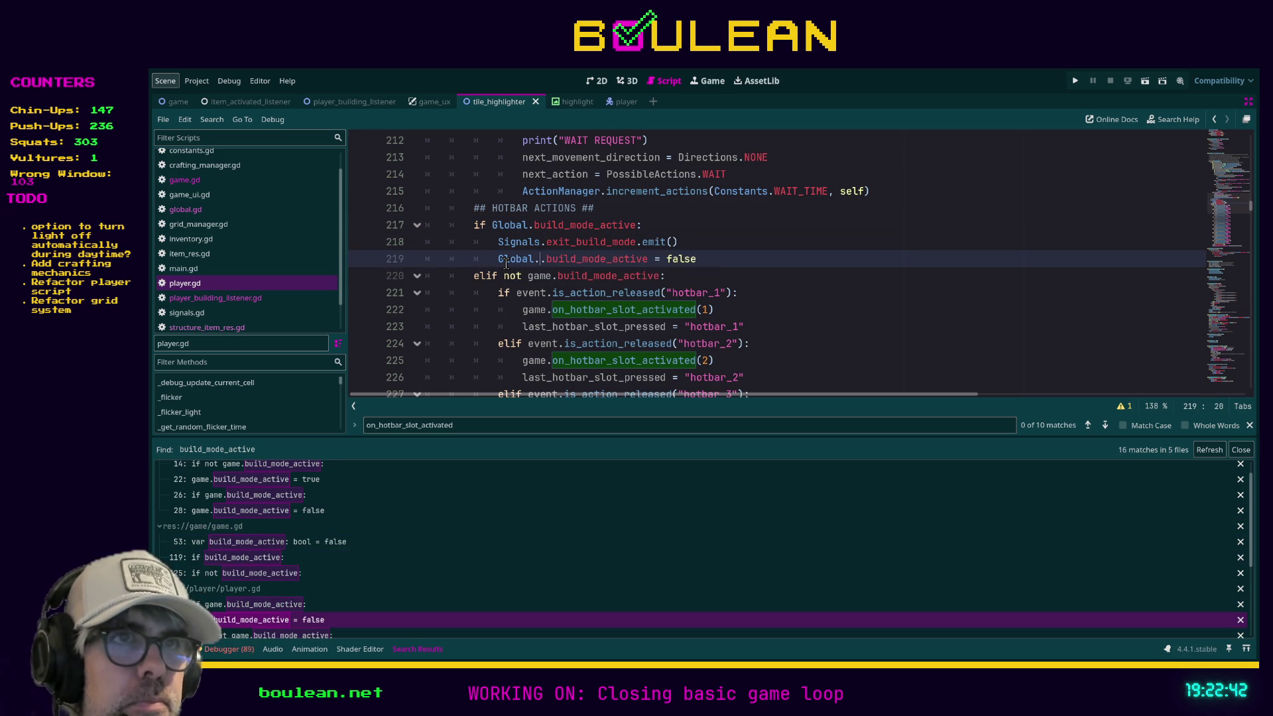
Step: Change line 220's check to Global, restore an accidental line 222 edit, and save player.gd
scroll(404, 566, down, 1)
click(345, 613)
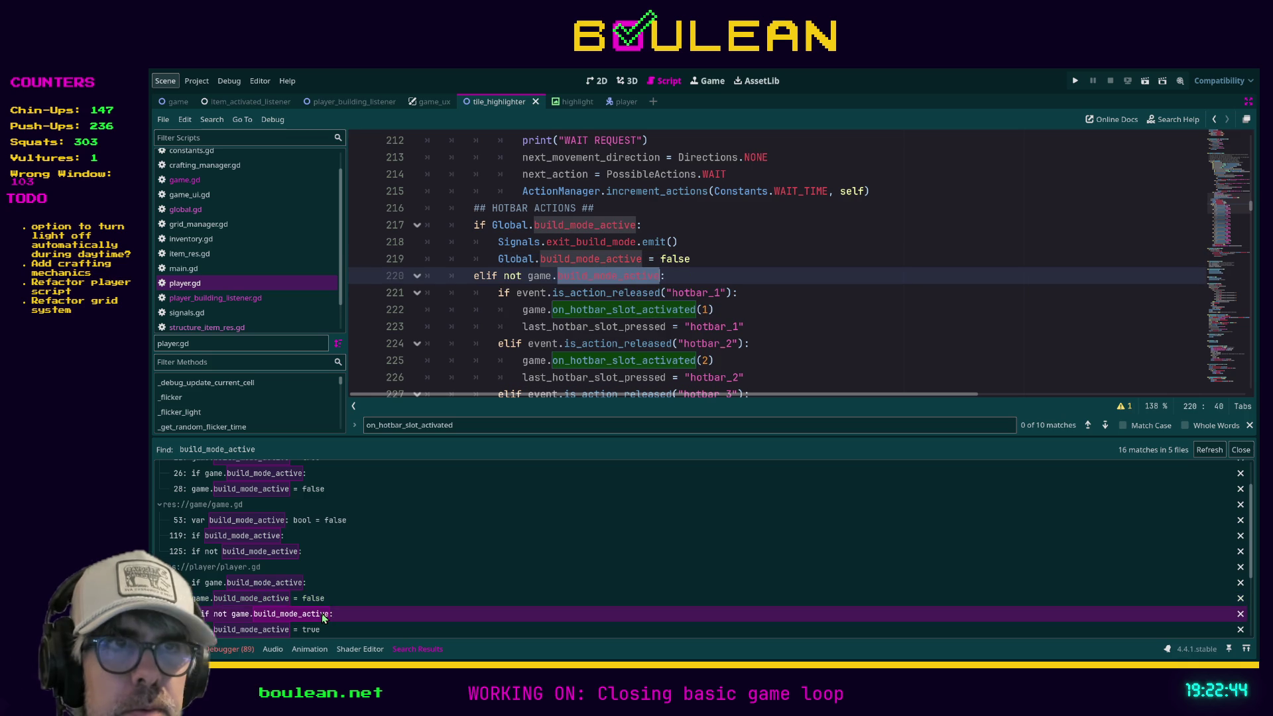
double_click(537, 277)
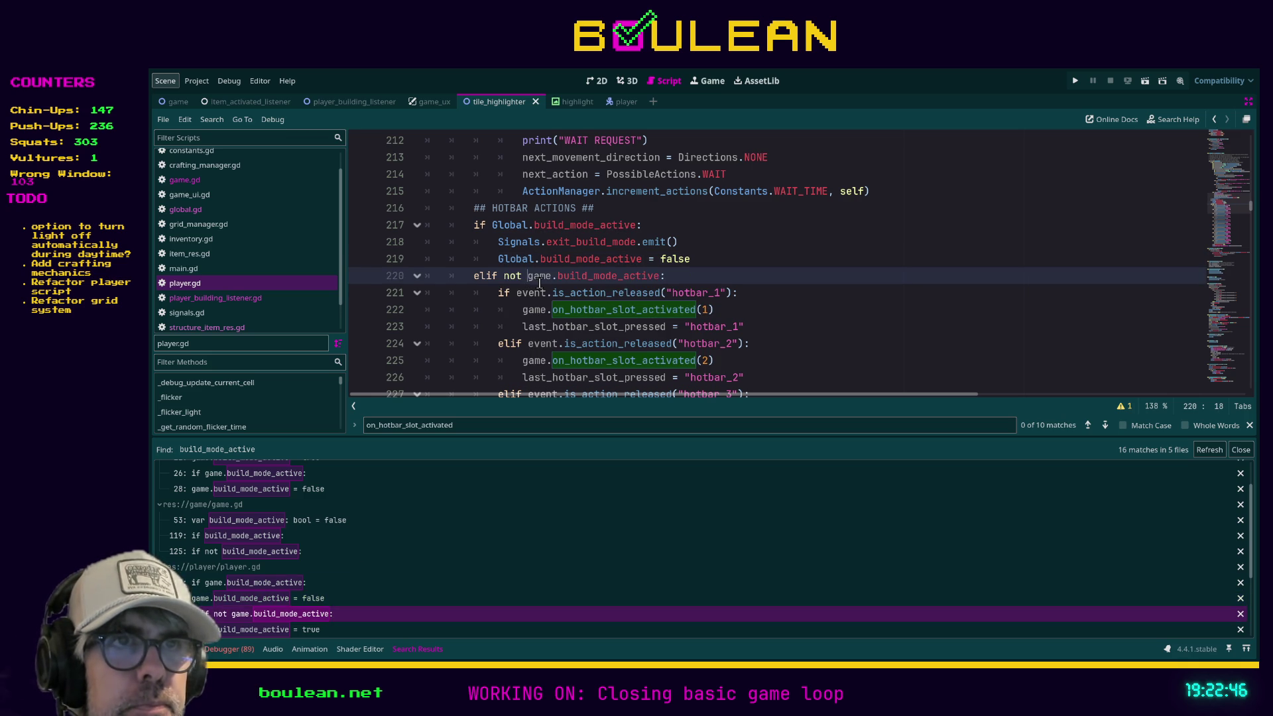
text(Glo)
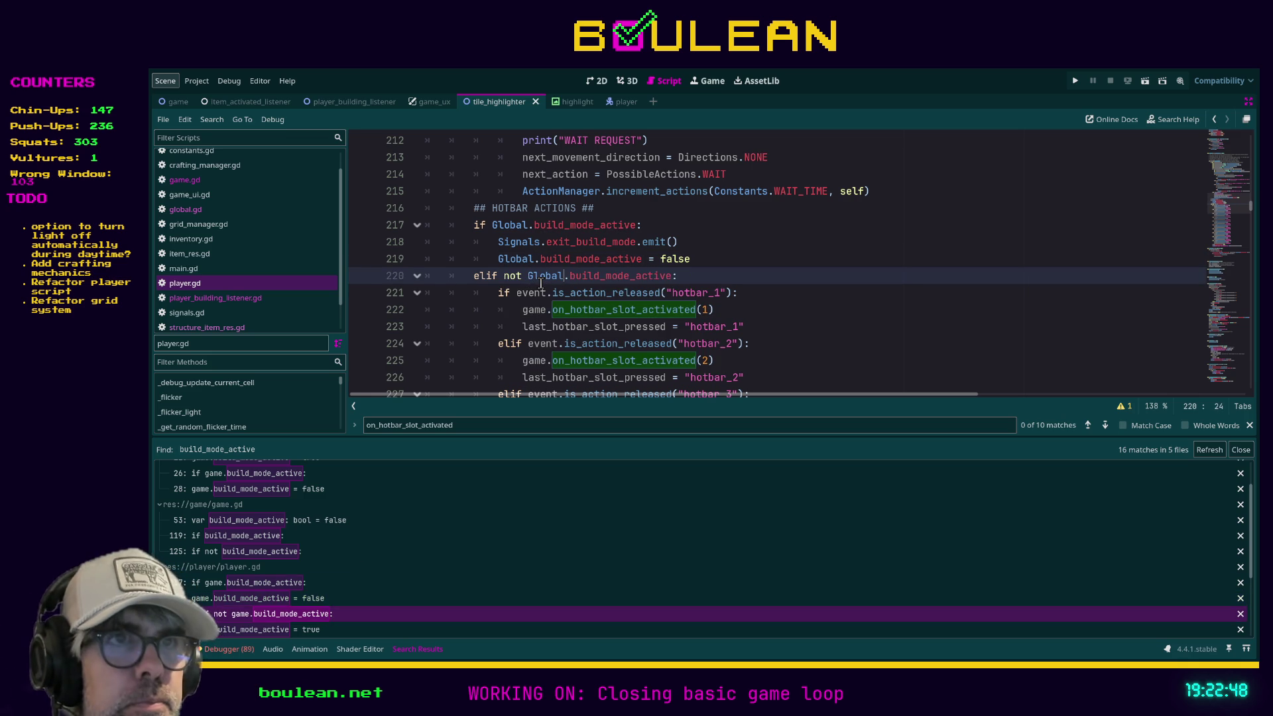
text(bal)
double_click(535, 309)
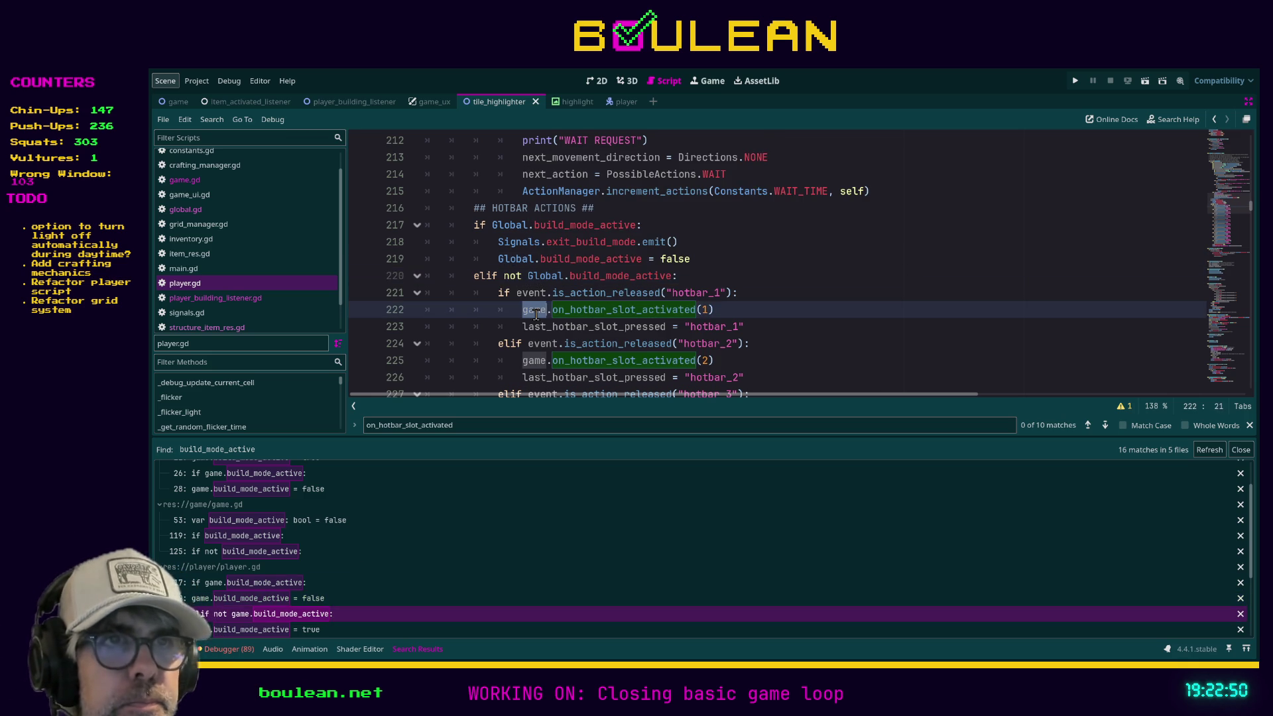
text(Gl)
key(BackSpace)
key(ctrl+z)
key(ctrl+z)
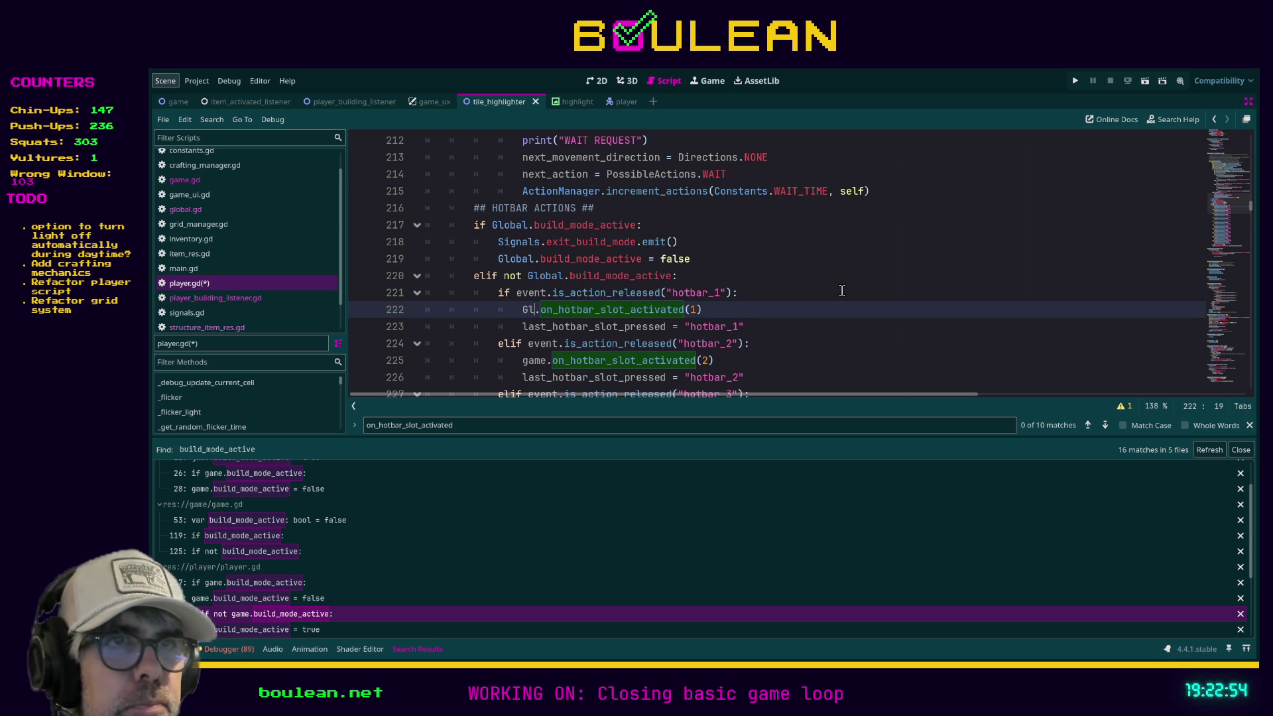
click(842, 292)
key(ctrl+s)
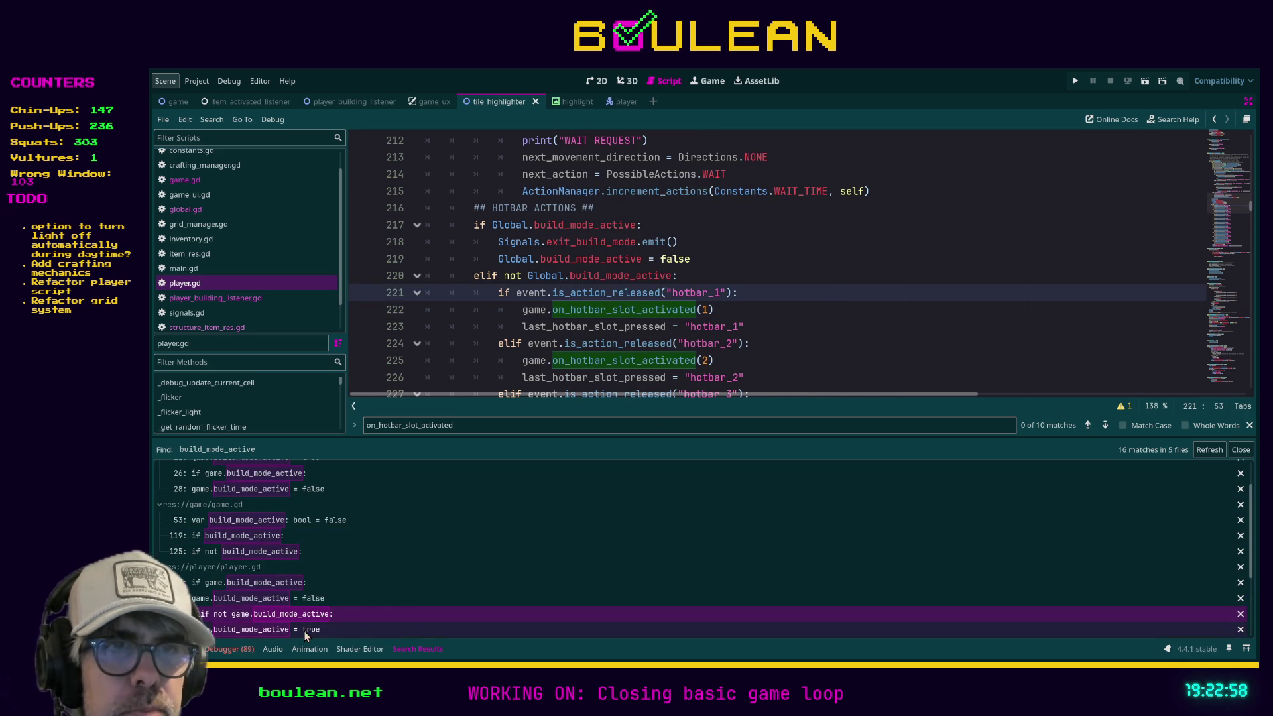
Step: Delete the line 251 statement game.build_mode_active = true and save player.gd
click(298, 629)
double_click(506, 378)
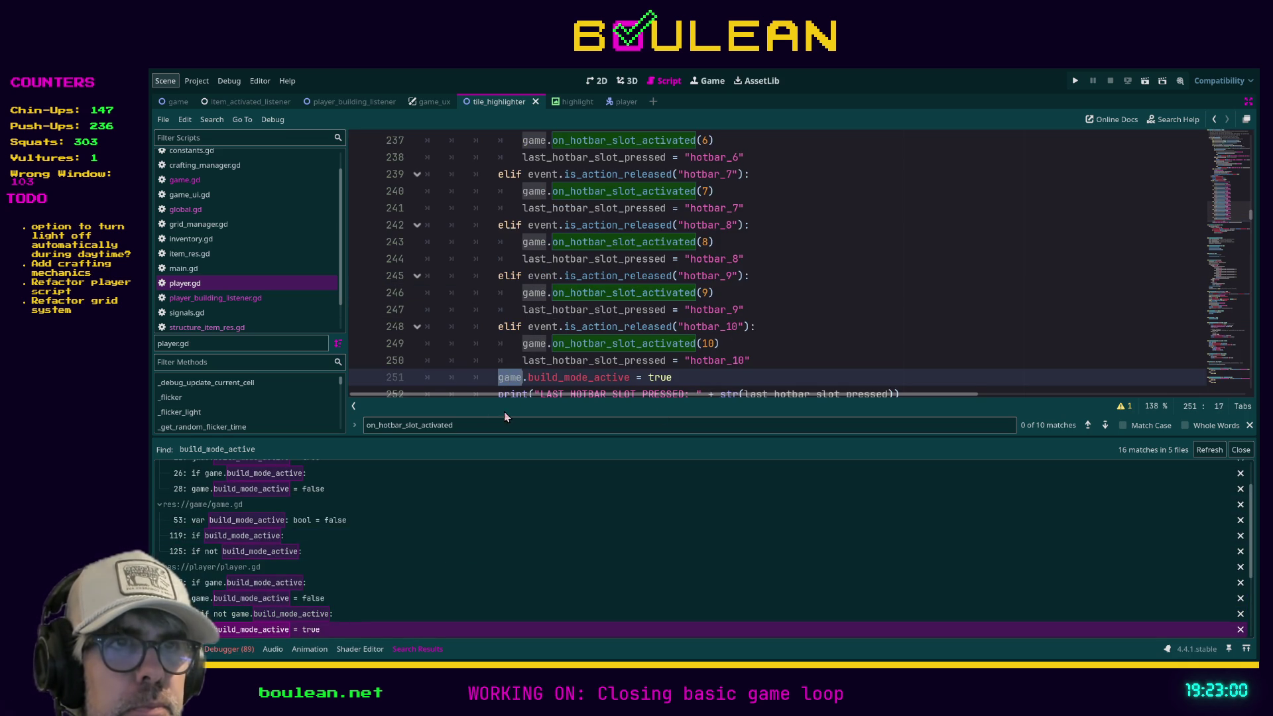
text(G)
key(Escape)
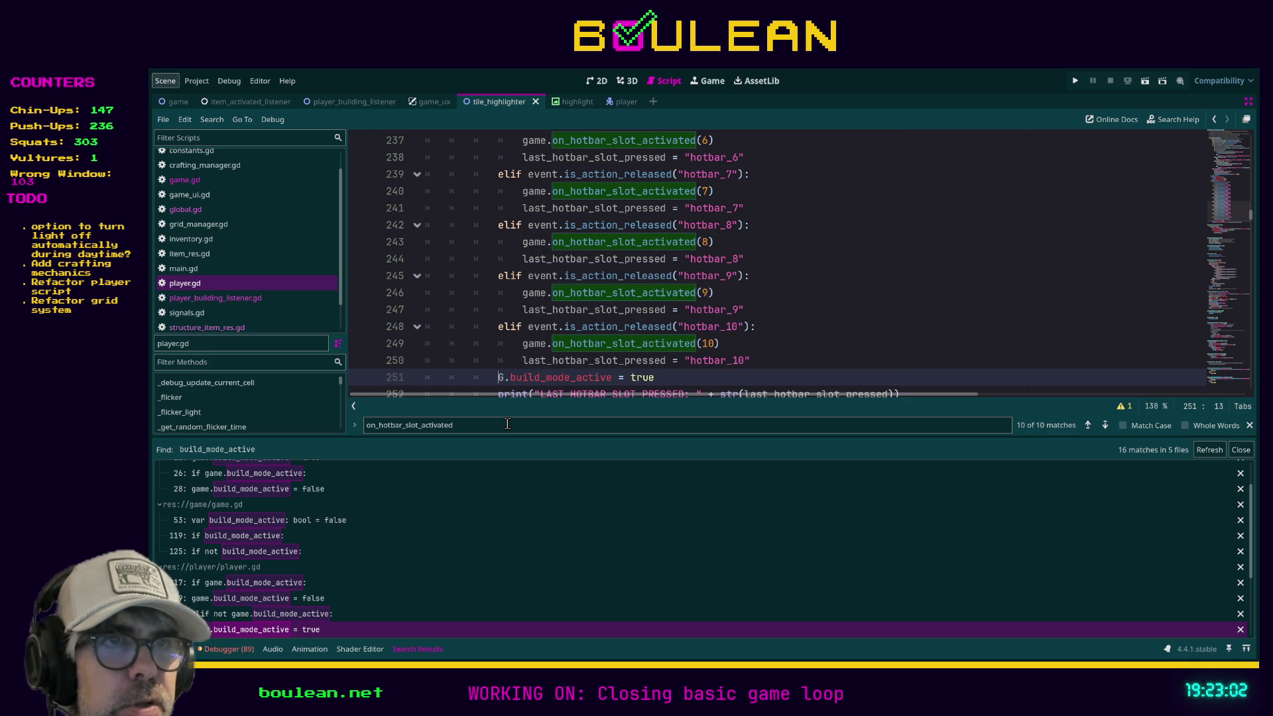
key(Home)
key(shift+End)
key(BackSpace)
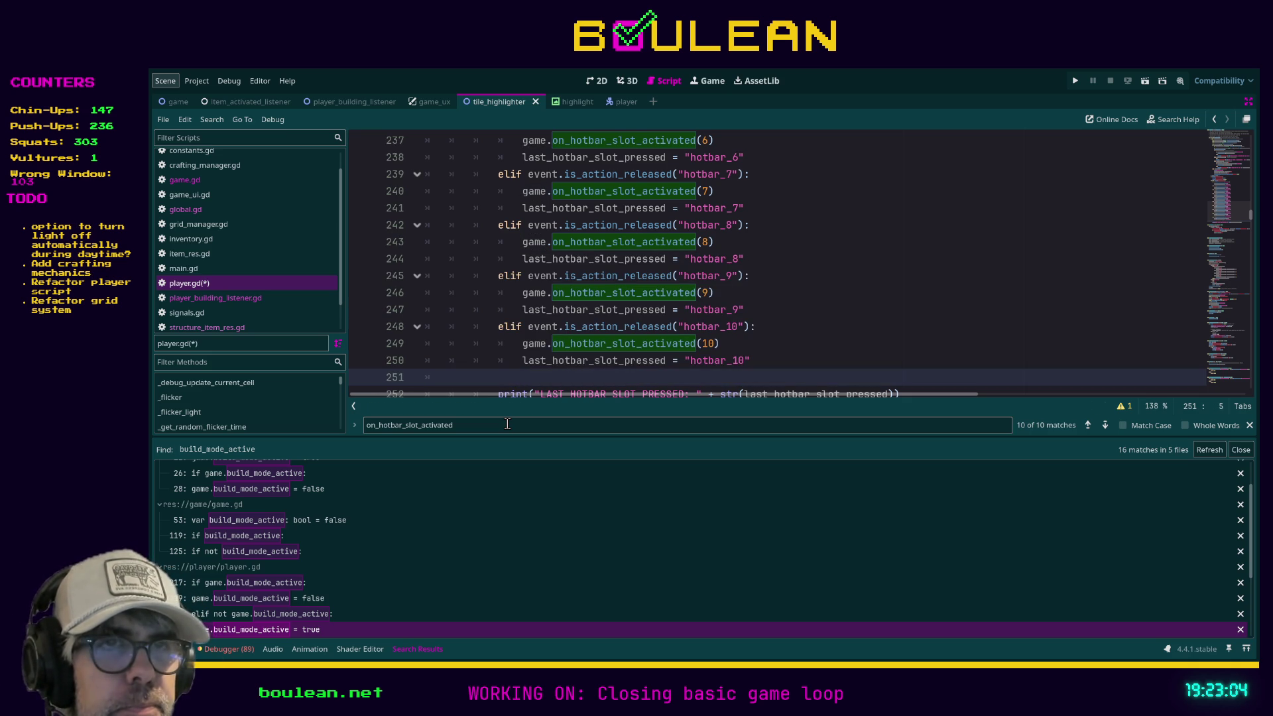
key(BackSpace)
key(ctrl+s)
scroll(349, 572, down, 1)
scroll(364, 562, down, 1)
click(304, 596)
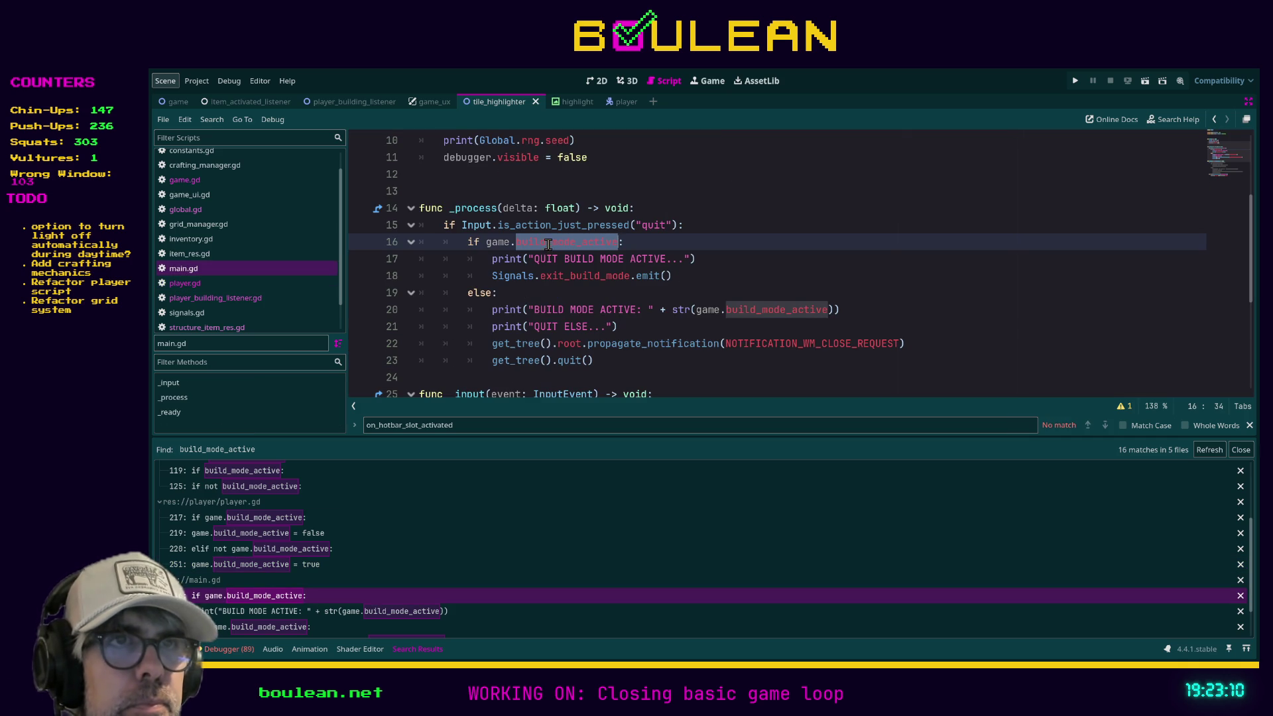
Step: Make main.gd's line 16 quit condition and line 20 print use Global.build_mode_active, and save
double_click(497, 242)
text(Global)
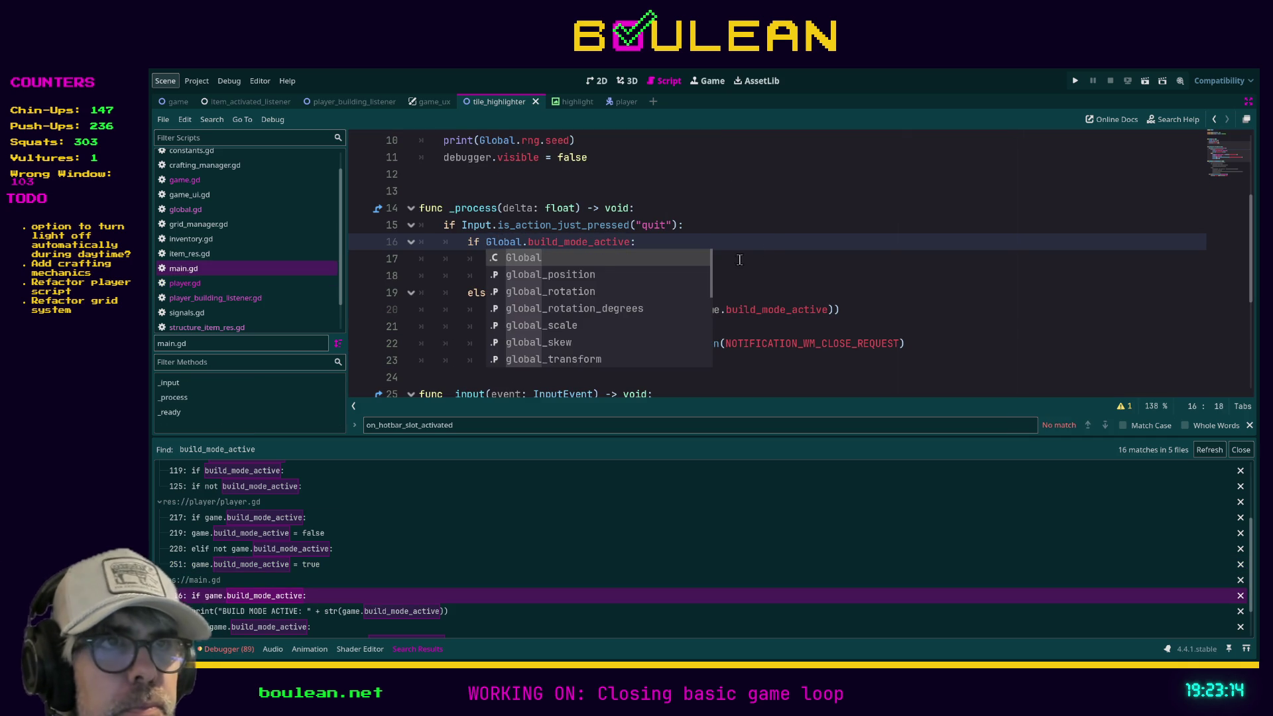
click(772, 248)
key(ctrl+s)
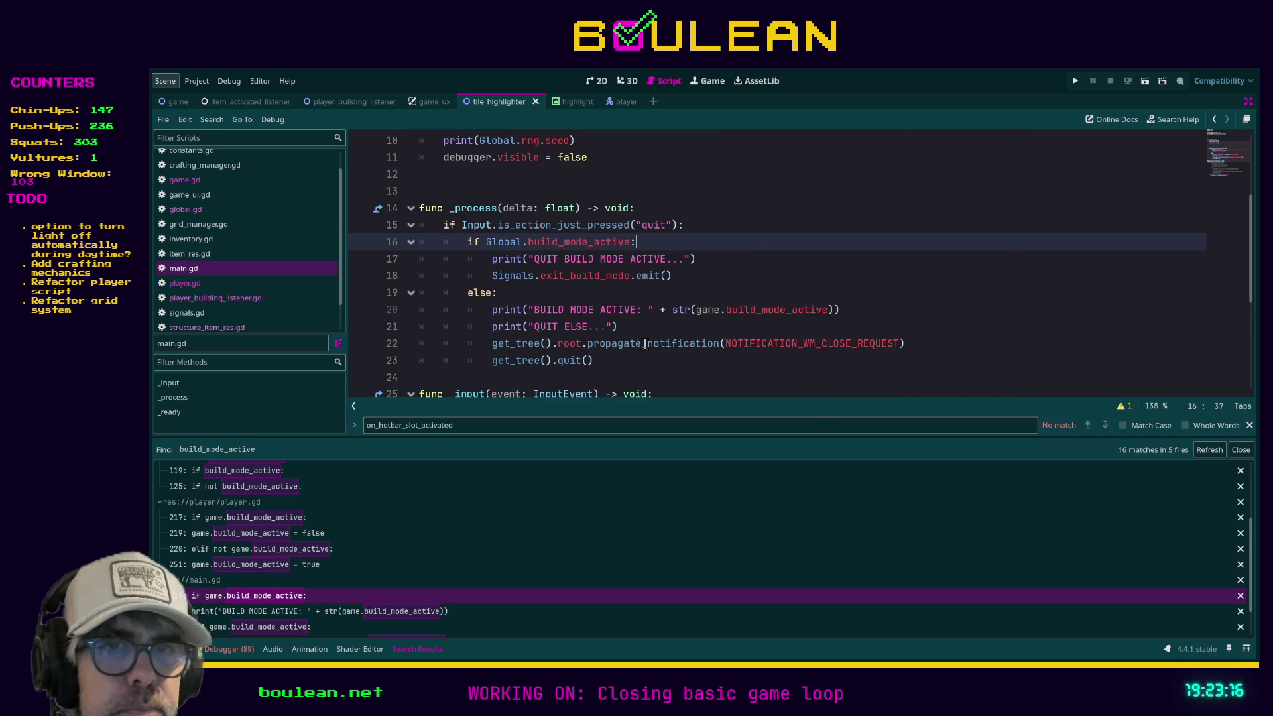
click(363, 611)
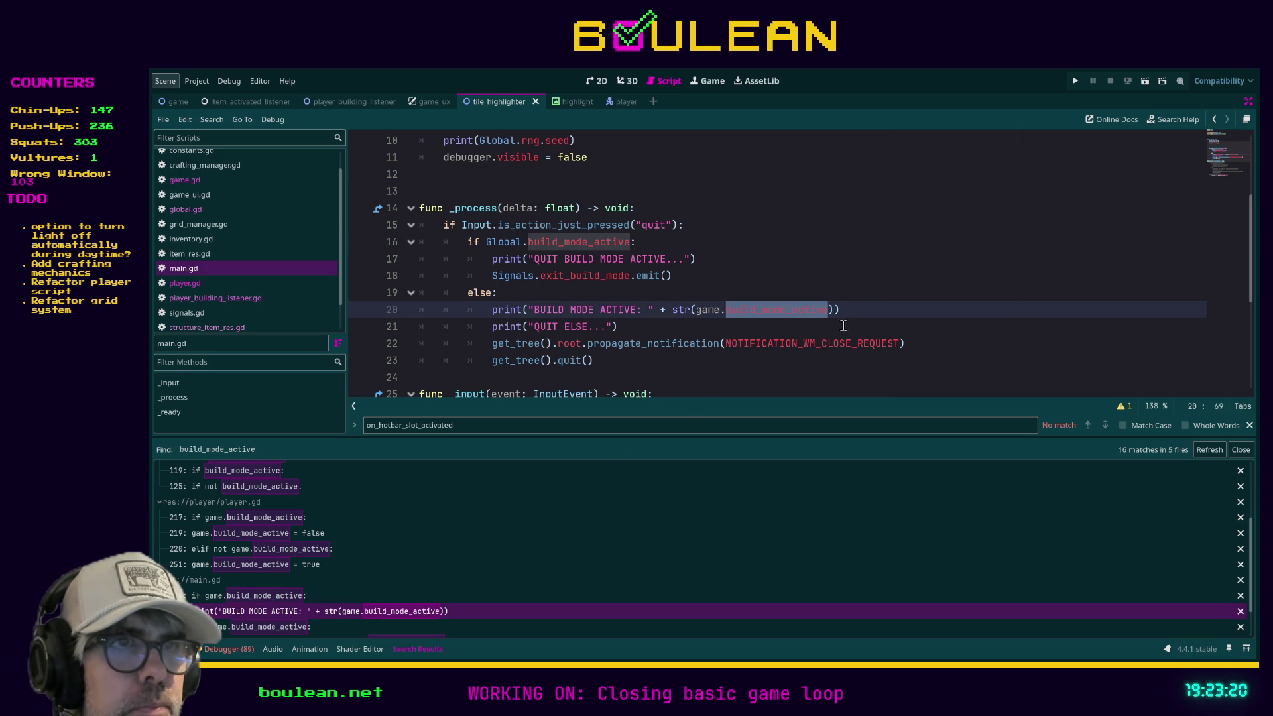
double_click(708, 310)
text(Glob)
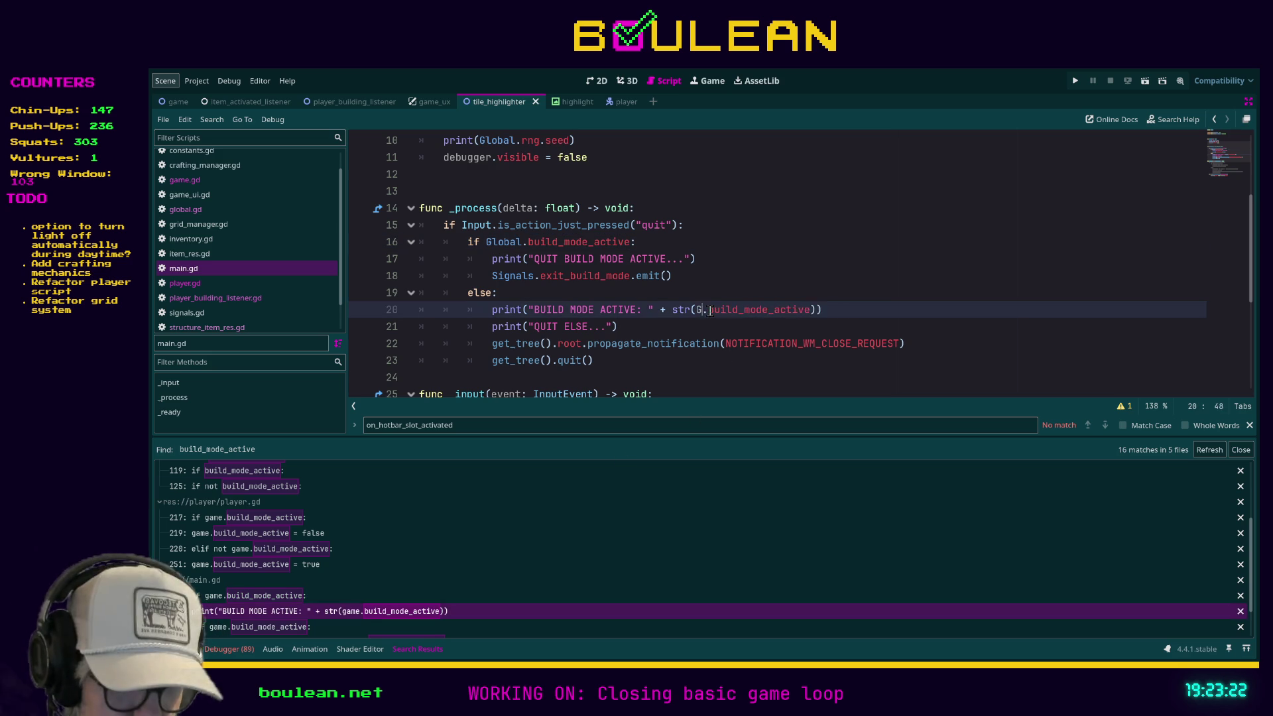
text(al)
key(Escape)
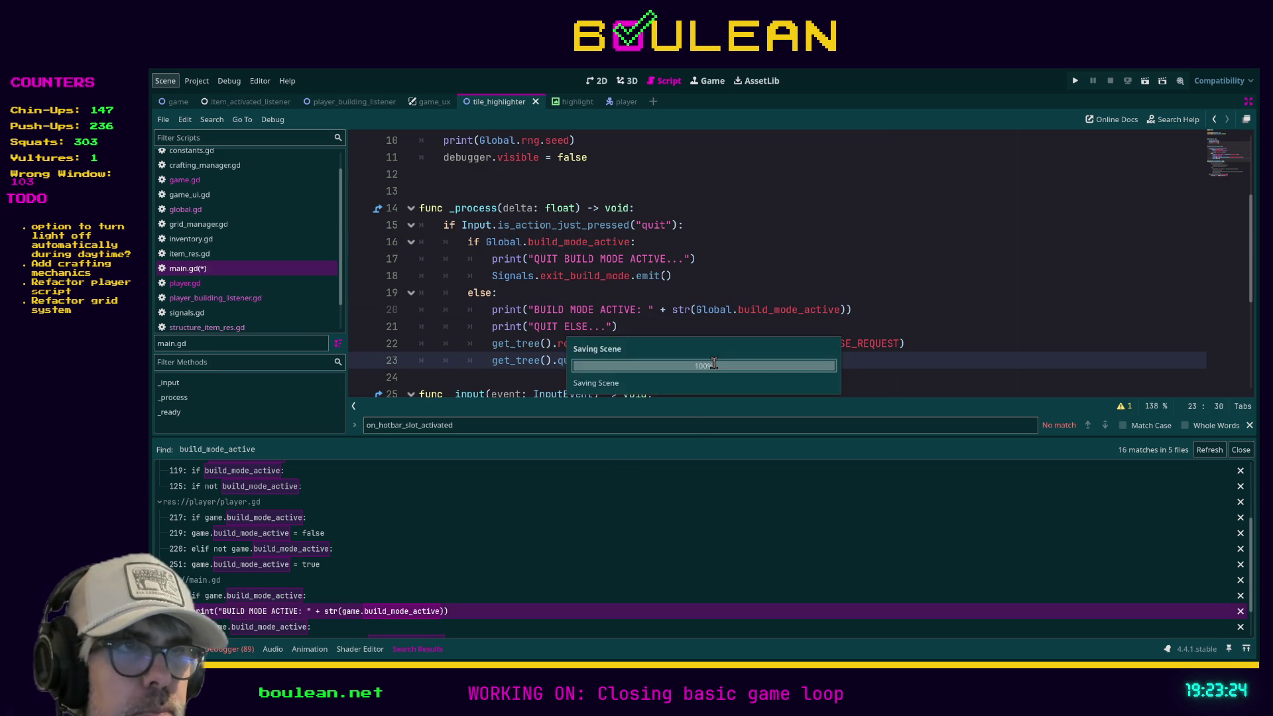
Step: Review the commented-out quit block on lines 27–34, then open global.gd's declaration
click(277, 626)
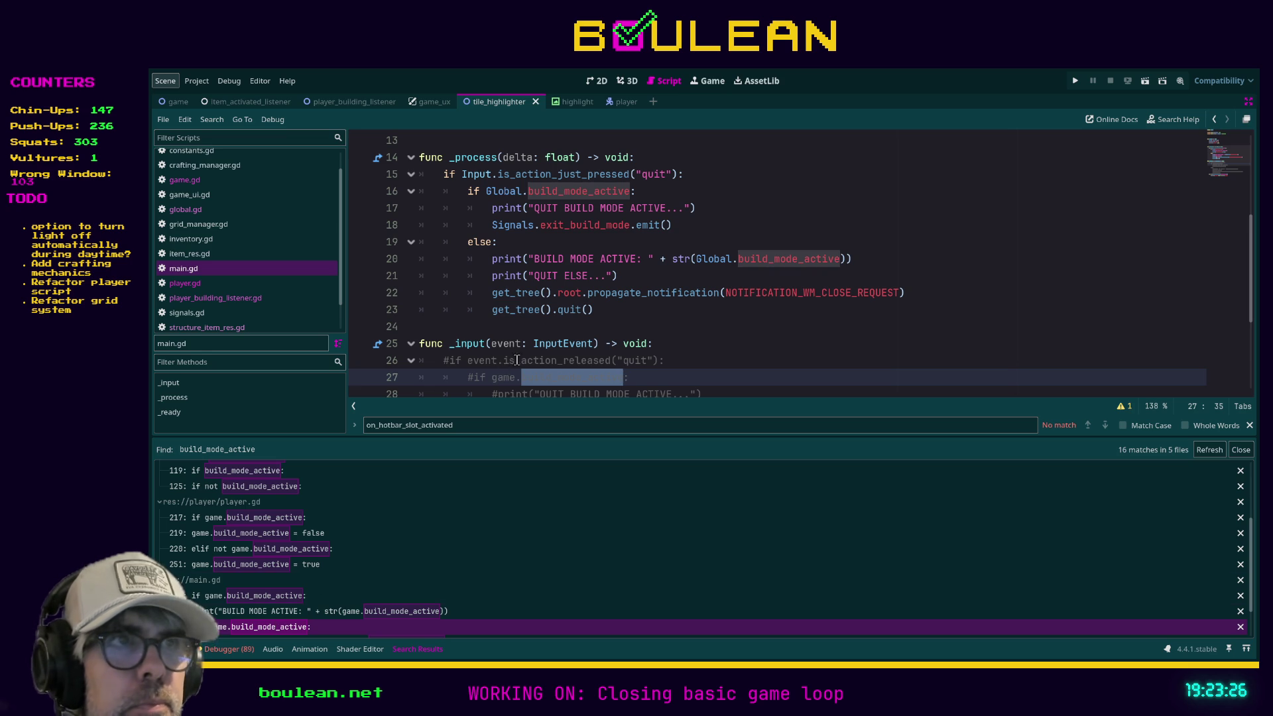
scroll(588, 349, down, 2)
scroll(590, 349, down, 2)
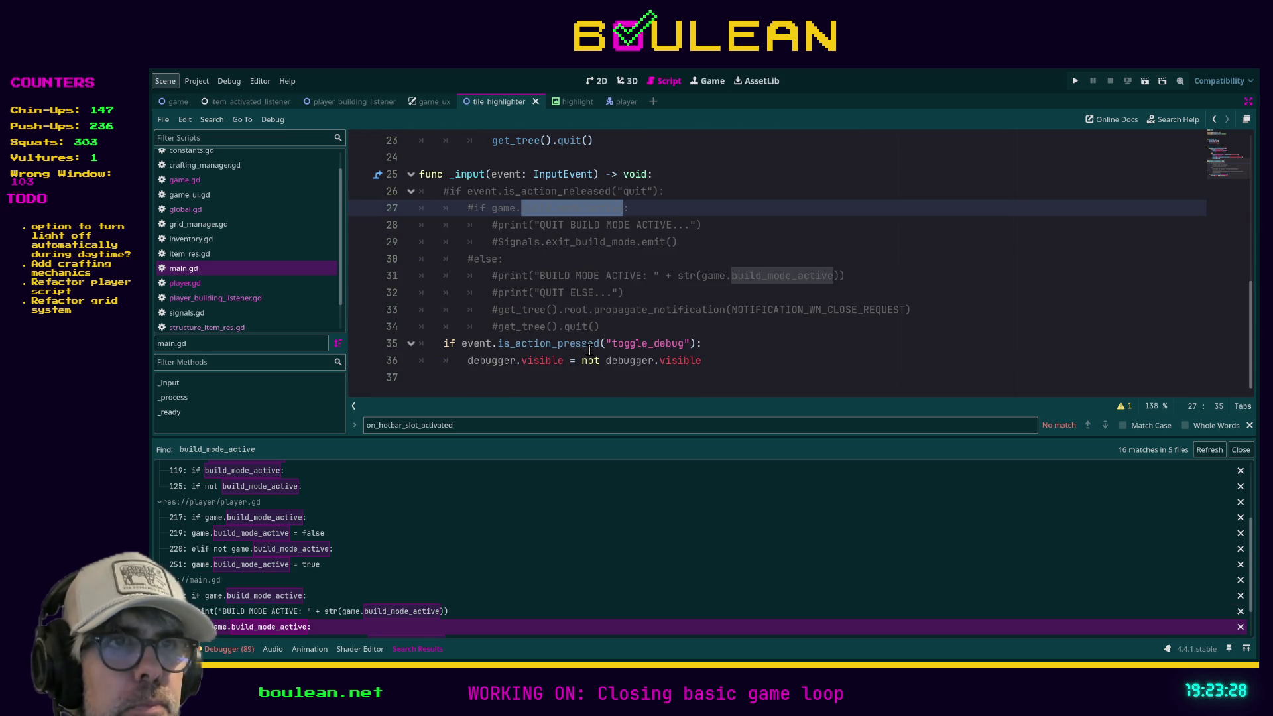
mouse_move(621, 332)
mouse_down()
mouse_move(464, 308)
mouse_move(381, 197)
mouse_up()
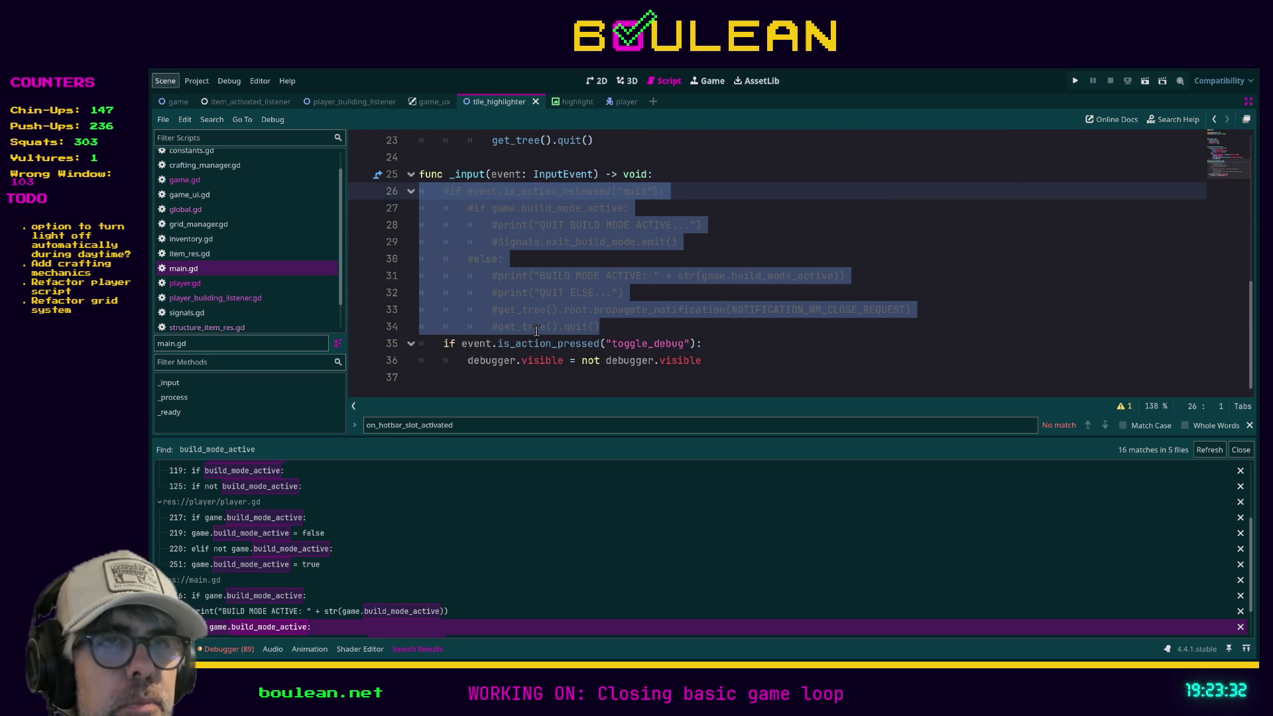
scroll(503, 470, down, 3)
click(394, 601)
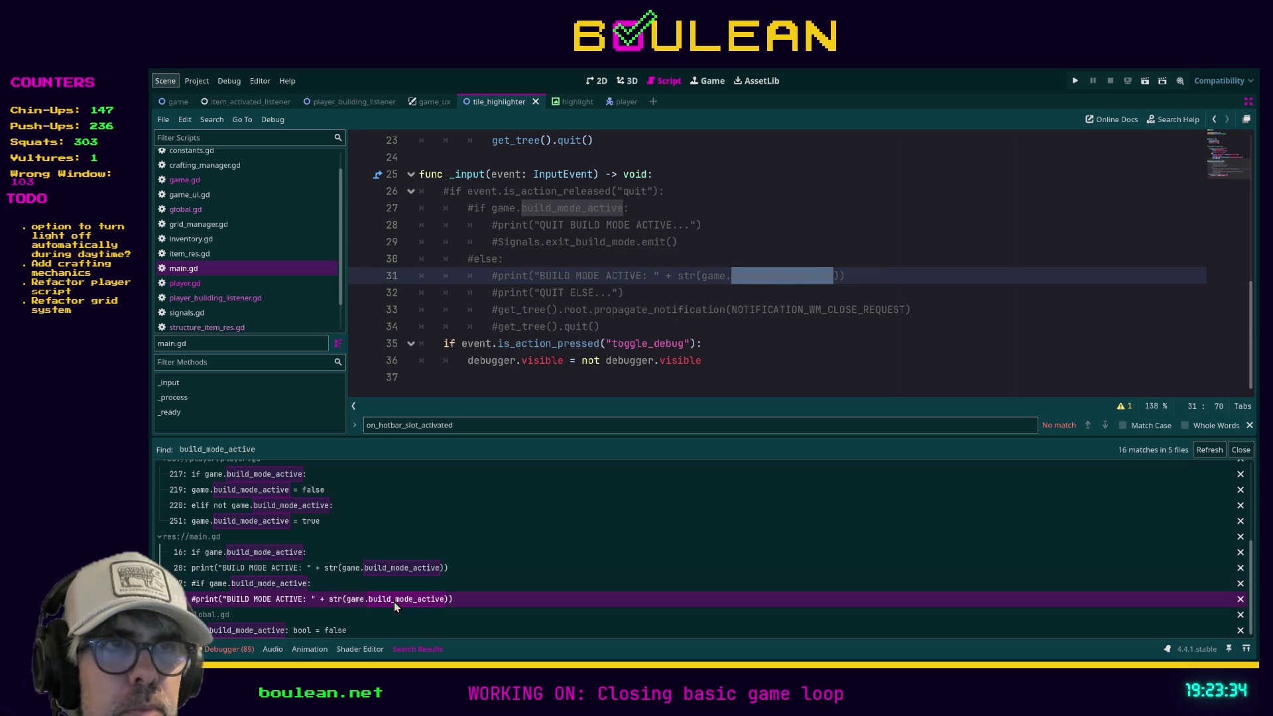
click(344, 626)
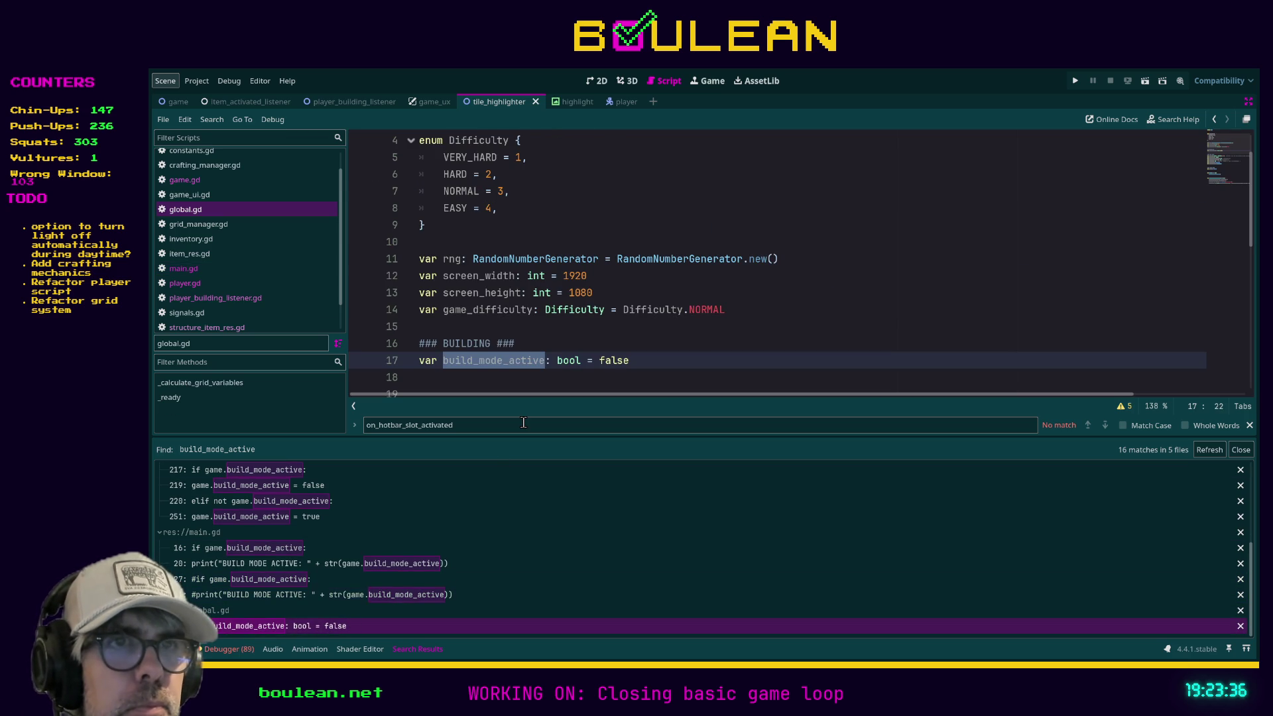
Step: Refresh the build_mode_active search results and recheck the game.gd, main.gd and global.gd hits
click(1203, 450)
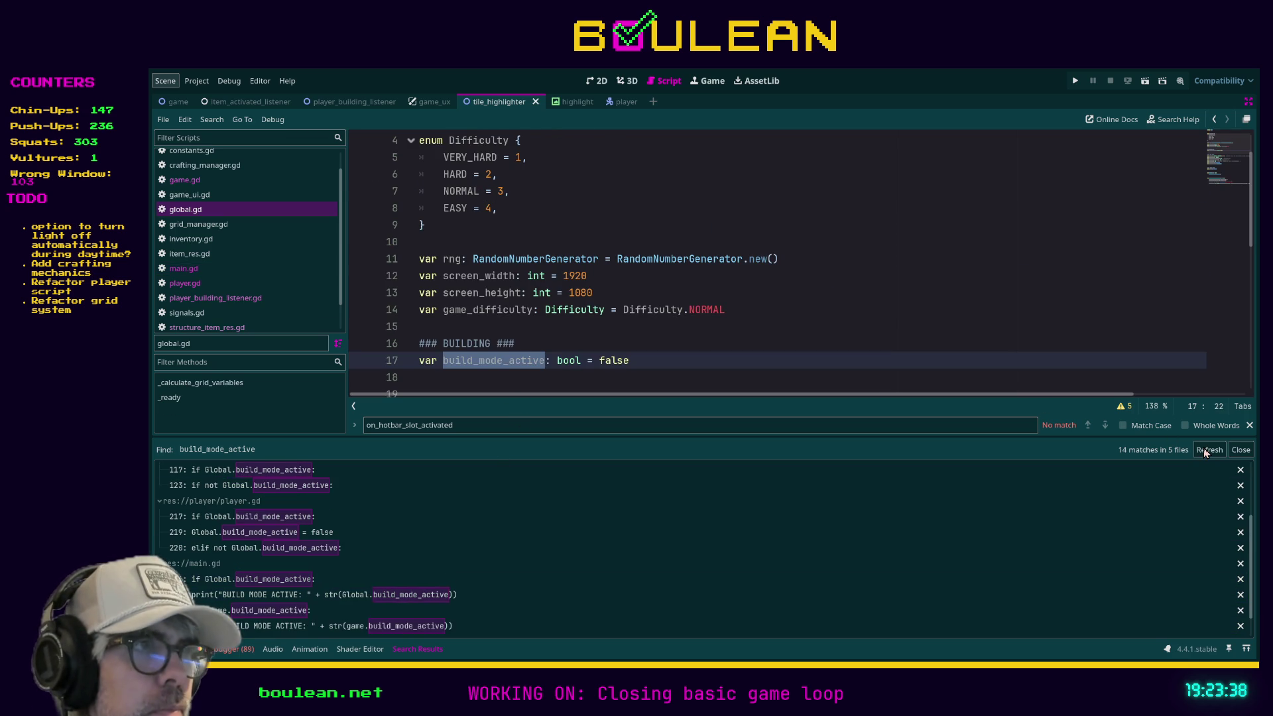
click(344, 469)
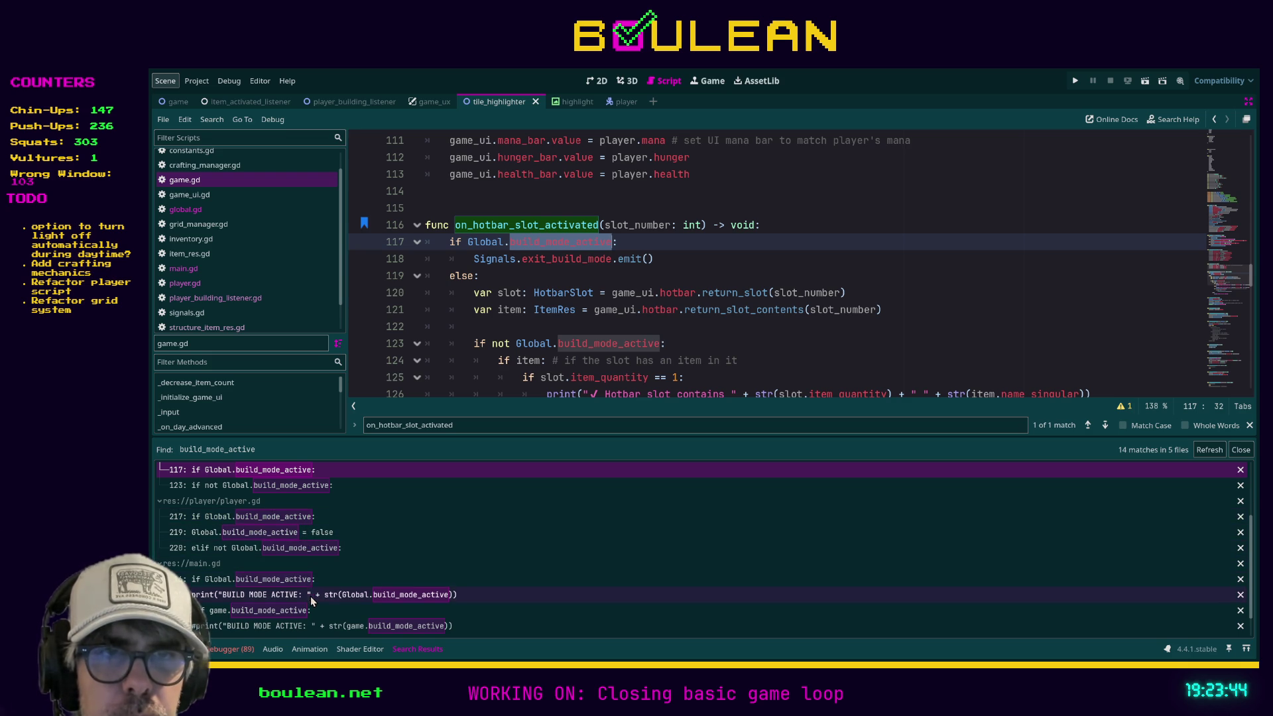
click(305, 610)
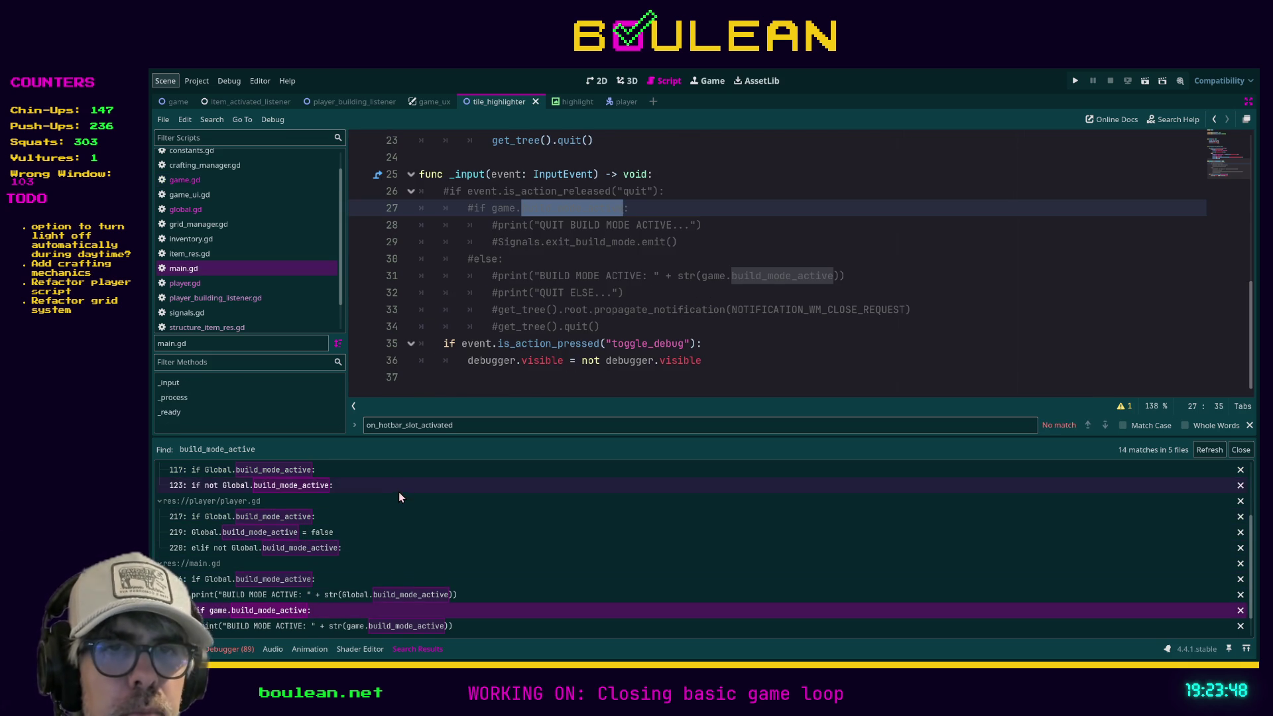
scroll(396, 504, down, 2)
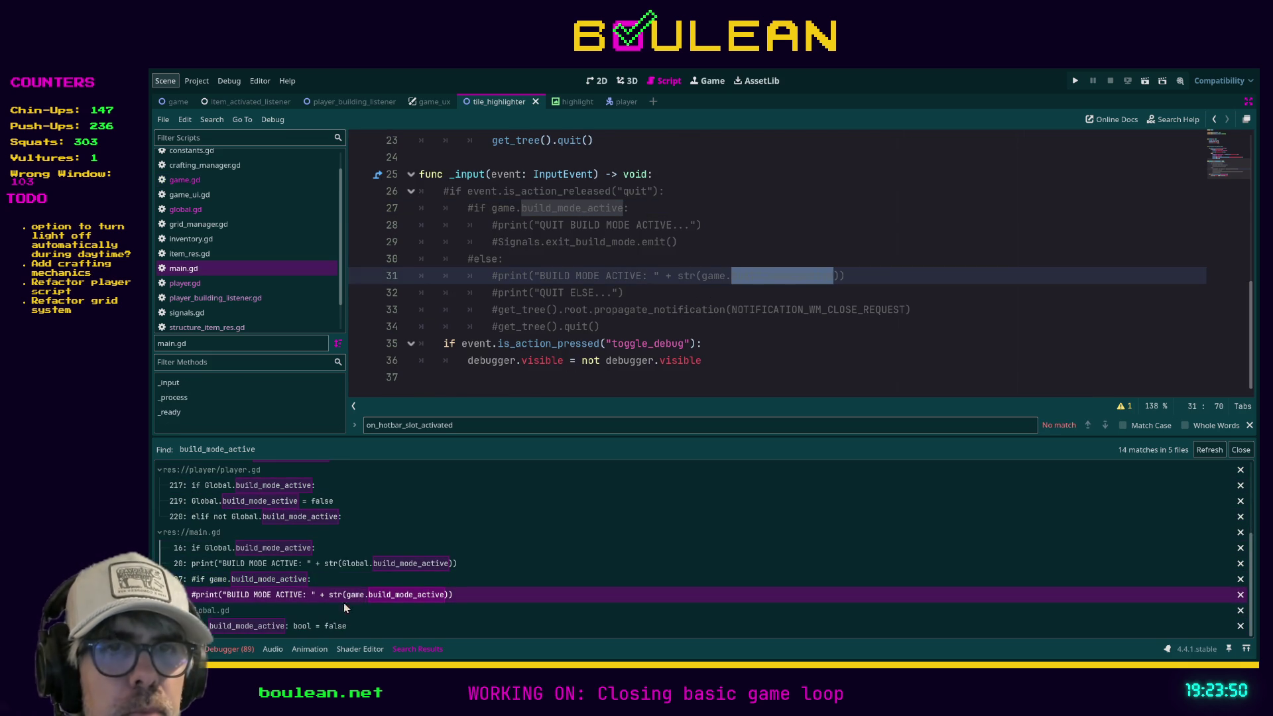
click(309, 629)
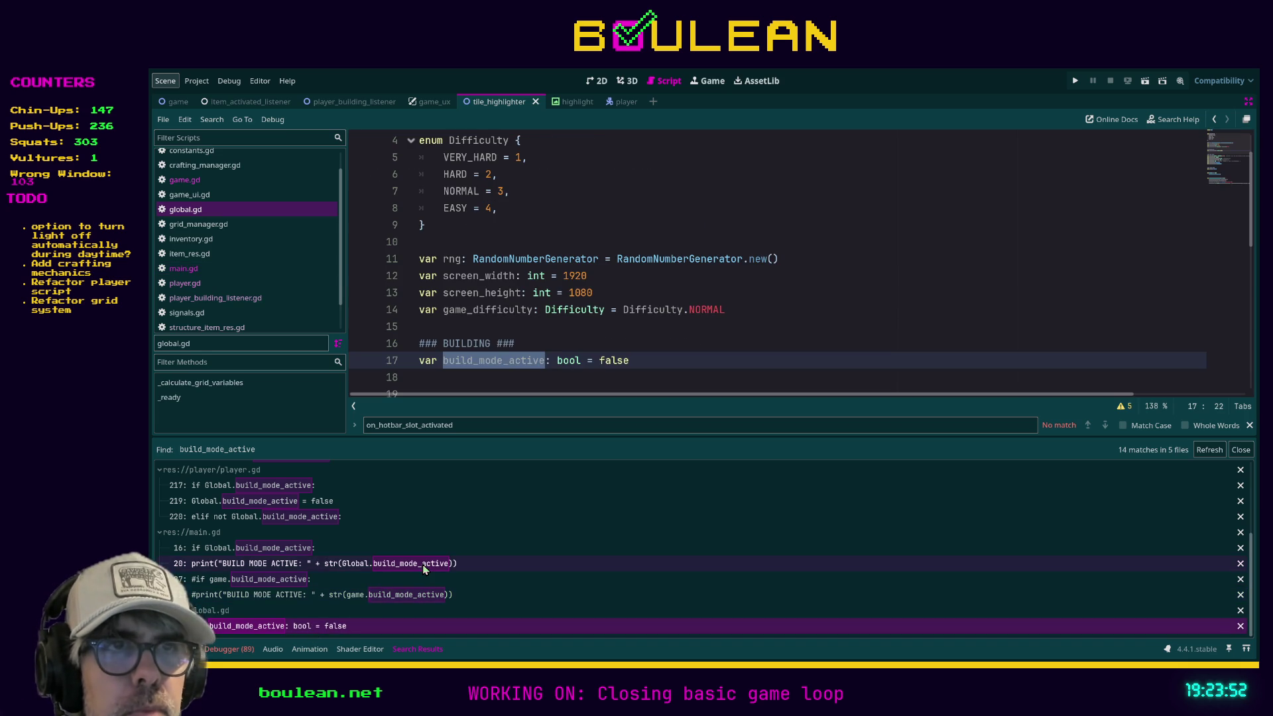
click(667, 332)
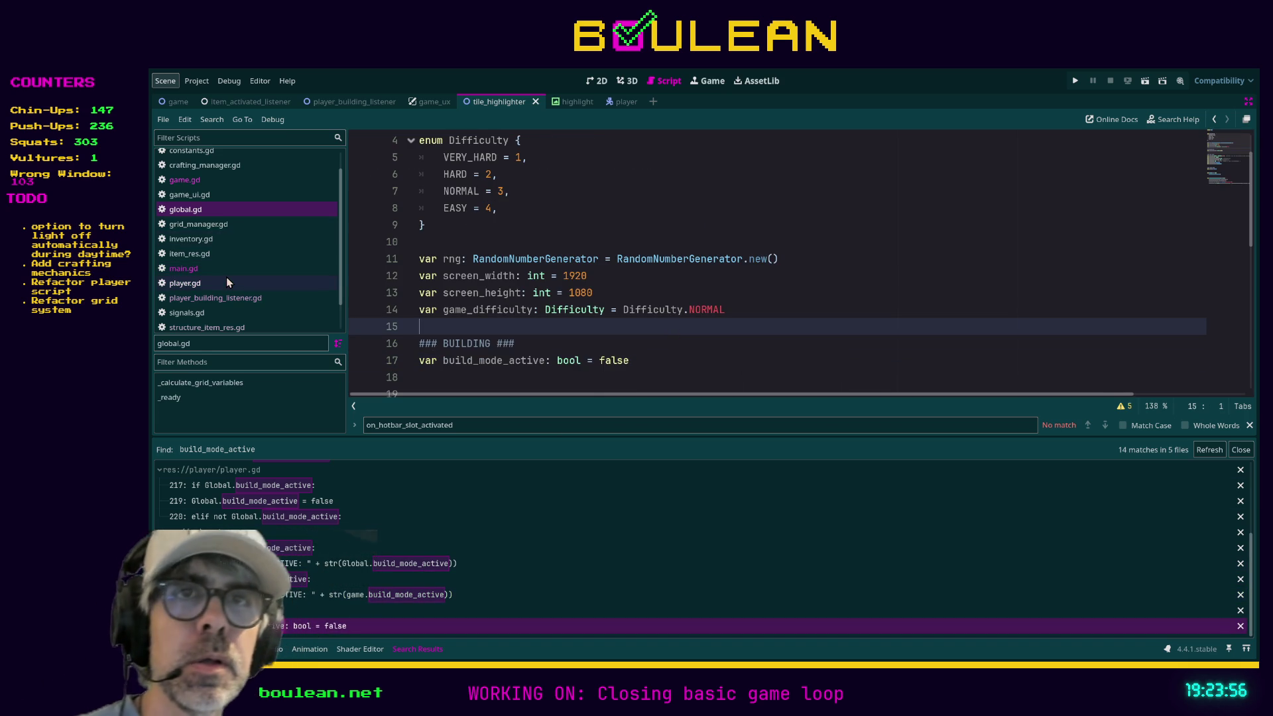
Step: Open structure_item_res.gd and add a new first line inside func activate
click(257, 226)
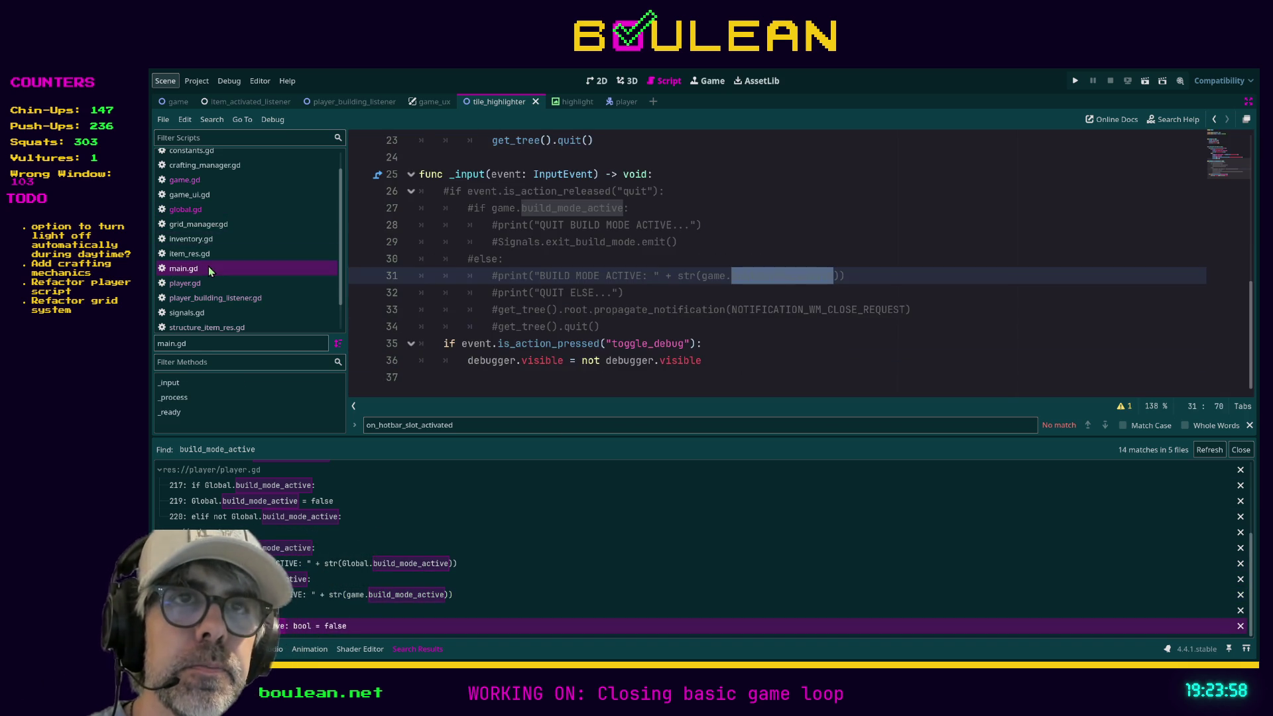
click(202, 258)
scroll(219, 279, down, 1)
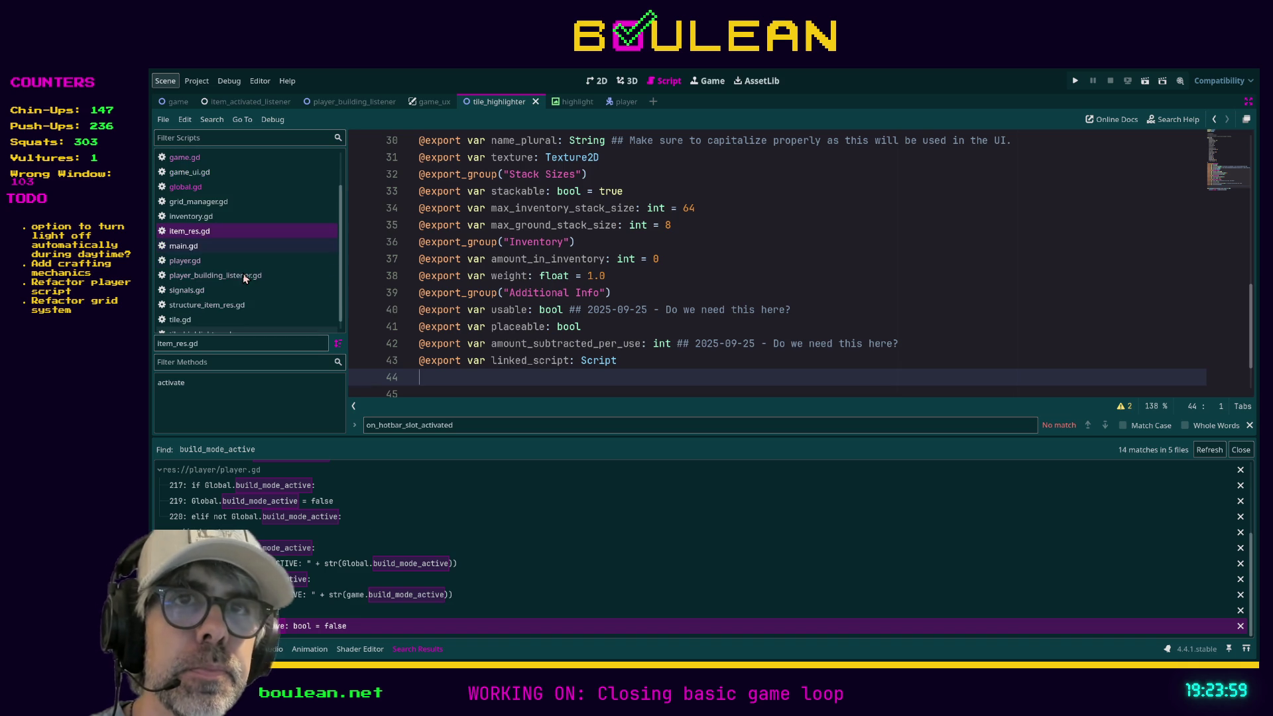
click(236, 306)
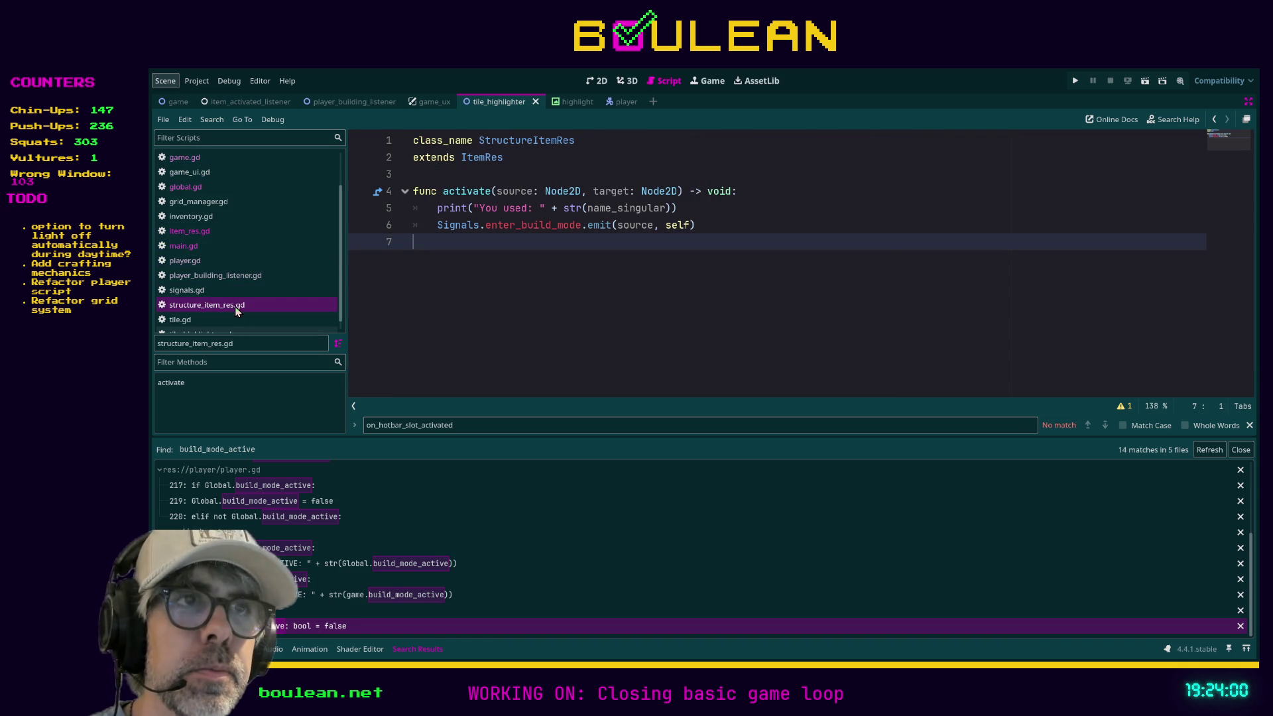
click(766, 192)
key(Return)
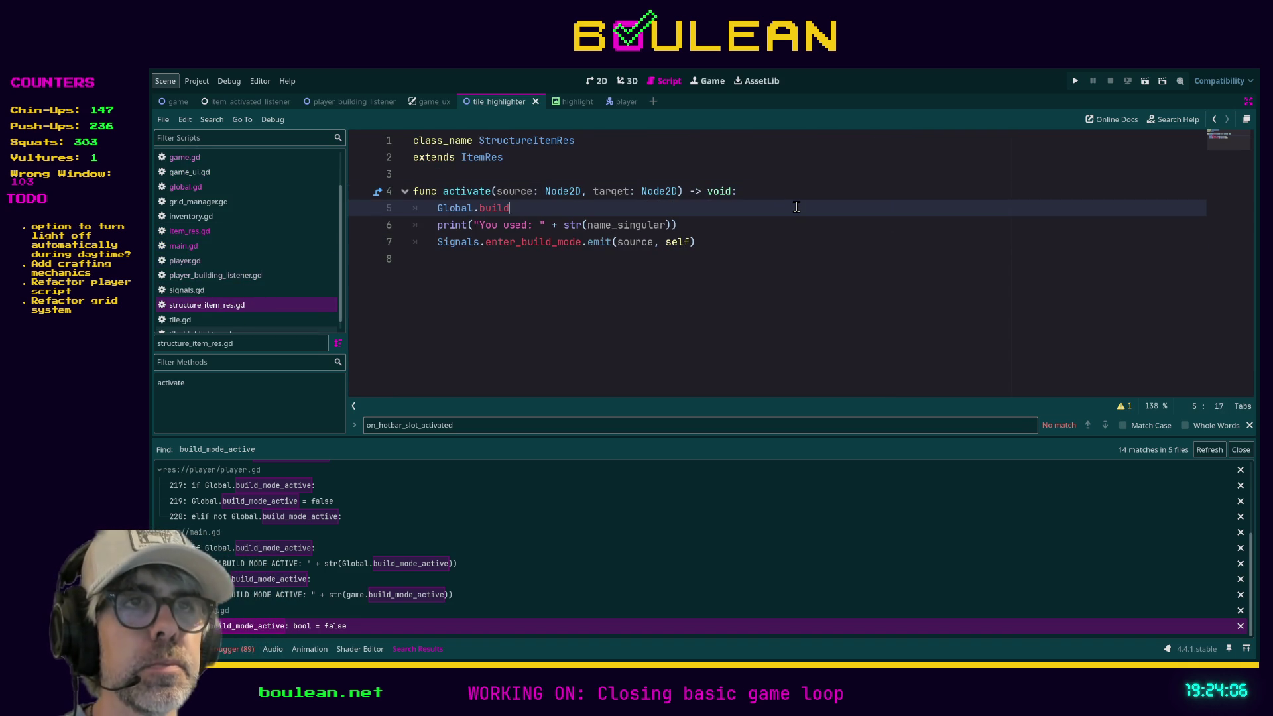
Step: Complete activate's first line as Global.build_mode_active = true via autocomplete
key(Return)
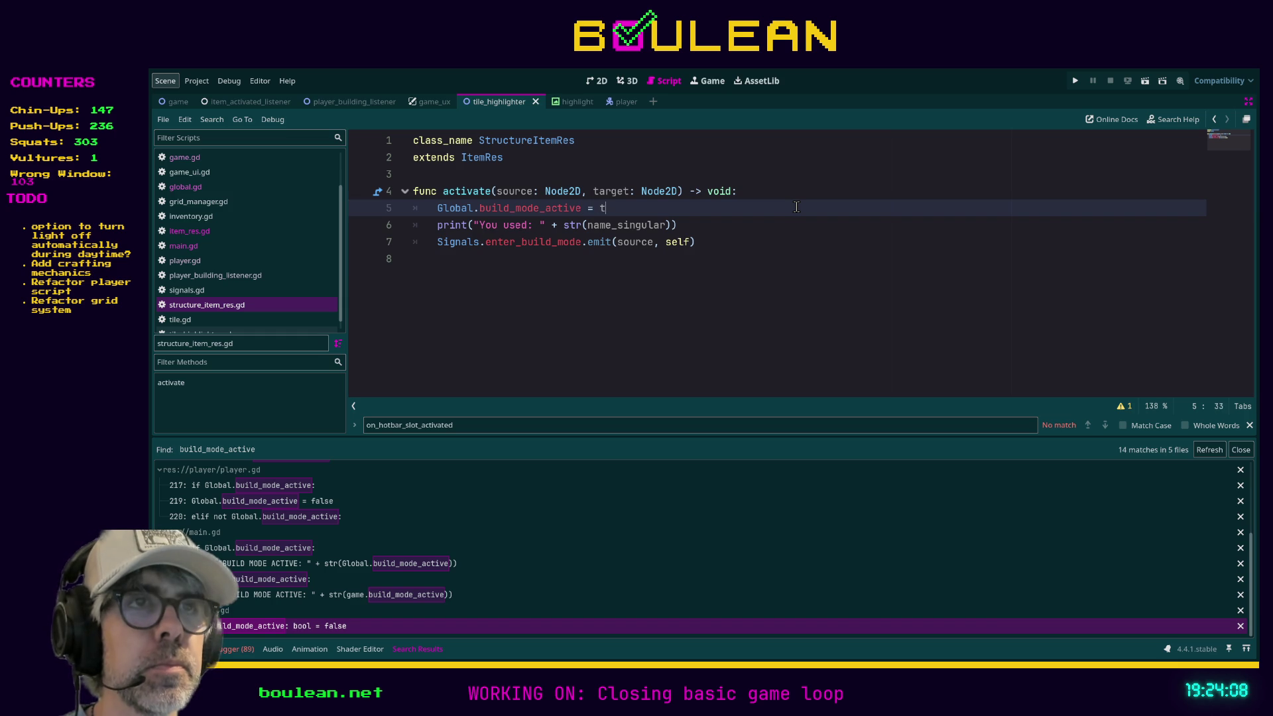
text(e)
click(791, 254)
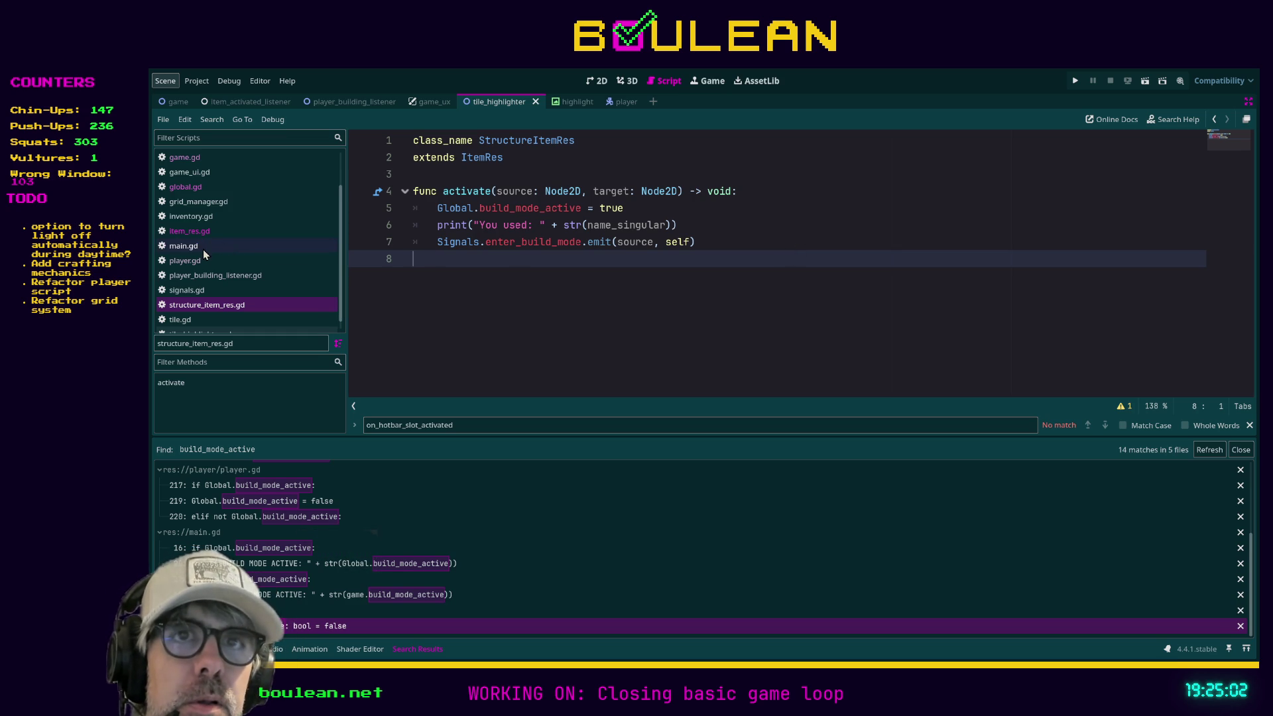
click(205, 155)
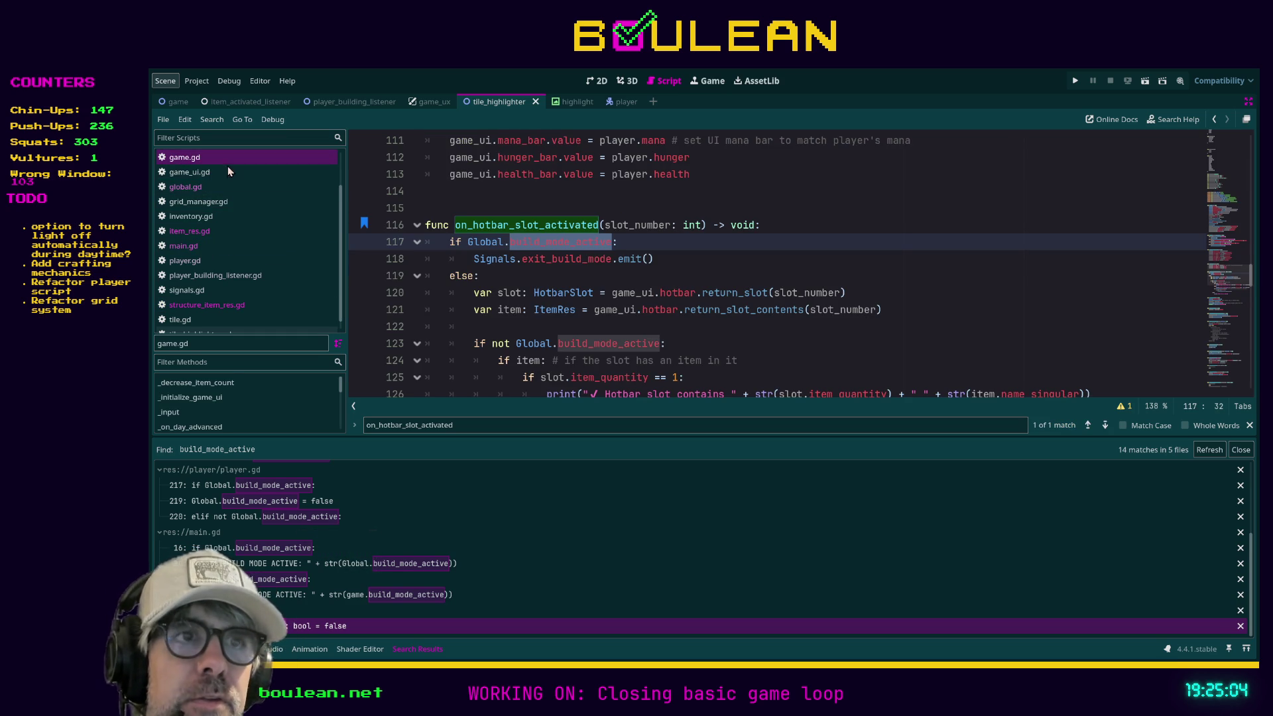
click(629, 278)
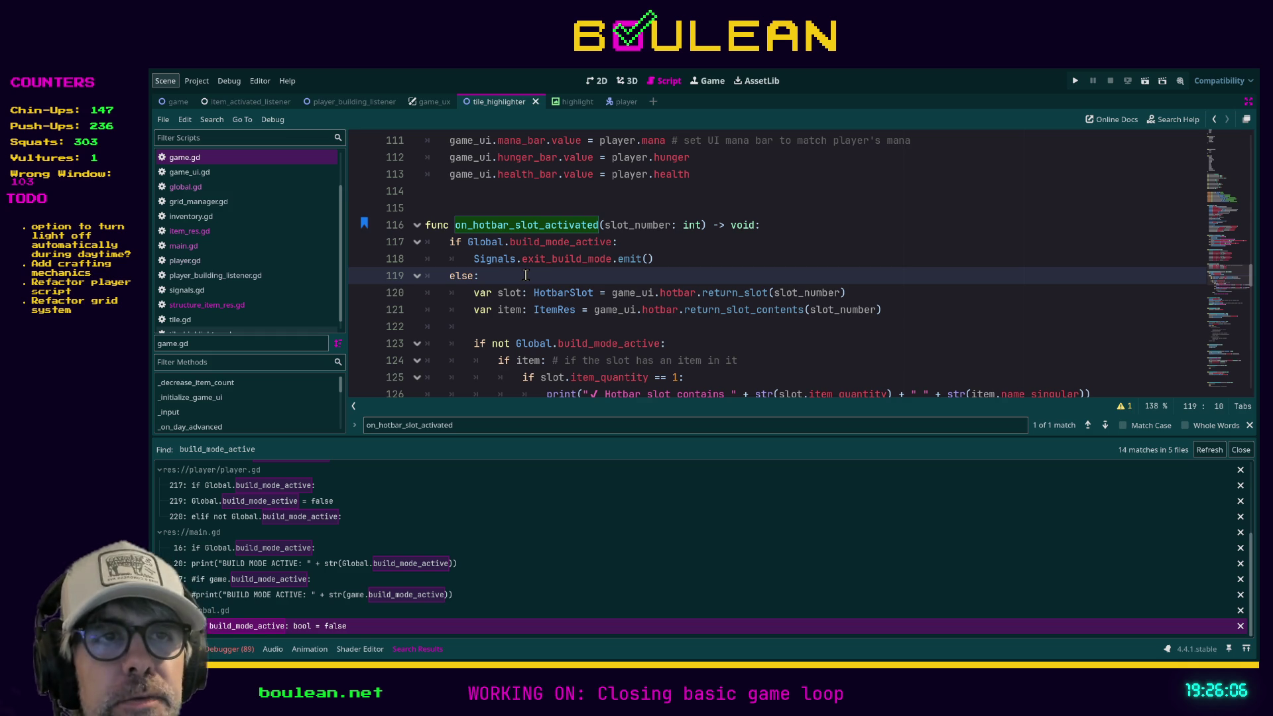
click(511, 326)
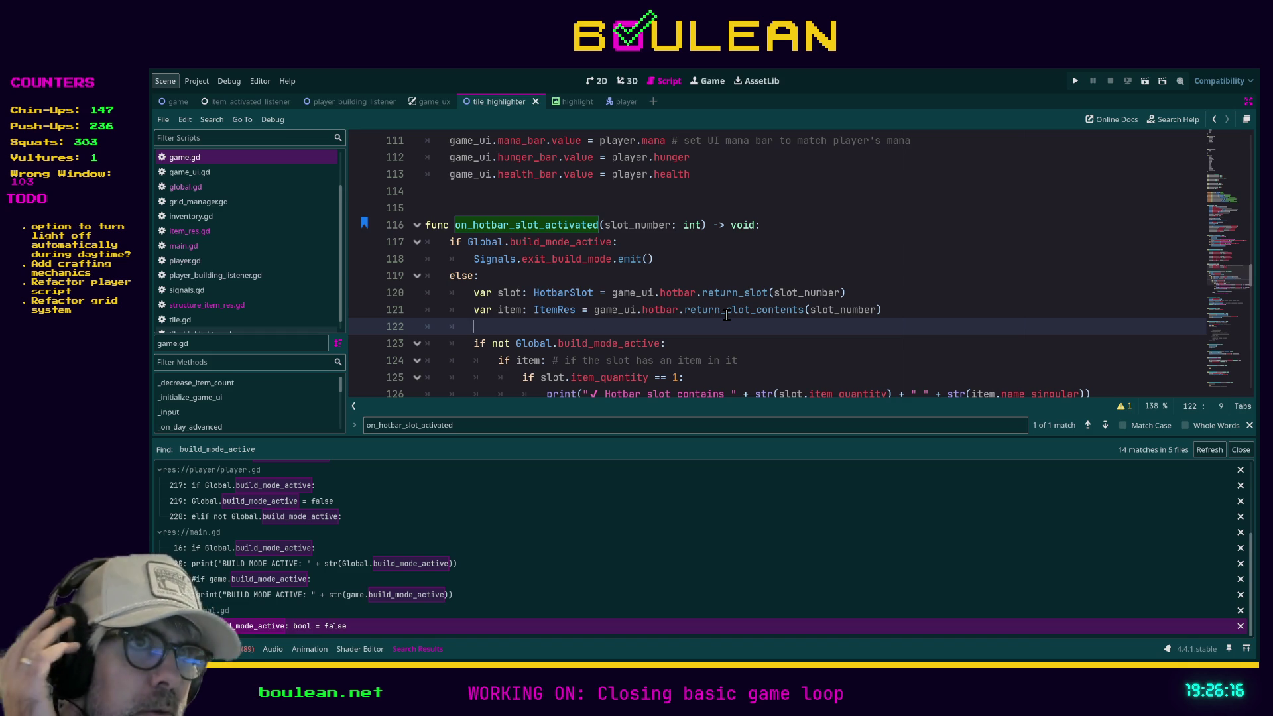
scroll(643, 299, up, 2)
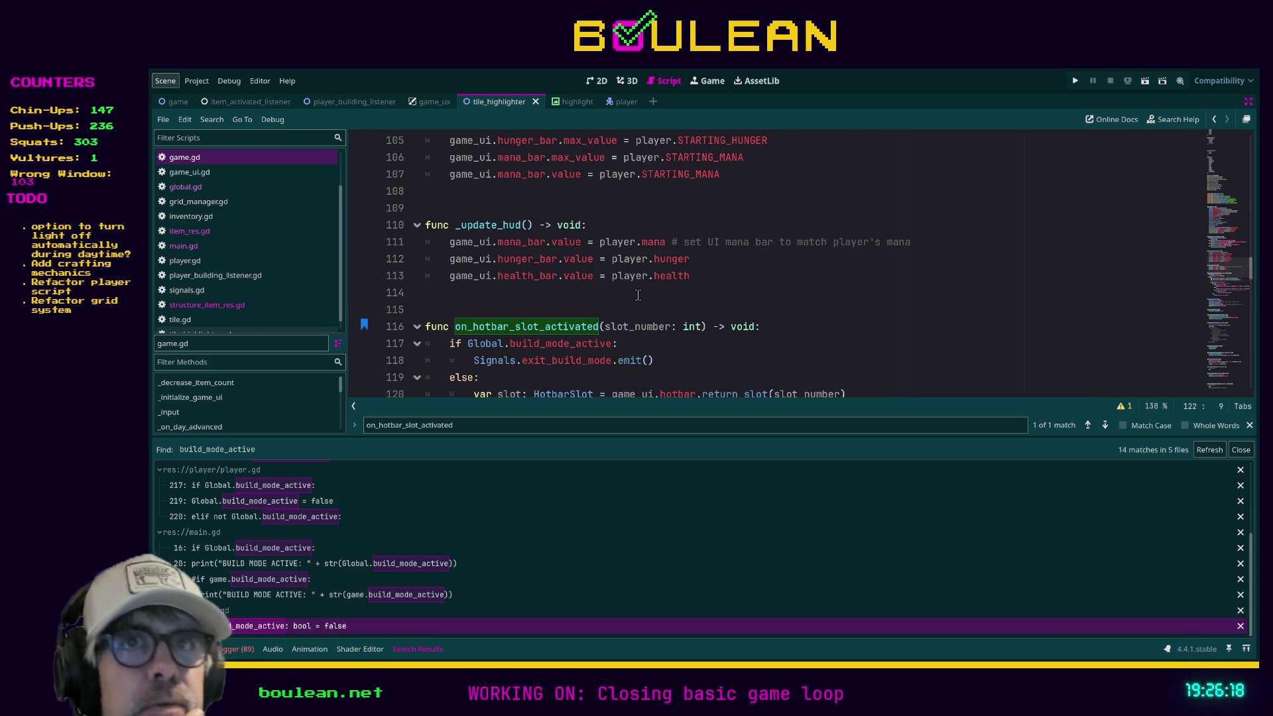
scroll(585, 278, up, 1)
scroll(585, 278, down, 1)
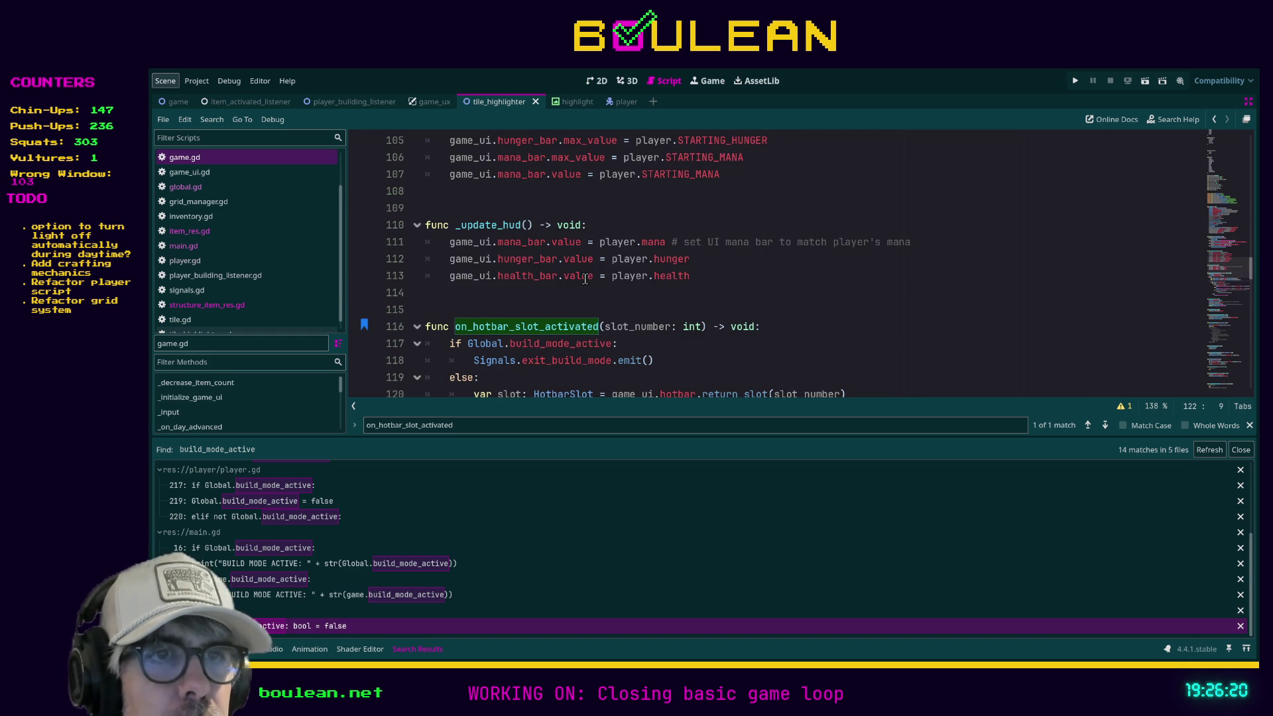
scroll(585, 278, down, 2)
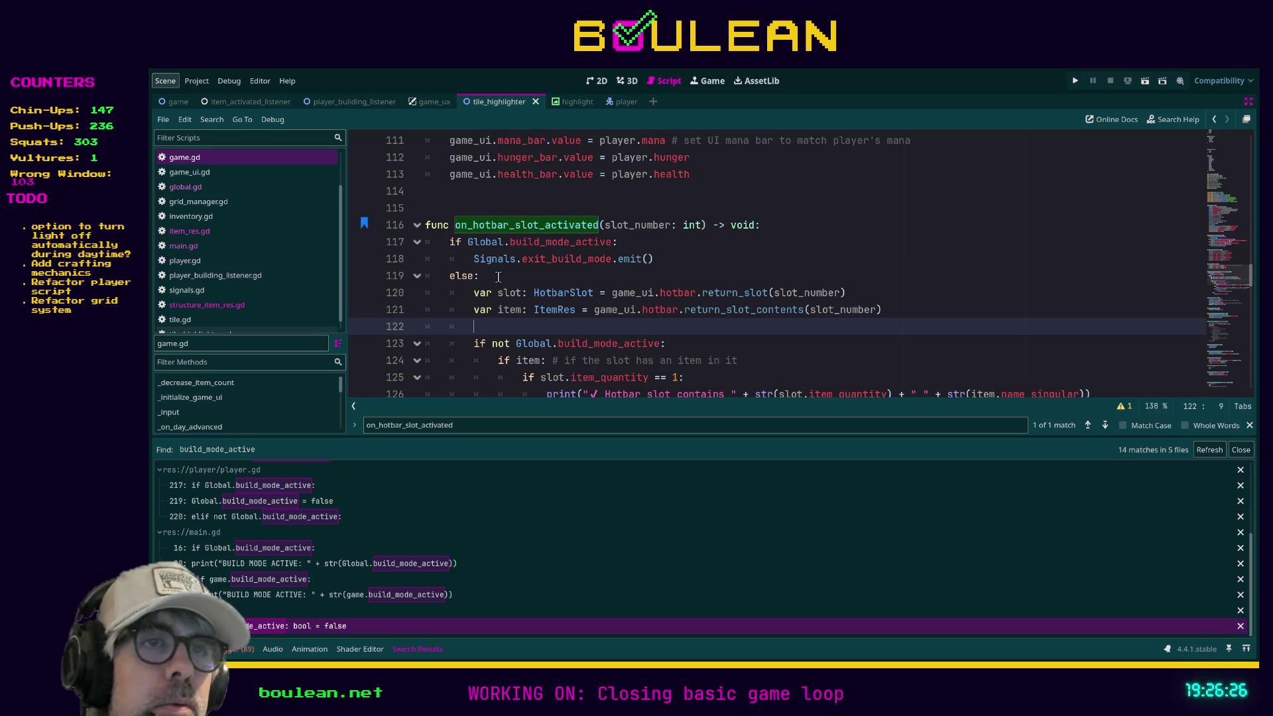
scroll(499, 277, down, 1)
mouse_move(502, 227)
mouse_down()
mouse_move(445, 225)
mouse_move(386, 206)
mouse_move(384, 192)
mouse_up()
scroll(414, 299, down, 1)
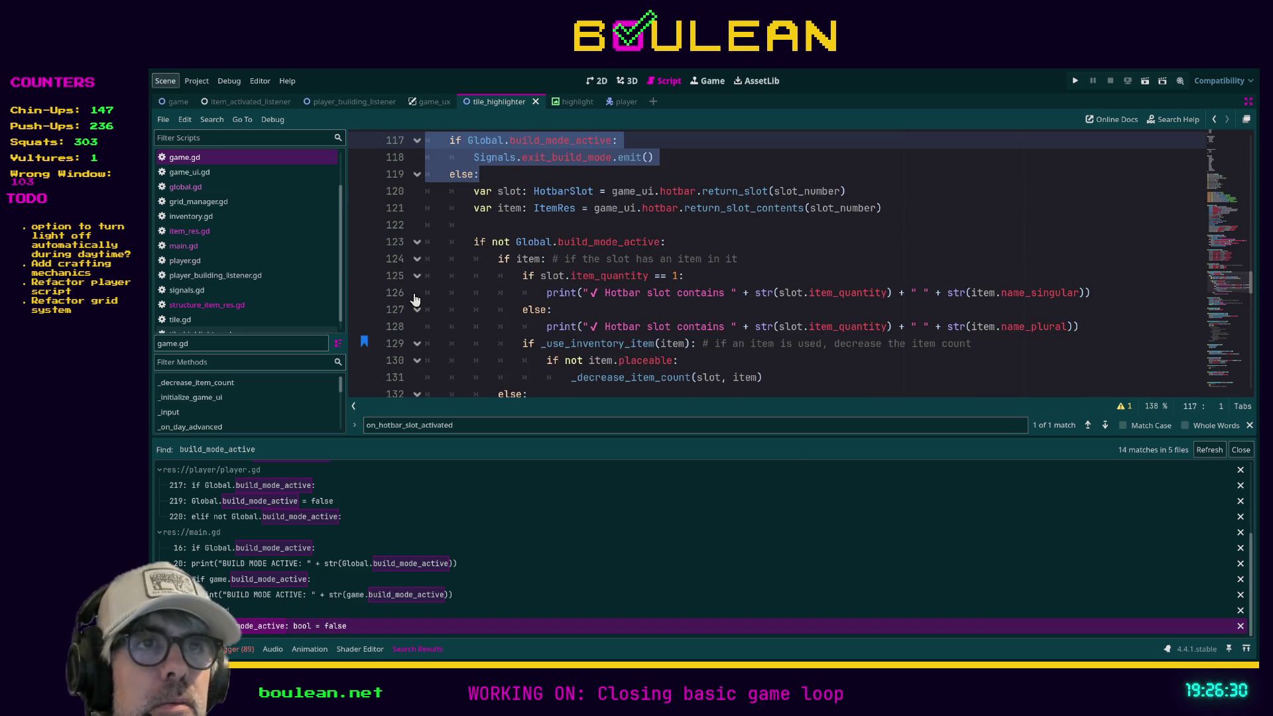
scroll(415, 299, up, 1)
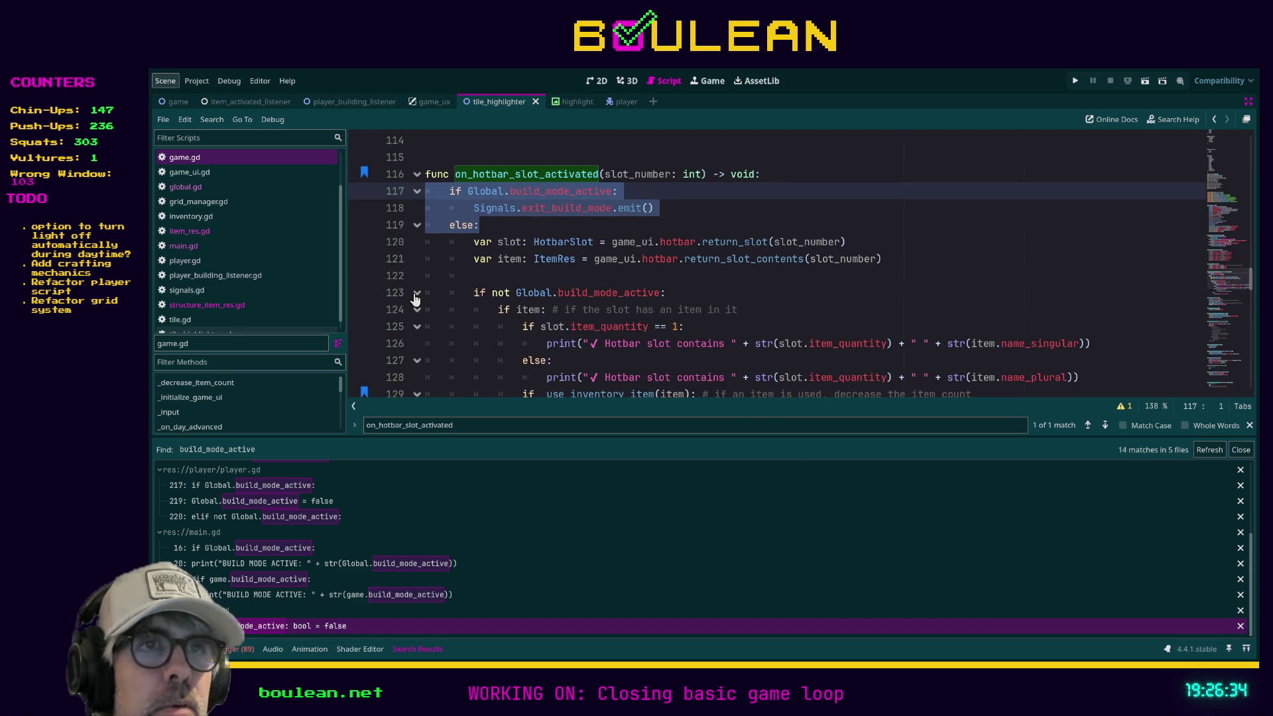
scroll(414, 299, down, 2)
mouse_move(729, 326)
mouse_down()
mouse_move(427, 256)
mouse_move(428, 173)
mouse_move(425, 210)
mouse_up()
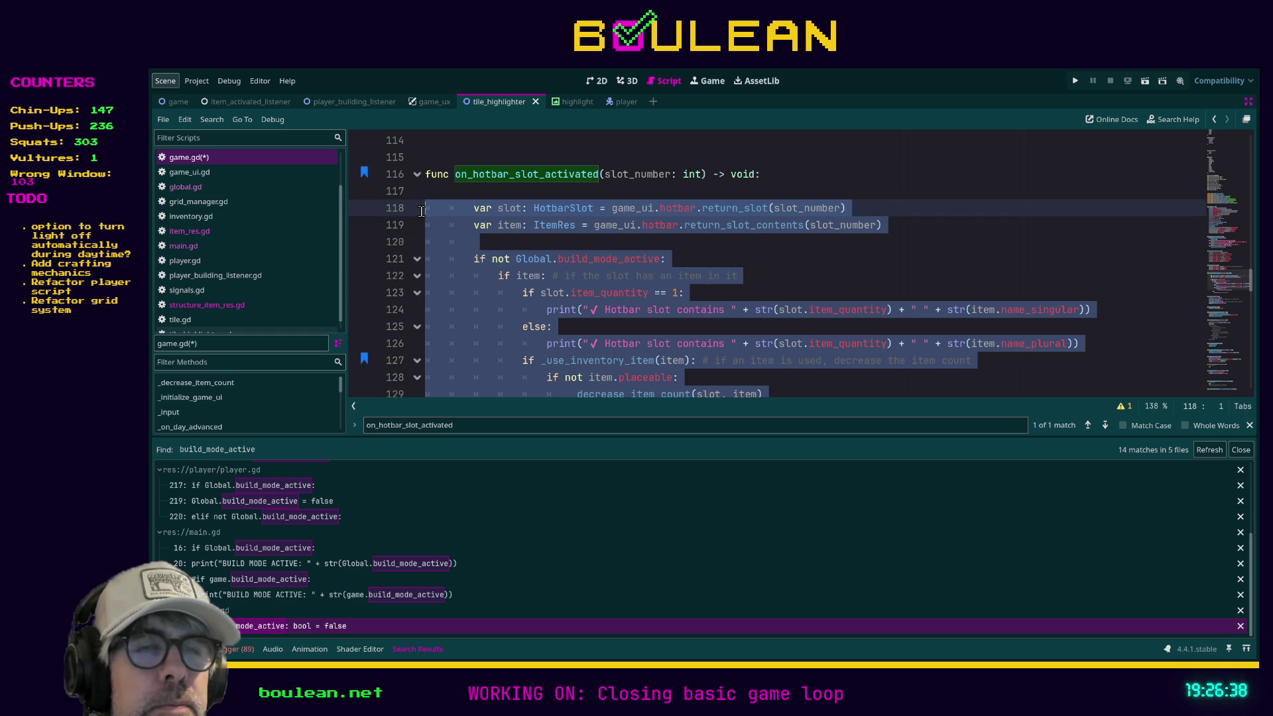
Step: Remove the if not Global.build_mode_active wrapper in game.gd and dedent lines 121–130
key(shift+Tab)
click(483, 196)
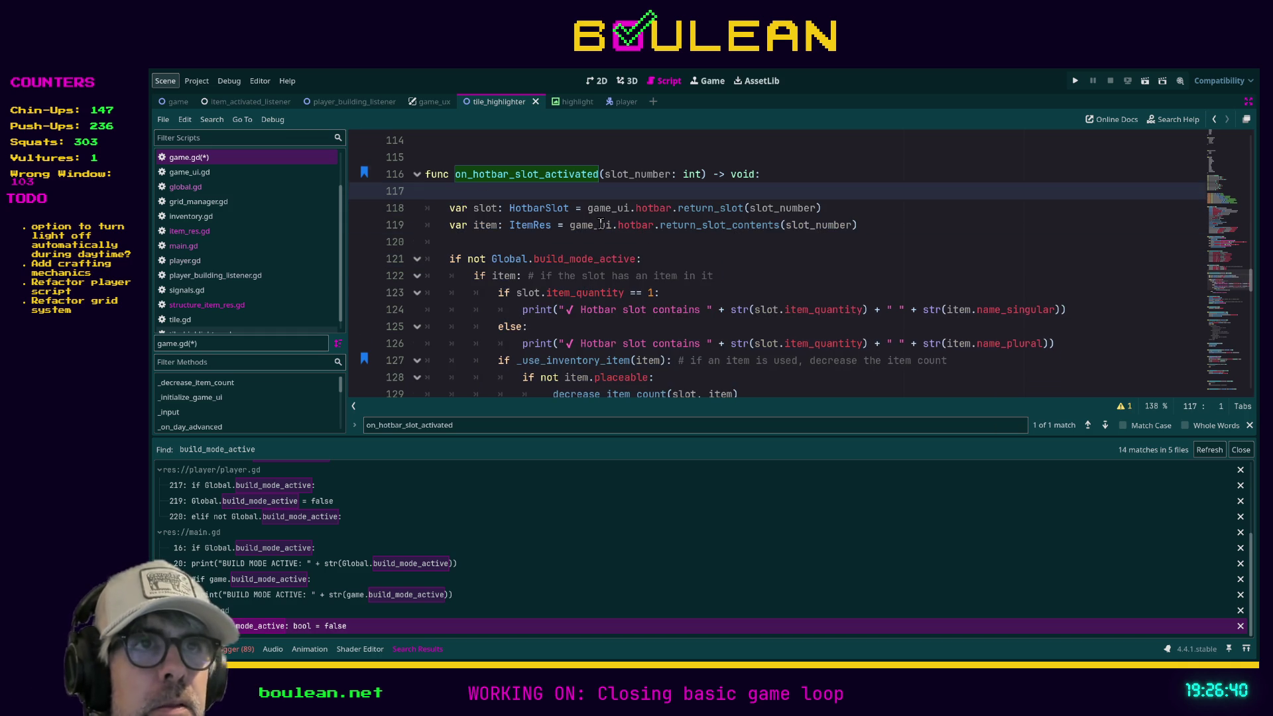
key(BackSpace)
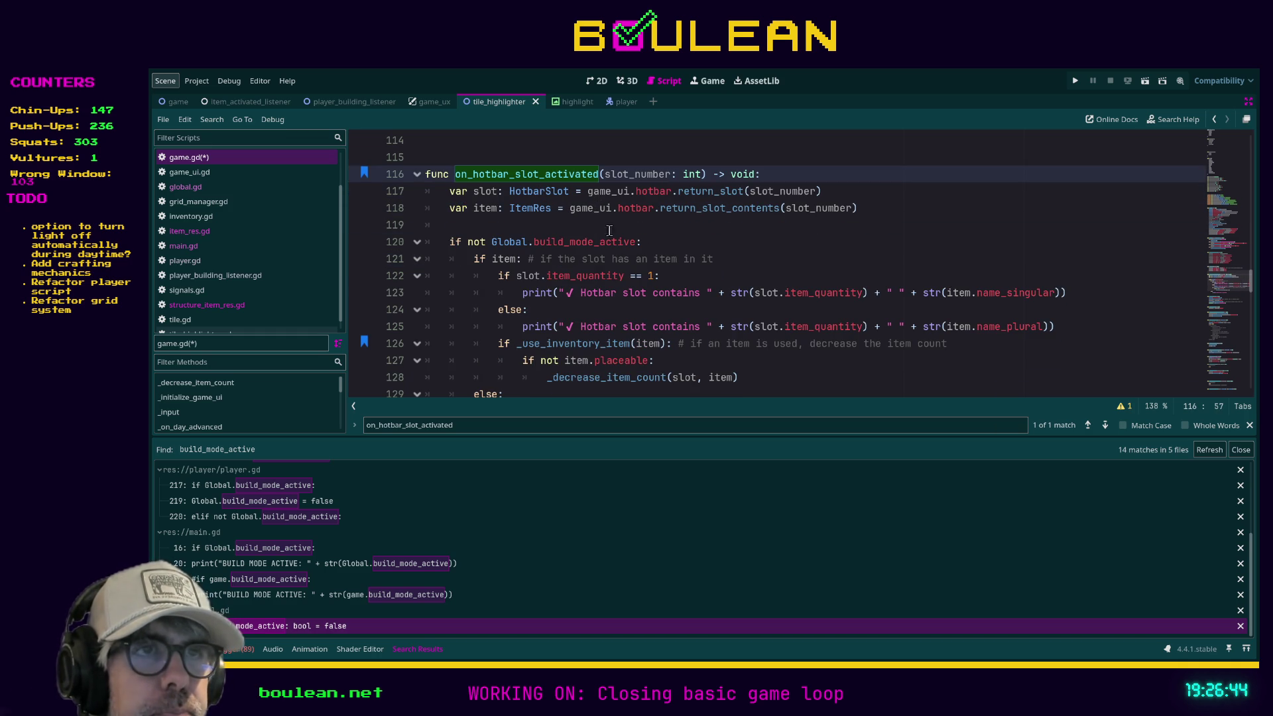
drag(660, 241, 426, 240)
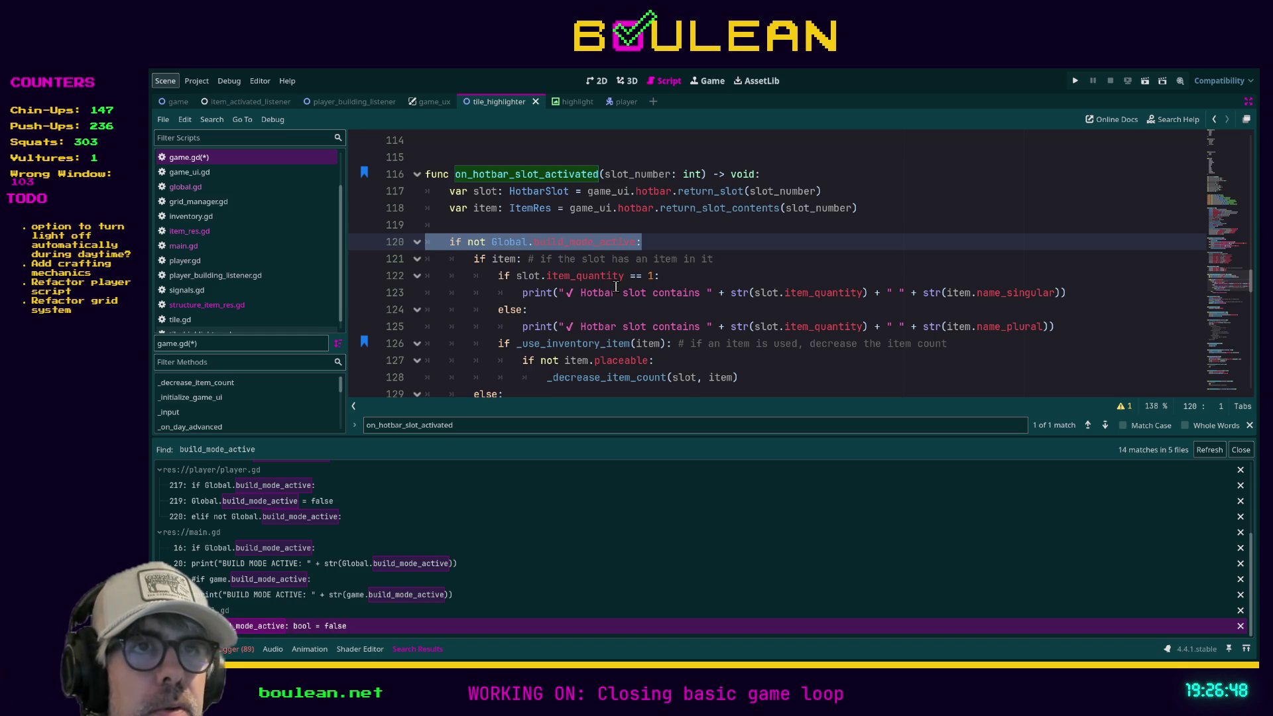
scroll(616, 286, down, 1)
key(BackSpace)
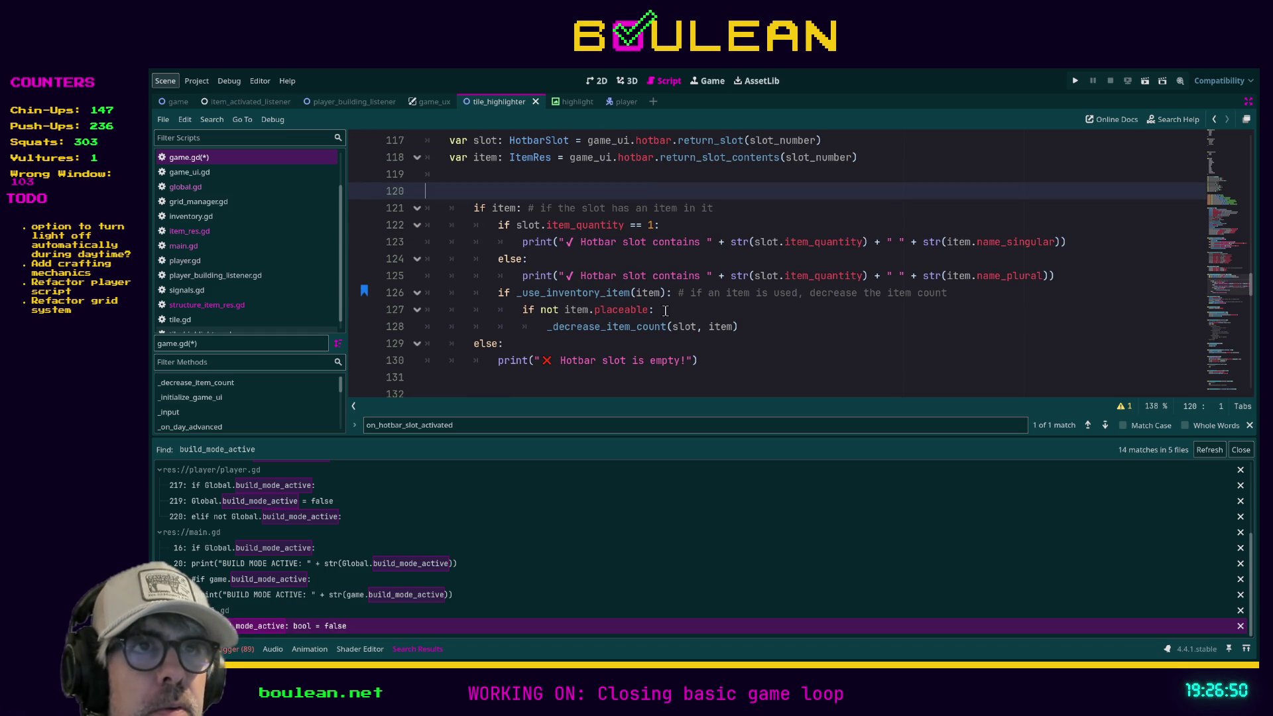
mouse_move(698, 360)
mouse_down()
mouse_move(464, 265)
mouse_move(427, 208)
mouse_up()
key(shift+Tab)
key(Up)
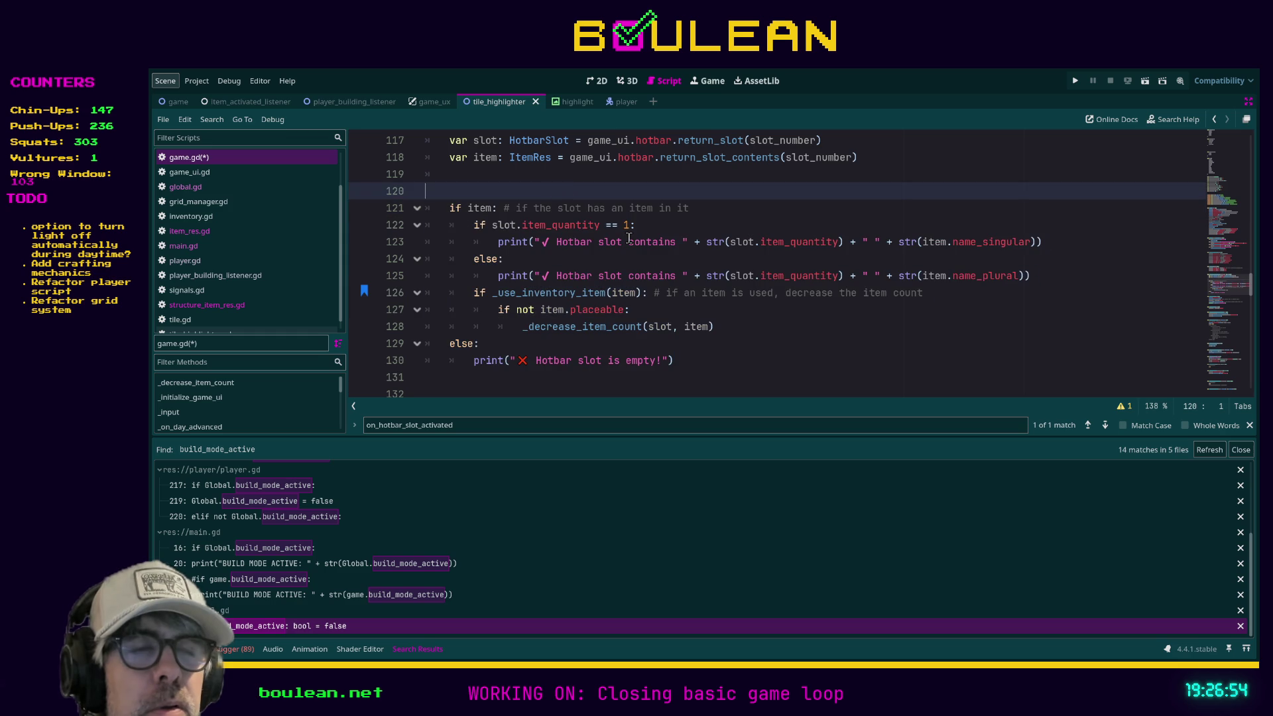
key(BackSpace)
Step: Undo back to the original if/else build-mode lines and save game.gd
scroll(677, 278, up, 1)
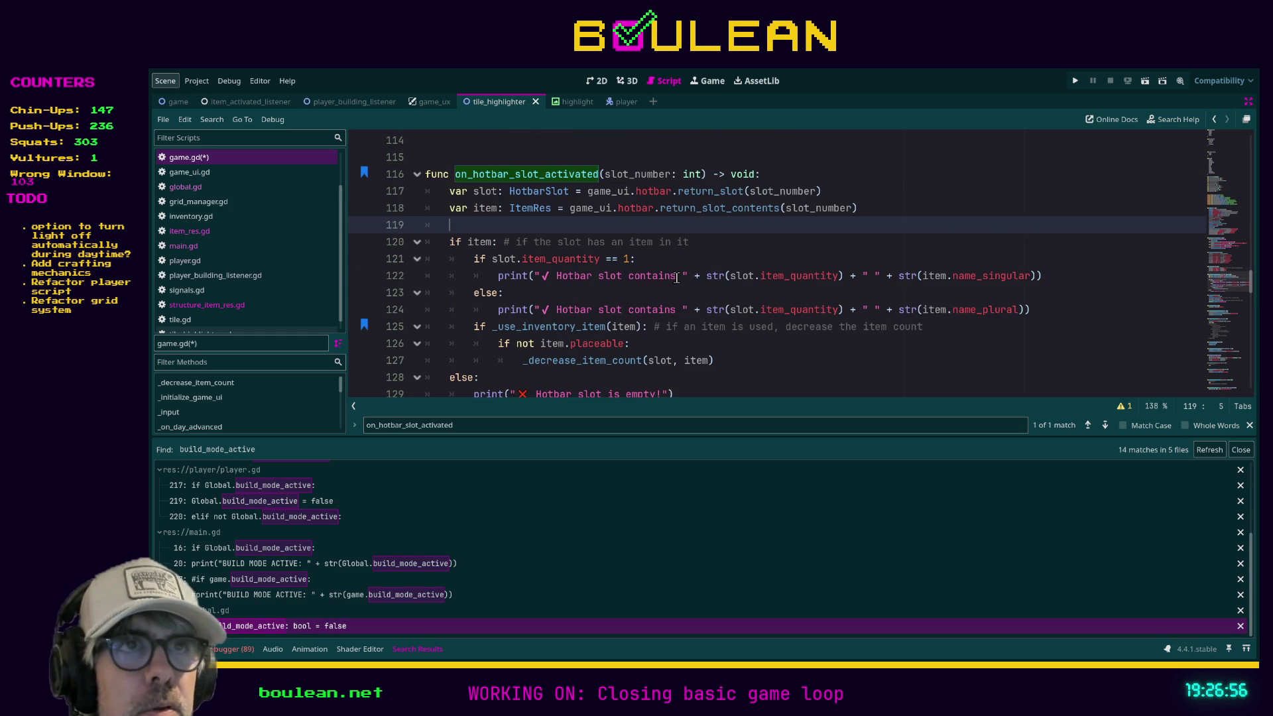
key(ctrl+z)
key(ctrl+z)
key(ctrl+z)
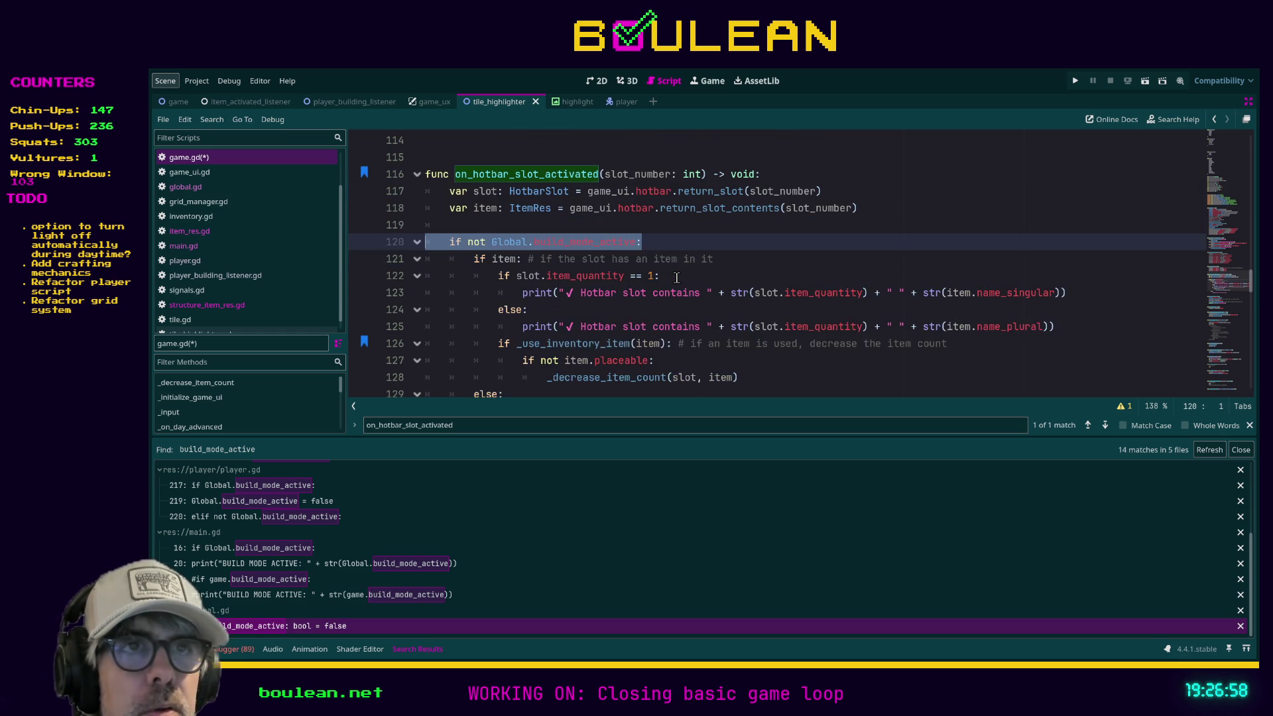
key(ctrl+z)
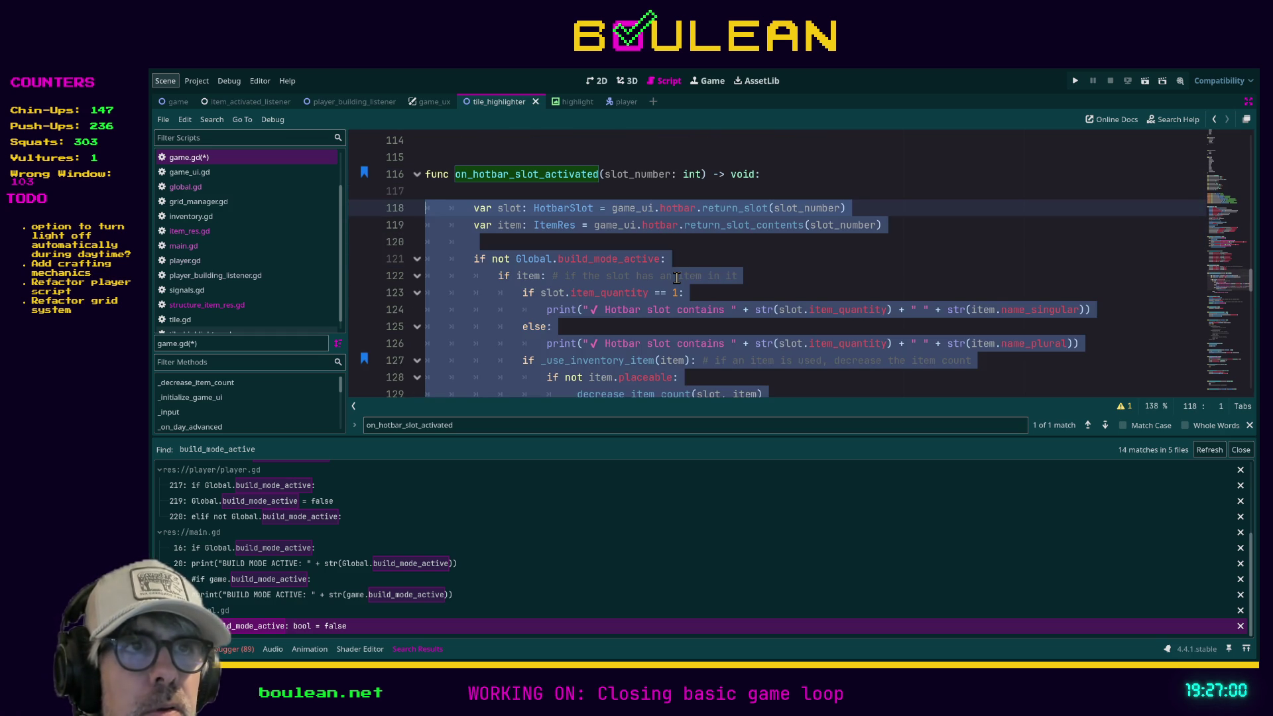
key(ctrl+z)
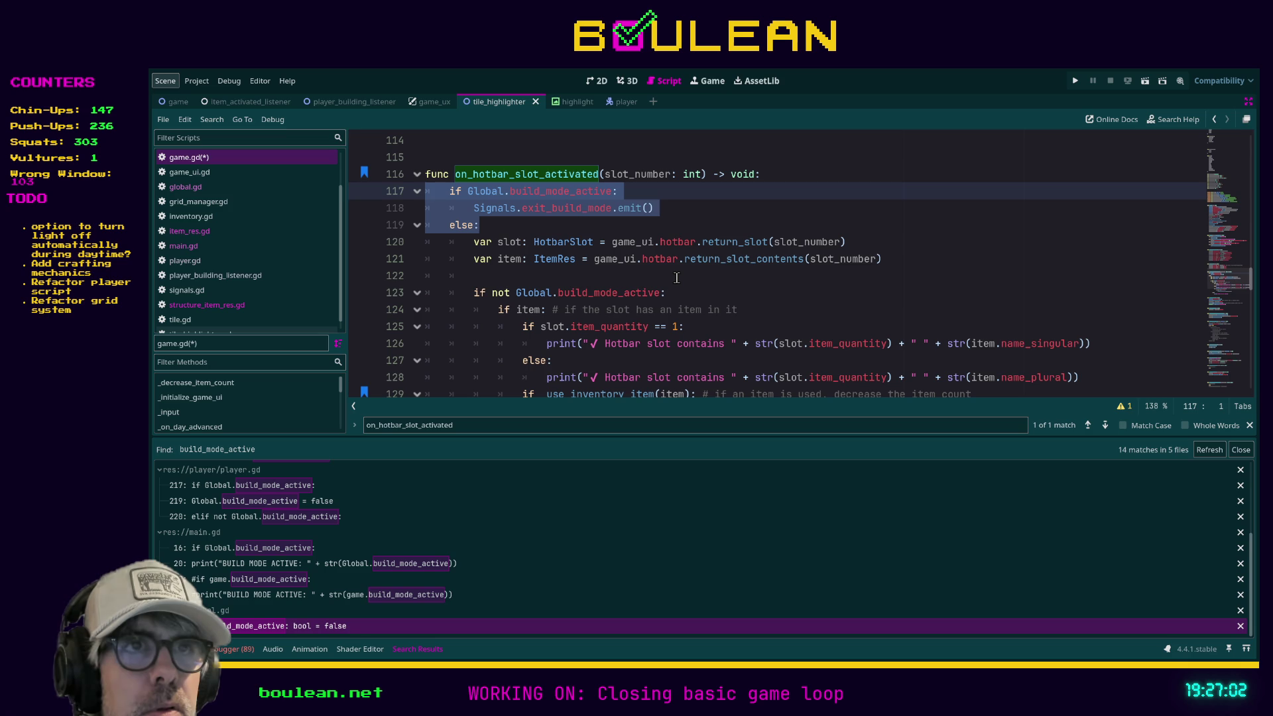
key(ctrl+s)
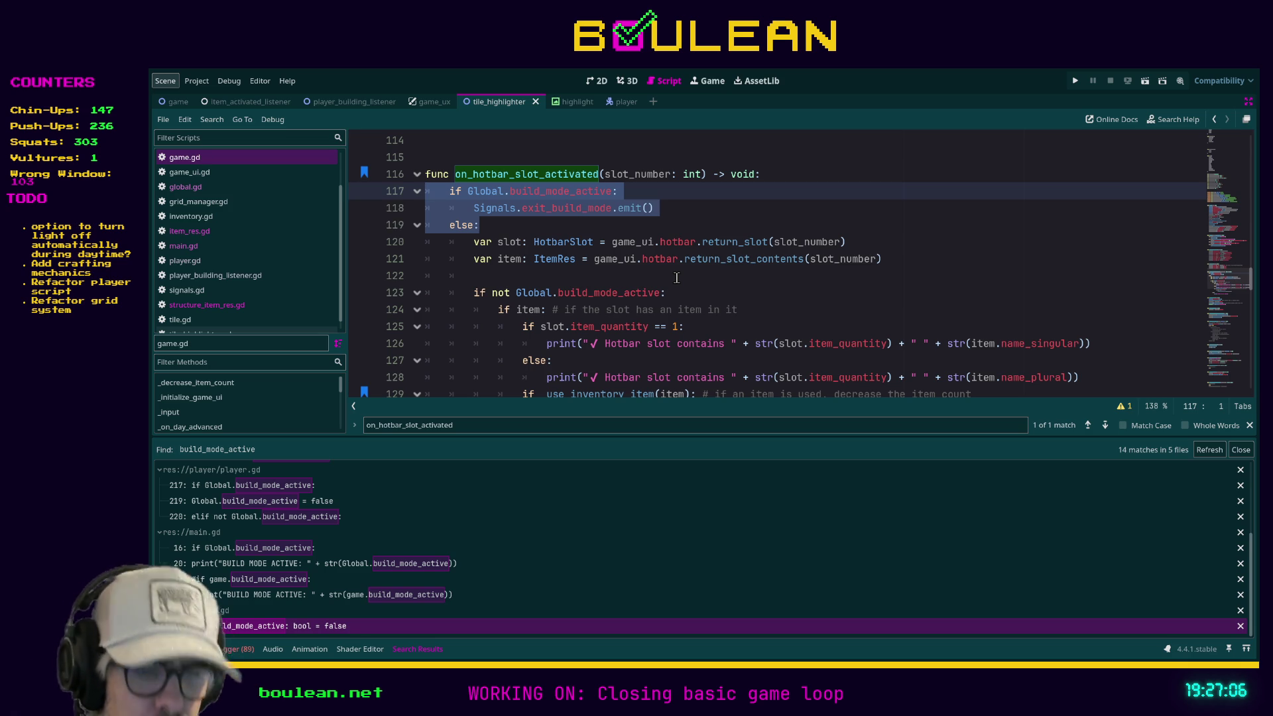
Step: Reapply the guard removal and dedent, save game.gd, and run the project with F5
key(Delete)
key(shift+Tab)
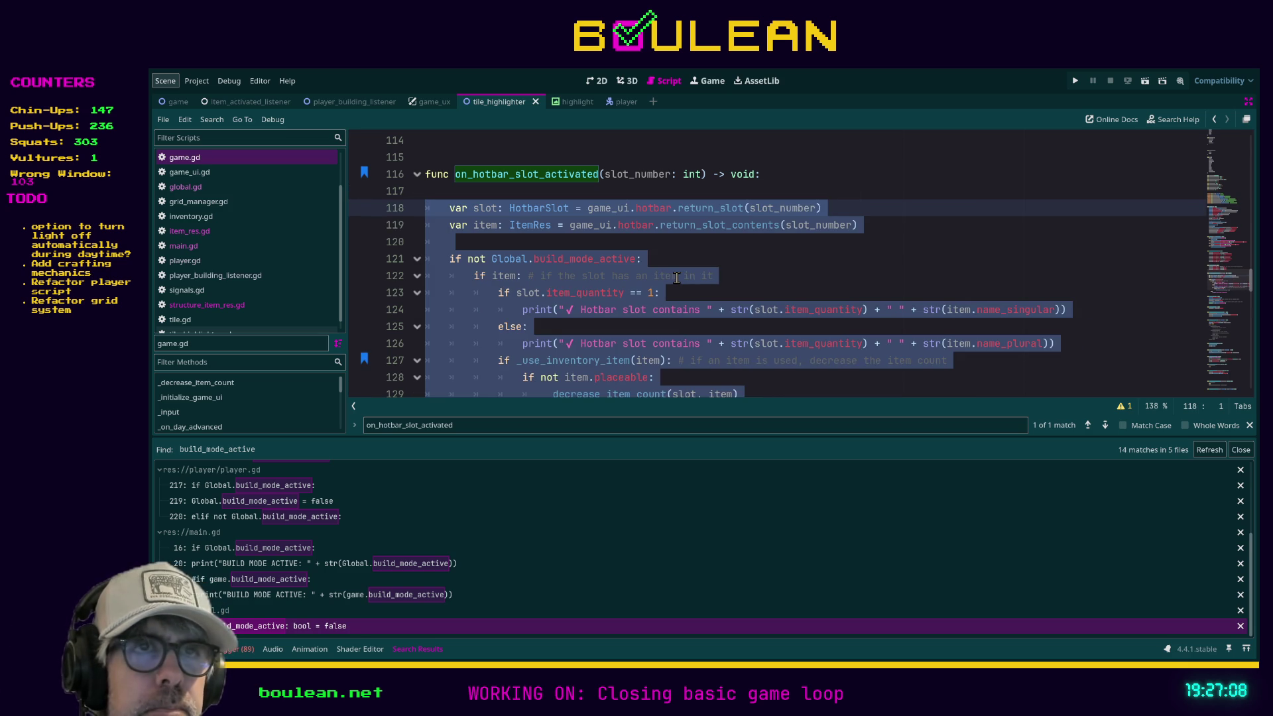
click(578, 244)
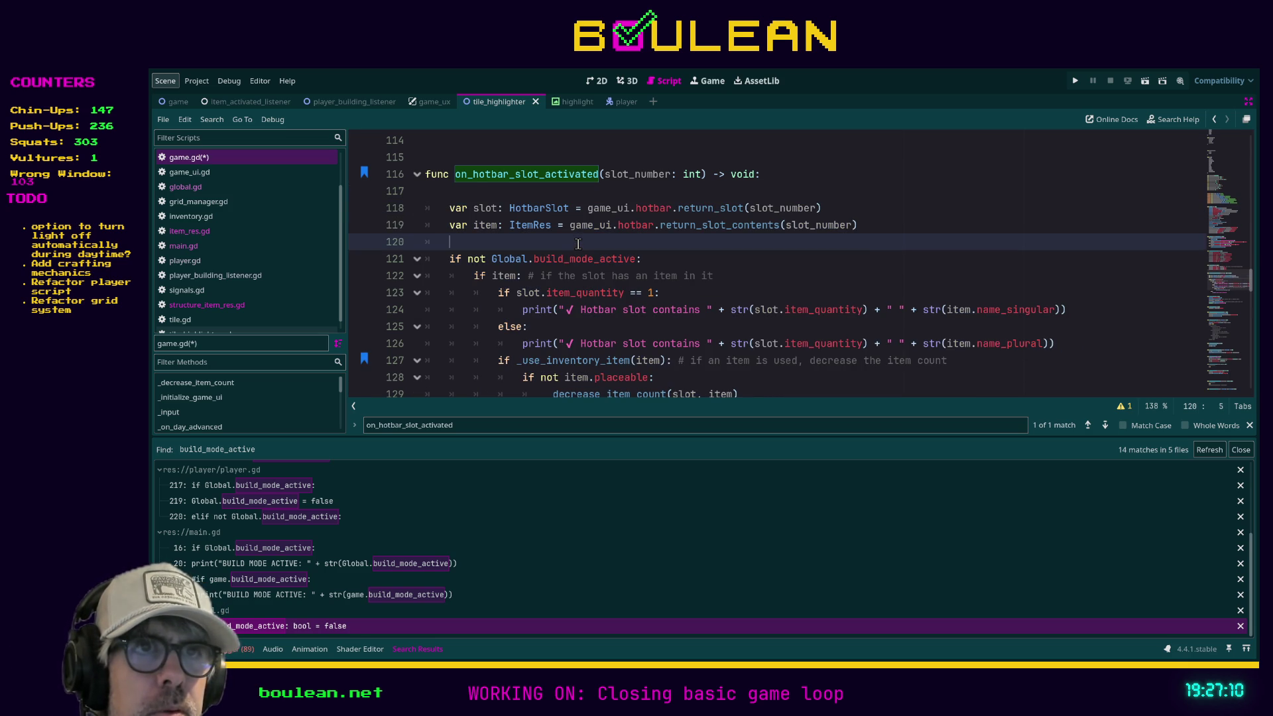
scroll(724, 266, down, 1)
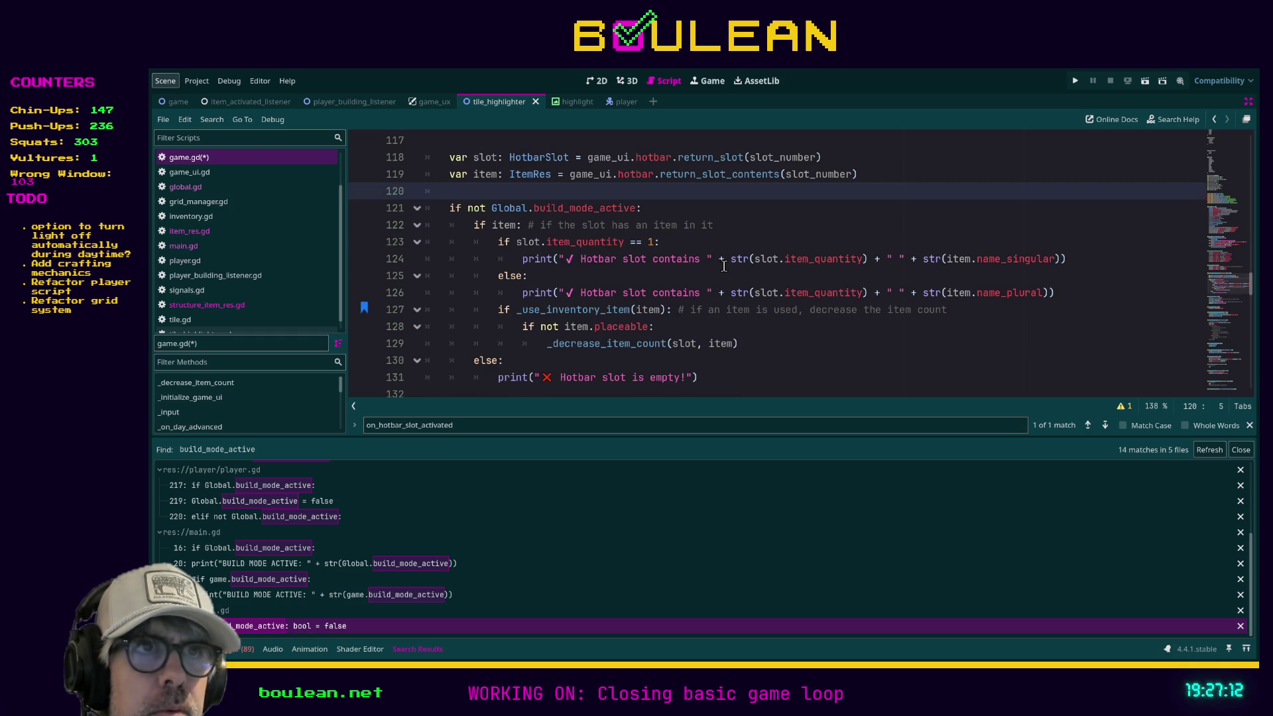
key(ctrl+y)
key(ctrl+y)
key(ctrl+y)
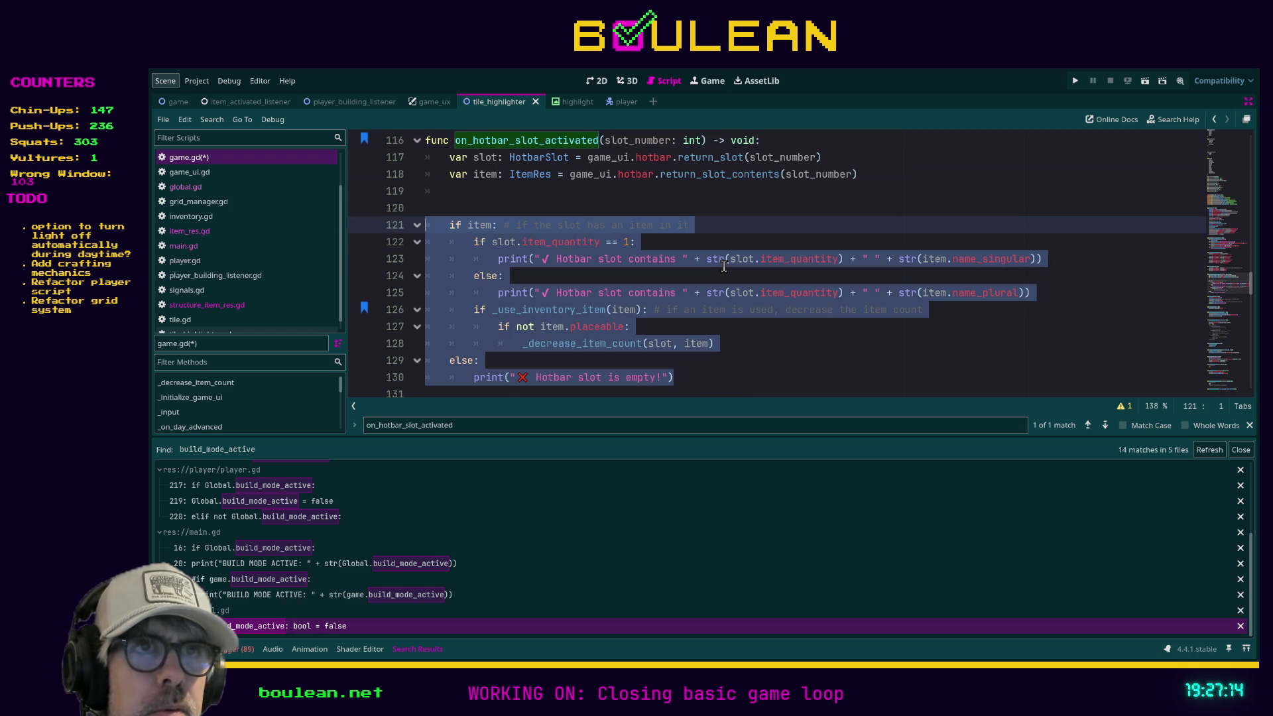
click(720, 242)
key(ctrl+s)
scroll(722, 265, down, 1)
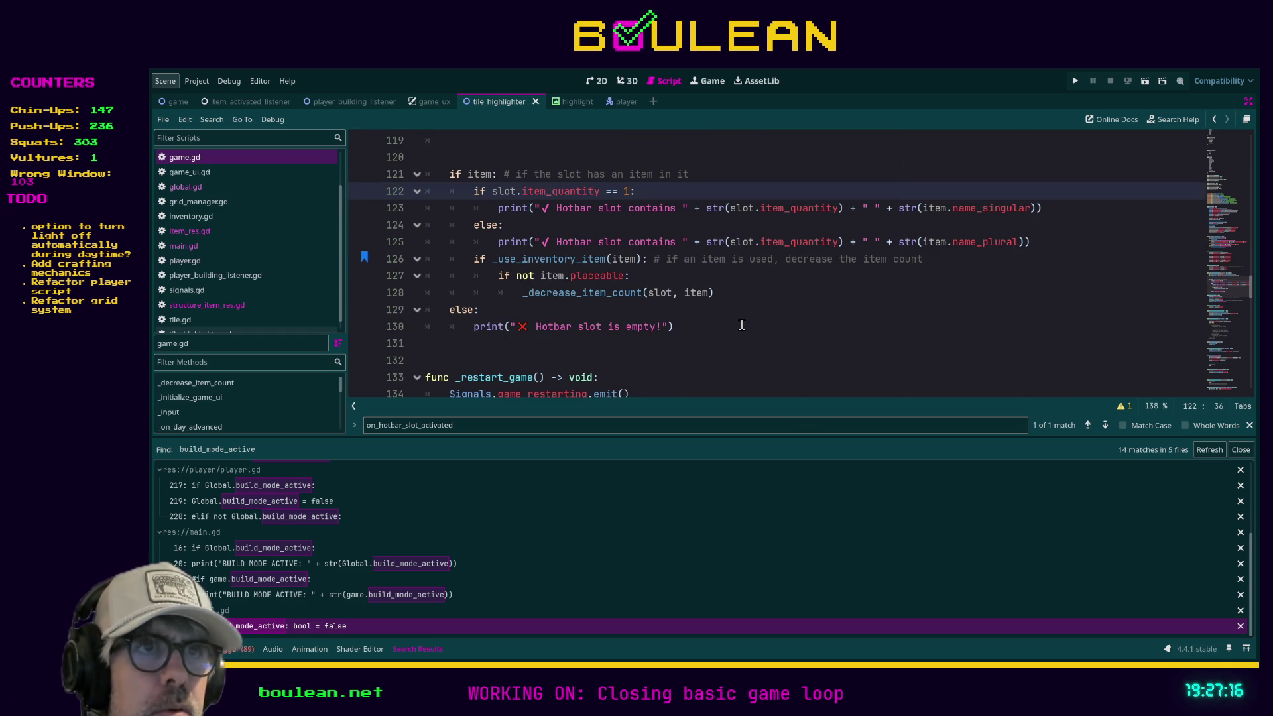
click(743, 324)
key(F5)
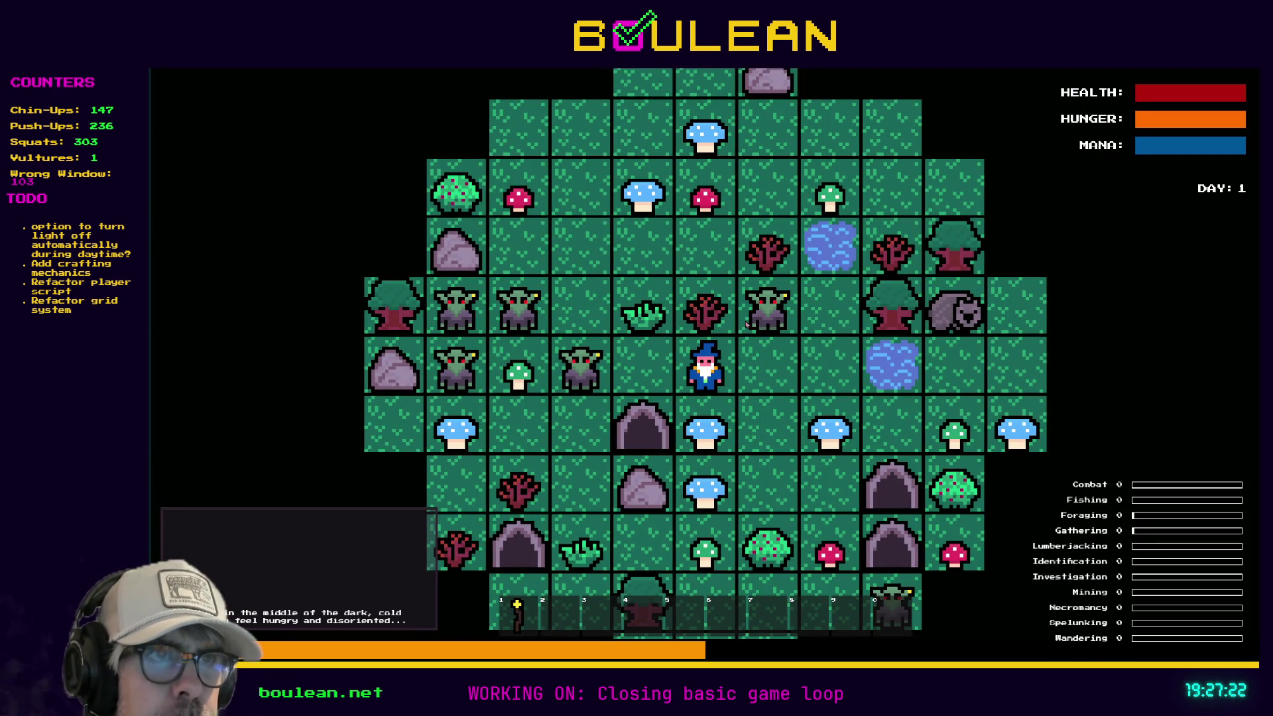
Step: Chop the sapling and clear all goblins with SMOTE Goblins from the debug panel
key(Up)
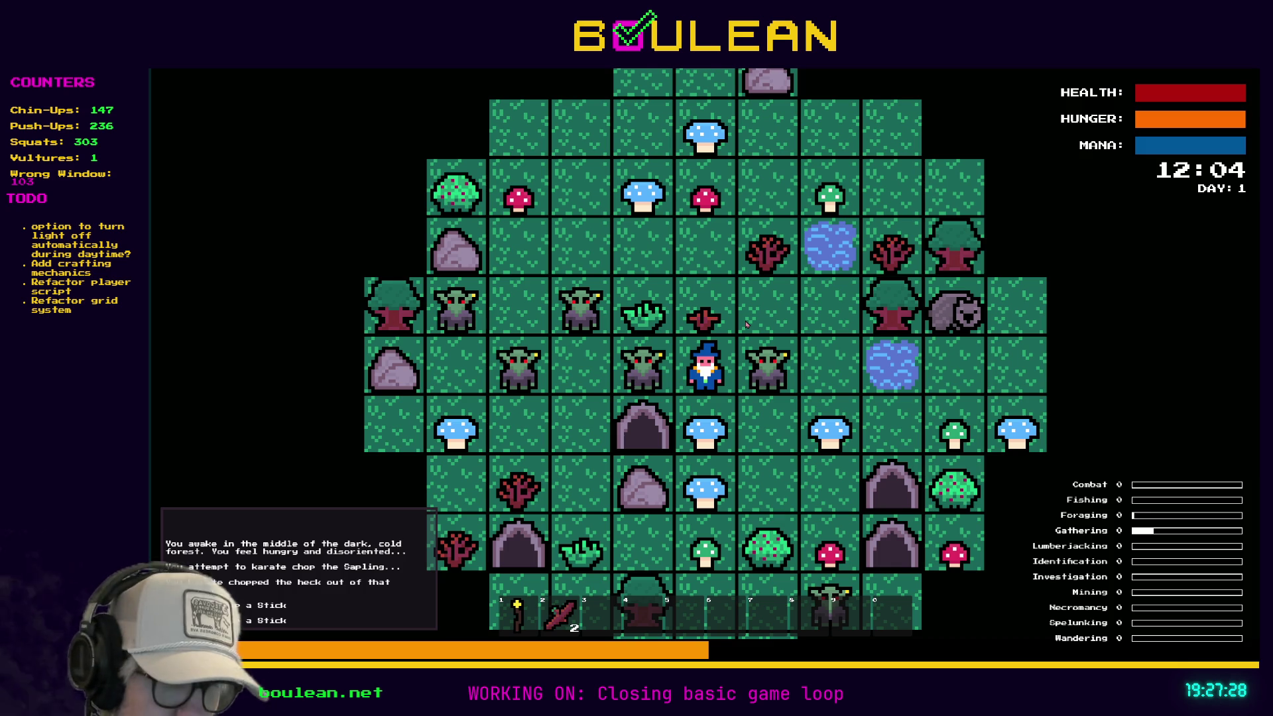
key(grave)
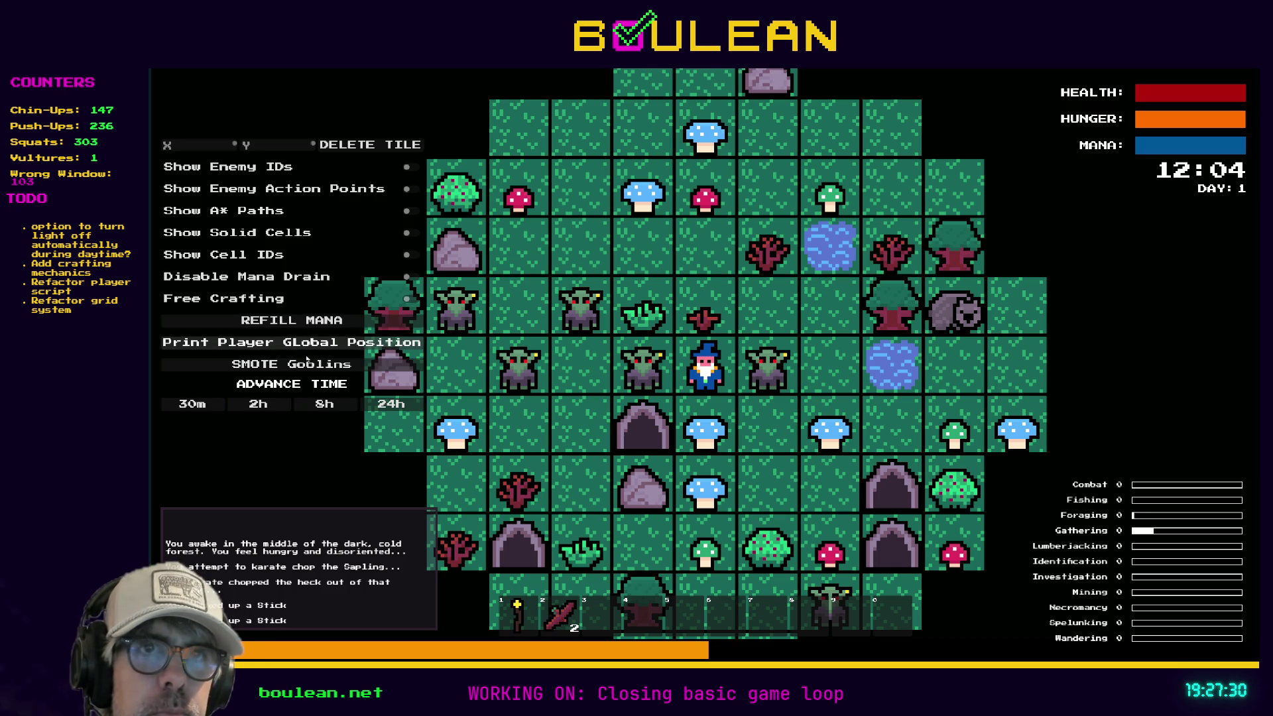
click(309, 365)
Step: Gather the Blue Mushroom, eat two from hotbar slot 3, and stop the game
key(Right)
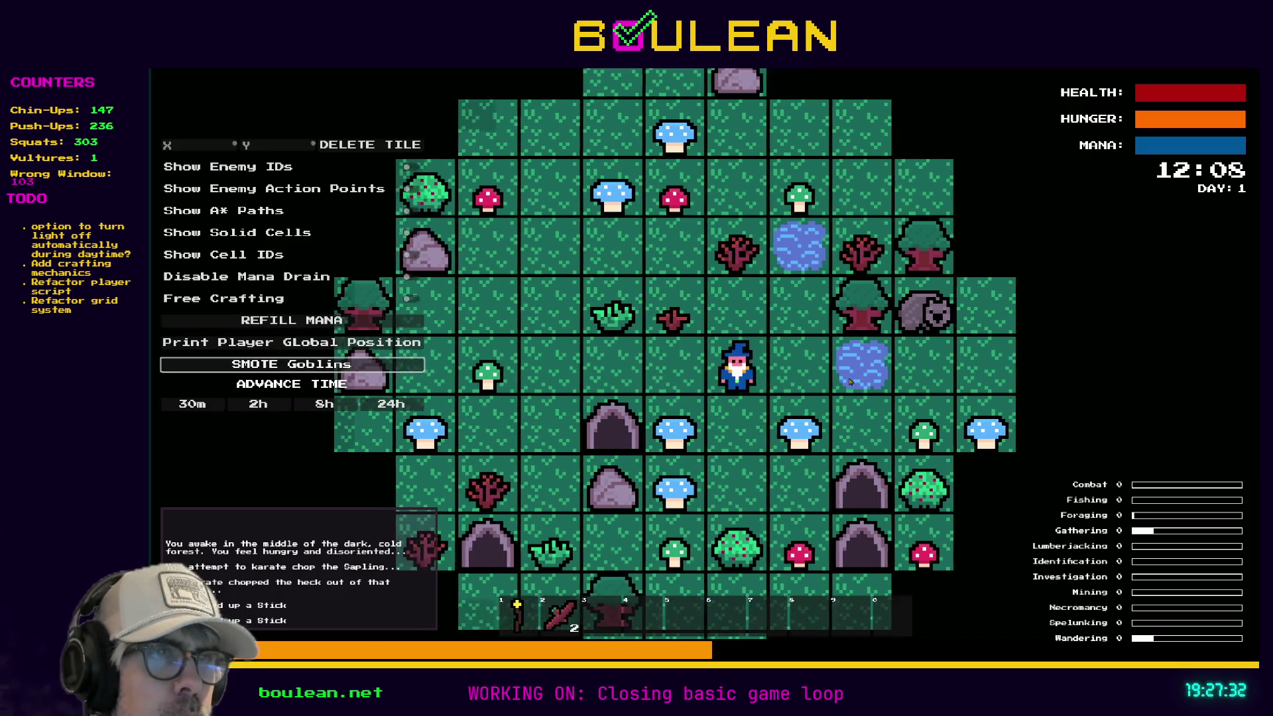
key(Down)
key(Right)
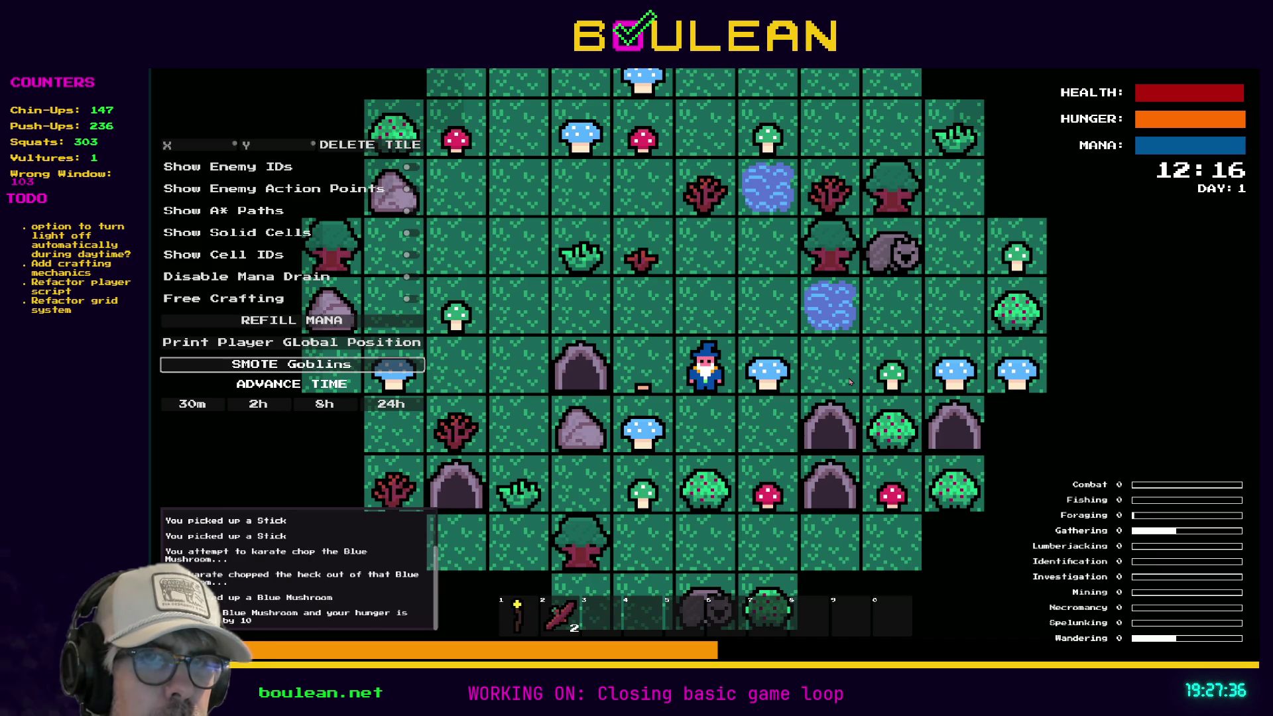
key(d)
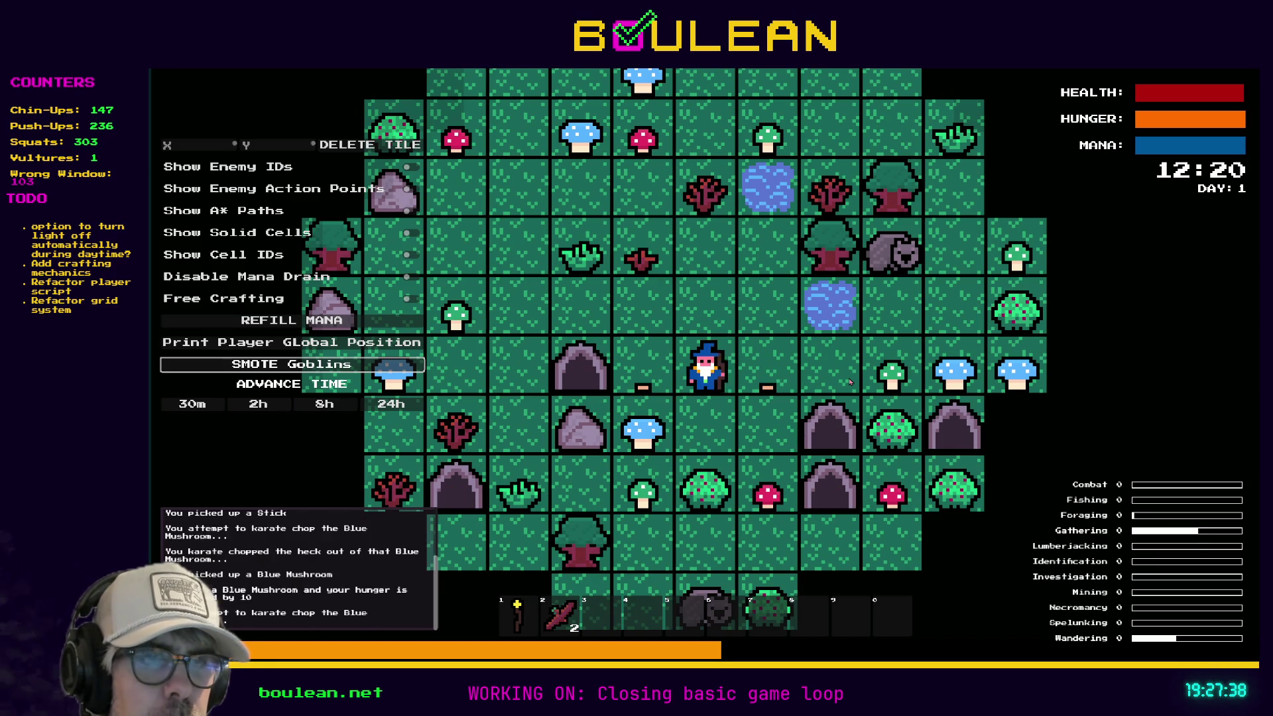
key(3)
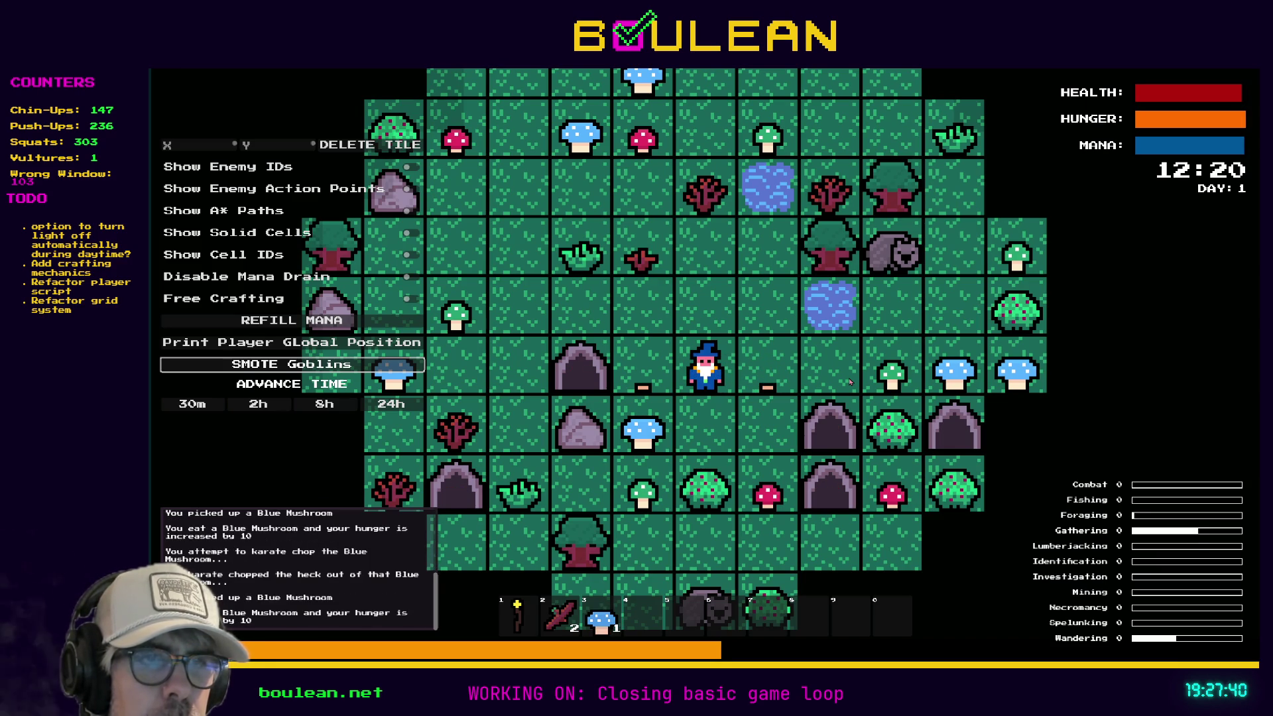
key(3)
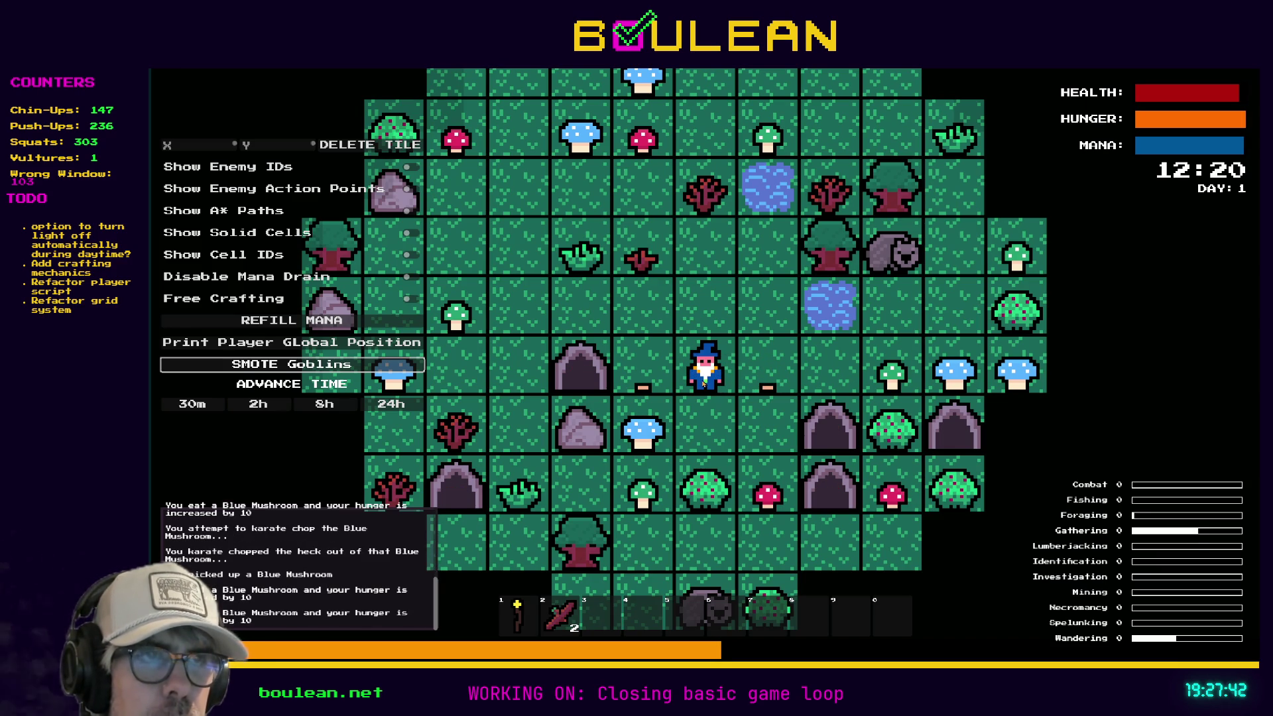
key(F8)
click(697, 341)
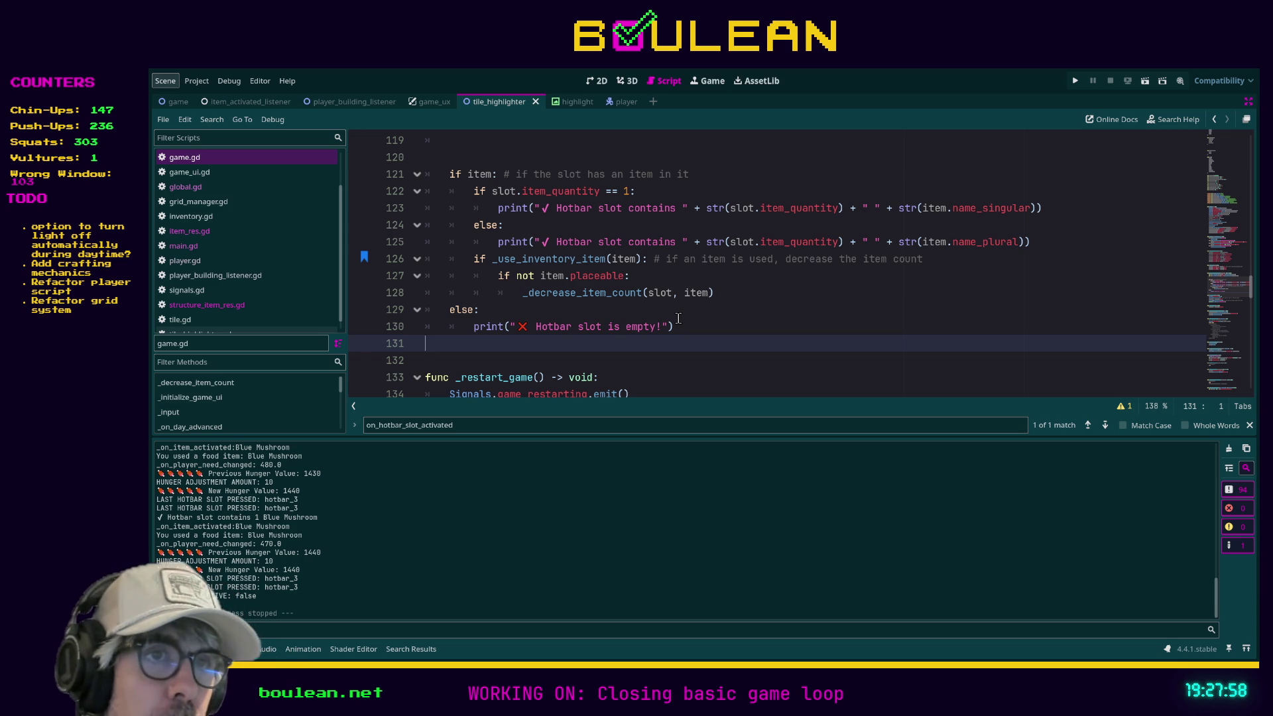
Step: Delete the two extra blank lines above 'if item:' in on_hotbar_slot_activated
key(Down)
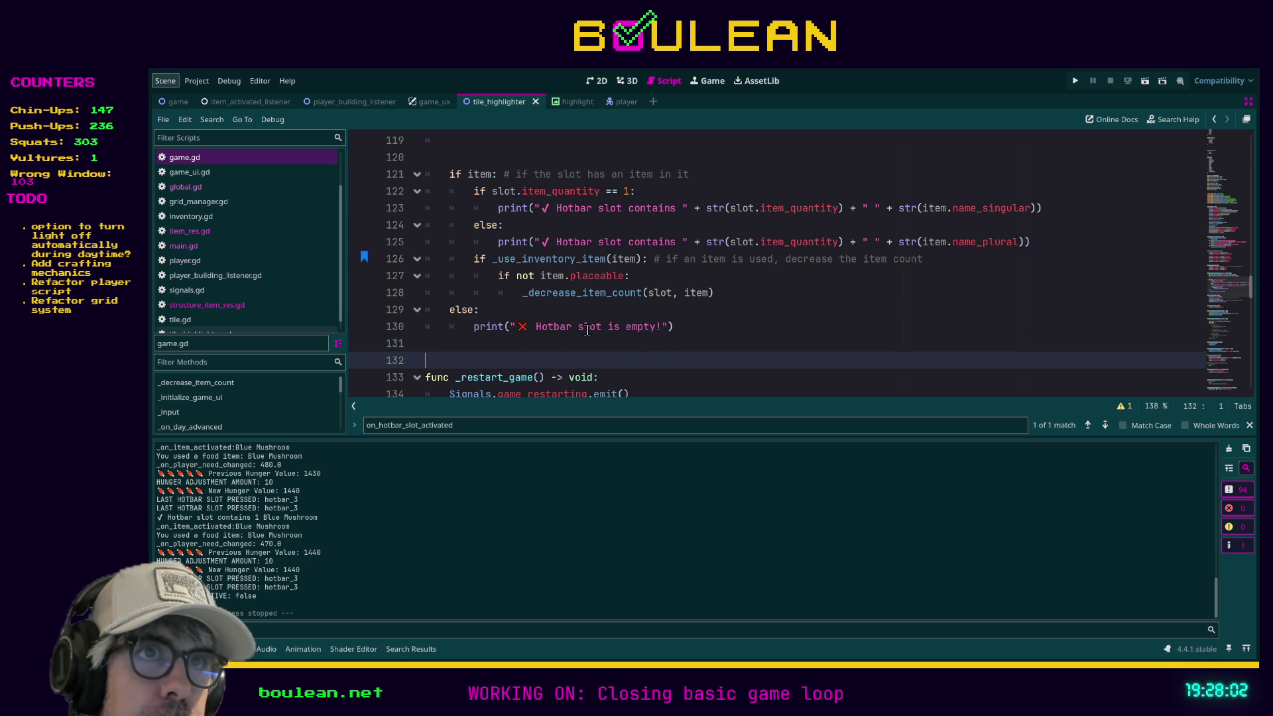
scroll(587, 330, up, 1)
click(477, 206)
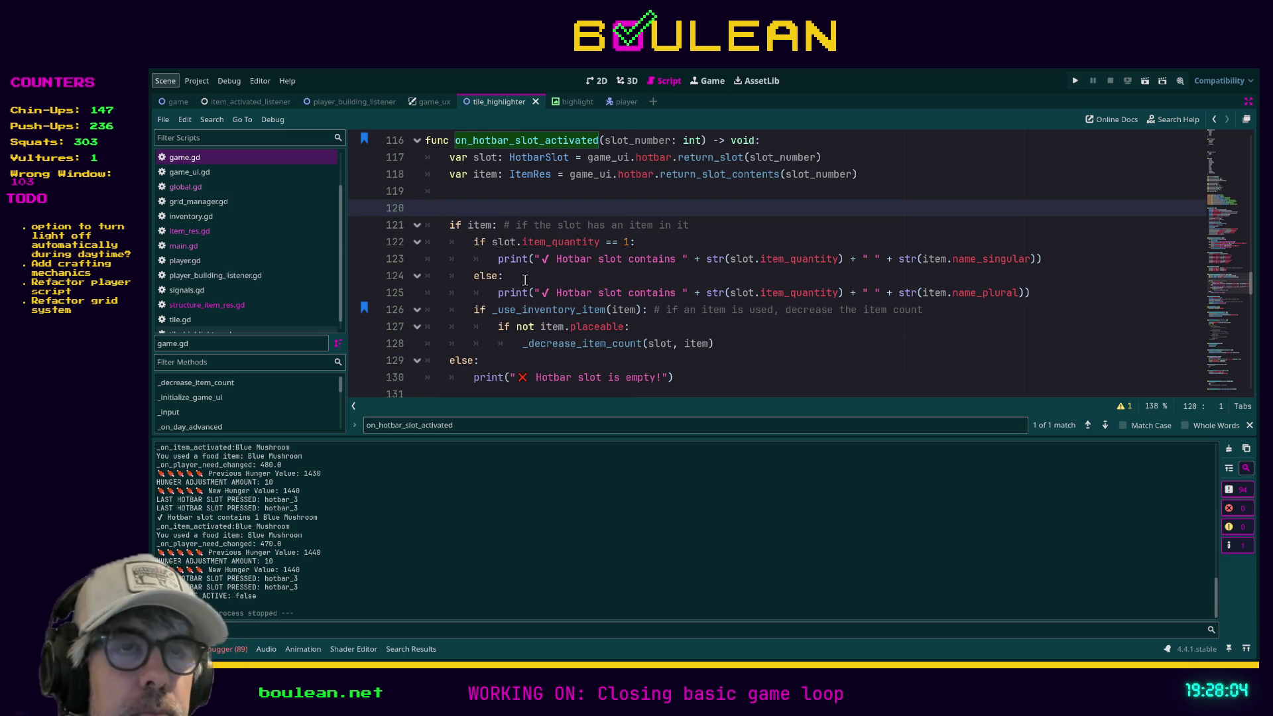
key(BackSpace)
key(BackSpace)
key(BackSpace)
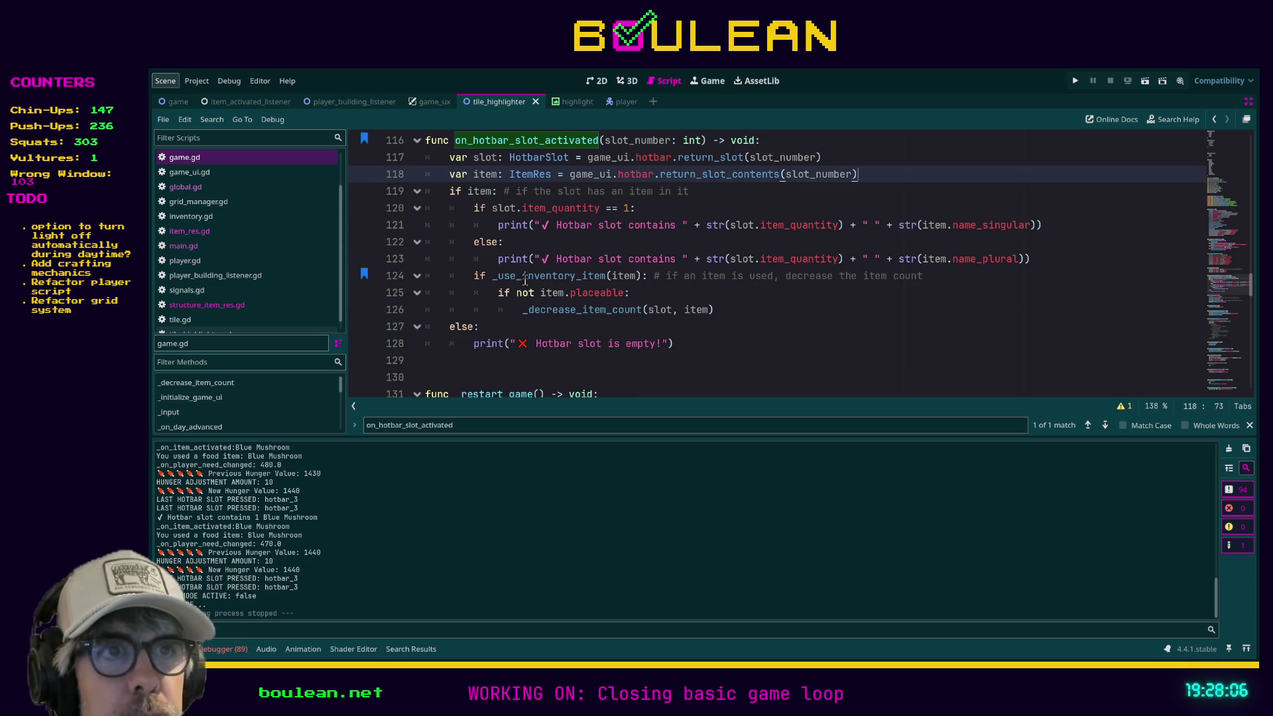
click(482, 366)
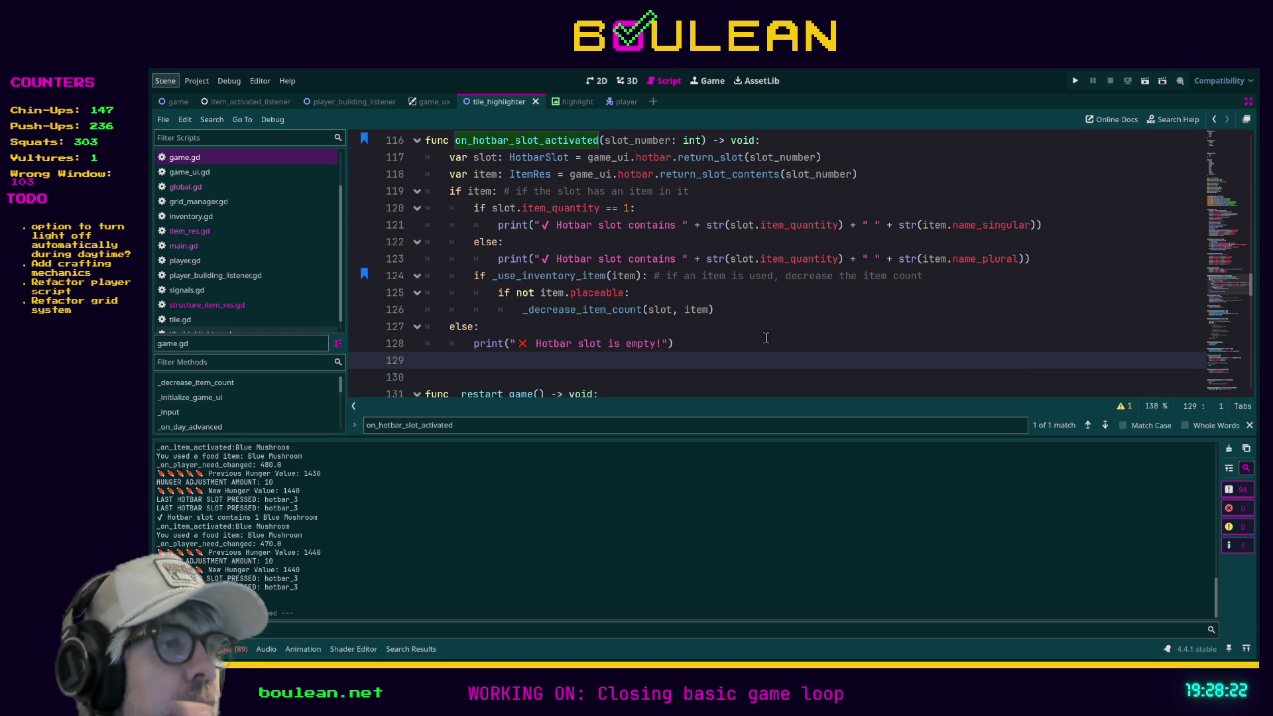
Step: Review the item-use and empty-slot lines in game.gd, then switch to player.gd
mouse_move(682, 344)
mouse_down()
mouse_move(582, 344)
mouse_move(392, 301)
mouse_move(401, 166)
mouse_move(403, 236)
mouse_up()
drag(402, 223, 398, 215)
click(732, 257)
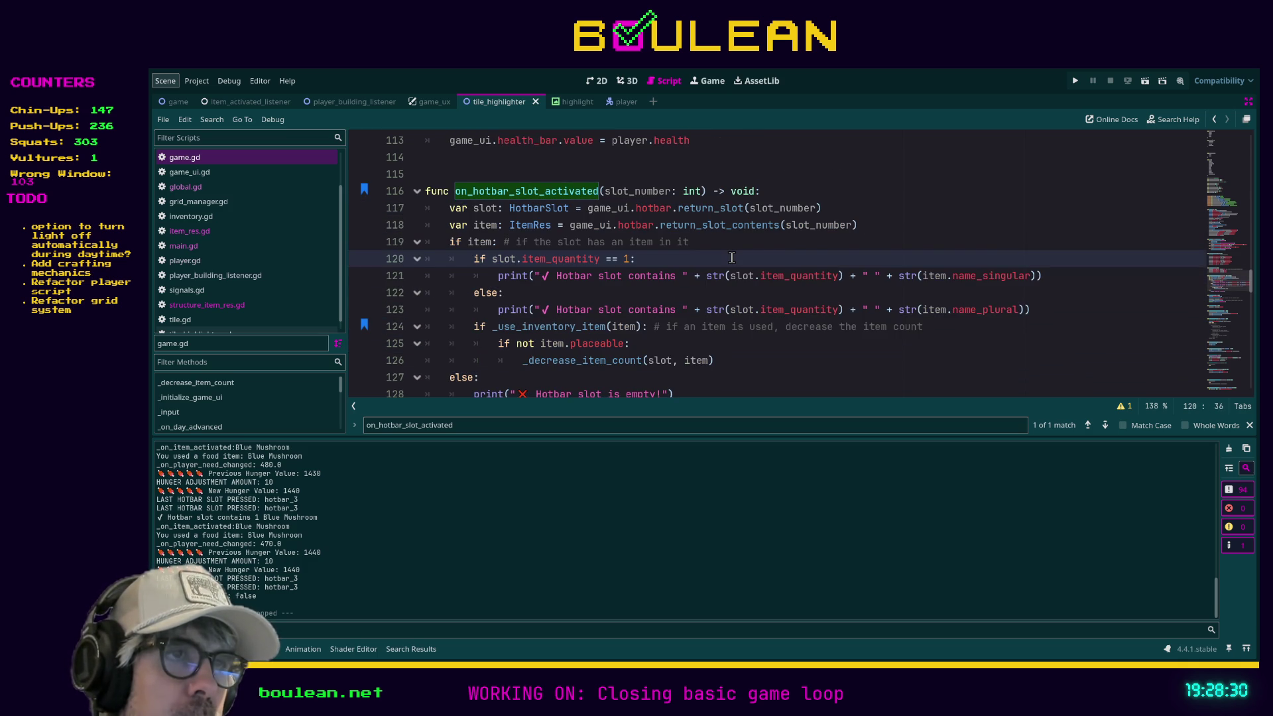
scroll(731, 258, down, 1)
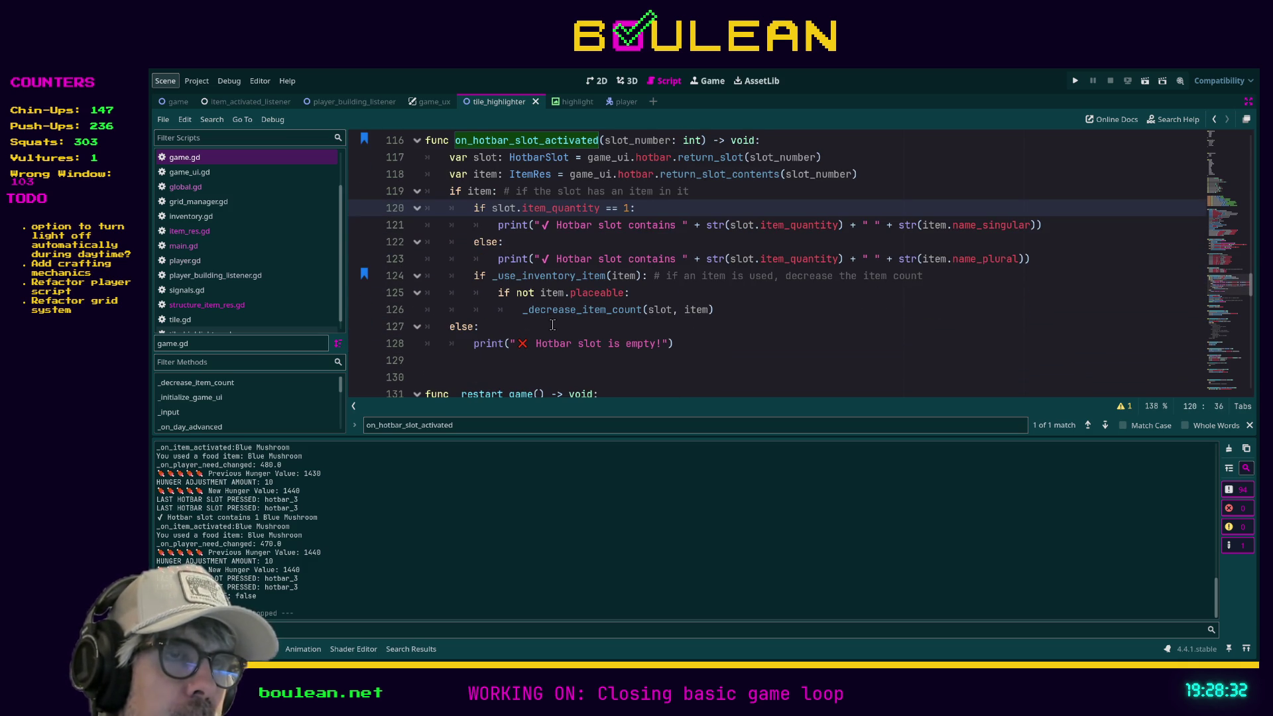
click(724, 345)
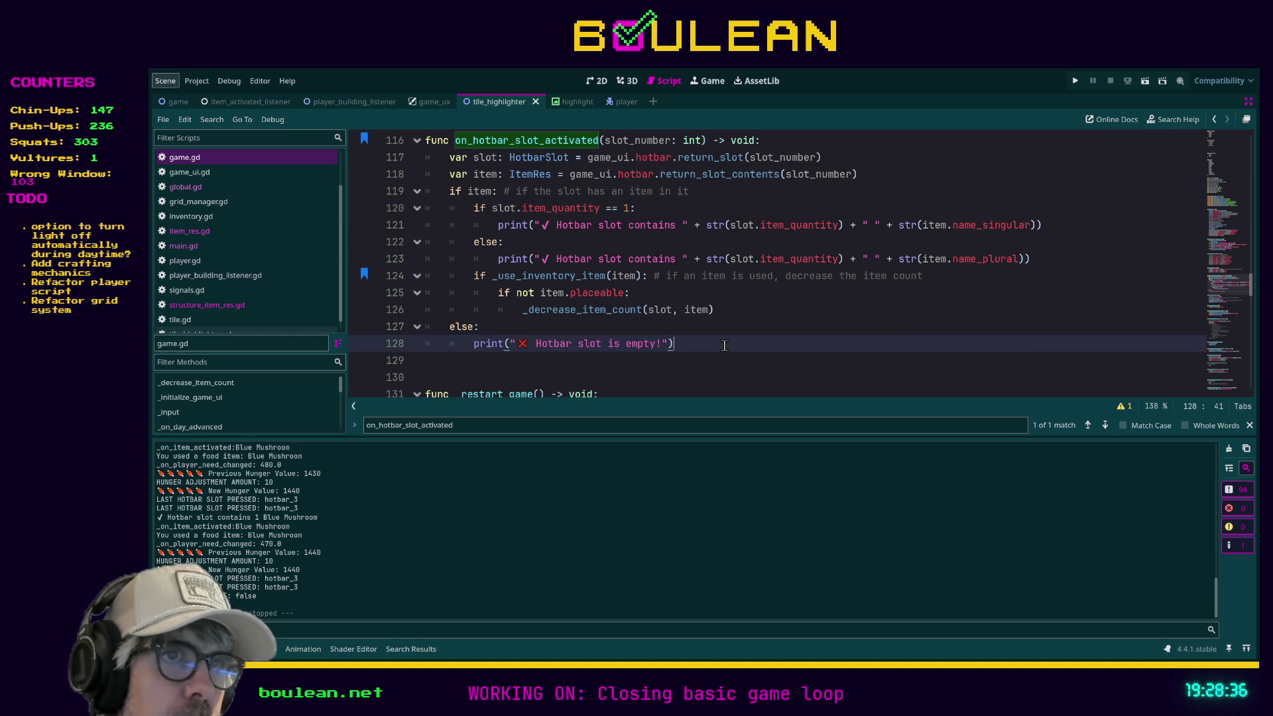
scroll(724, 345, up, 7)
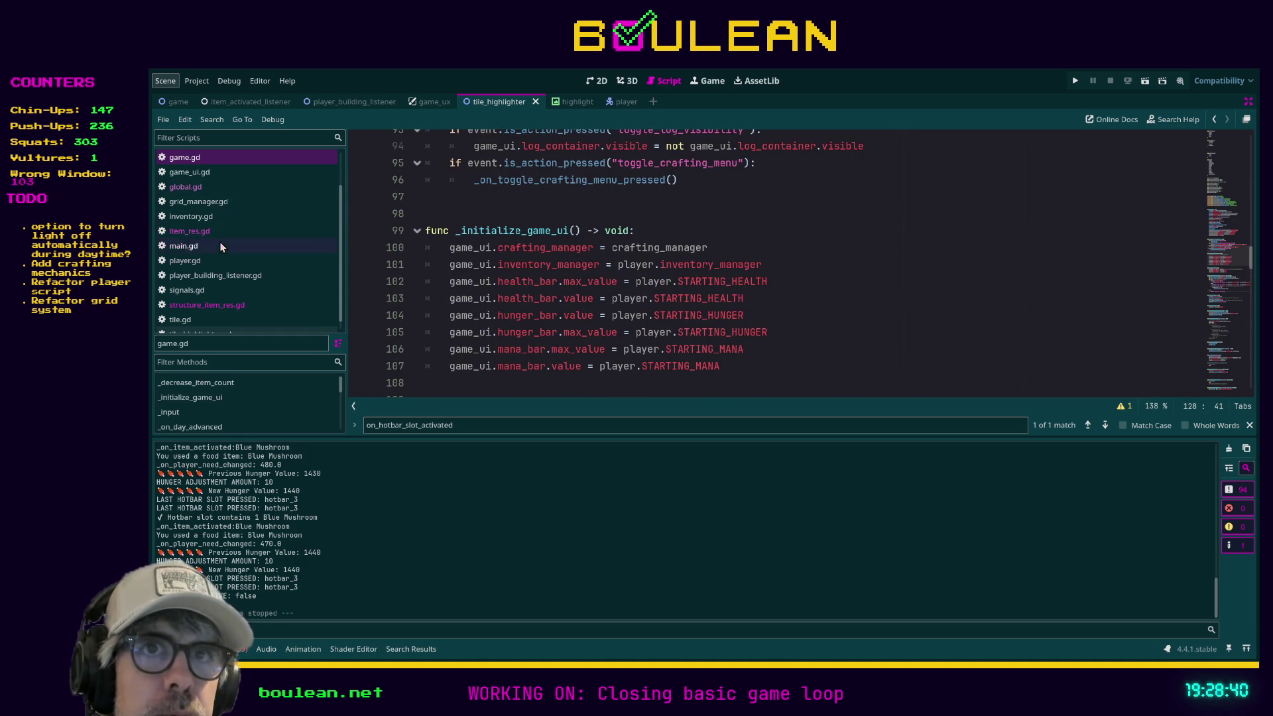
scroll(274, 268, down, 1)
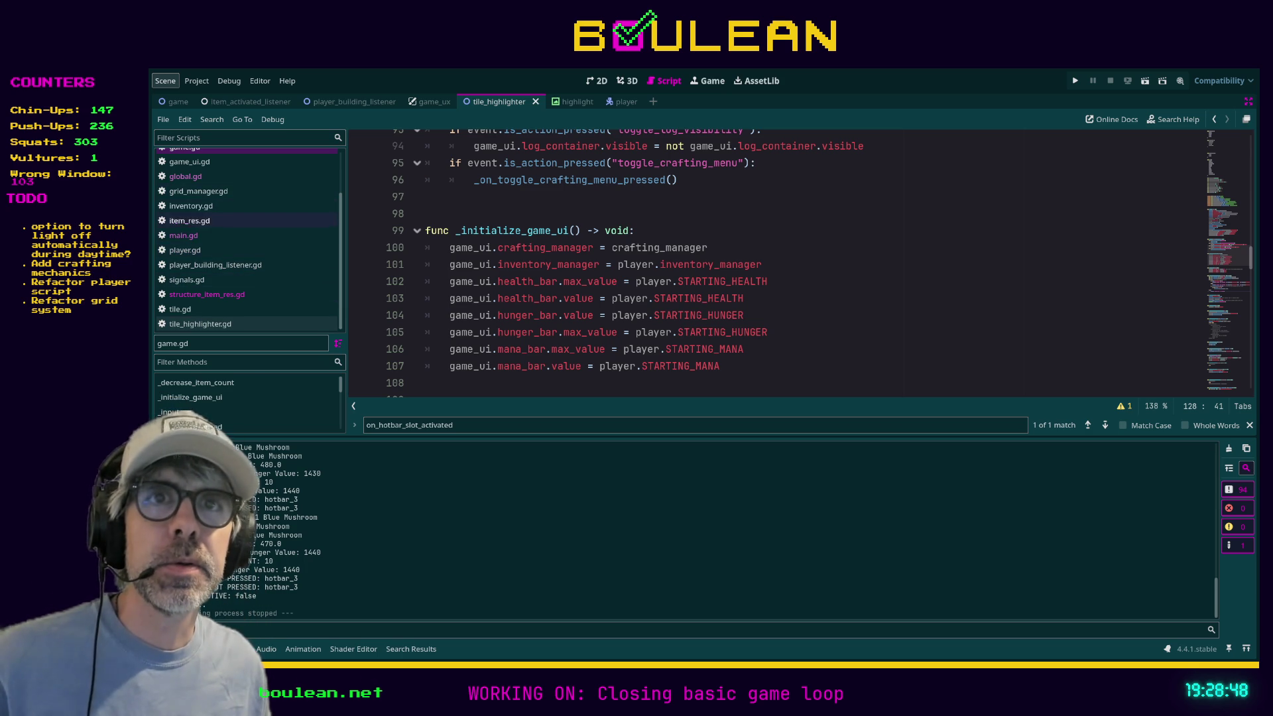
click(185, 250)
Step: Delete the build_mode_active guard lines 217–220 in player.gd
click(790, 331)
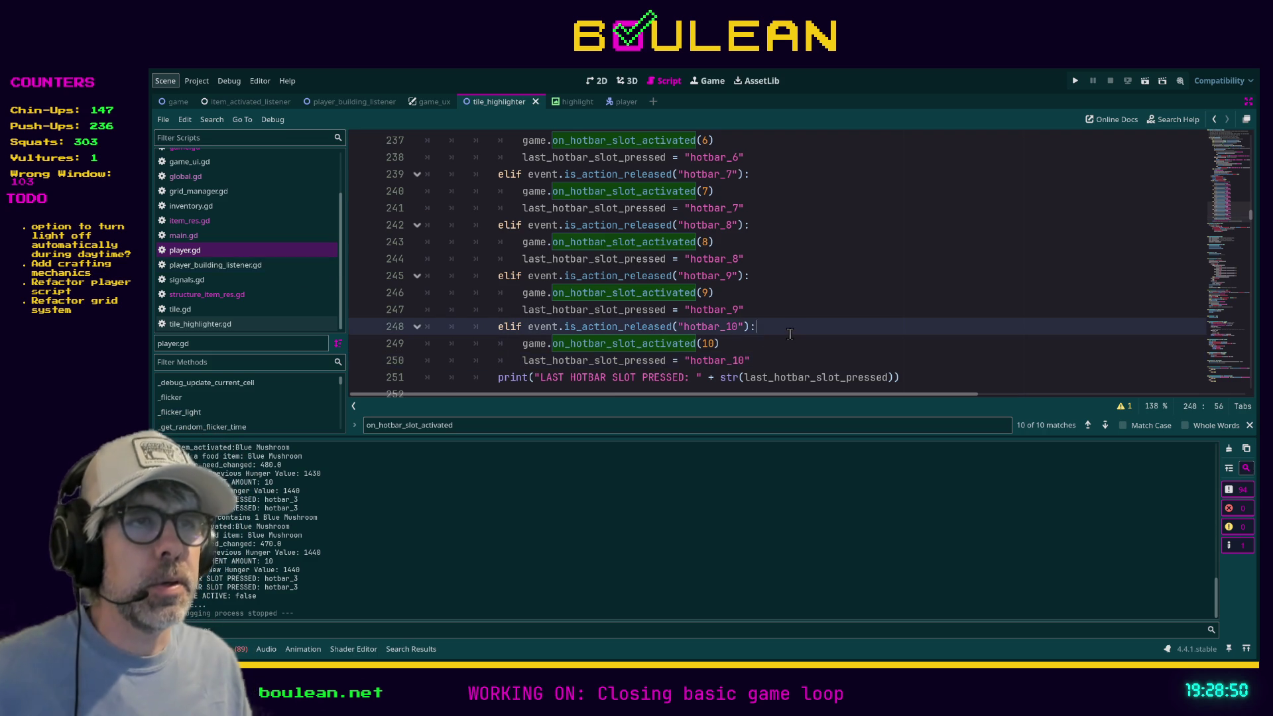
scroll(656, 326, up, 8)
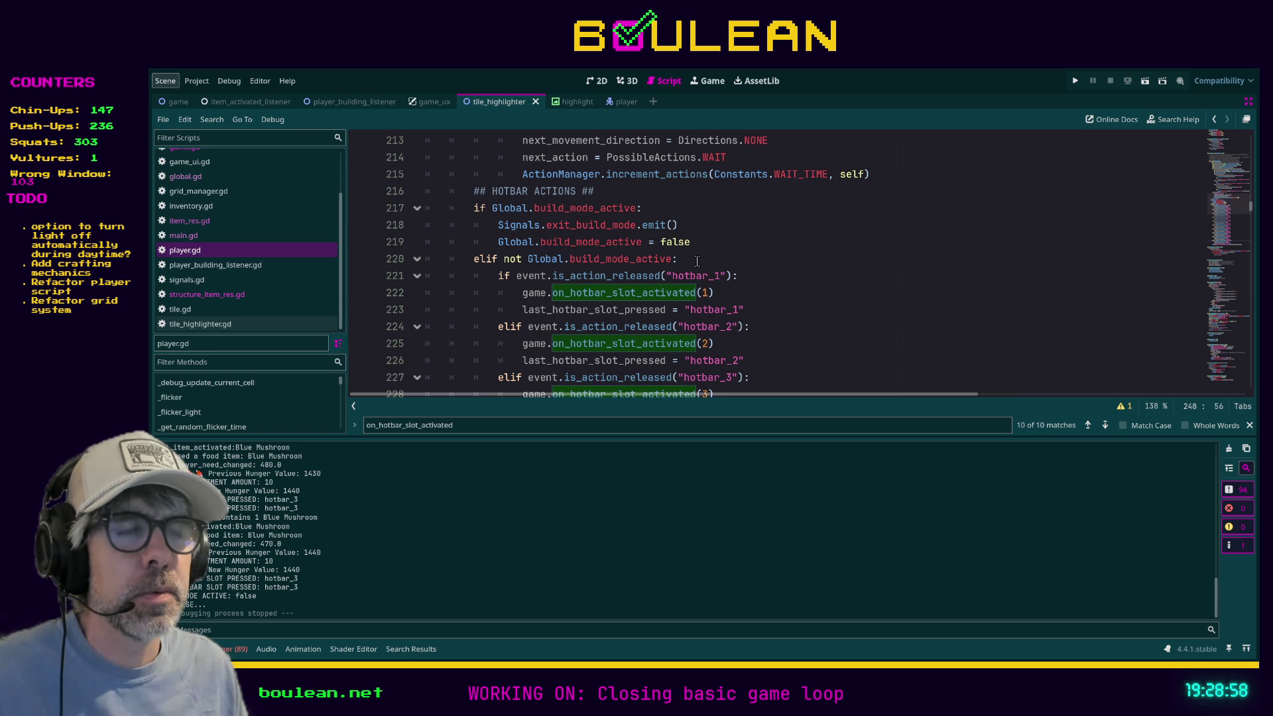
drag(697, 260, 424, 210)
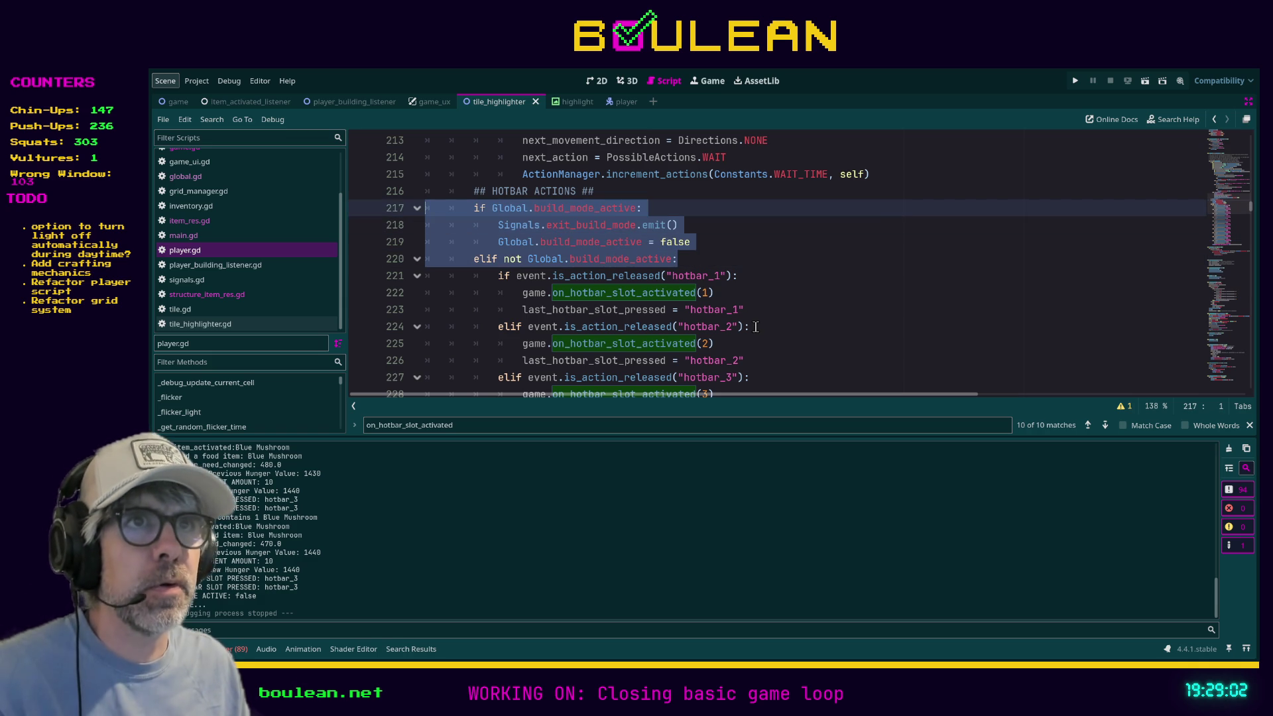
key(Delete)
Step: Un-indent the hotbar_1 to hotbar_10 action block by one level
scroll(742, 323, down, 7)
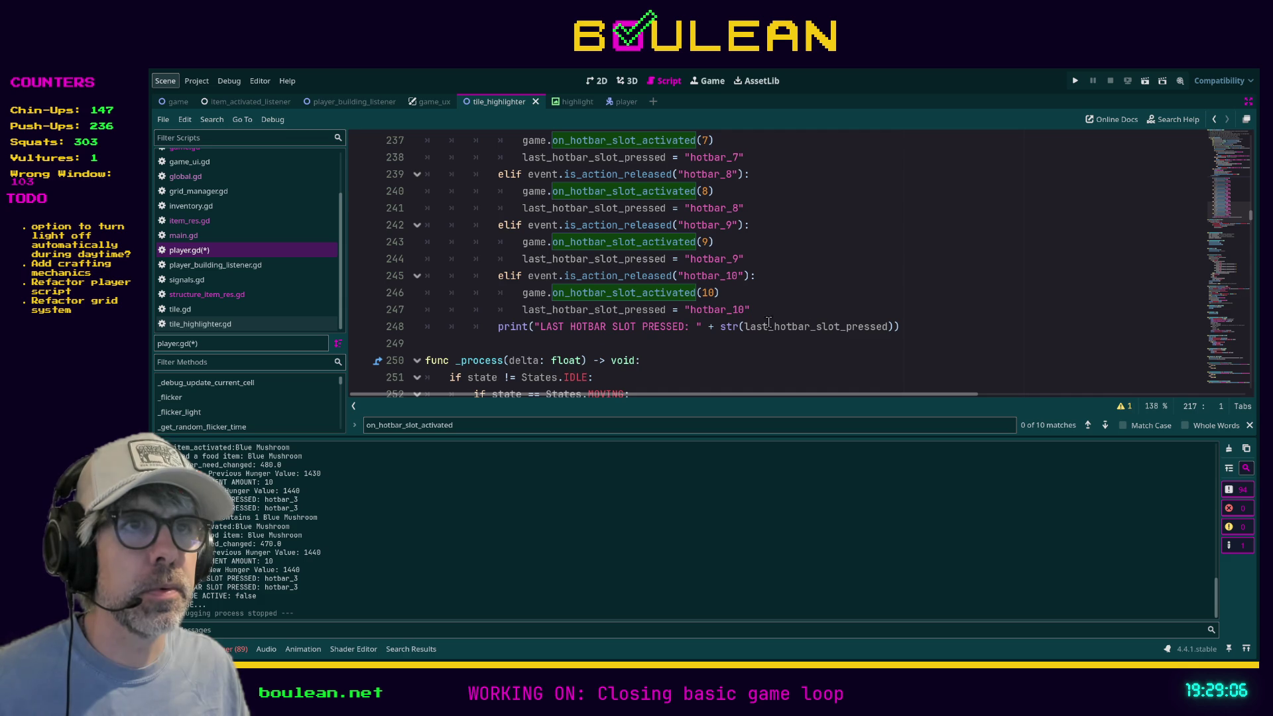
shift+click(907, 335)
key(shift+Tab)
scroll(777, 260, up, 7)
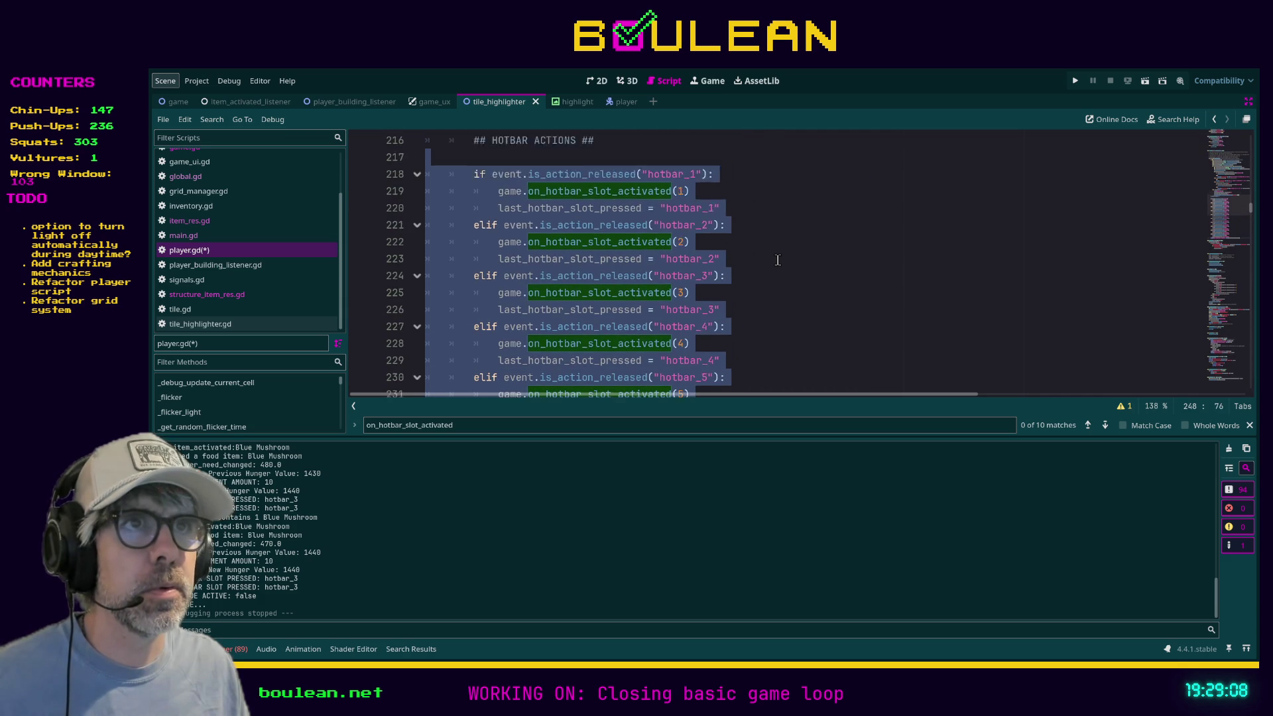
click(763, 242)
scroll(707, 225, down, 1)
scroll(671, 226, up, 2)
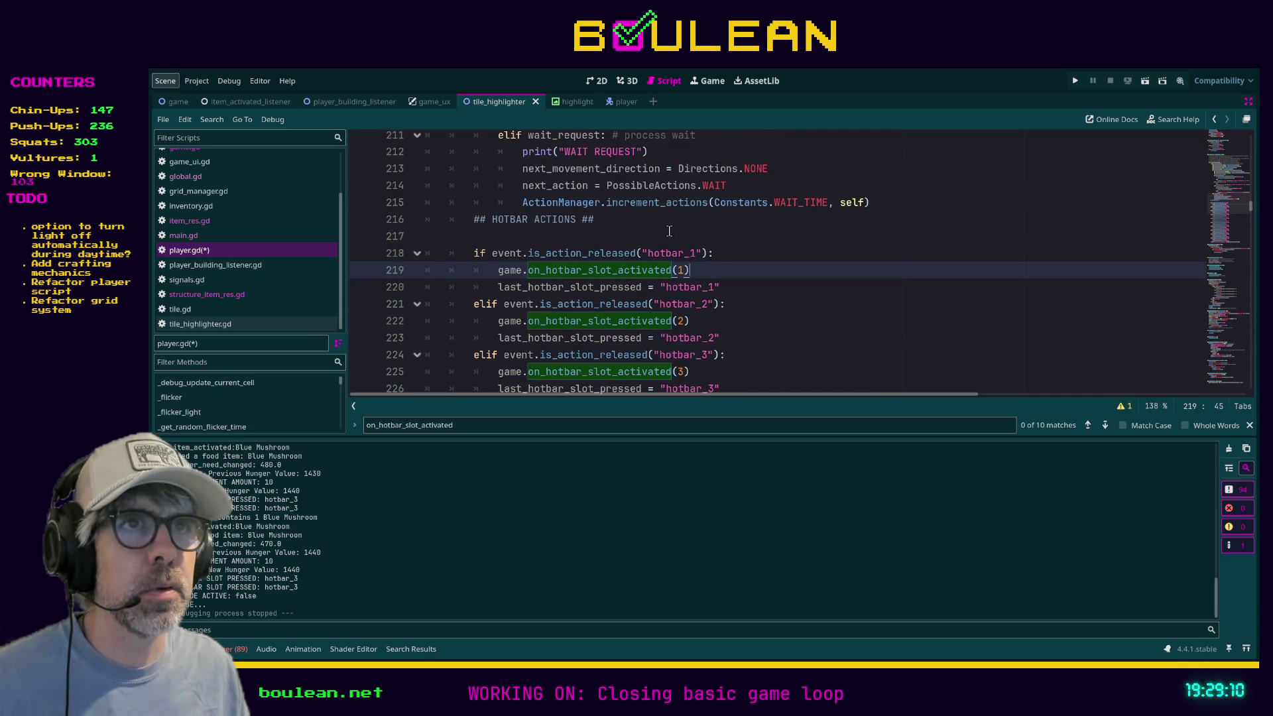
scroll(565, 239, up, 7)
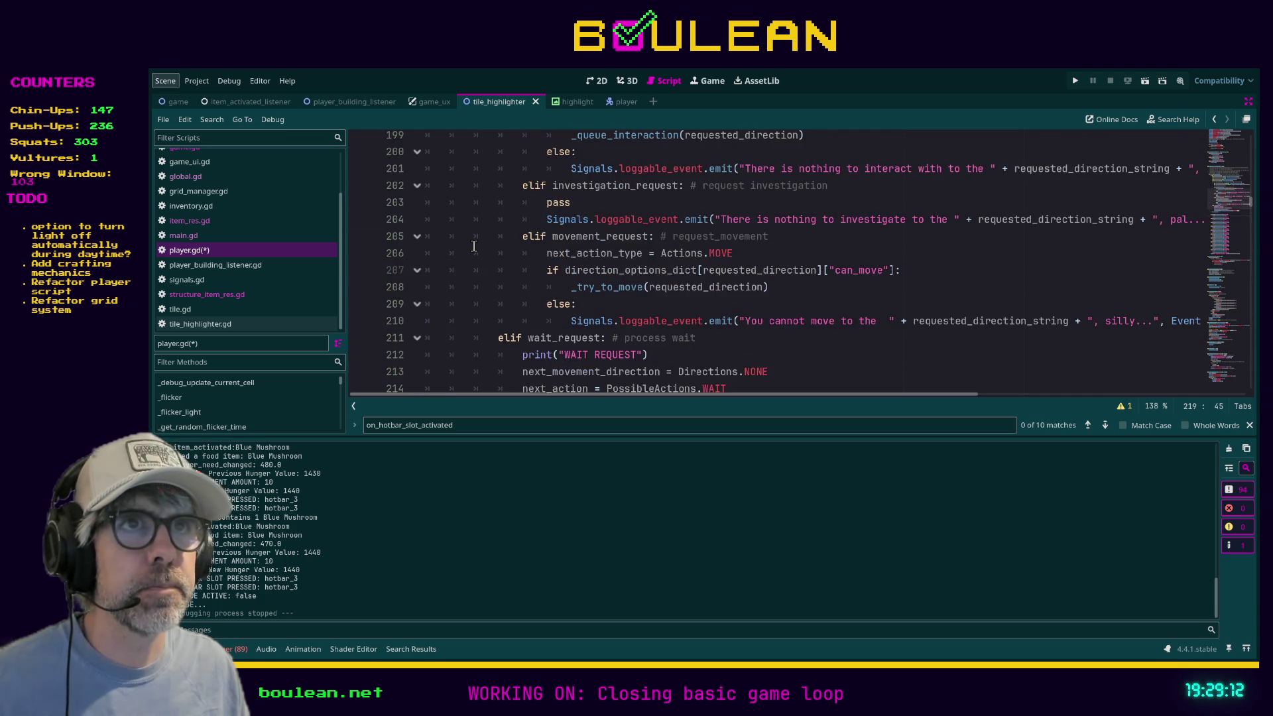
scroll(474, 246, up, 2)
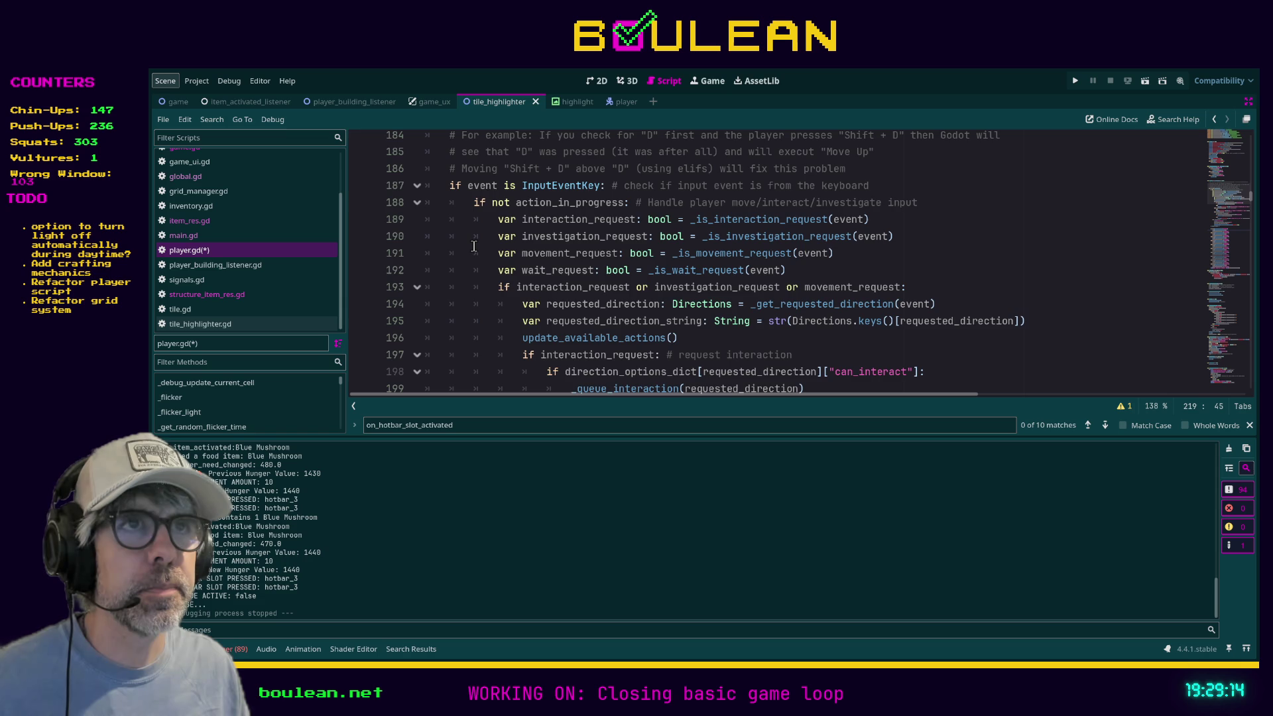
scroll(474, 246, down, 7)
Step: Save player.gd and run the project with F5
click(559, 344)
key(ctrl+s)
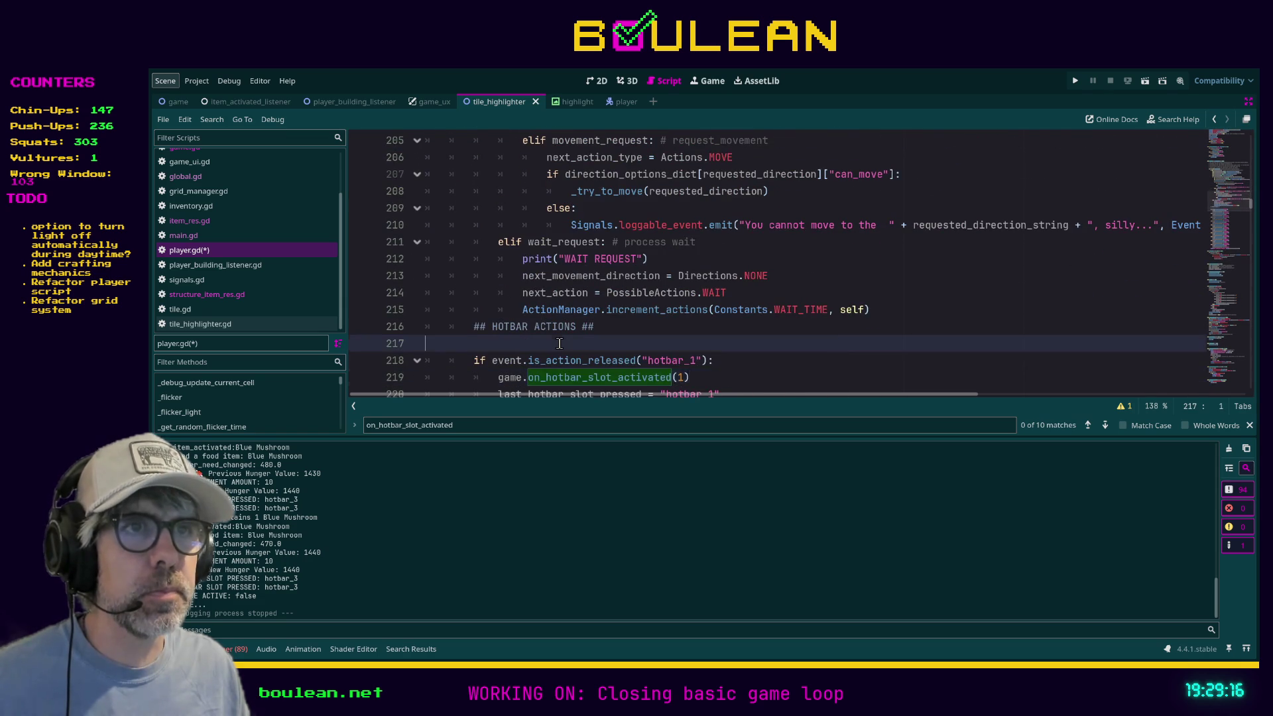
key(F5)
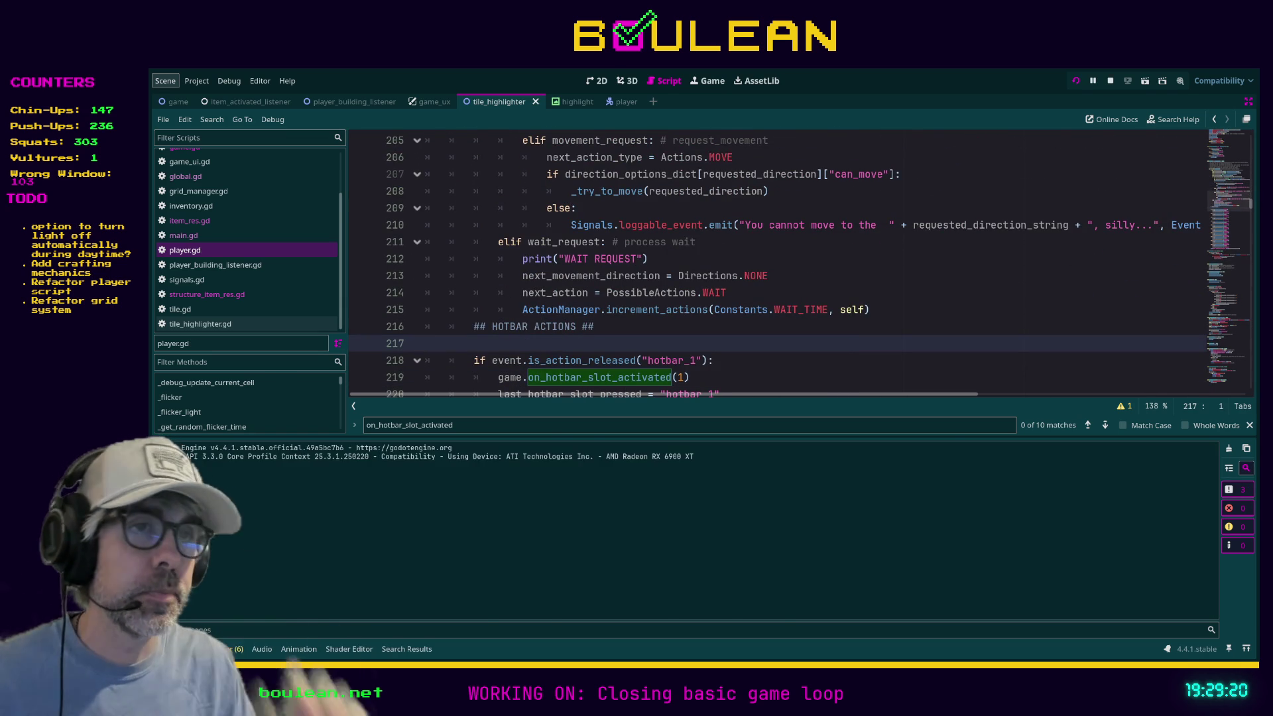
Step: Pick up and eat a Red Mushroom, then craft a Camp Fire from the crafting menu
key(Right)
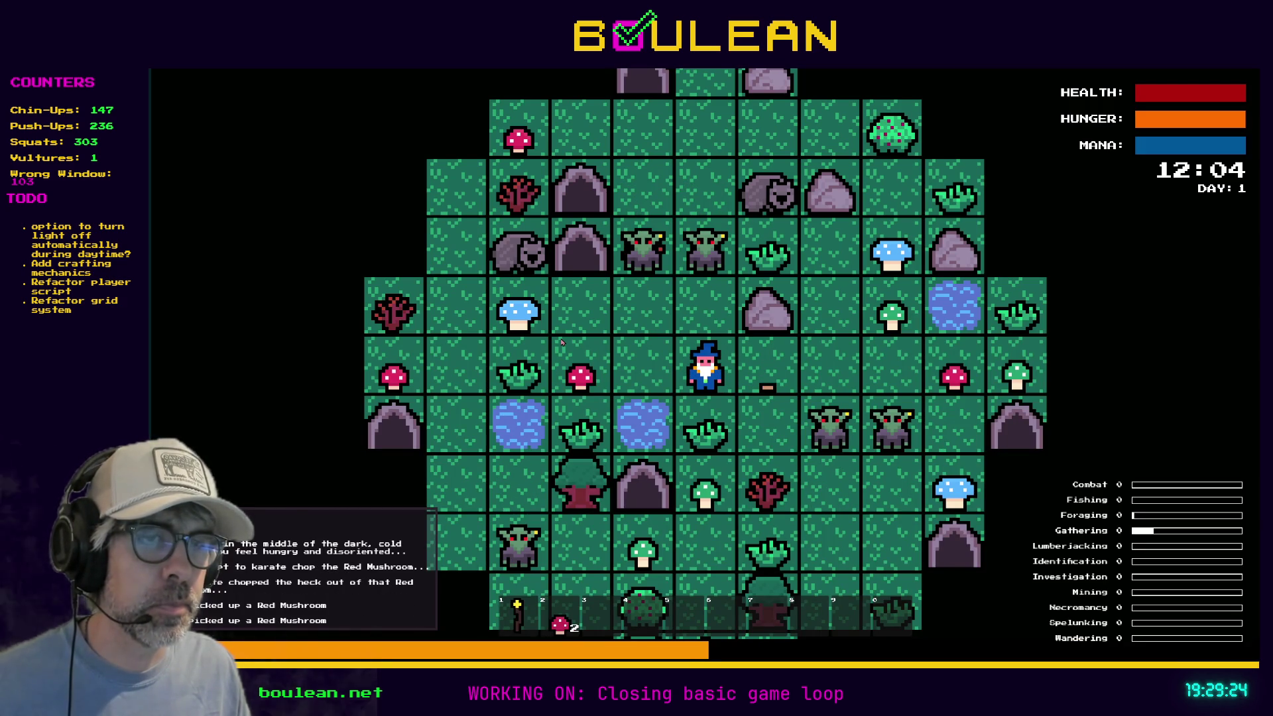
key(2)
key(c)
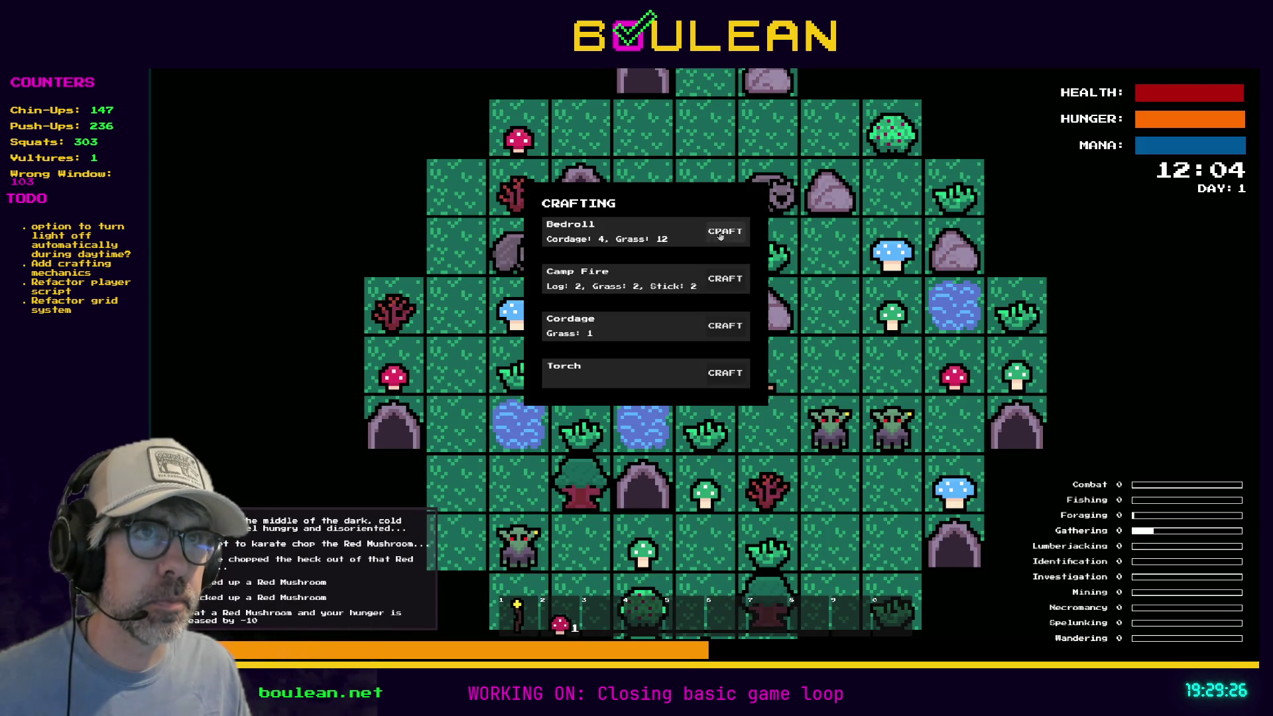
click(724, 280)
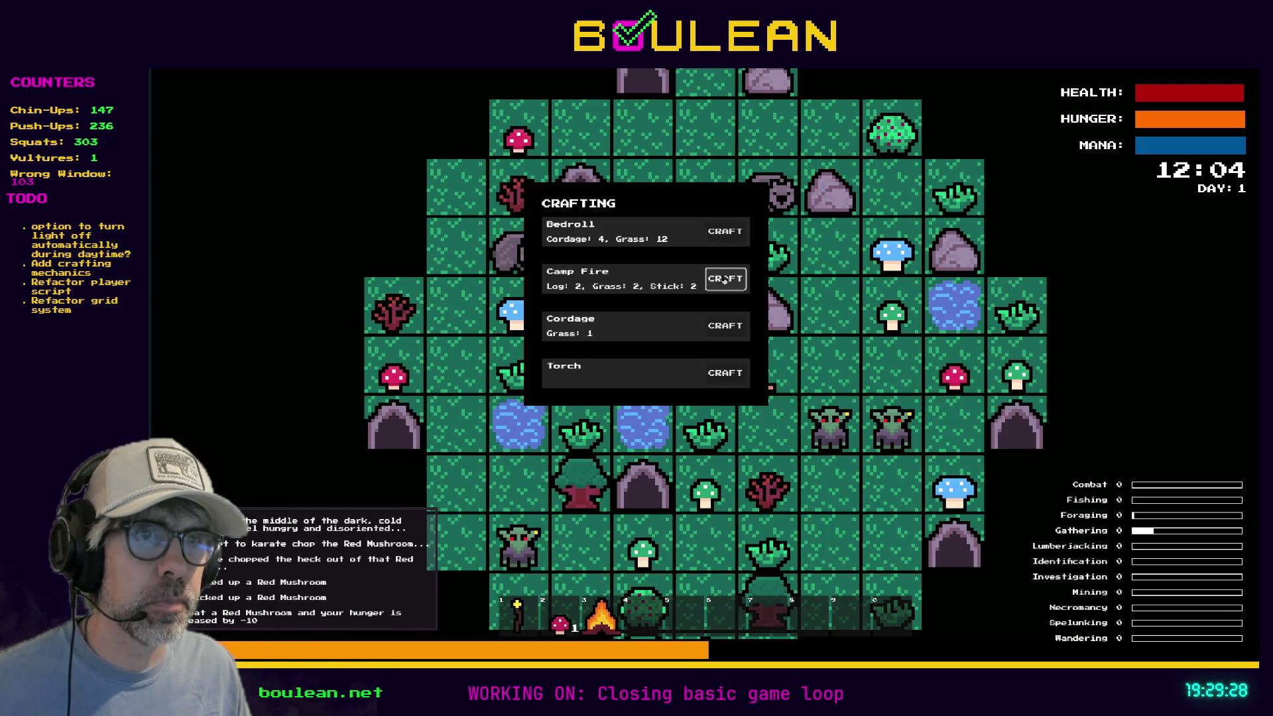
key(c)
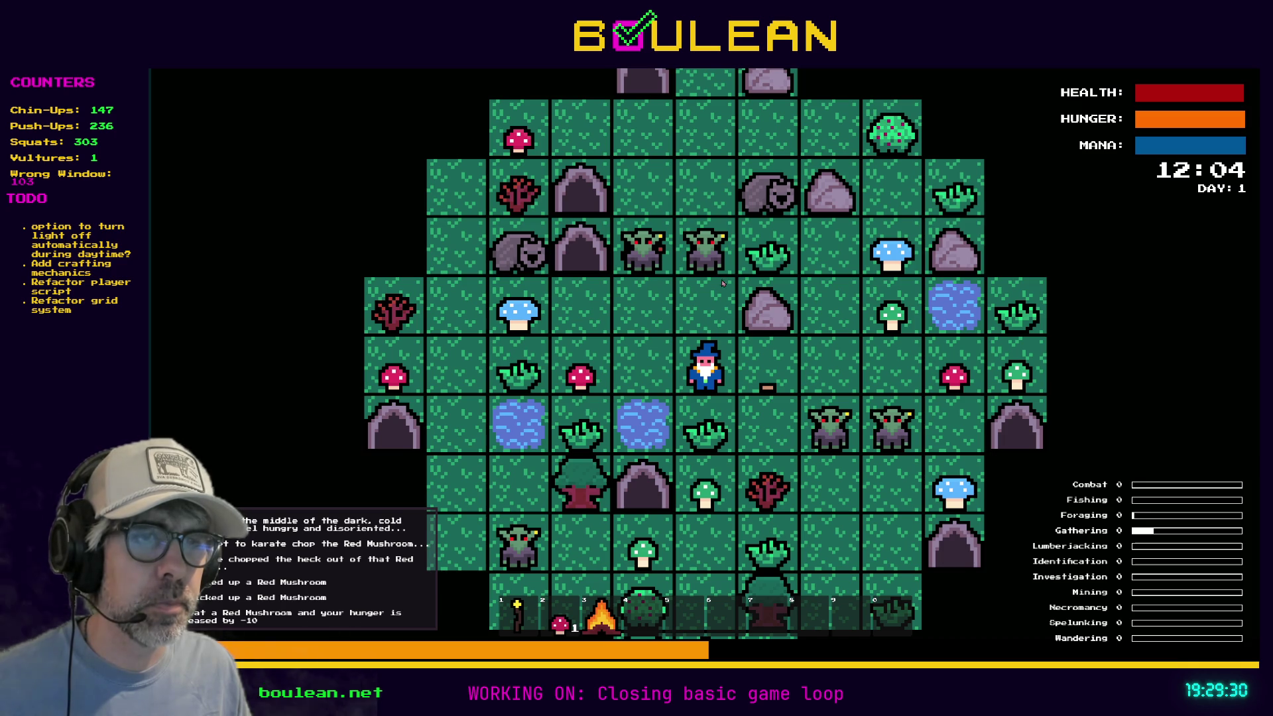
Step: Stop the game and switch to structure_item_res.gd
key(F8)
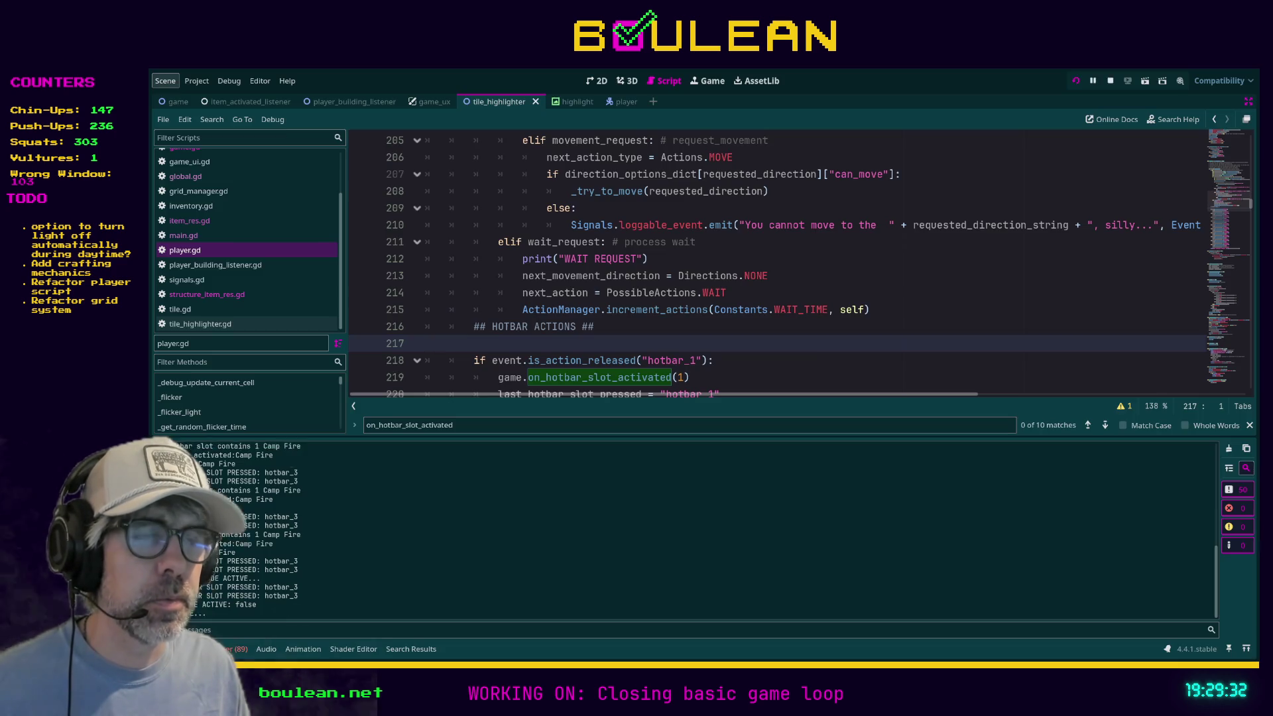
click(683, 336)
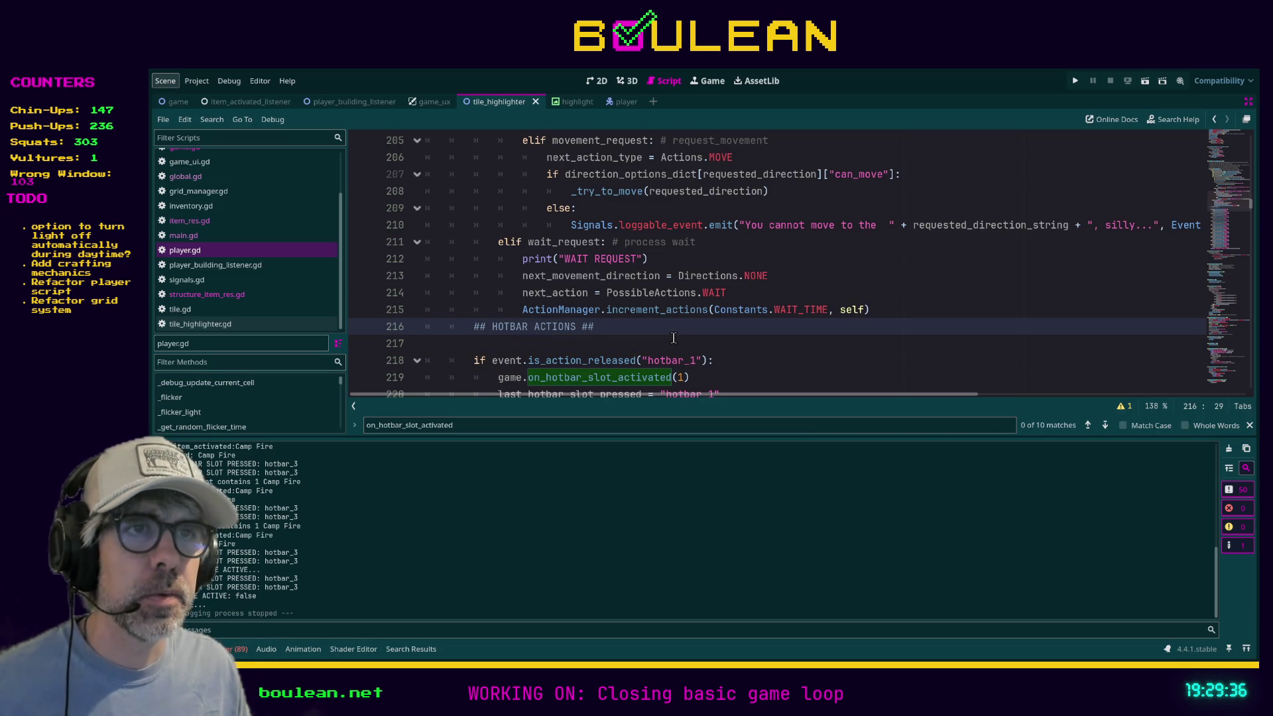
click(679, 339)
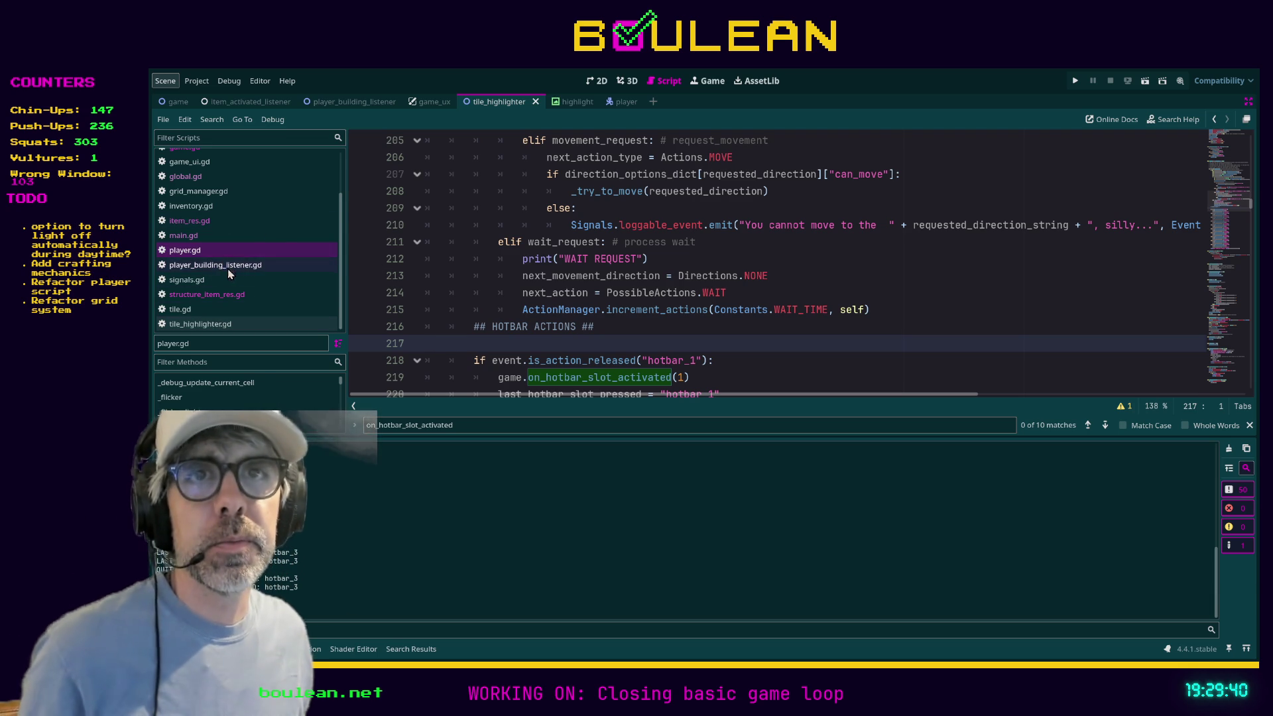
click(233, 293)
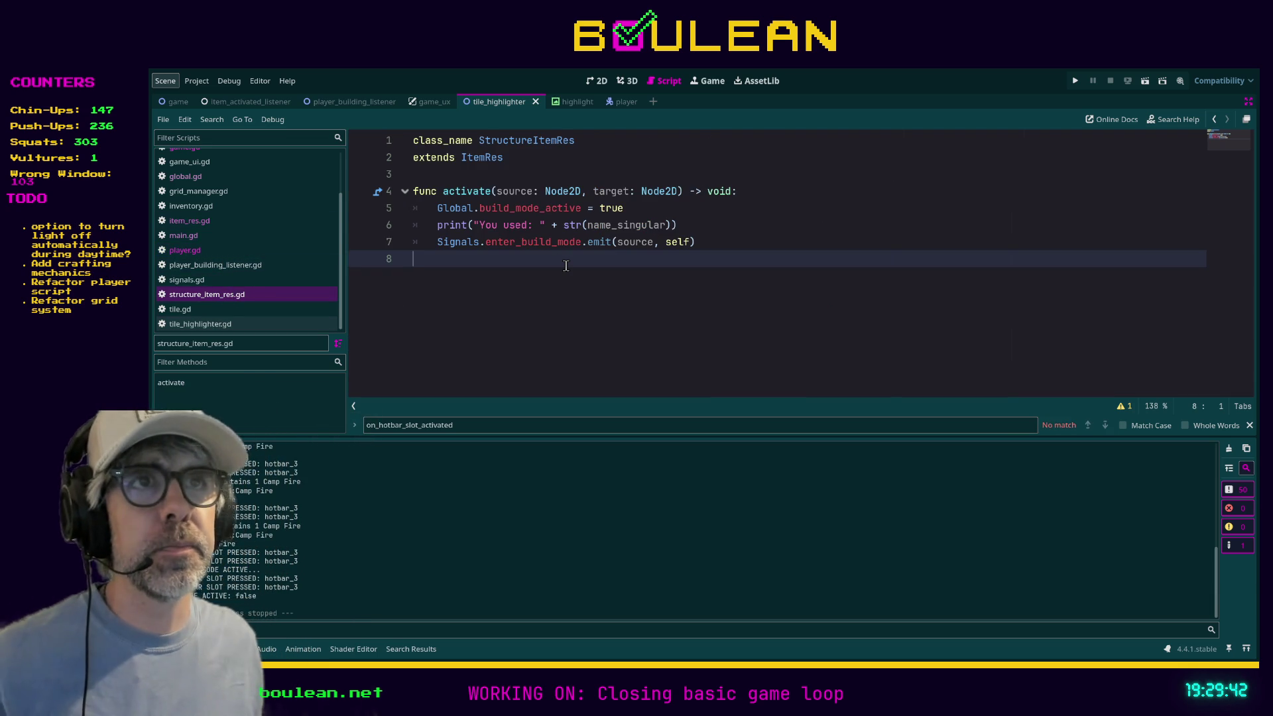
Step: Wrap activate()'s enter-build-mode emit call in an 'if Global.build_mode_active:' block
click(758, 191)
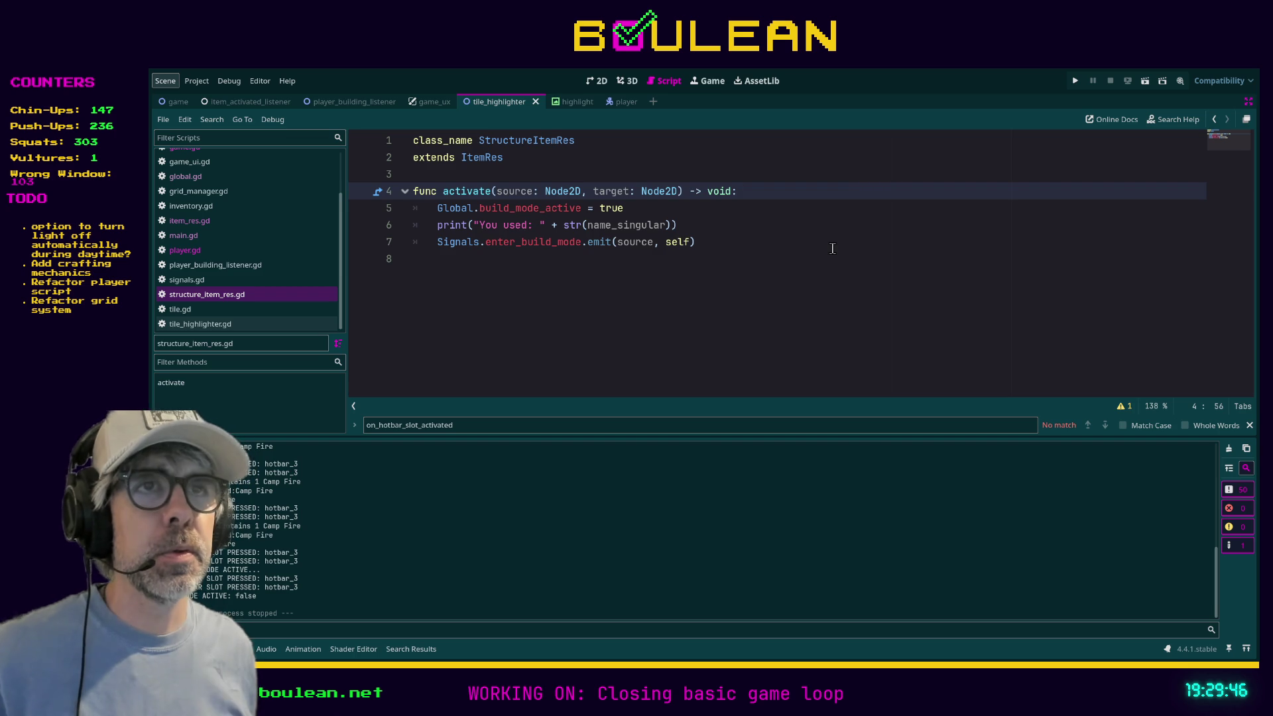
key(Return)
text(if Global.)
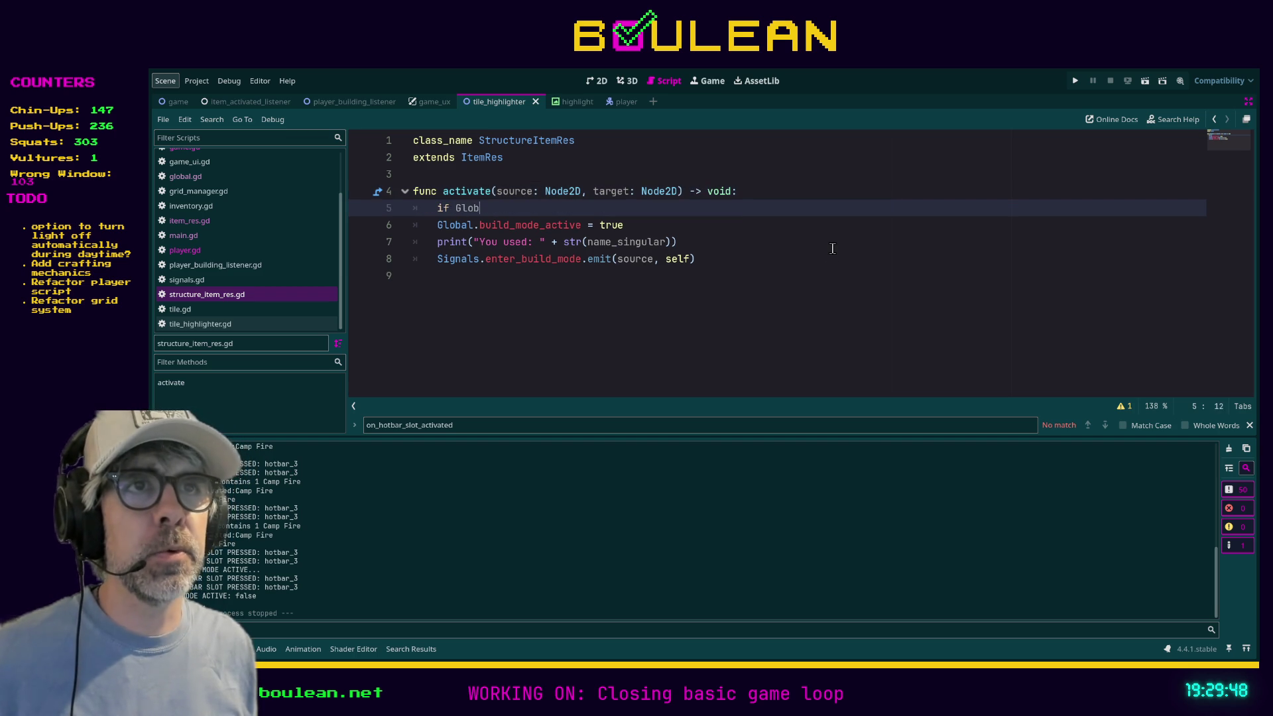
text(buil)
key(Return)
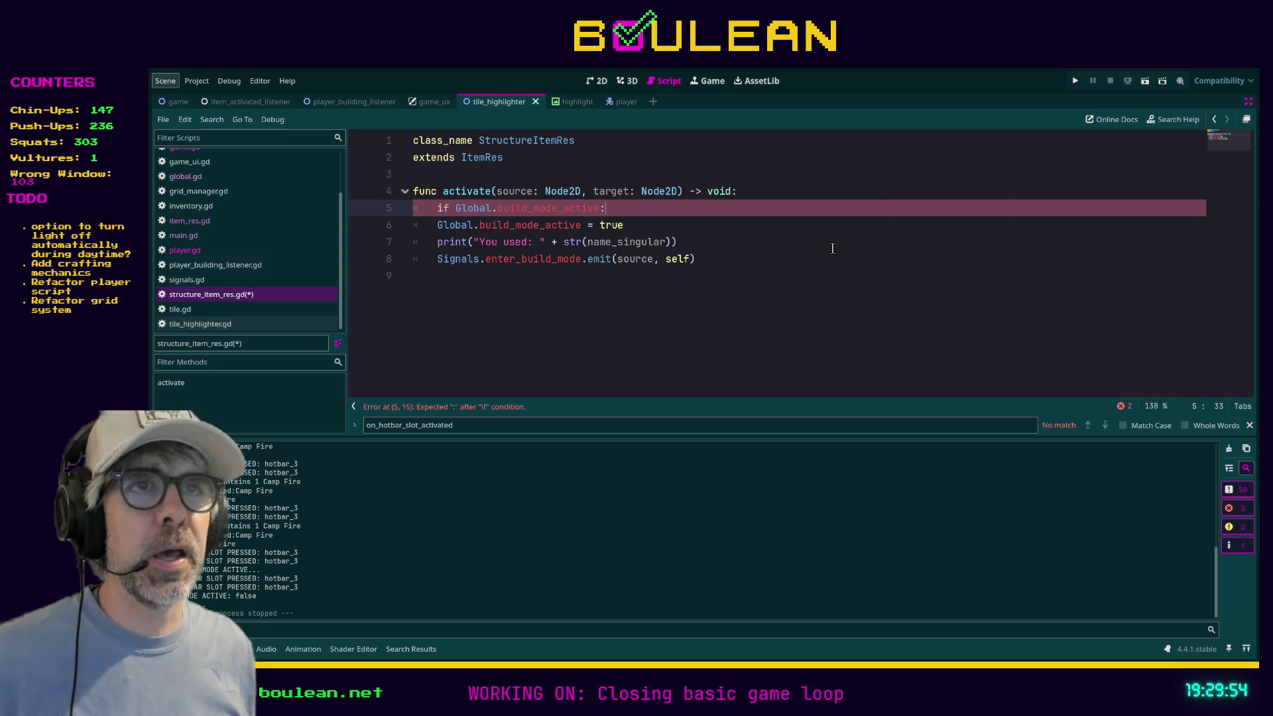
key(Return)
key(Down)
key(Down)
key(alt+Down)
key(Up)
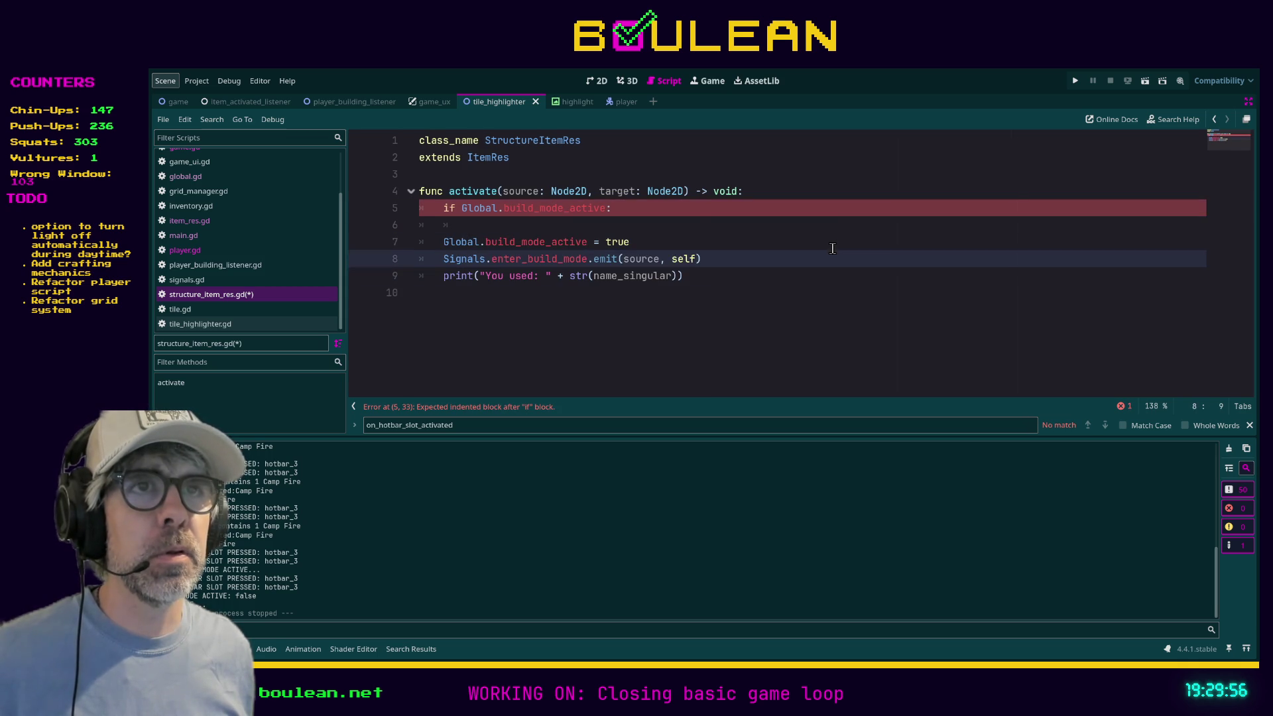
key(alt+Up)
key(alt+Up)
key(Tab)
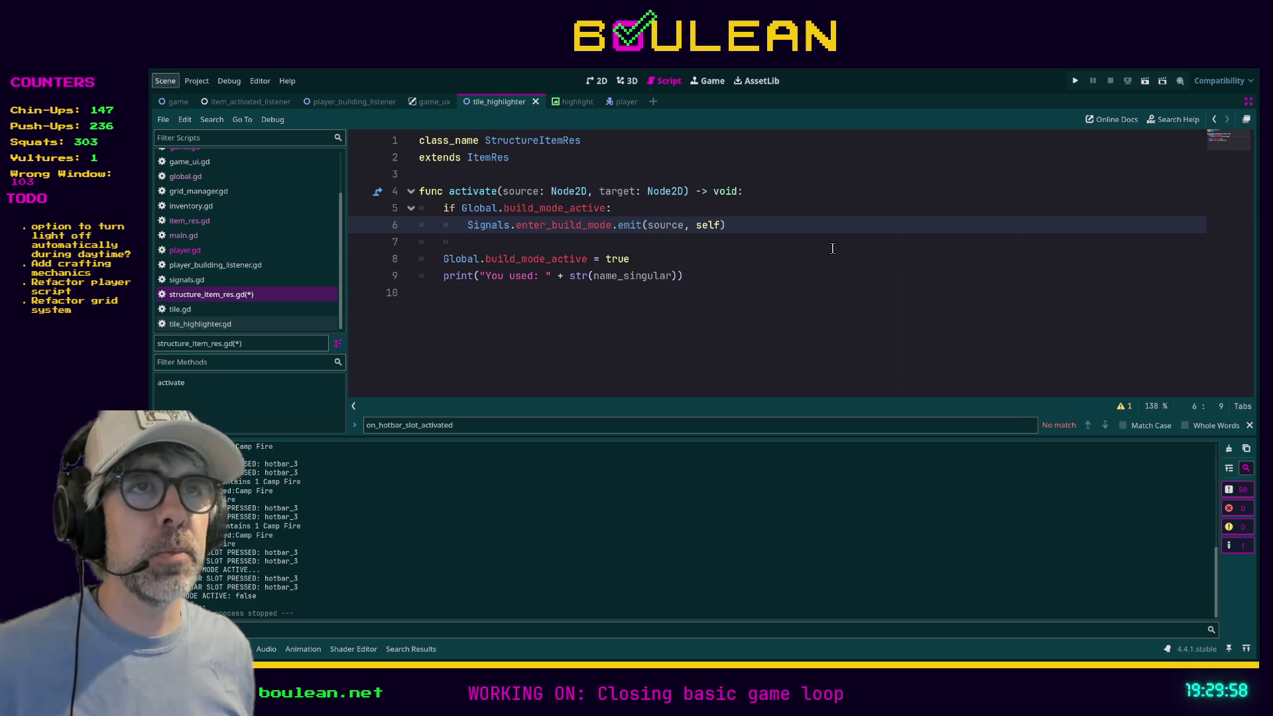
key(Down)
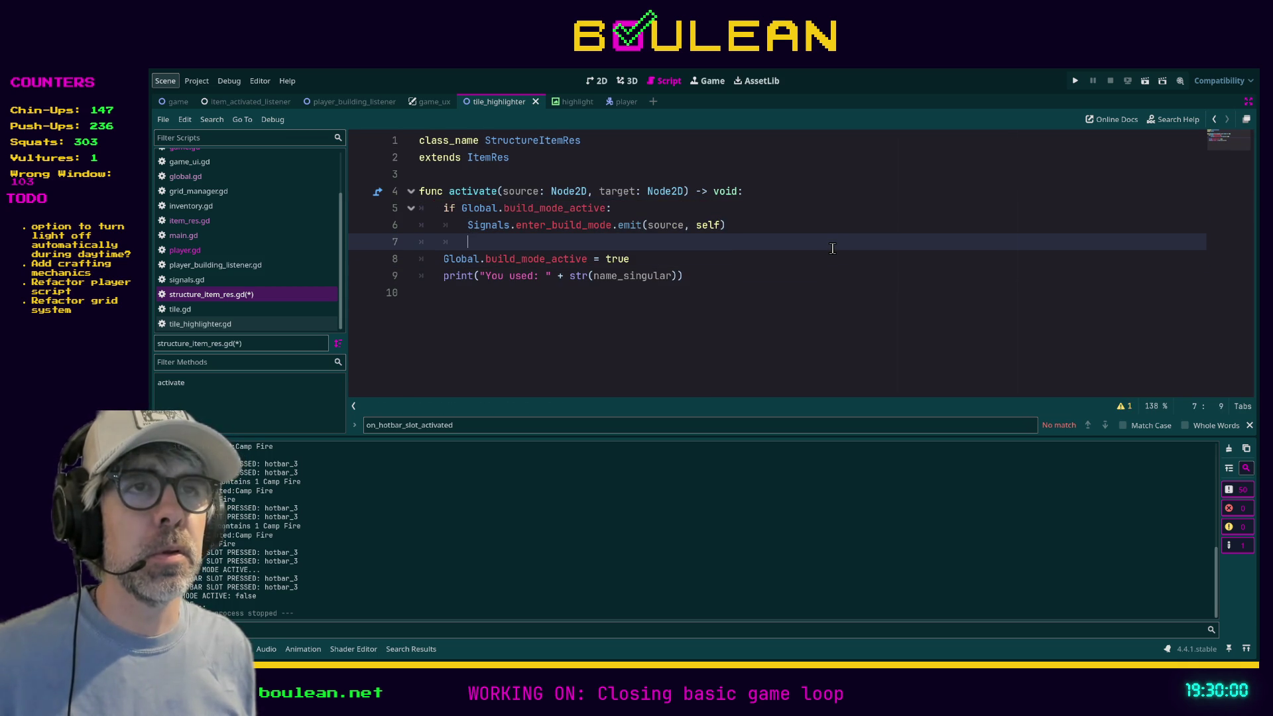
Step: Negate the condition with 'not' and set Global.build_mode_active = true in that branch
text(b)
key(BackSpace)
text(Global)
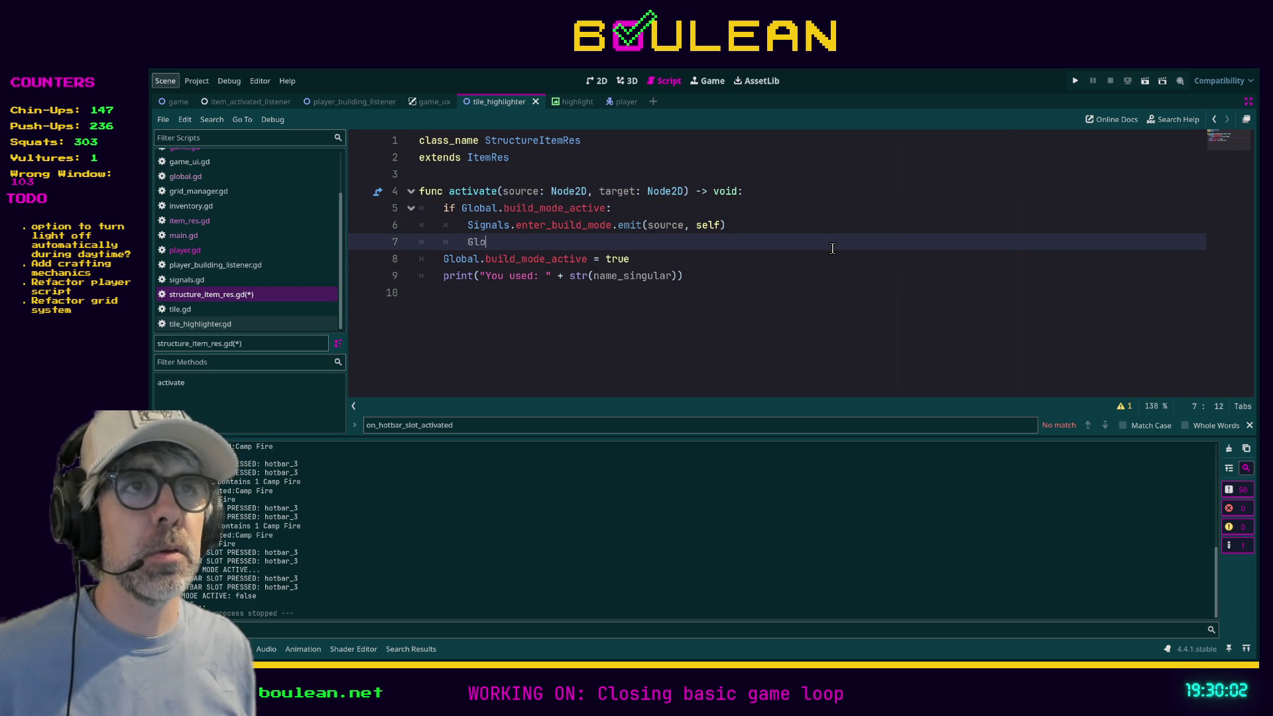
text(.)
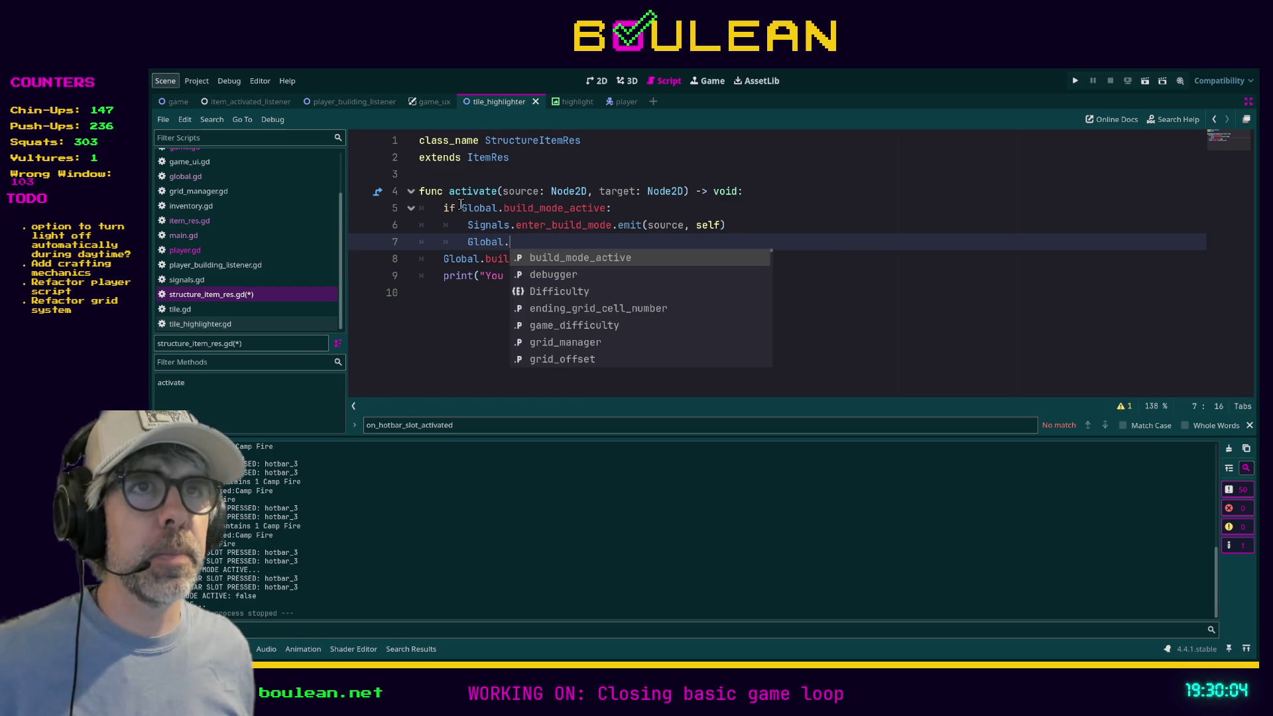
click(461, 207)
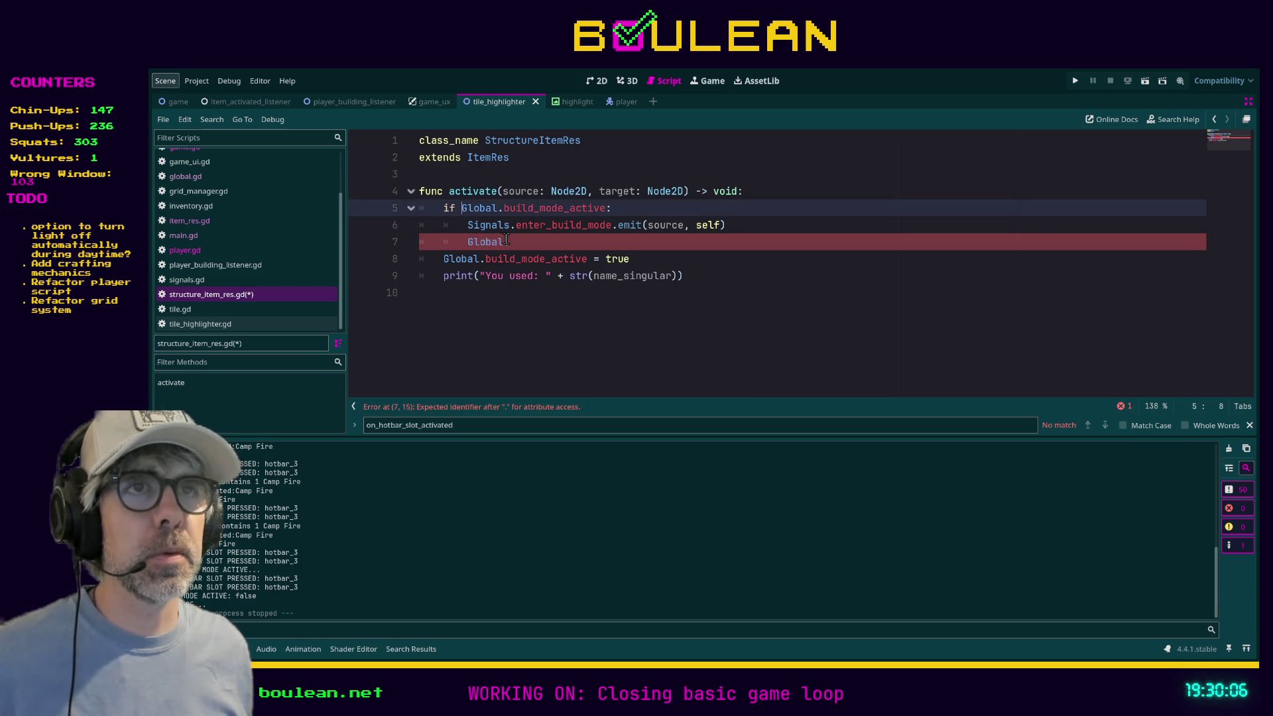
text(not)
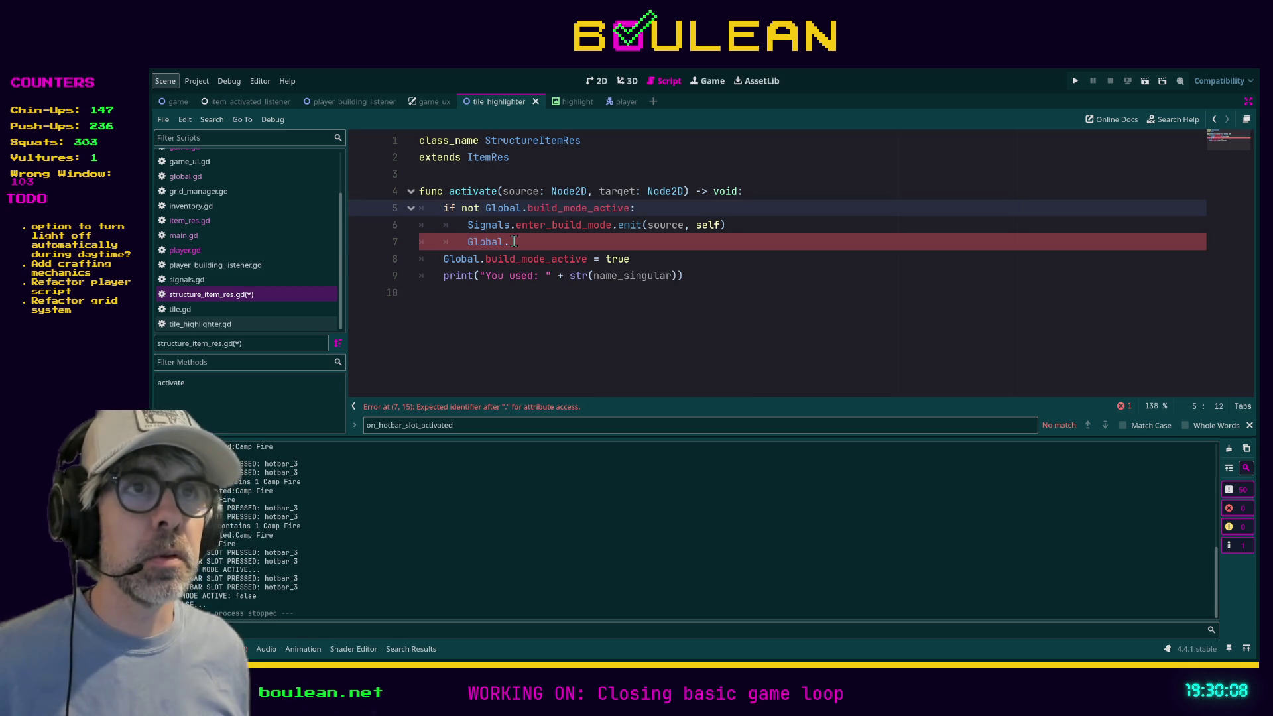
click(532, 242)
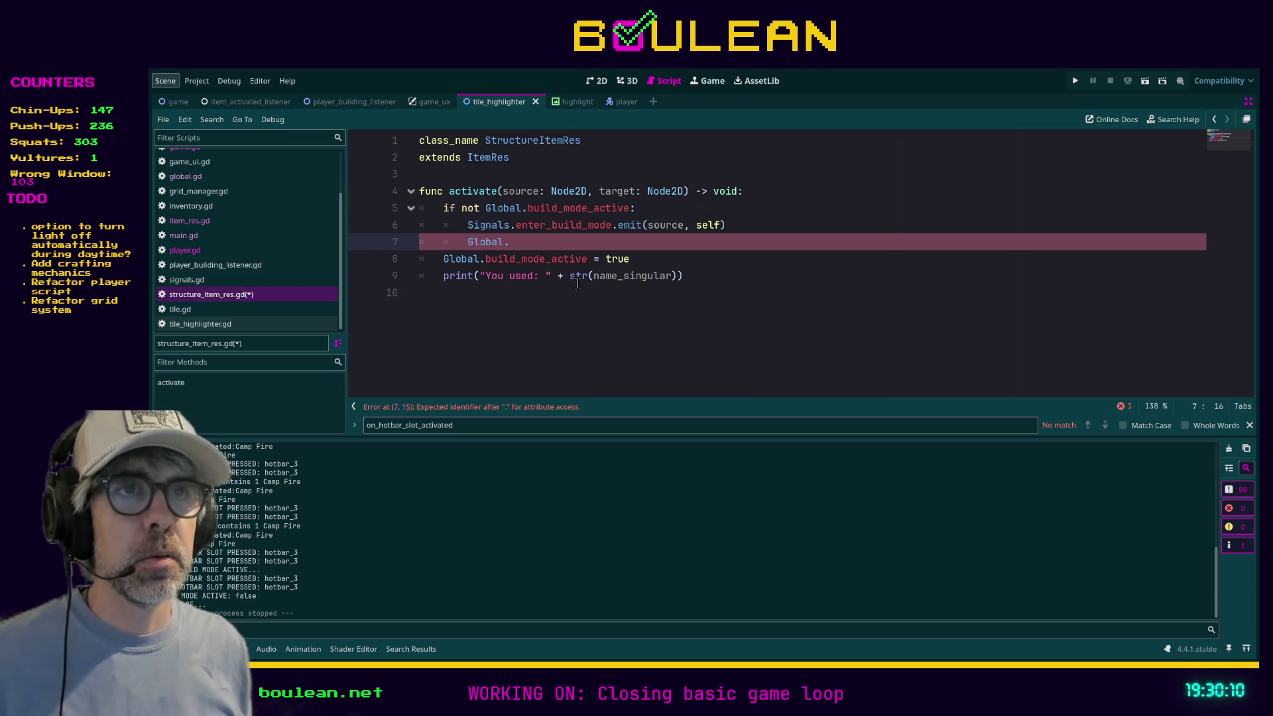
key(Return)
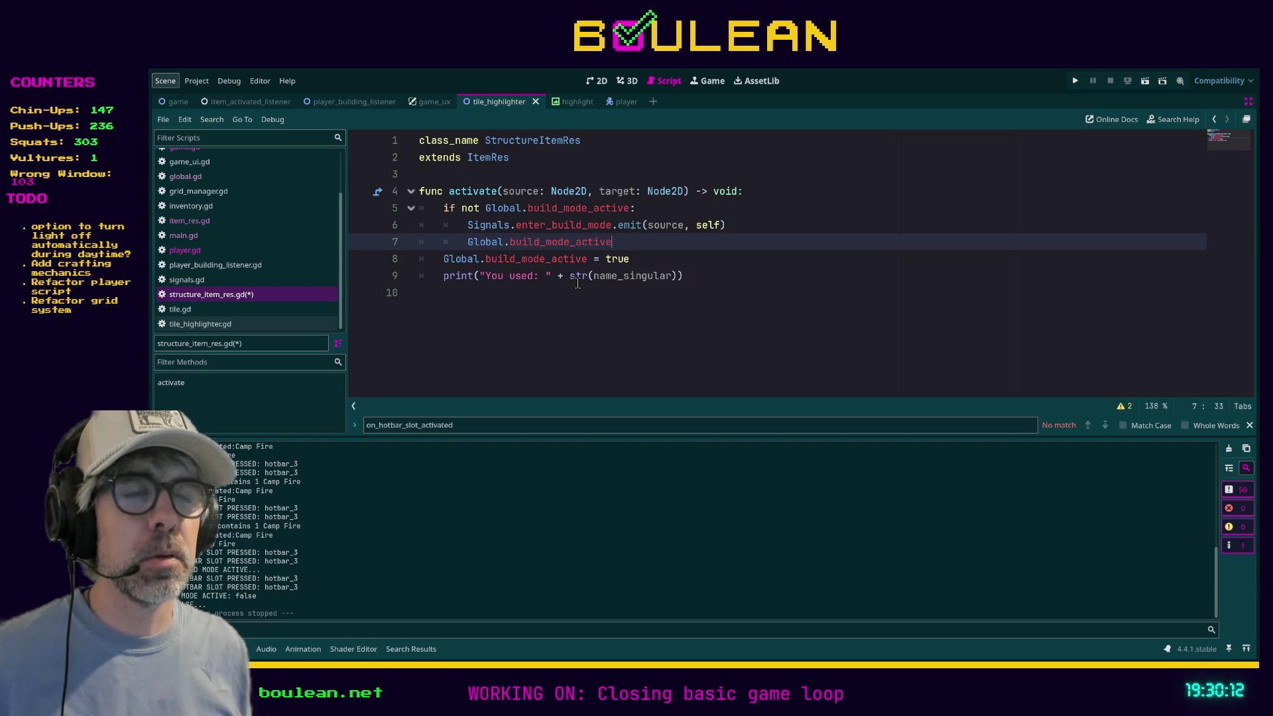
key(BackSpace)
text(t)
key(Return)
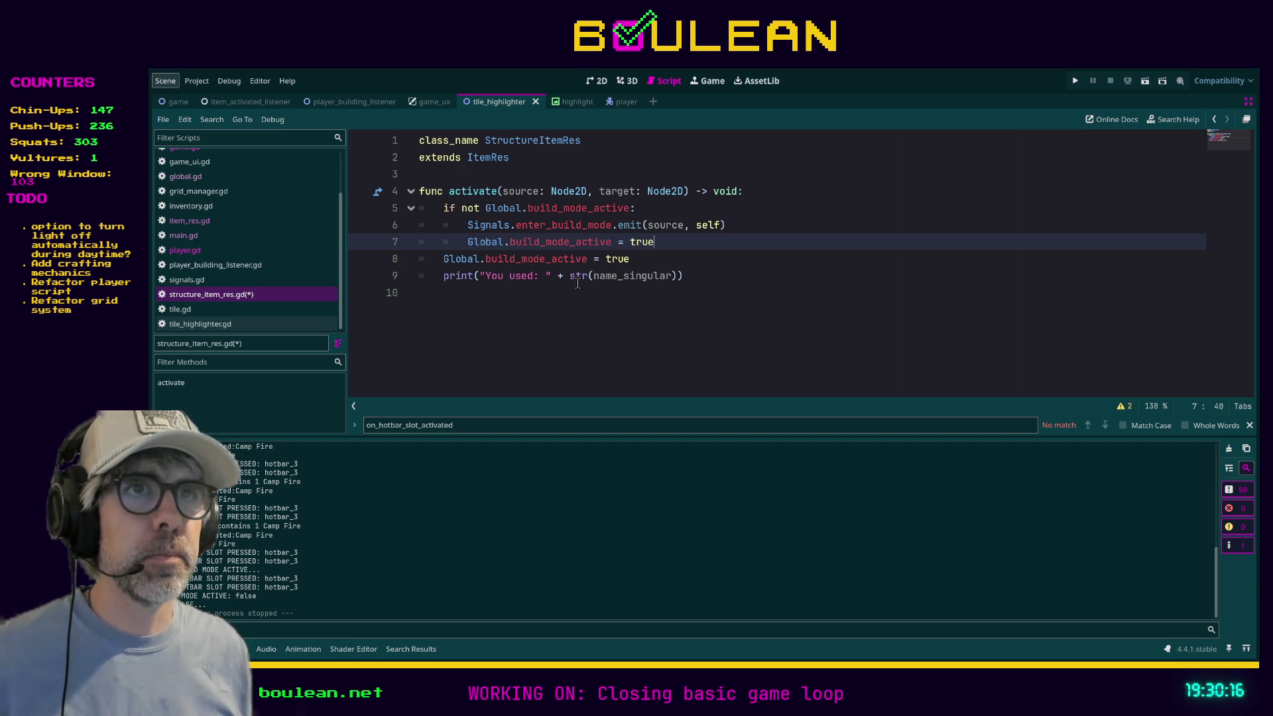
key(Return)
key(BackSpace)
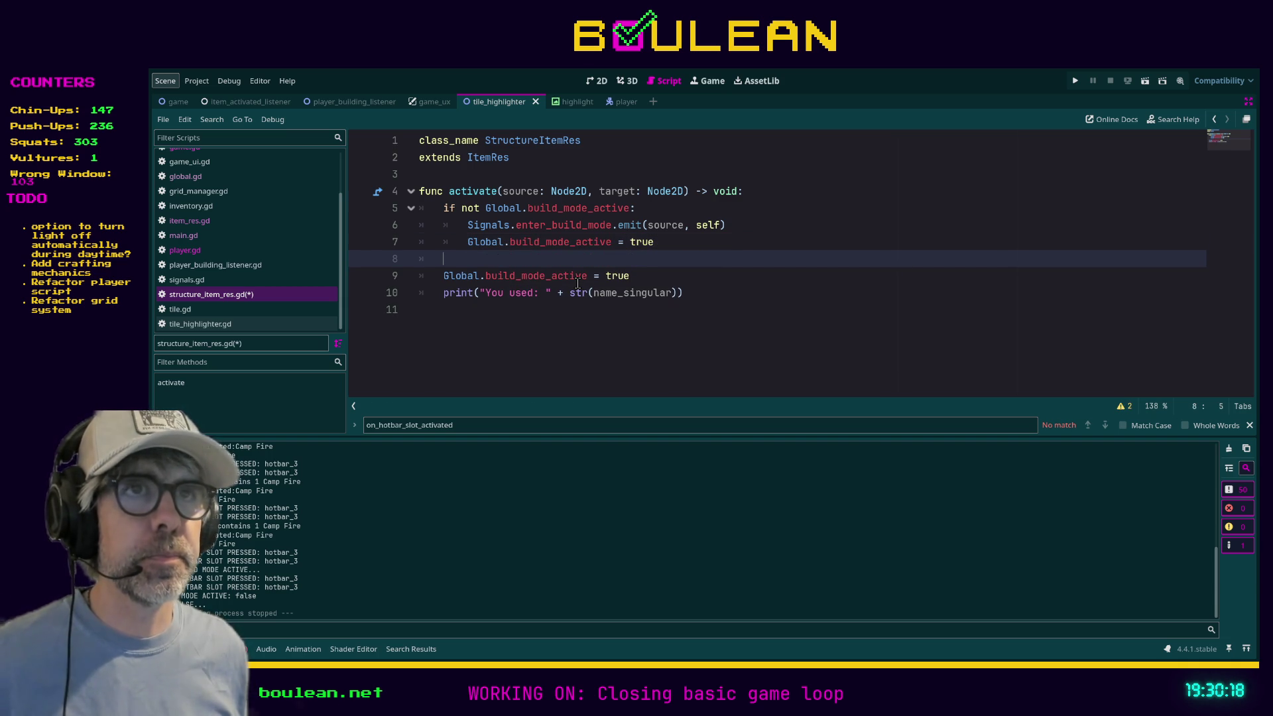
Step: Remove the extra blank lines around the if block
key(Up)
key(Up)
key(Up)
key(Return)
key(Return)
key(Up)
key(Up)
key(ctrl+space)
key(Escape)
key(Delete)
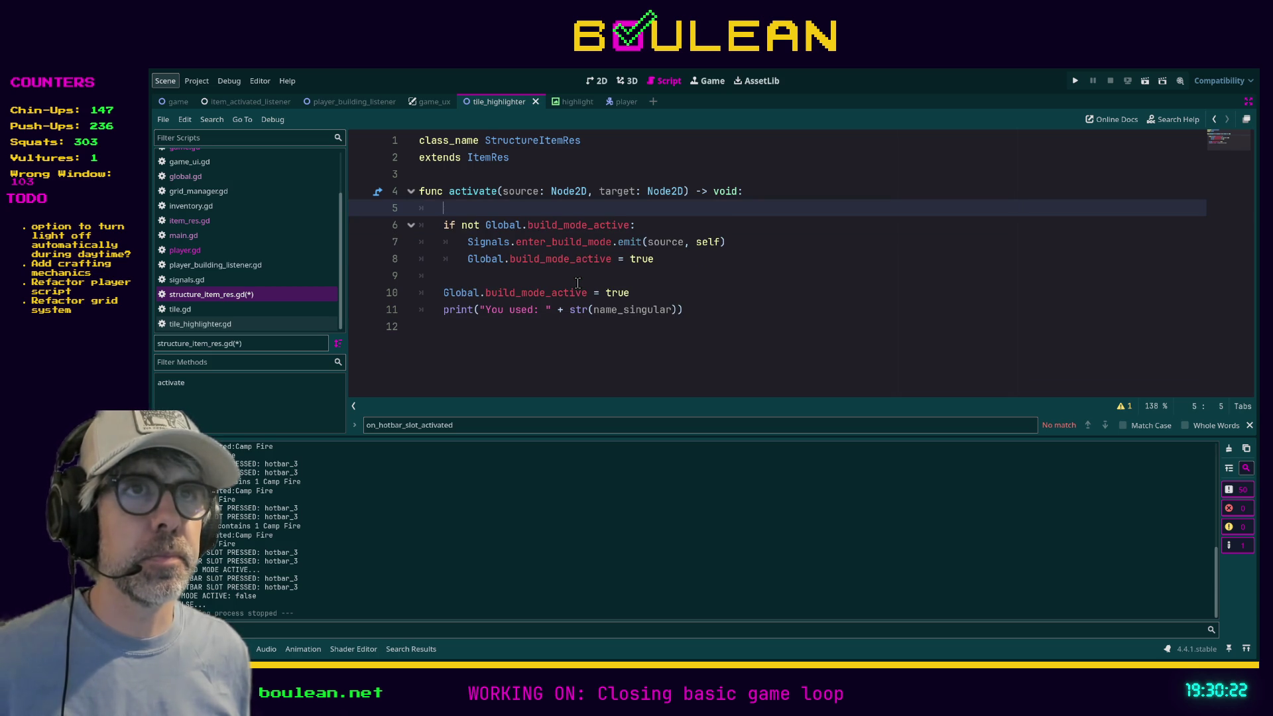
key(BackSpace)
key(Down)
key(Down)
key(Down)
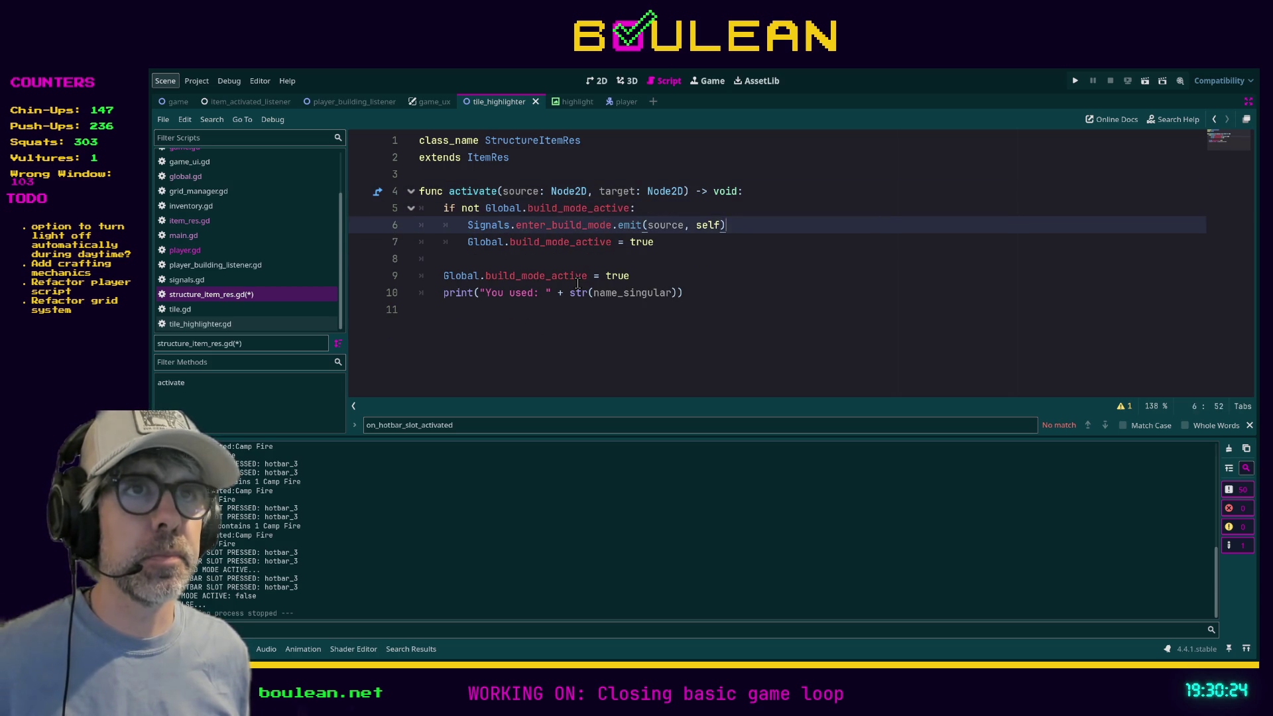
Step: Add a Global.build_mode_active branch emitting Signals.exit_build_mode and setting build_mode_active = false
text(f Globa)
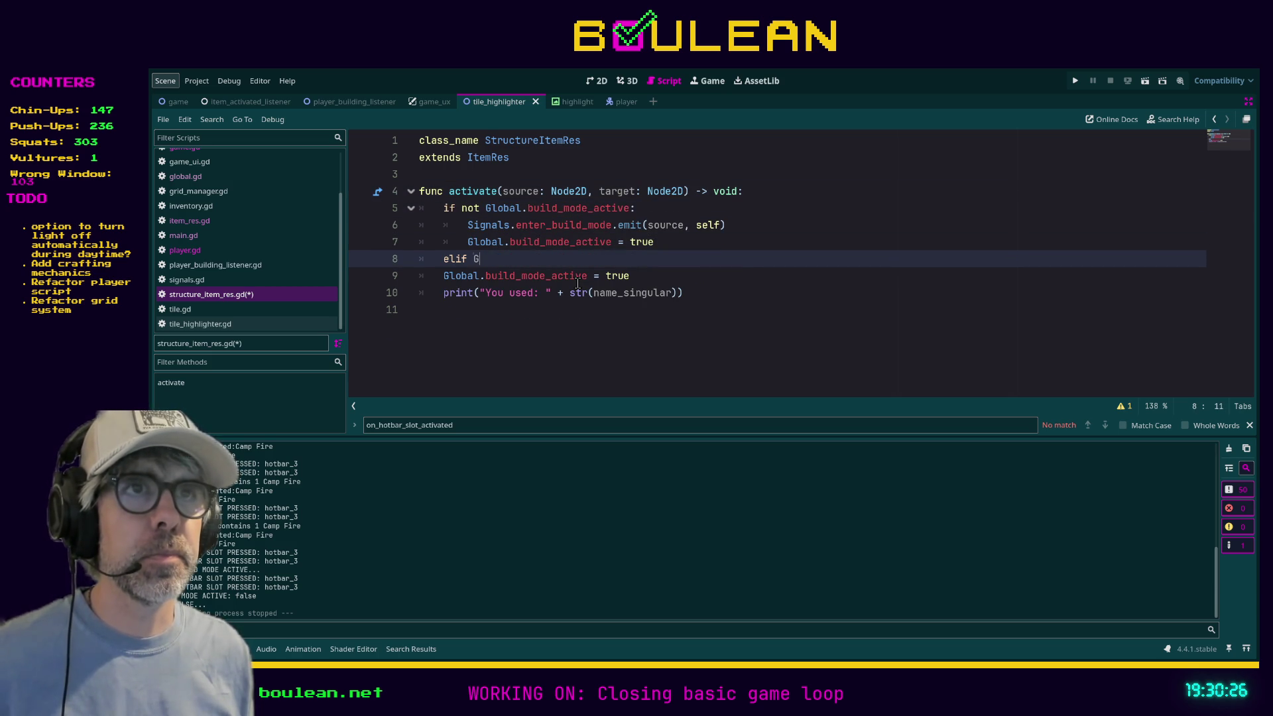
text(l)
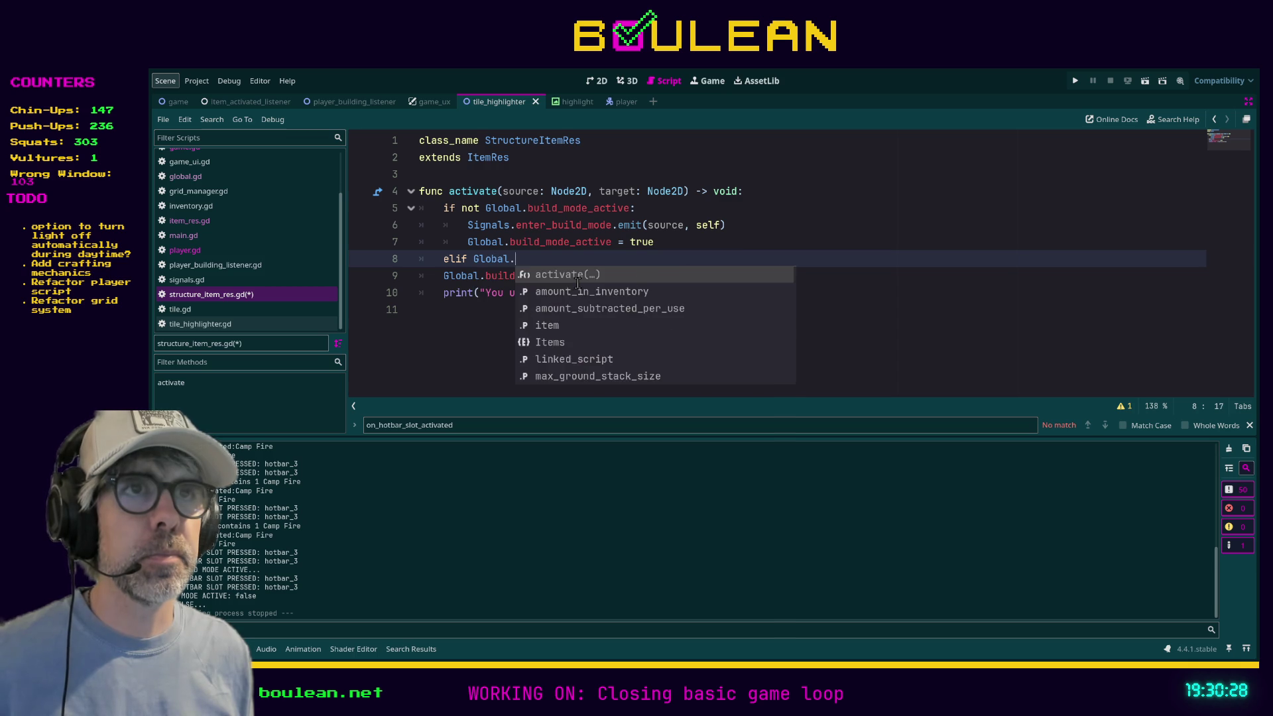
key(Escape)
text(build_)
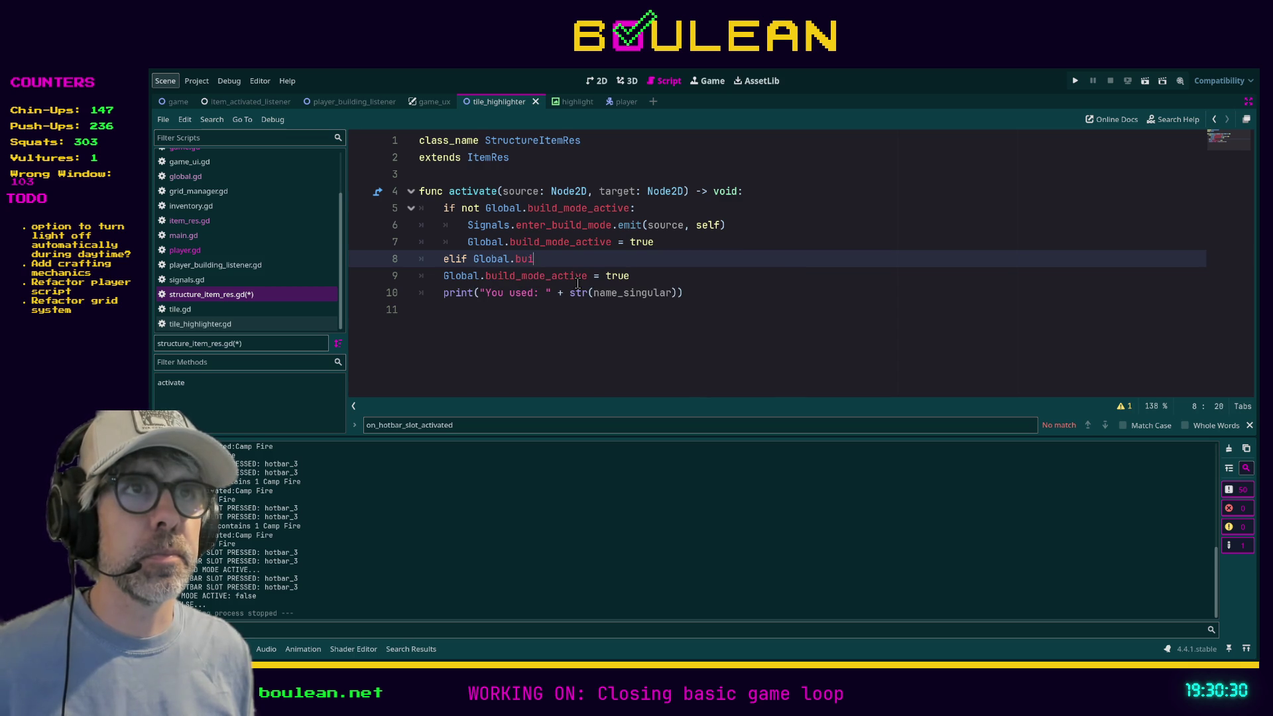
text(mode_activ)
key(Return)
text(:)
key(Return)
text(Signa)
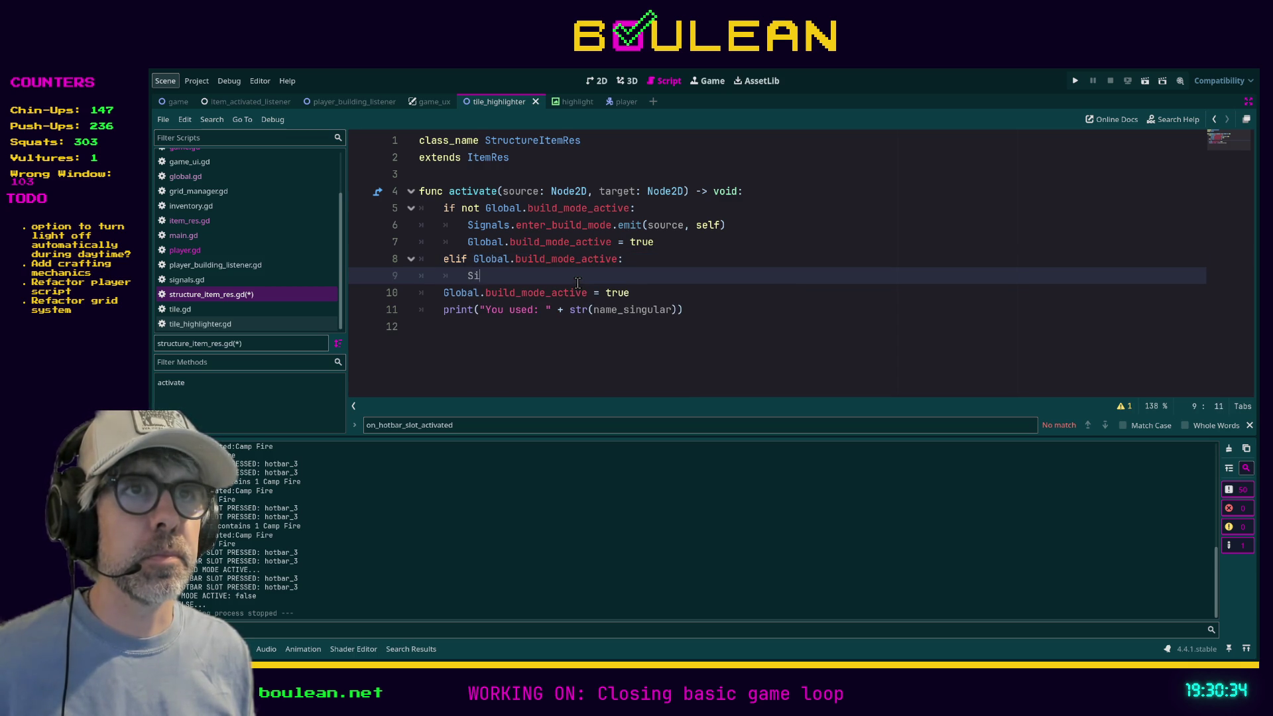
text(ls.exit)
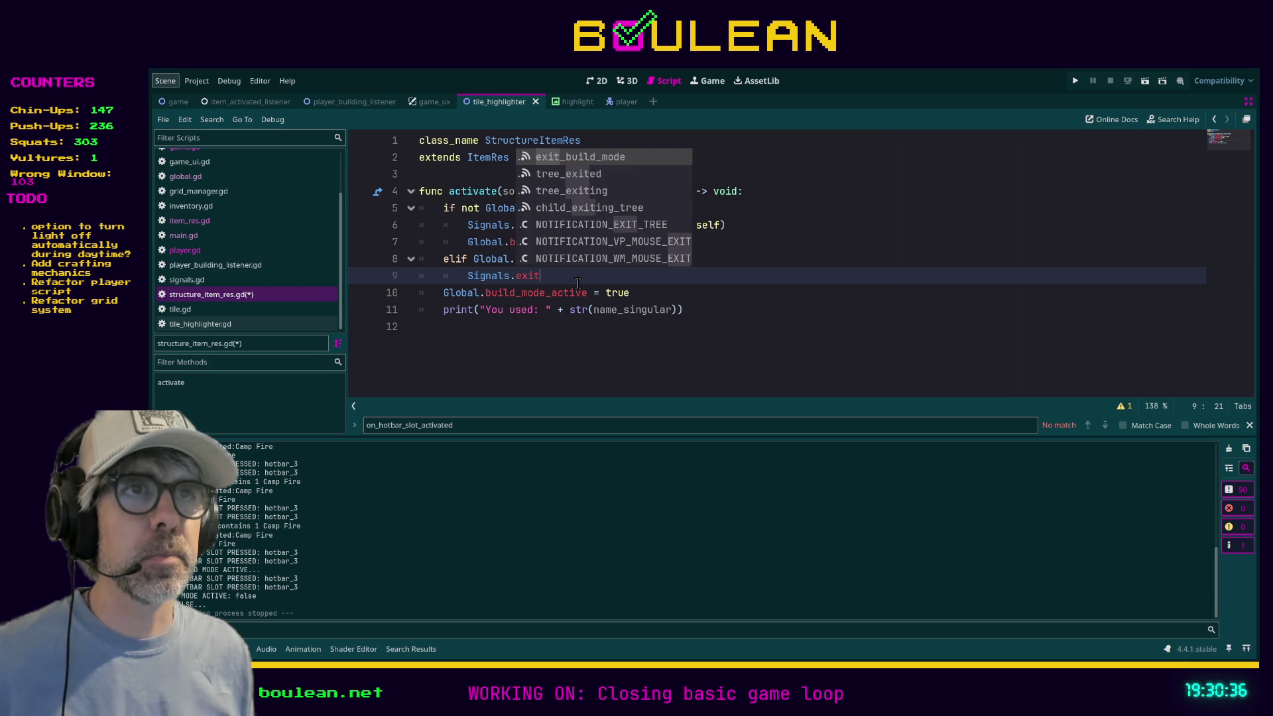
key(Return)
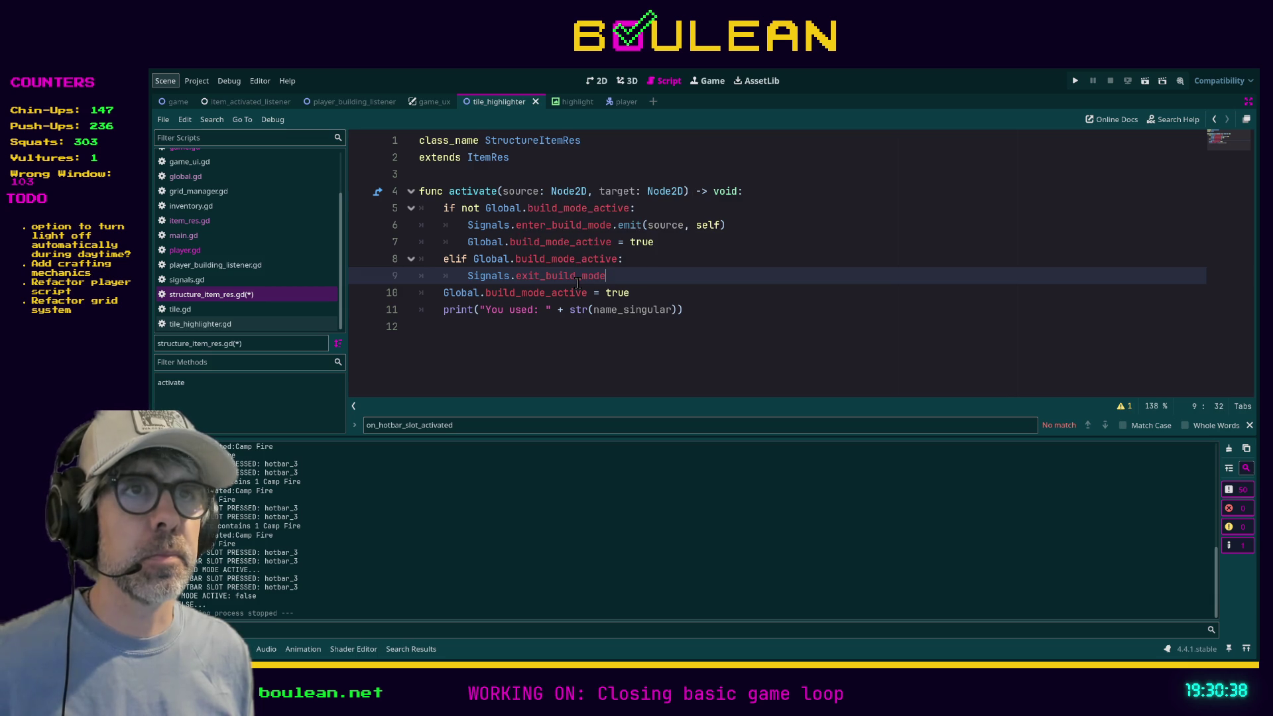
key(Return)
text(Glob)
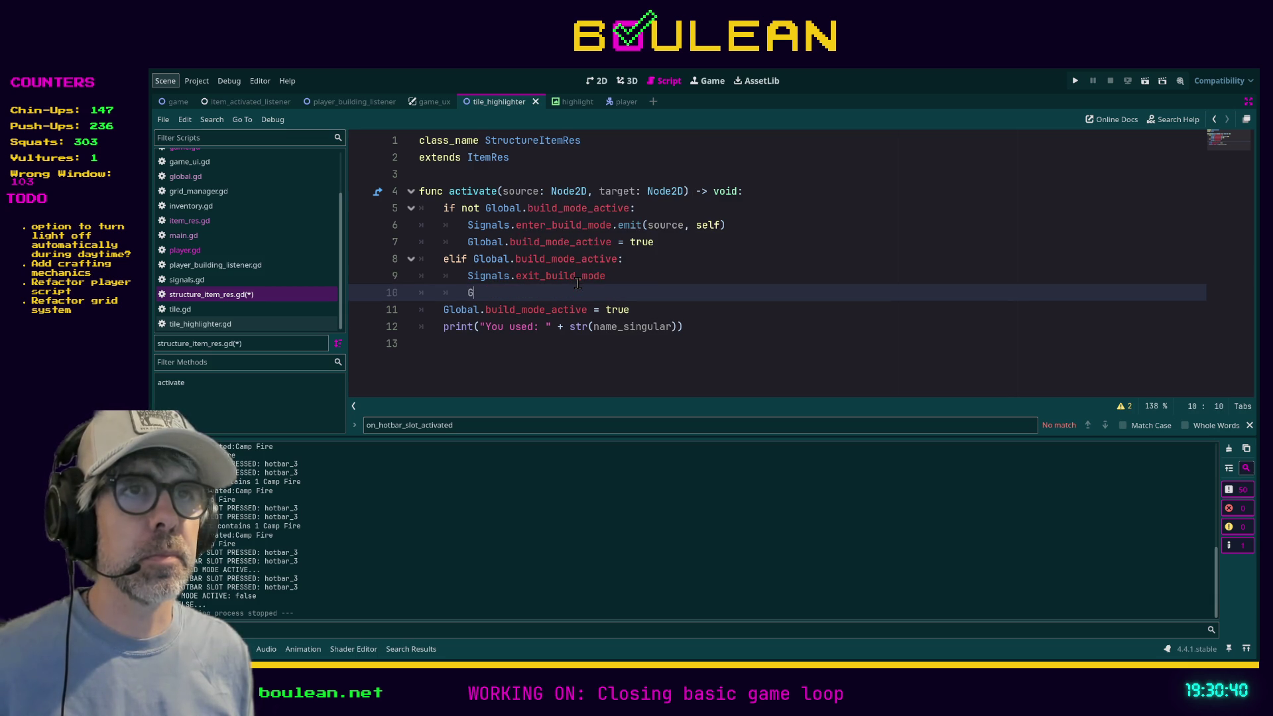
text(al.build_mode_)
key(Return)
text(false)
Step: Delete the leftover 'build_mode_active = true' line and save the script
key(Down)
key(shift+Home)
key(shift+Home)
key(BackSpace)
key(BackSpace)
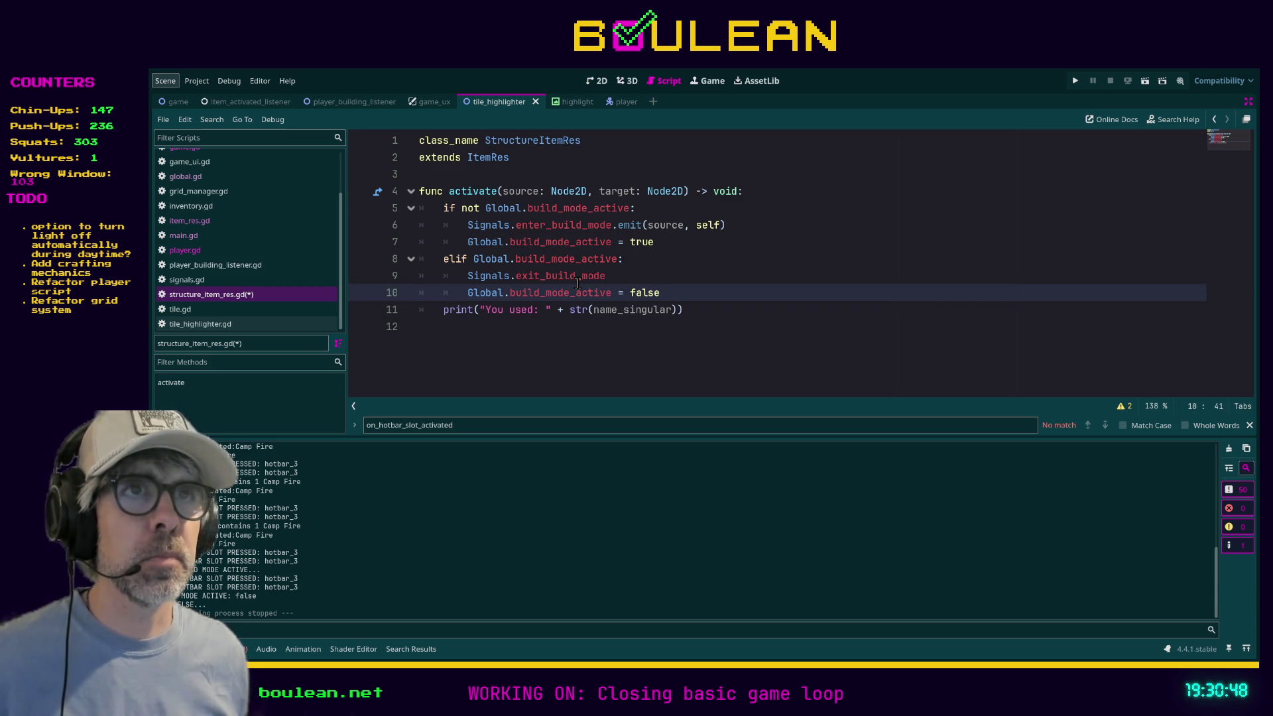
key(Up)
key(ctrl+s)
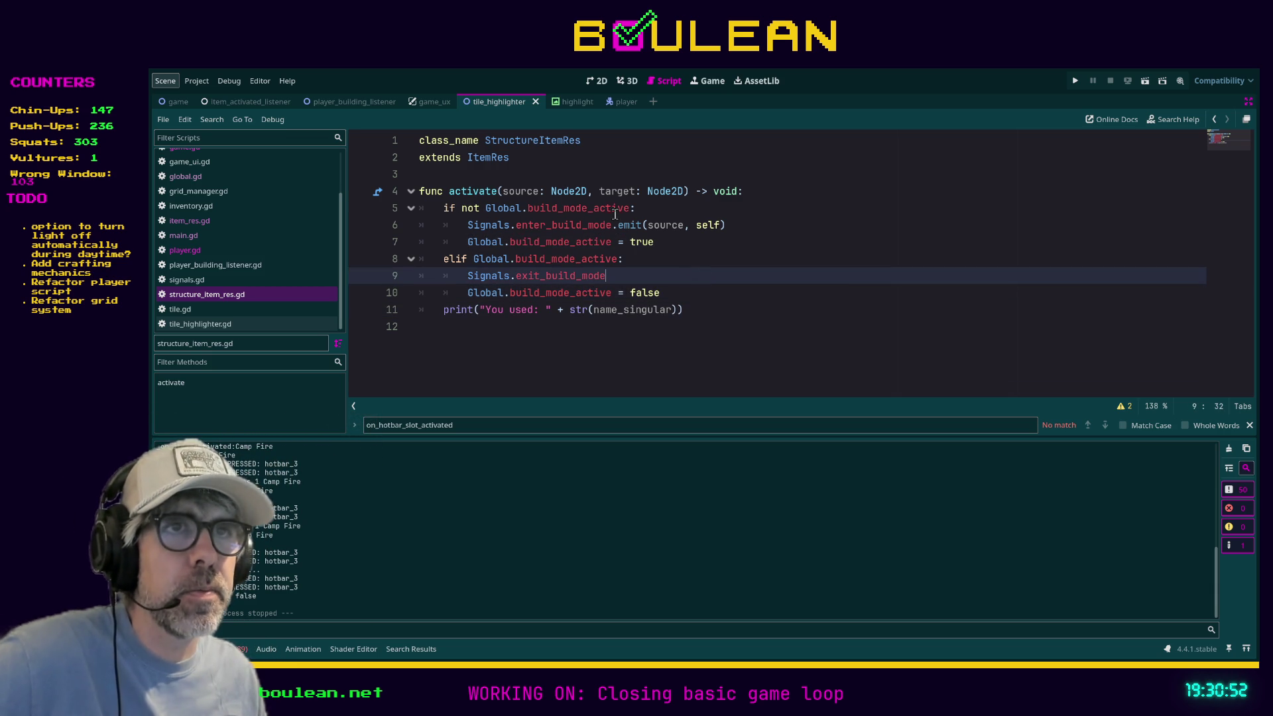
Step: Move the exit block above the enter branch, make the second if an elif, save, and run
click(450, 257)
key(BackSpace)
key(BackSpace)
text(f)
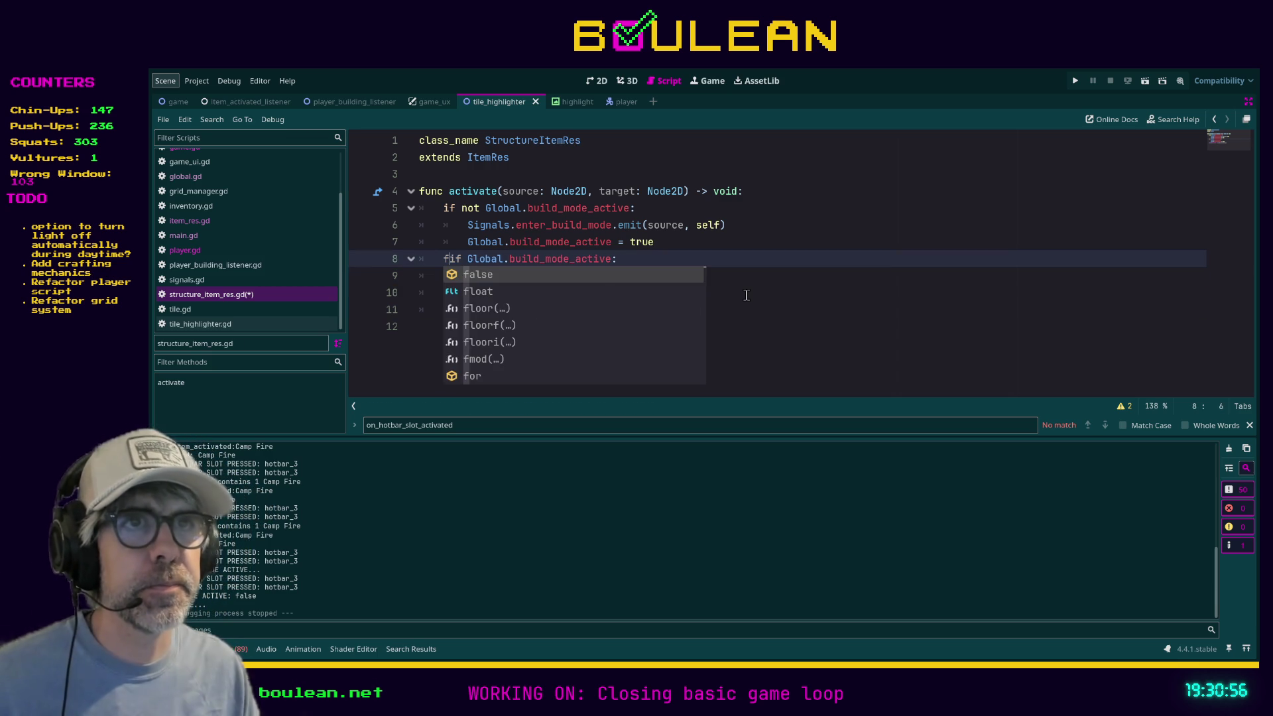
key(BackSpace)
drag(699, 295, 411, 261)
key(alt+Up)
key(alt+Up)
key(alt+Up)
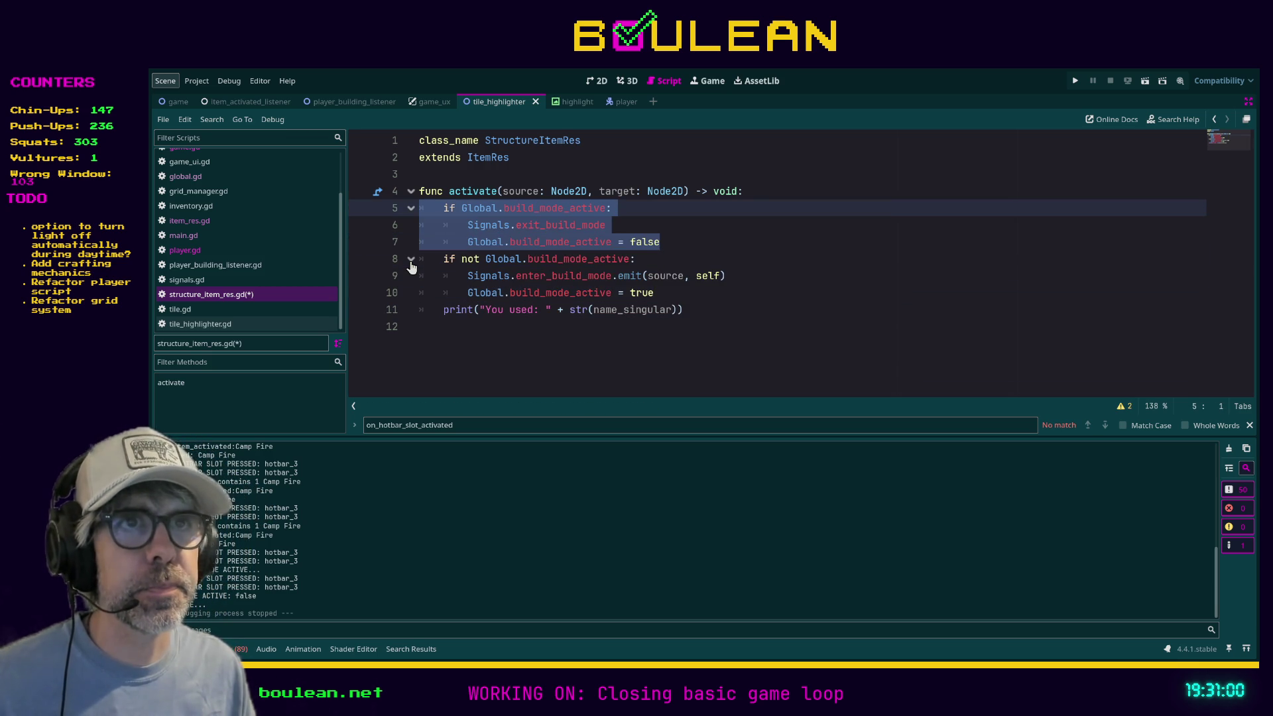
click(442, 260)
text(el)
click(746, 243)
key(ctrl+s)
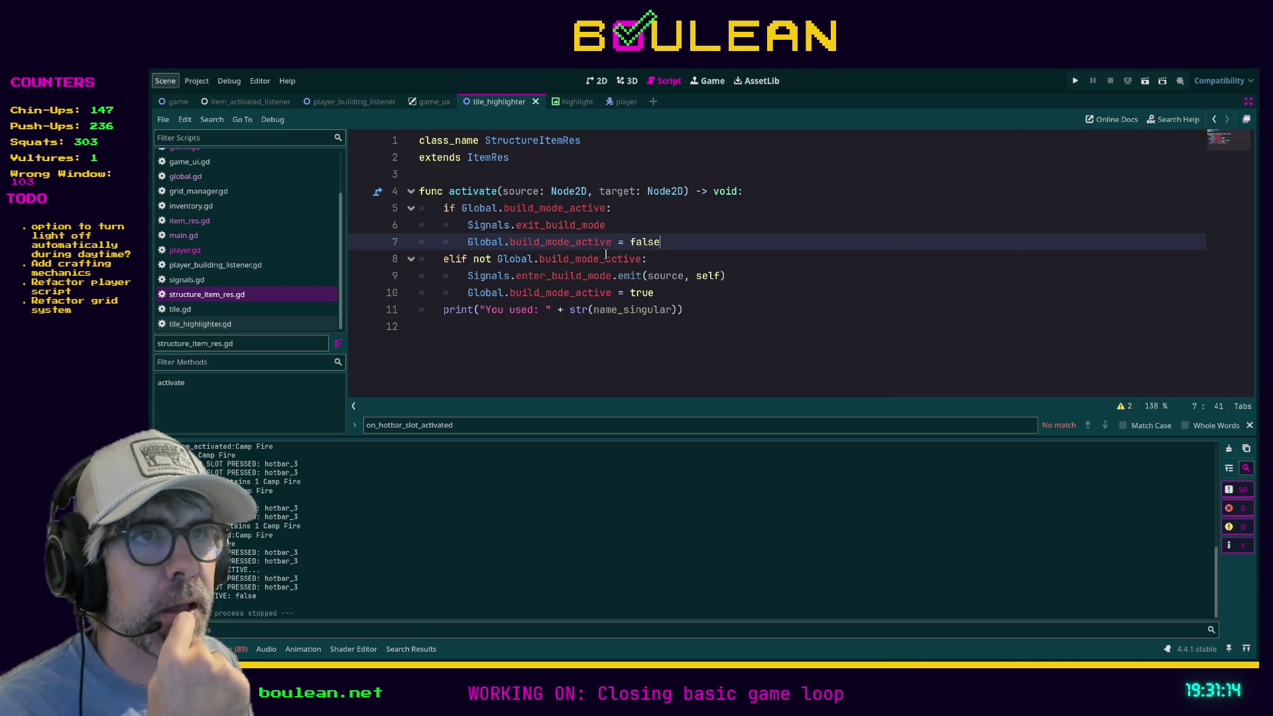
click(725, 299)
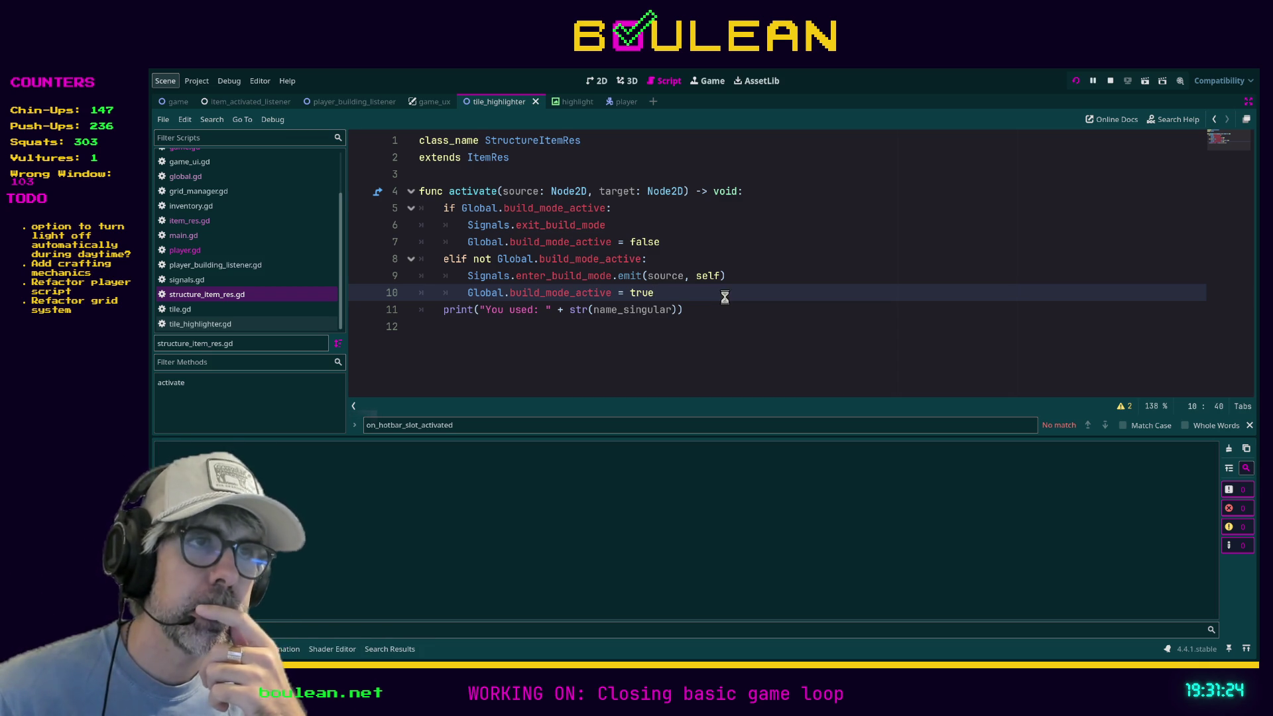
key(F5)
Step: Craft a Camp Fire, use it from hotbar slot 2 to enter build mode, then stop the game
key(c)
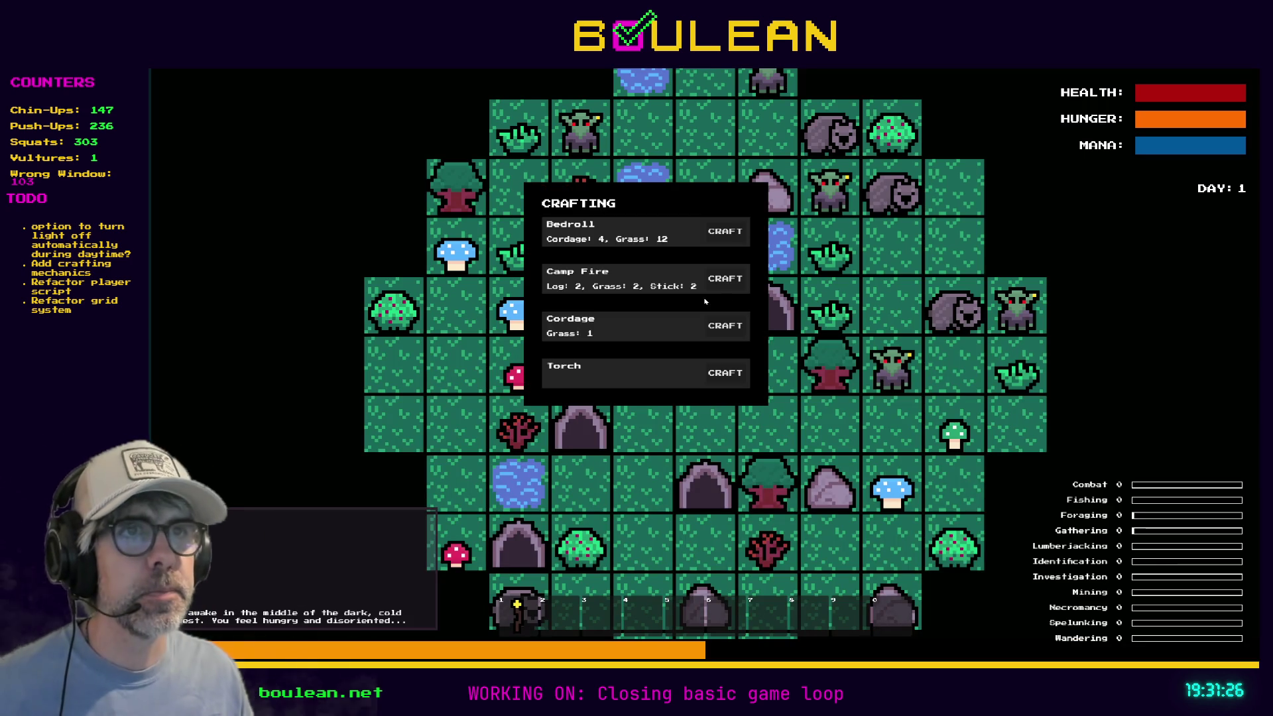
click(724, 282)
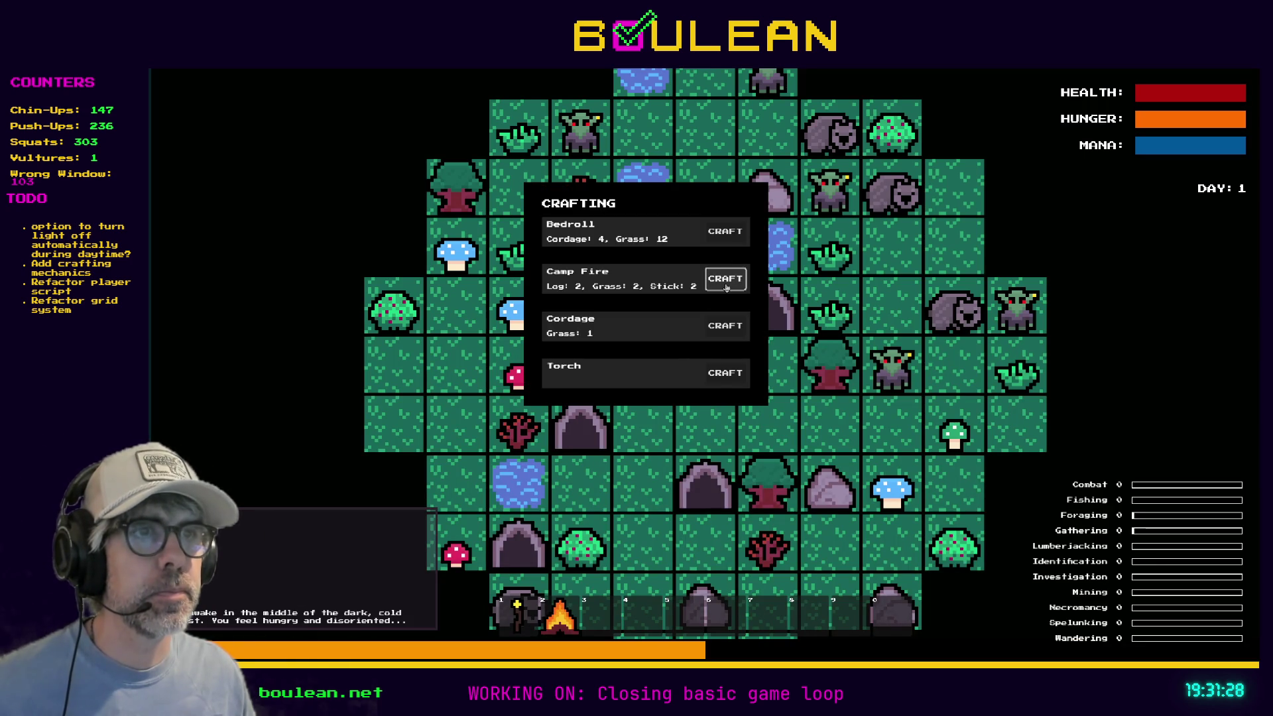
key(2)
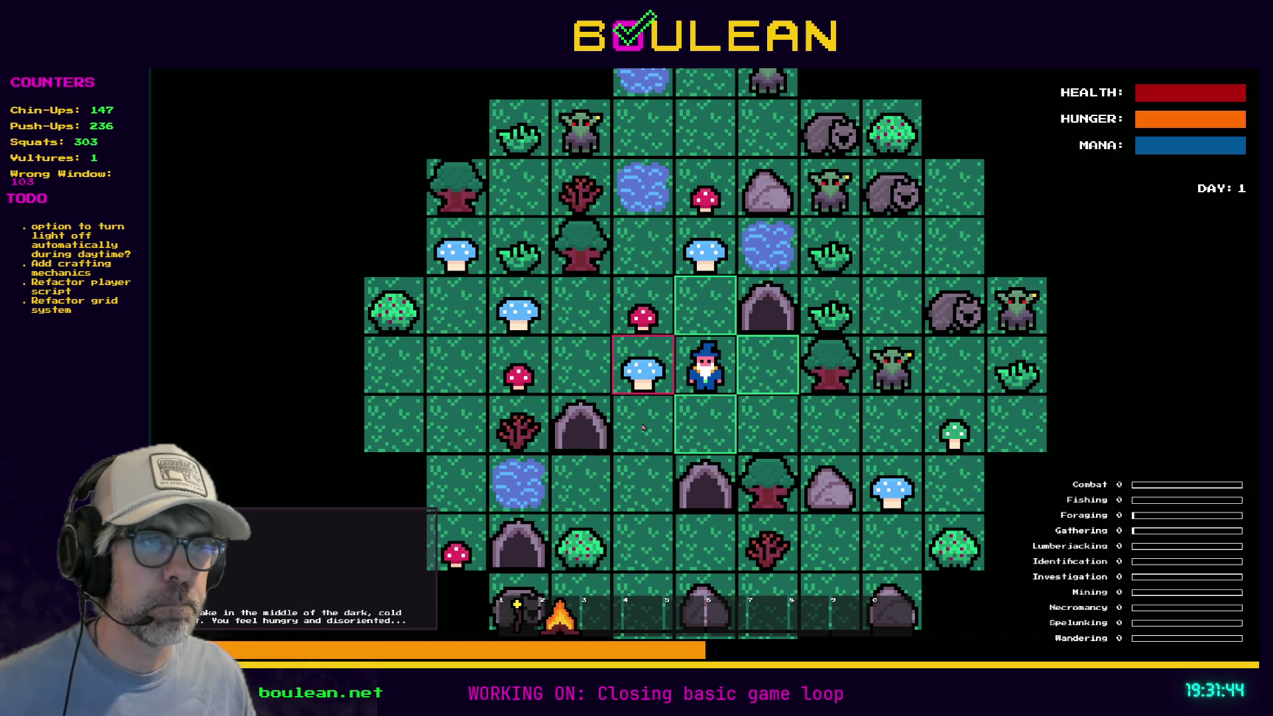
key(Escape)
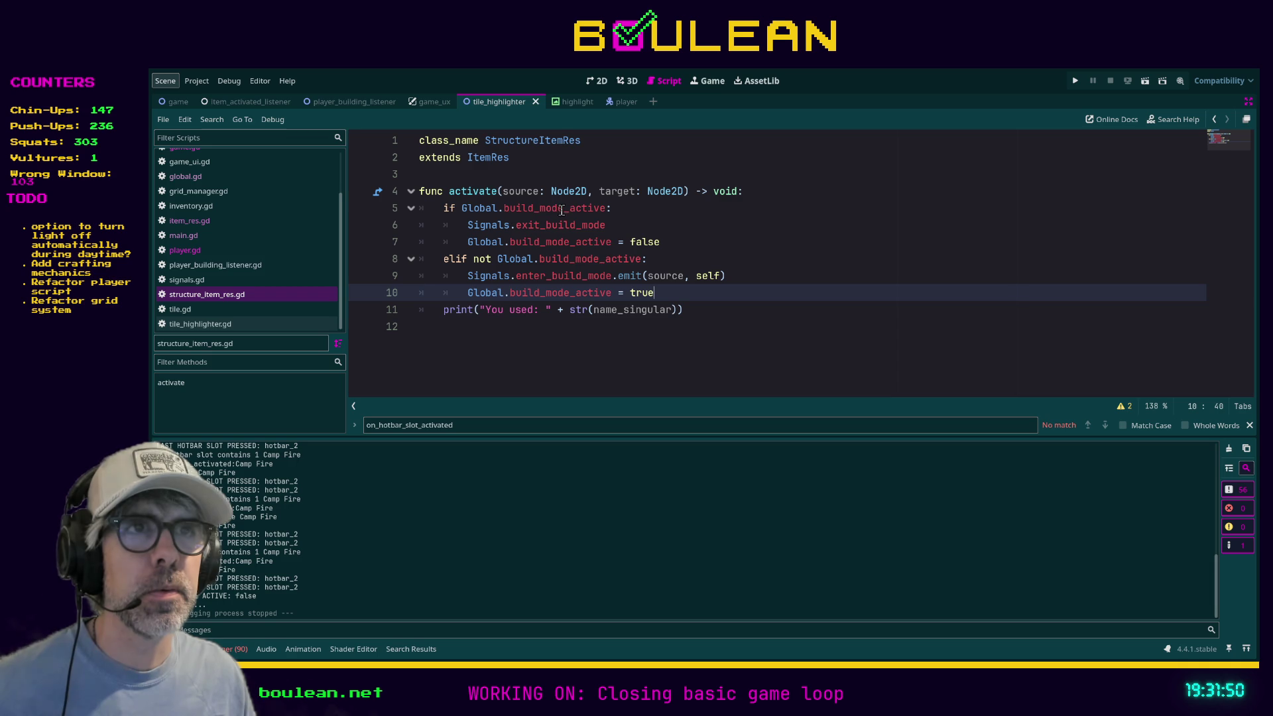
Step: Change line 6 to Signals.exit_build_mode.emit(), relaunch the game, and craft a Camp Fire
click(617, 225)
text(emit())
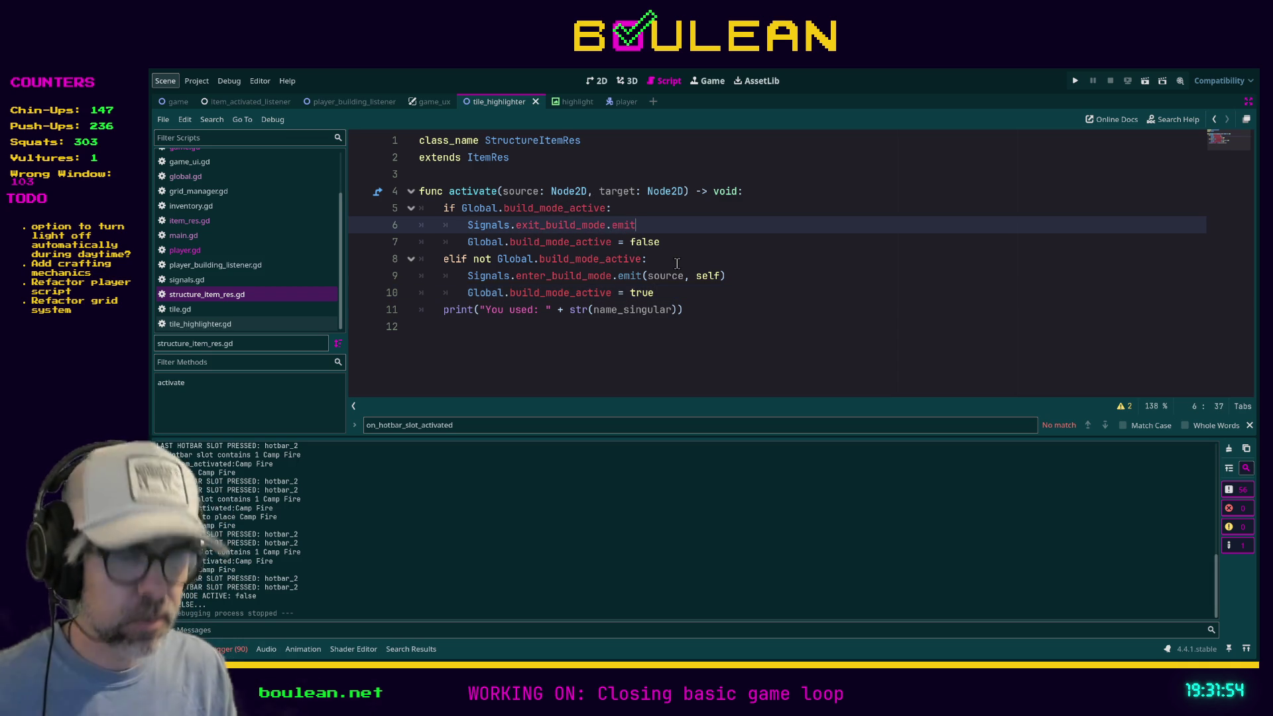
click(677, 264)
key(F5)
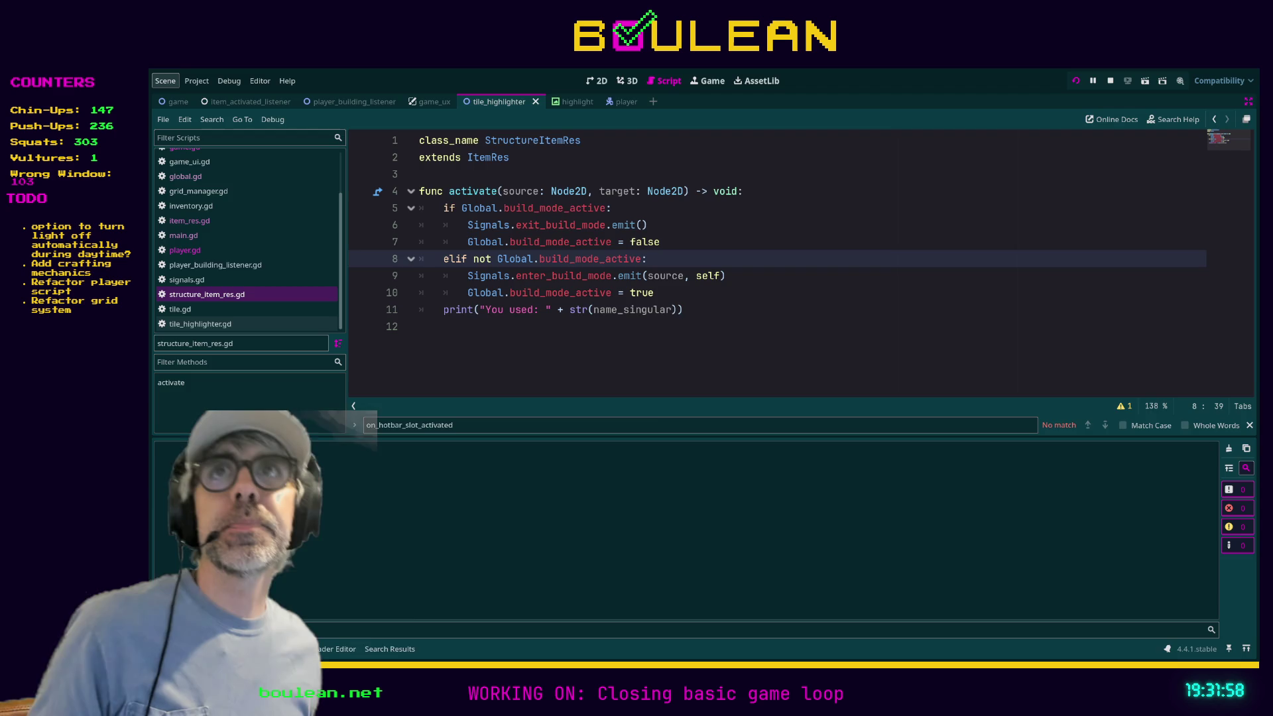
key(c)
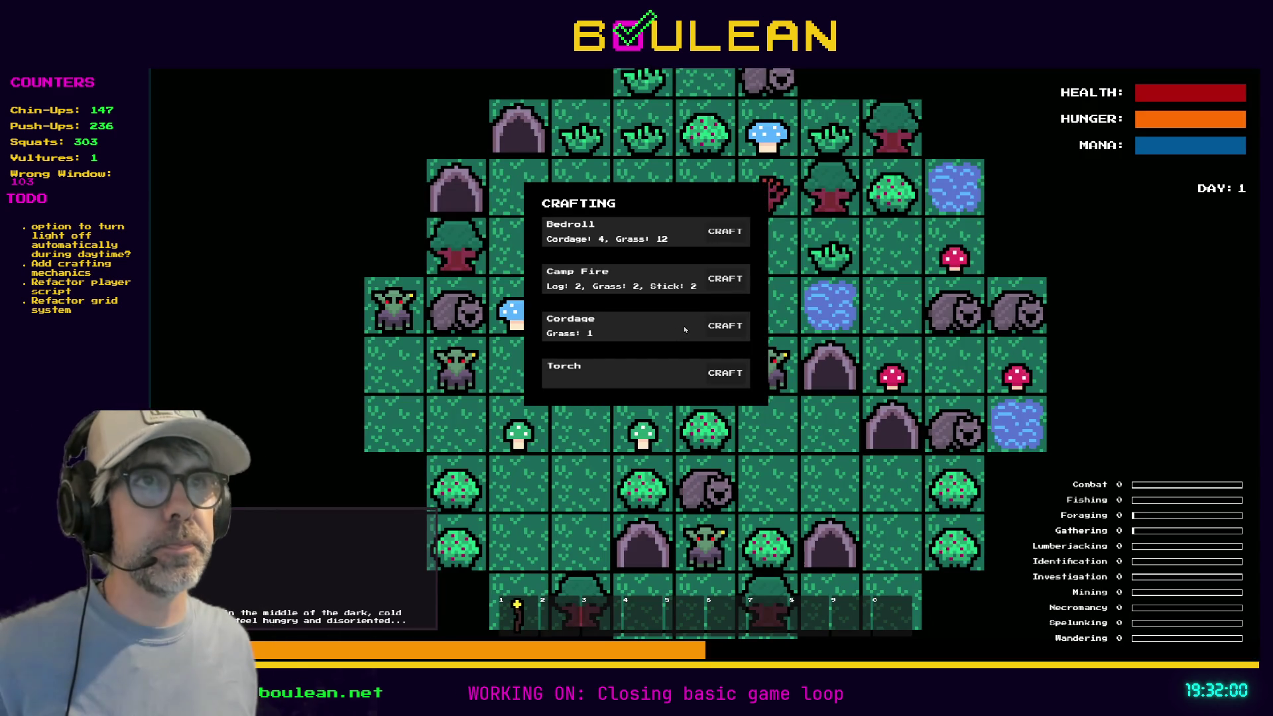
click(725, 287)
Step: Toggle Camp Fire build mode on and off from hotbar slot 2, clearing the highlights
key(c)
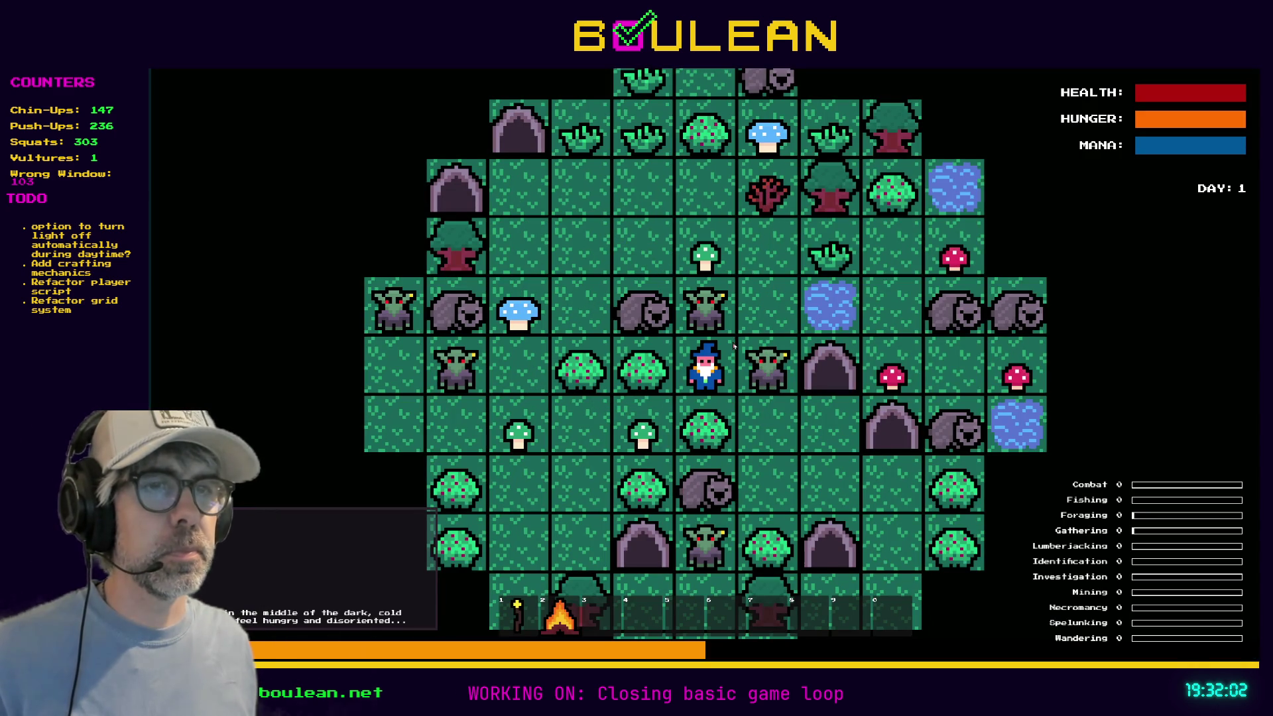
key(Escape)
key(2)
key(Escape)
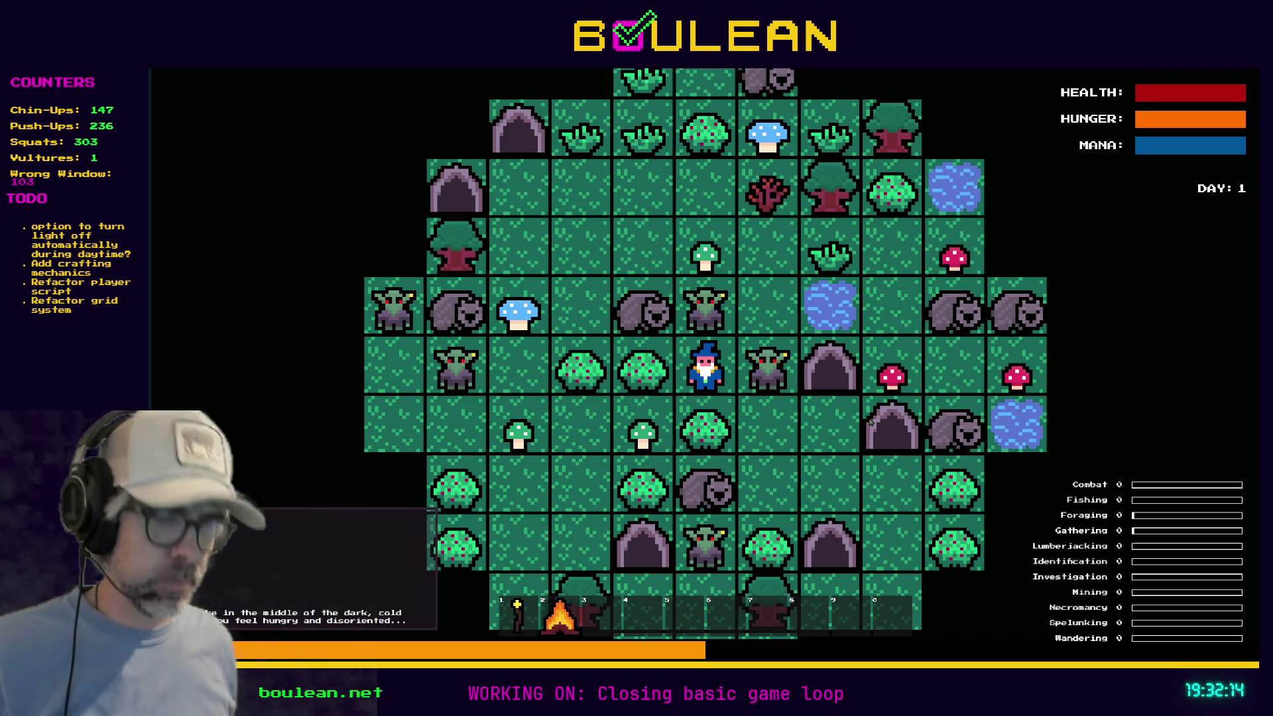
Step: Smite all goblins from the debug panel, then stop the game
key(grave)
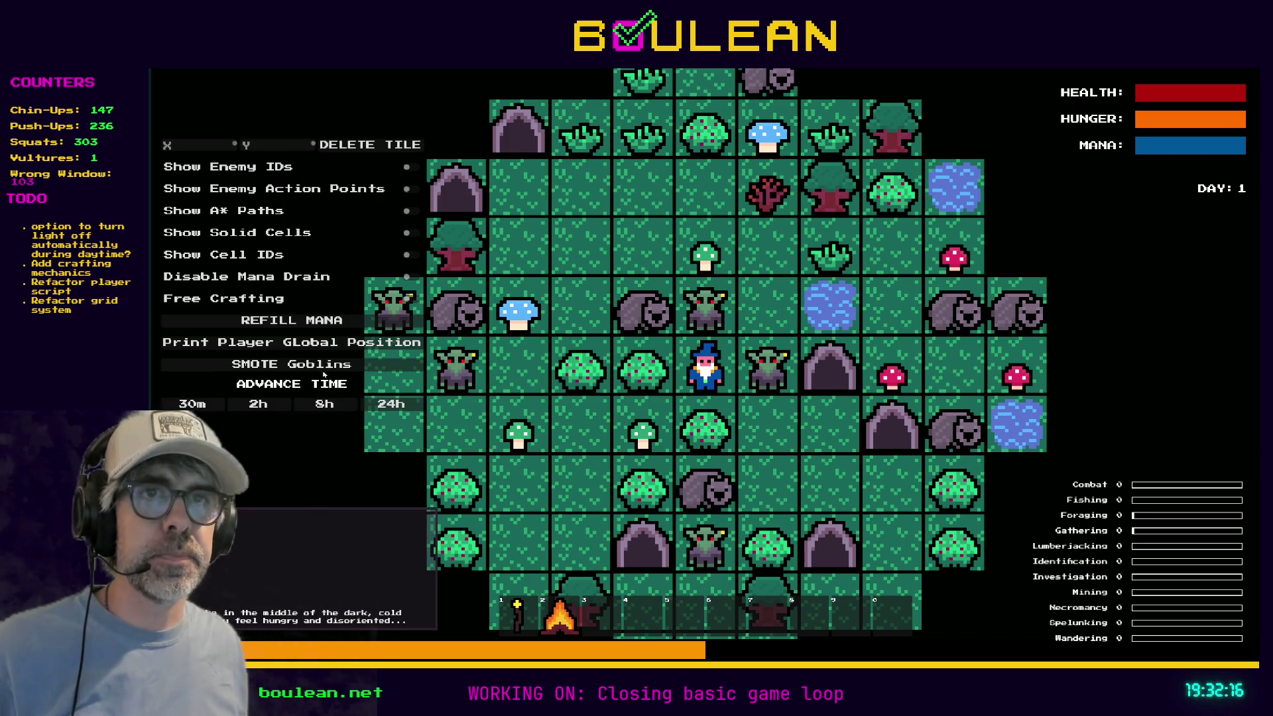
click(319, 364)
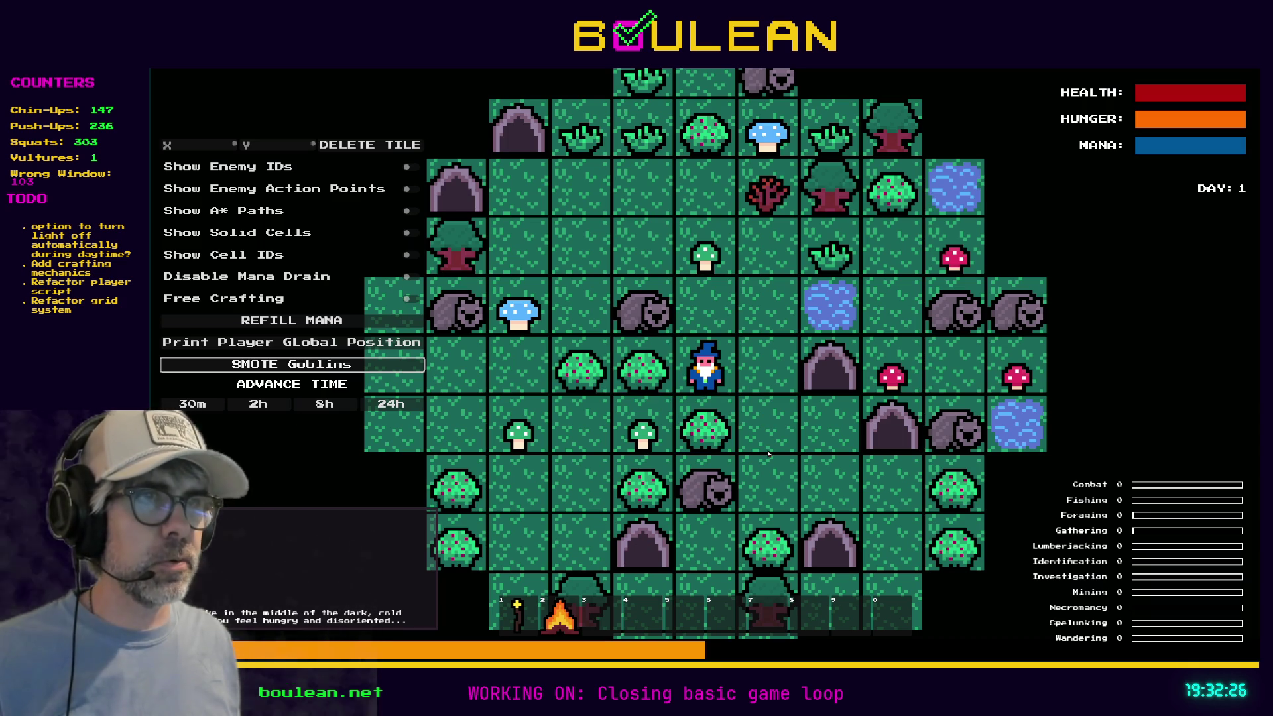
key(F8)
click(737, 375)
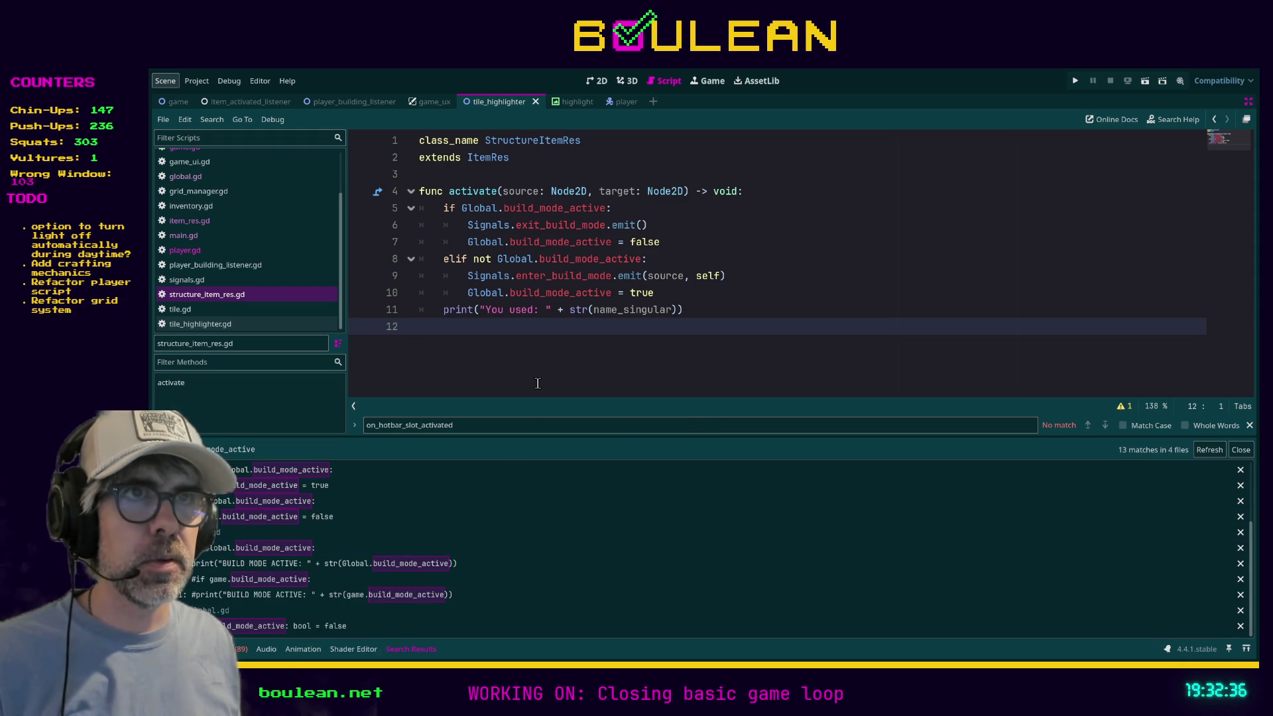
Step: Open player_building_listener.gd and delete the enter handler's build_mode_active guard line
click(298, 471)
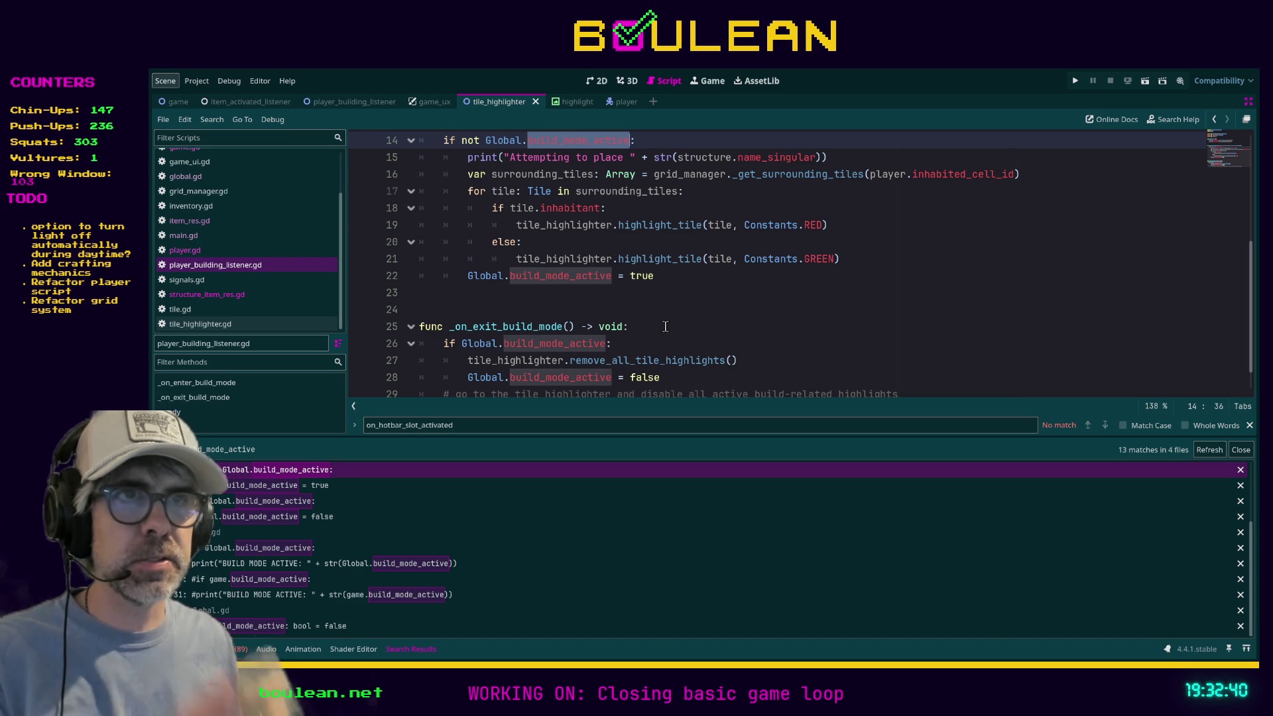
scroll(684, 318, up, 3)
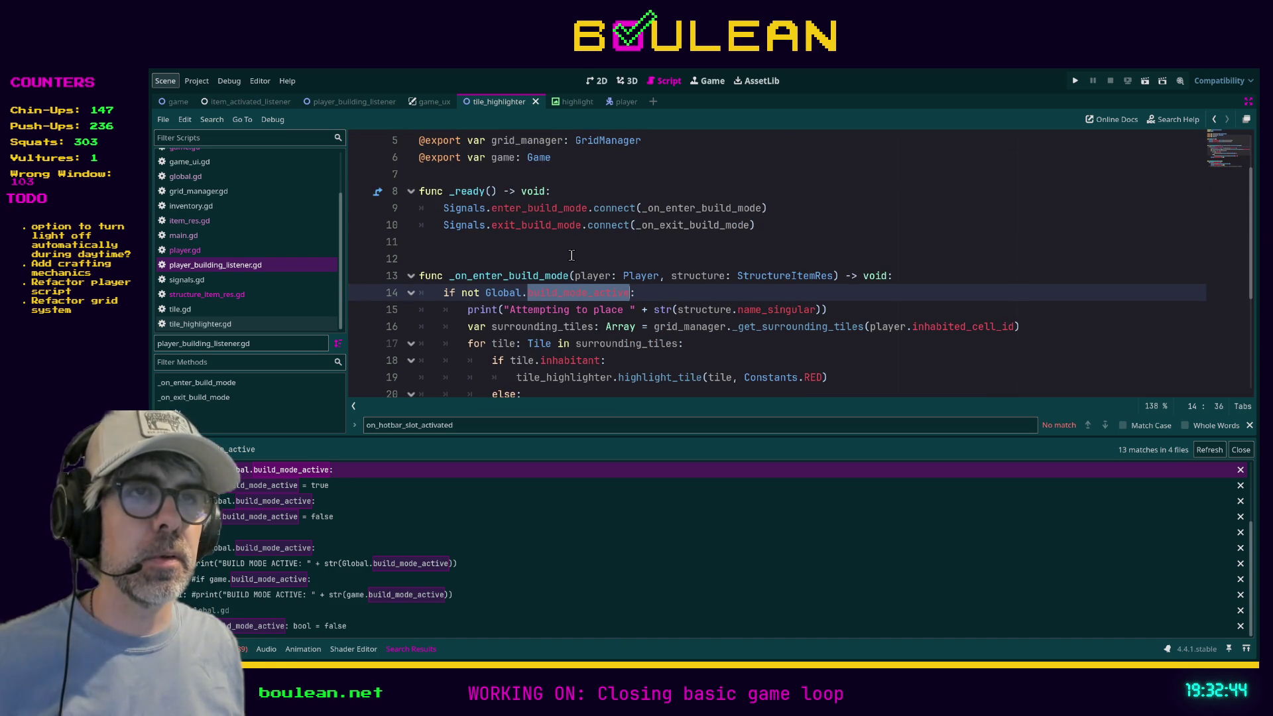
scroll(596, 250, down, 1)
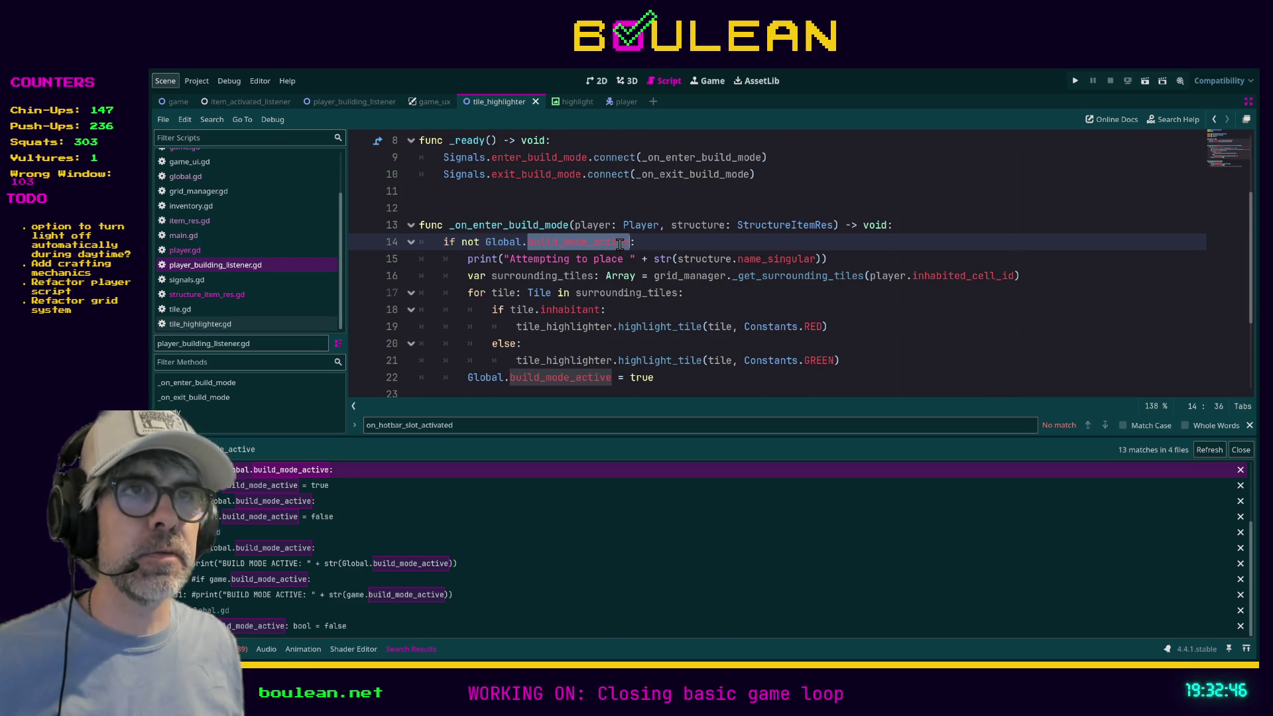
drag(640, 242, 400, 244)
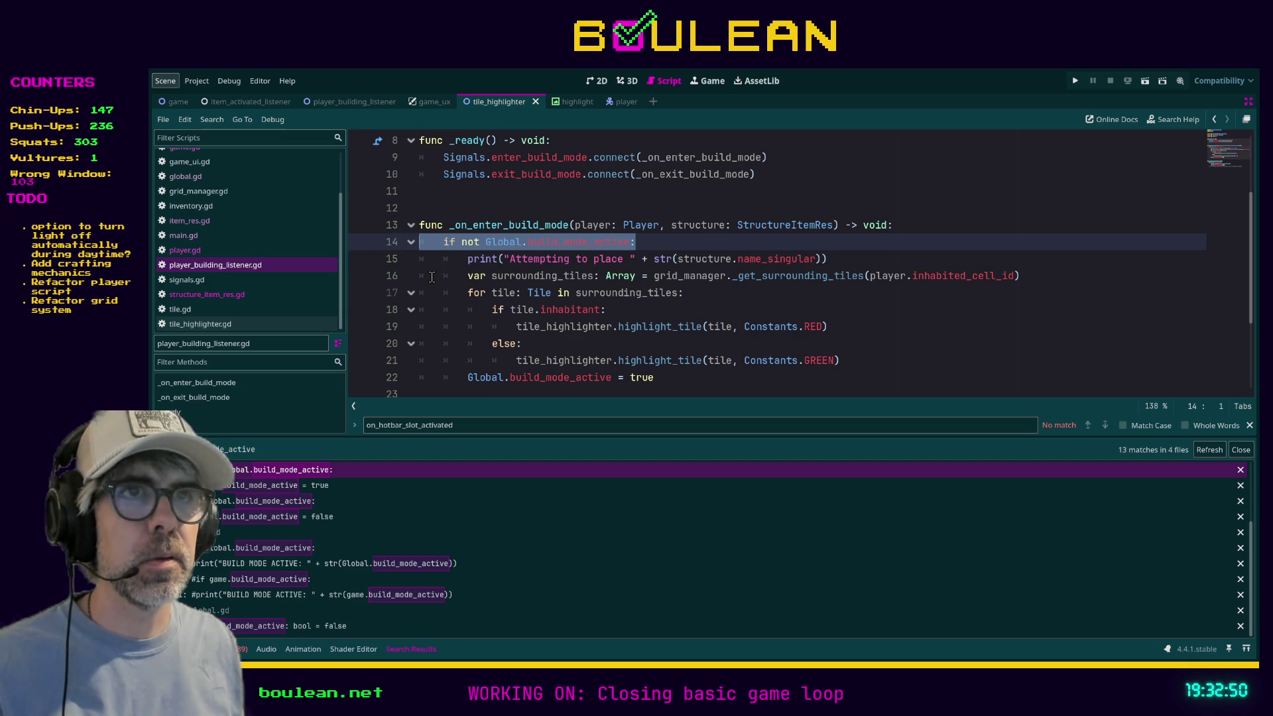
key(BackSpace)
key(BackSpace)
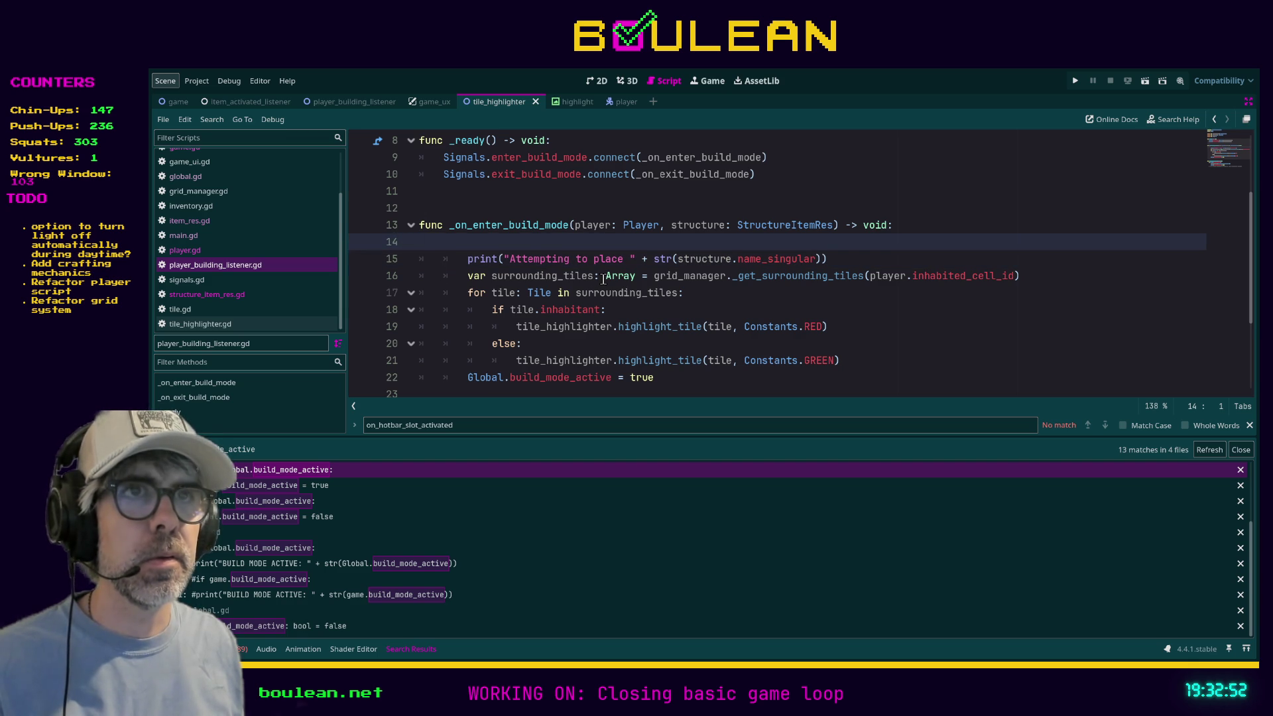
Step: Remove the build_mode_active = true line, dedent the enter handler body, and save
click(1079, 322)
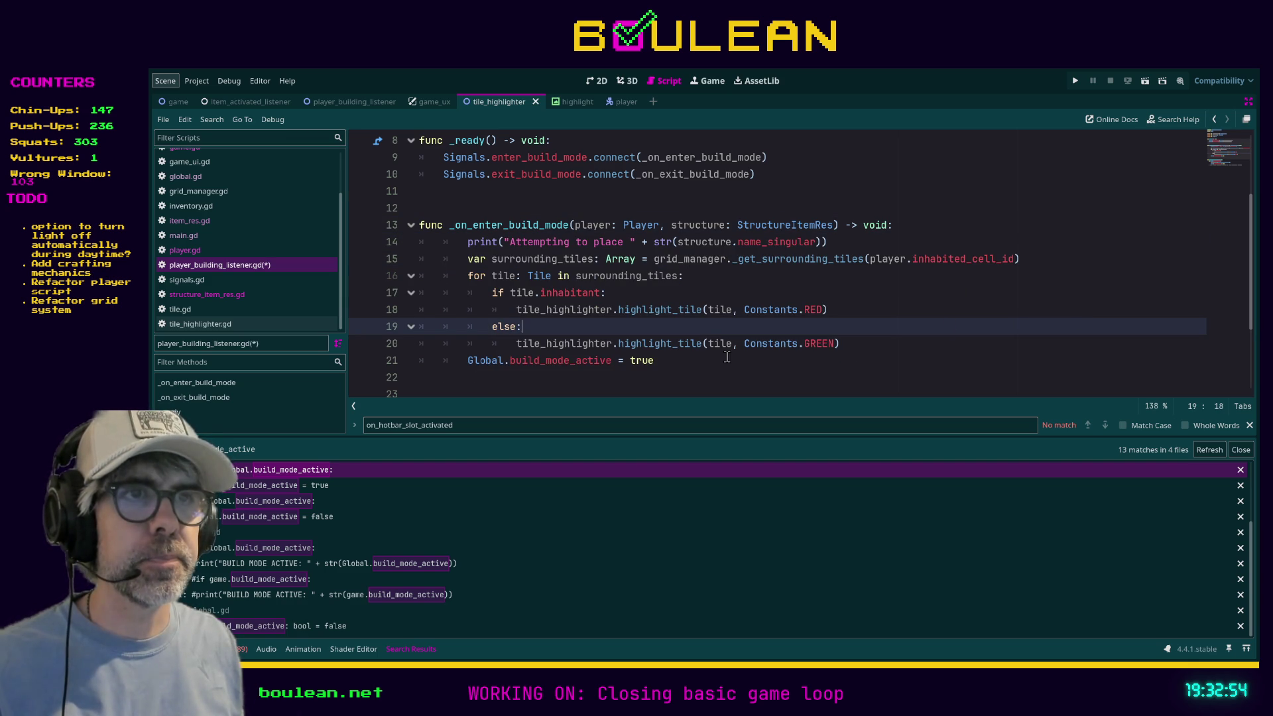
triple_click(691, 361)
key(BackSpace)
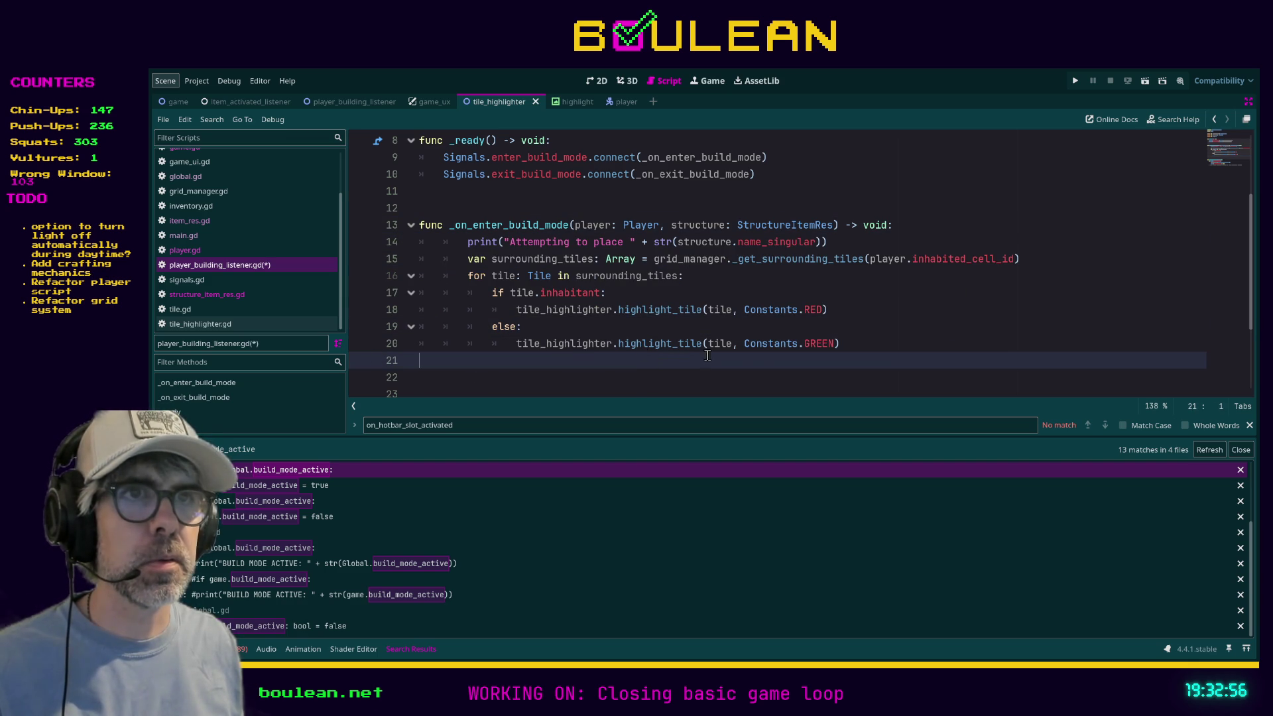
key(shift+Up)
key(shift+Up)
key(shift+Up)
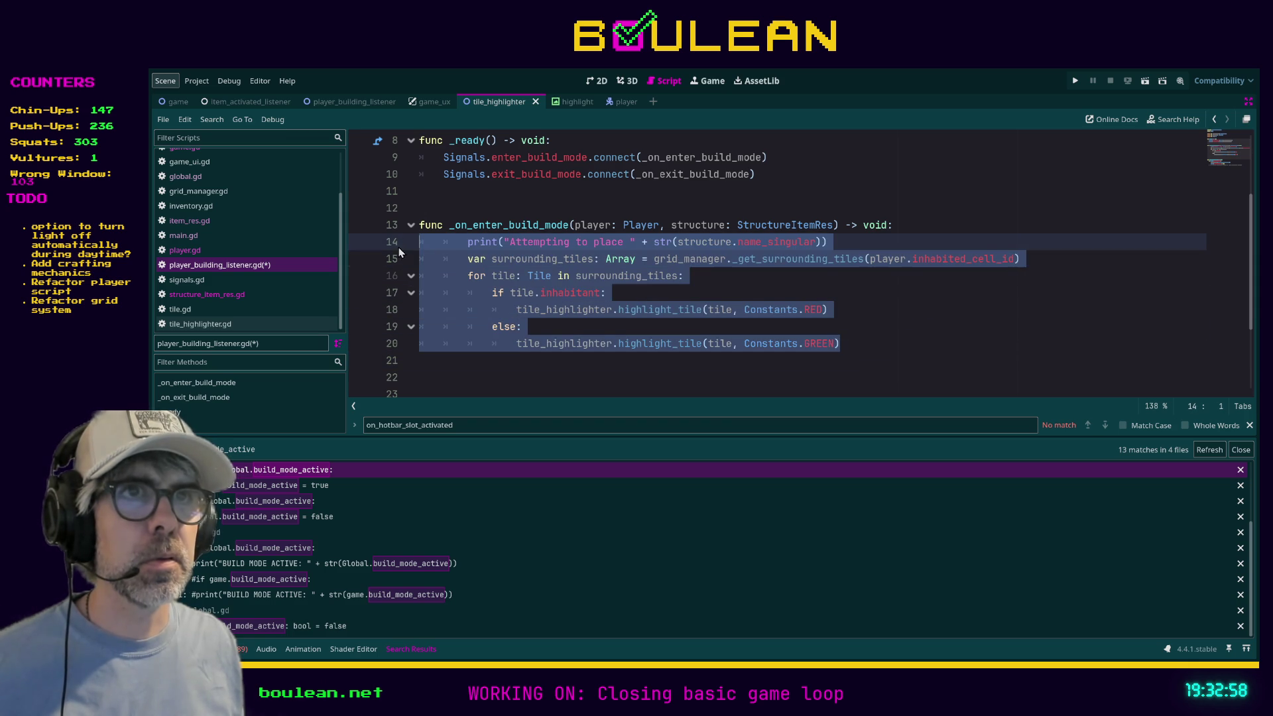
key(shift+Tab)
click(726, 287)
key(ctrl+s)
Step: Strip the exit handler's guard and build_mode_active = false, leaving only remove_all_tile_highlights, and save
scroll(726, 287, down, 3)
drag(631, 316, 403, 318)
key(BackSpace)
key(Delete)
key(shift+Tab)
drag(464, 329, 679, 334)
key(BackSpace)
key(BackSpace)
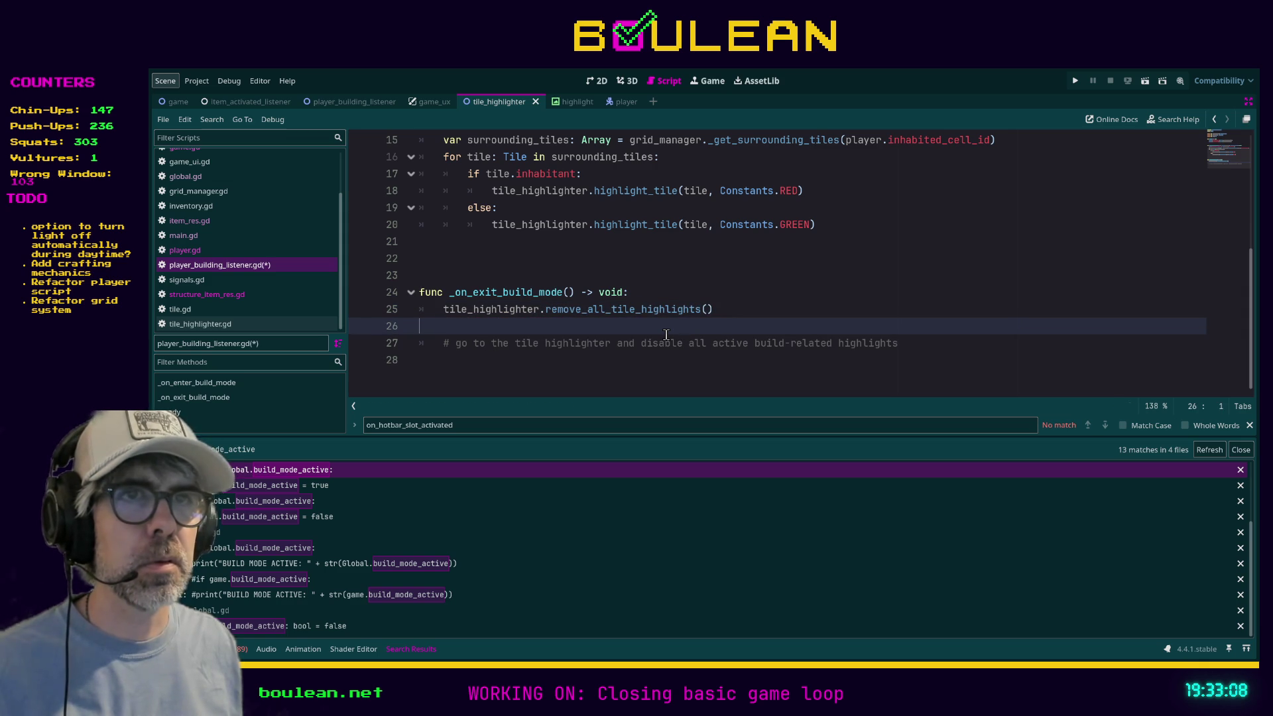
click(547, 357)
key(ctrl+s)
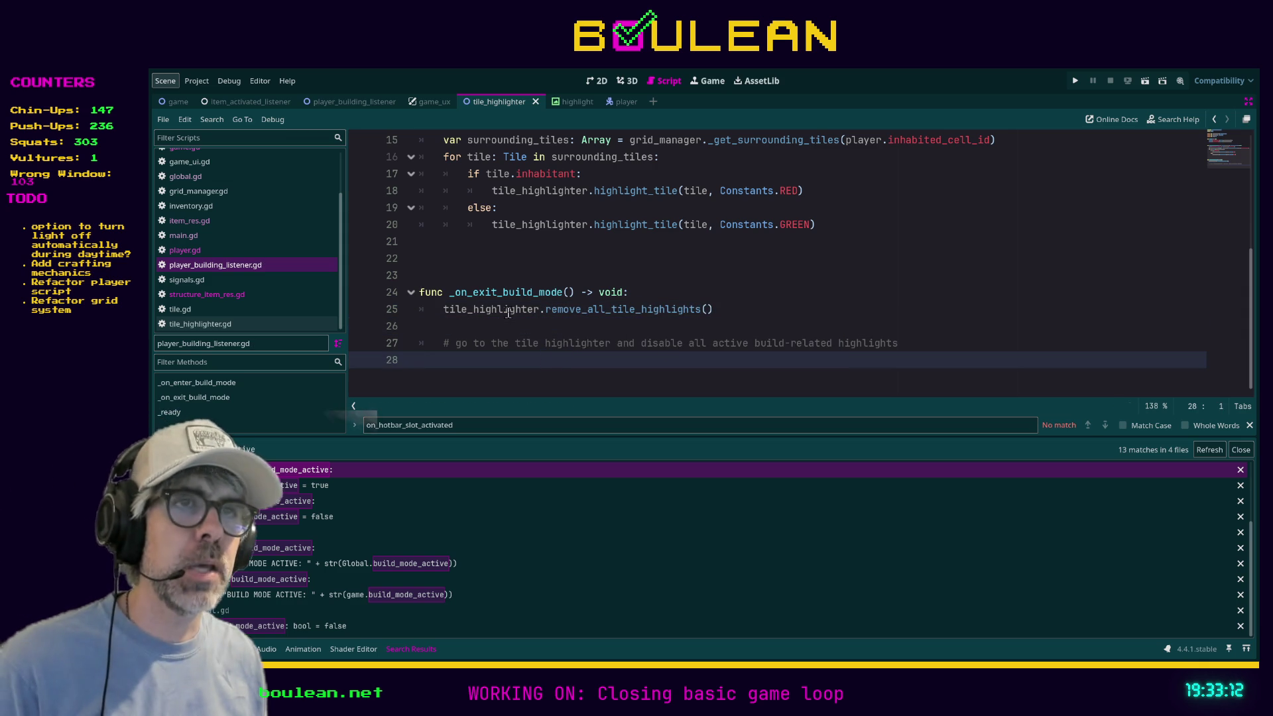
Step: Run the game with F5 to test the cleaned-up building listener
scroll(514, 326, up, 2)
scroll(476, 299, down, 2)
click(466, 342)
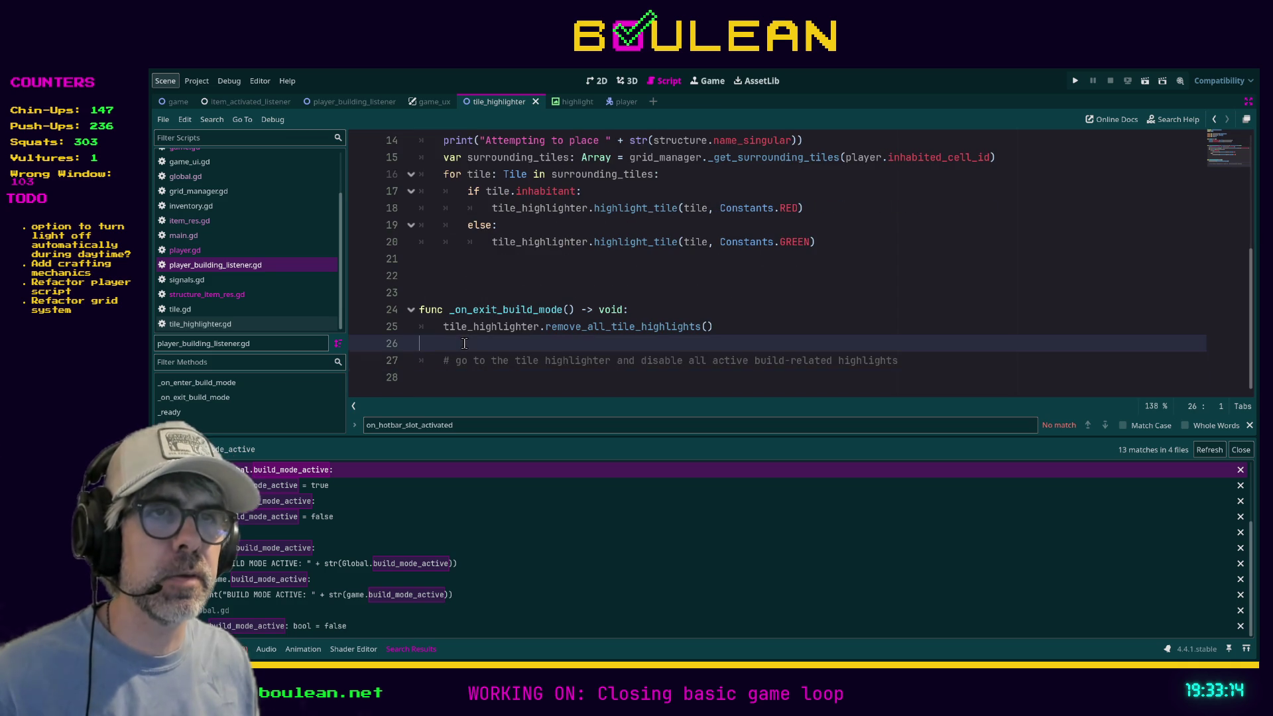
key(F5)
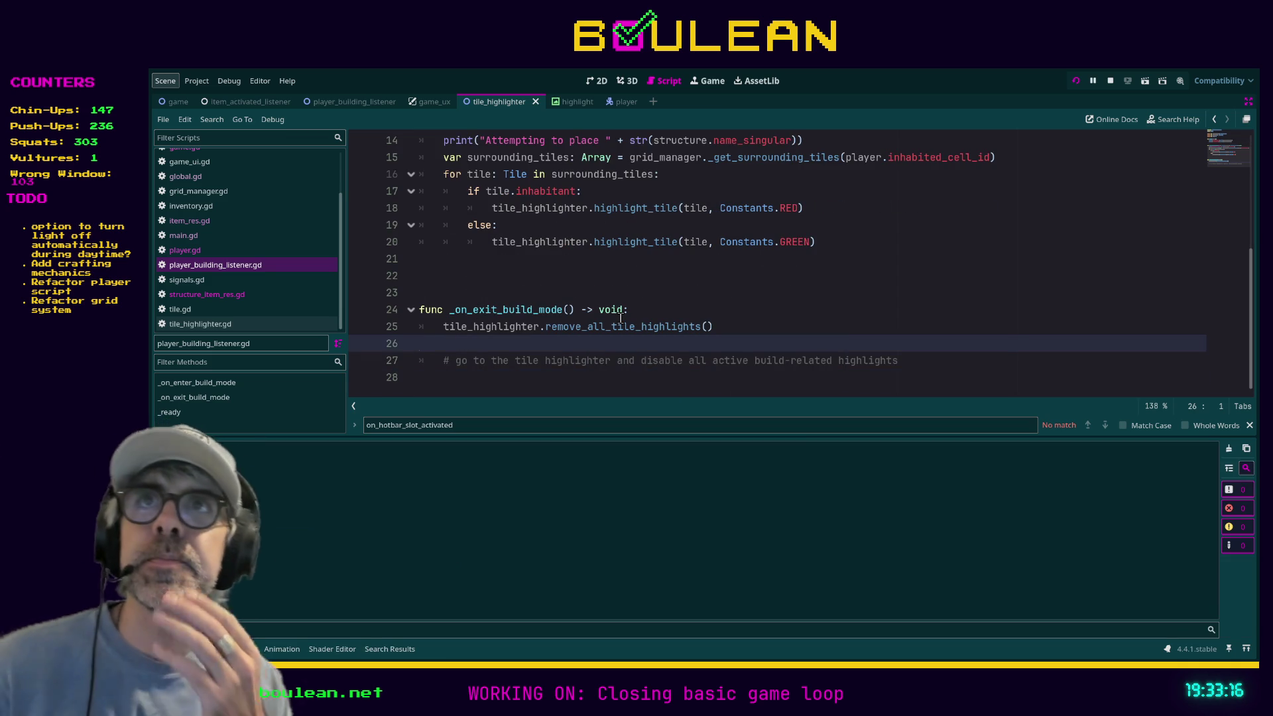
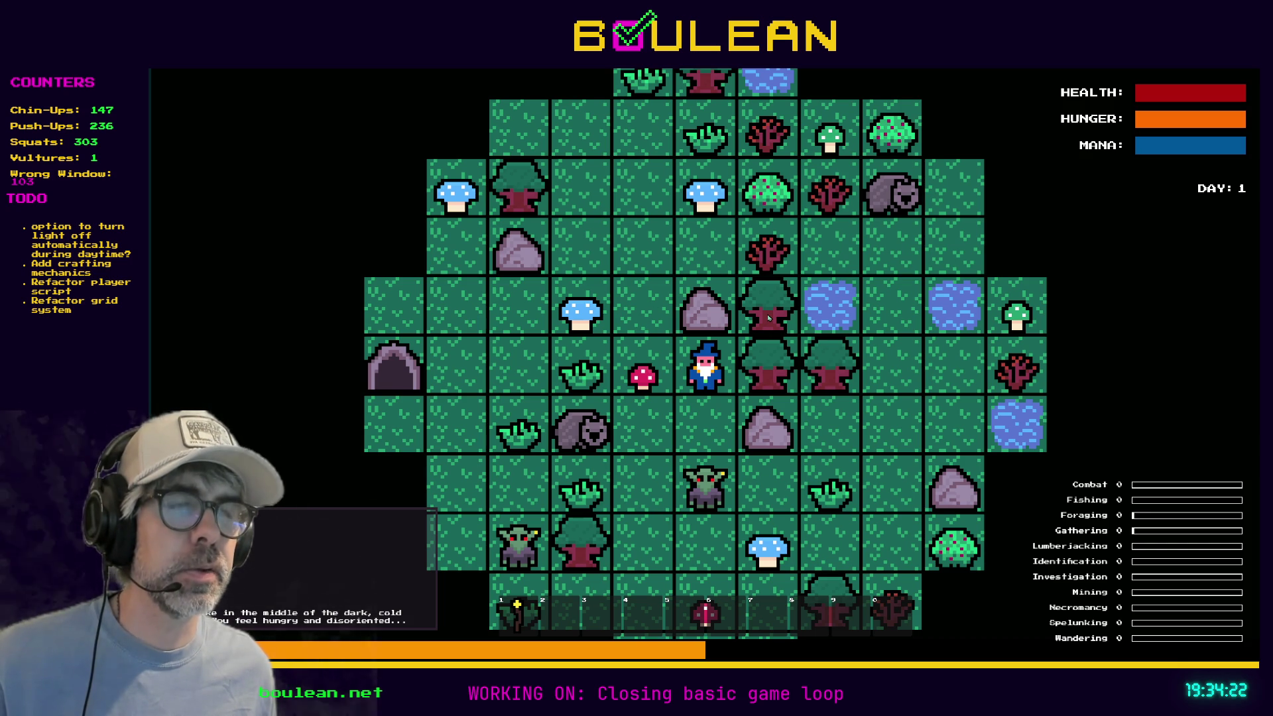
Step: Craft a Camp Fire into the second hotbar slot, close the crafting panel, and stop the game
key(c)
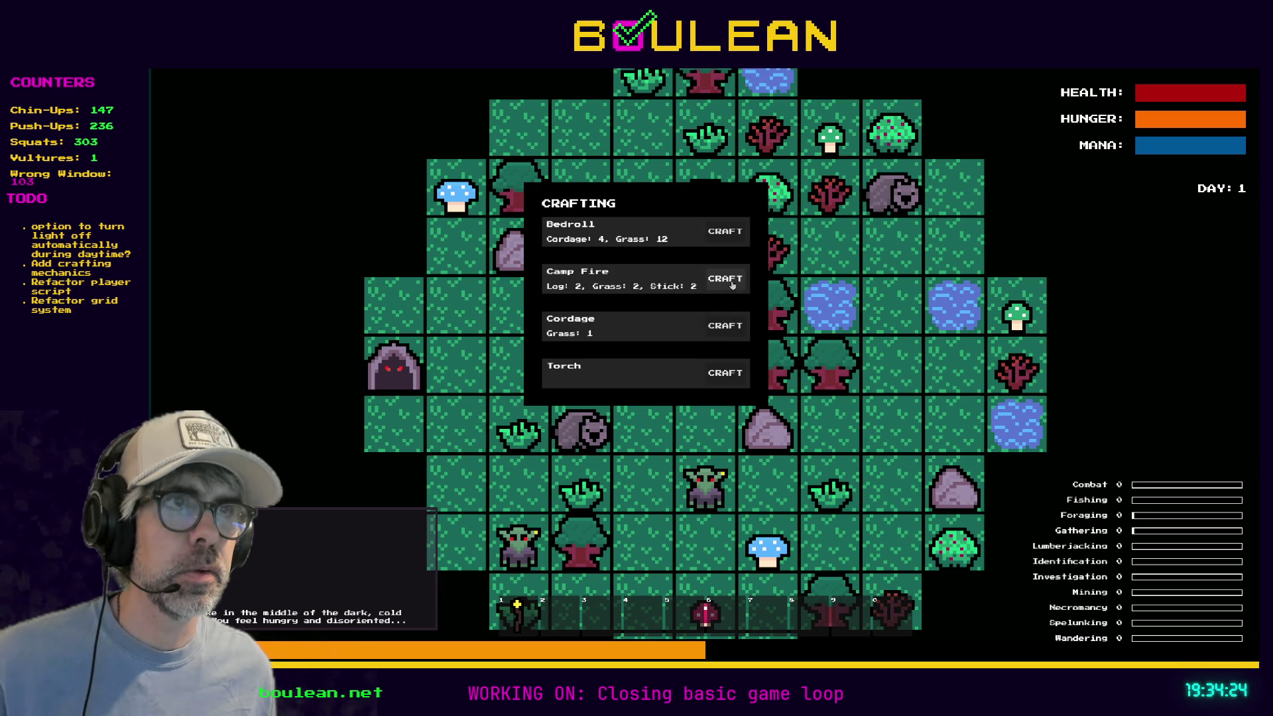
click(732, 283)
key(Escape)
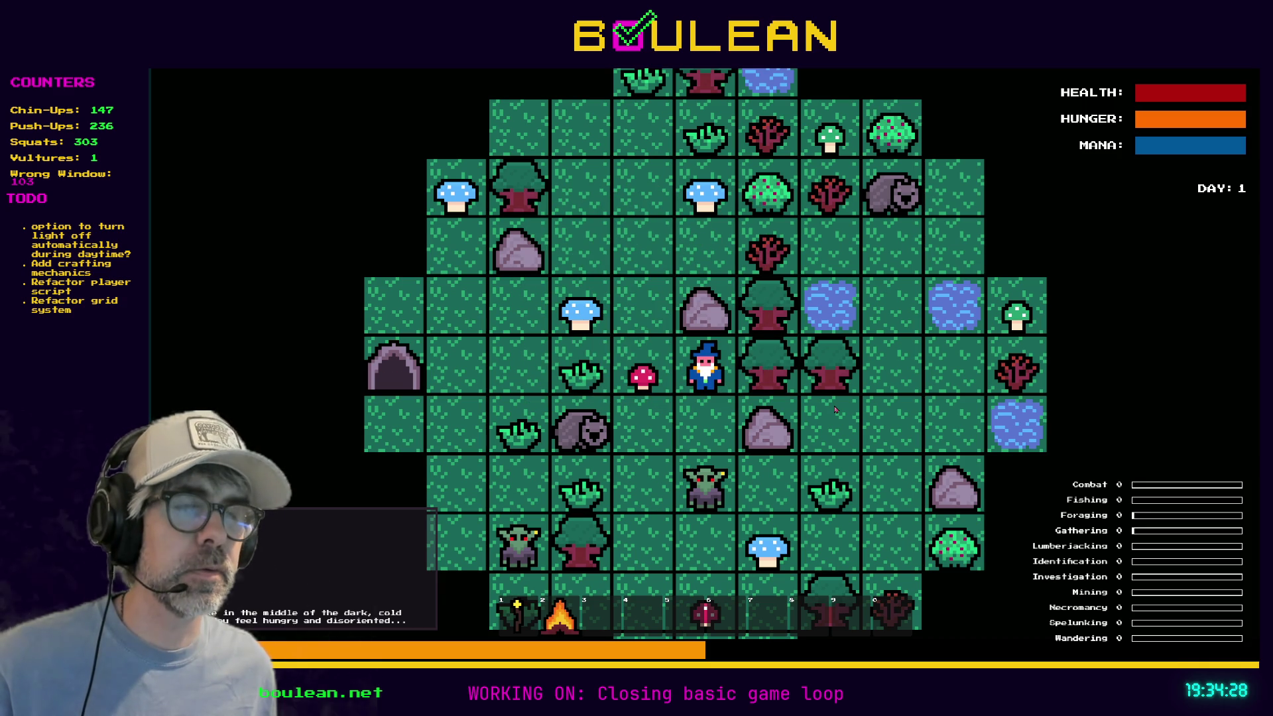
key(F8)
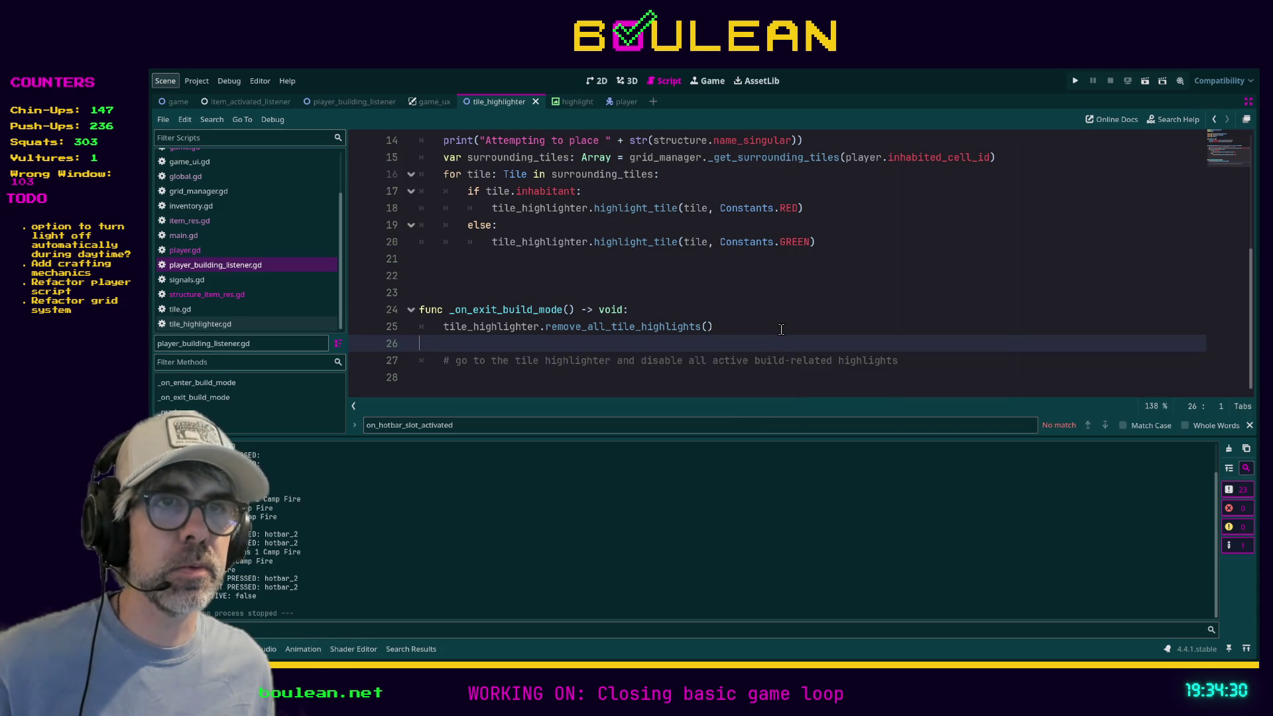
Step: Show the build_mode_active search results and step through the matches in structure_item_res.gd
click(780, 329)
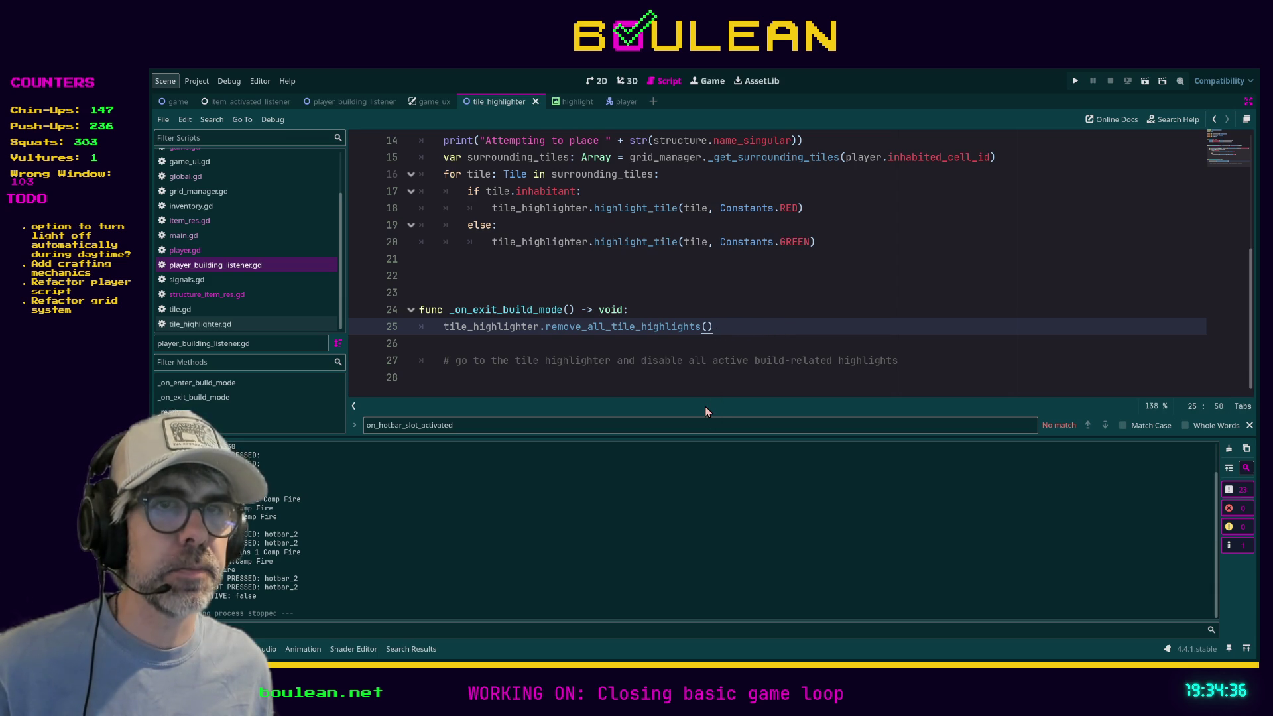
click(411, 649)
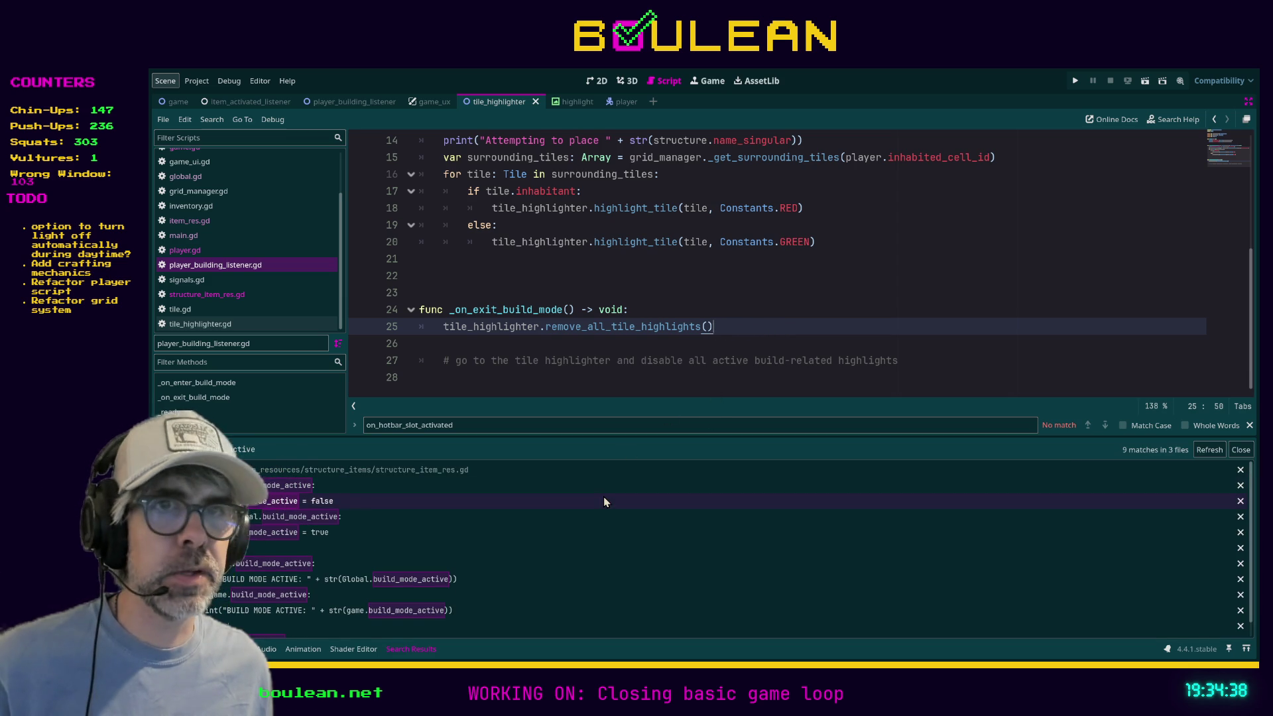
click(323, 487)
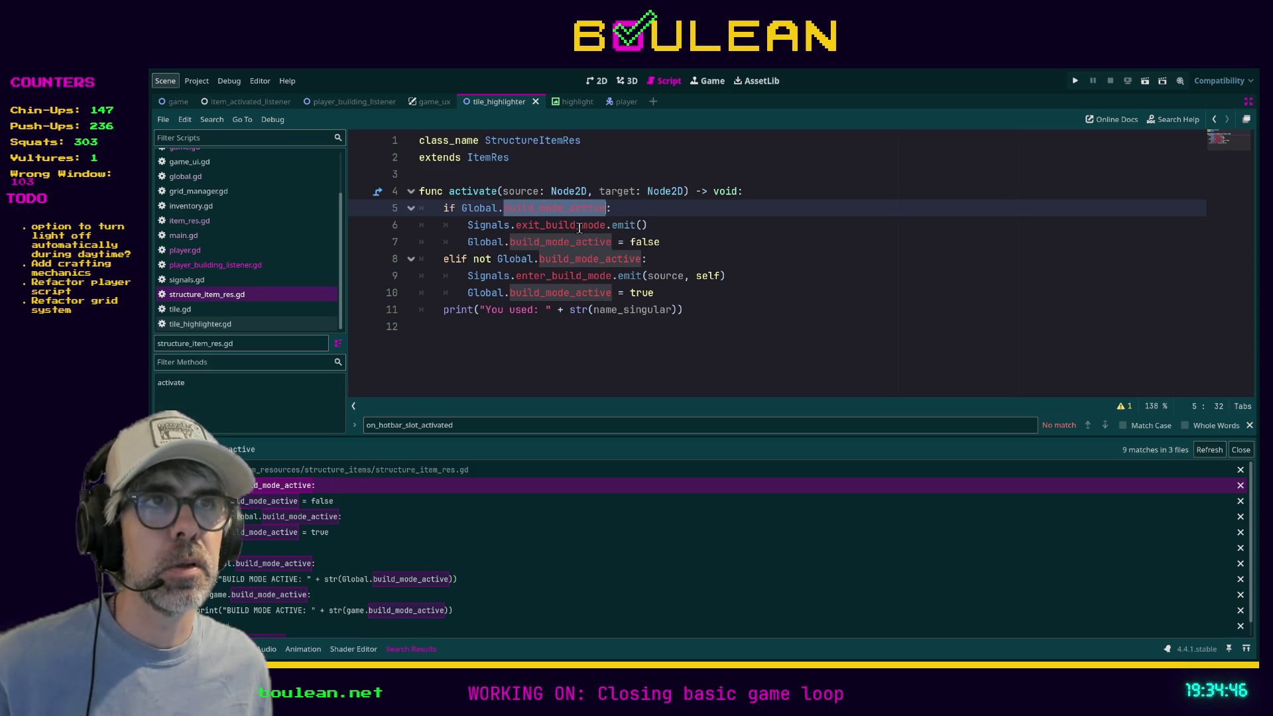
click(269, 502)
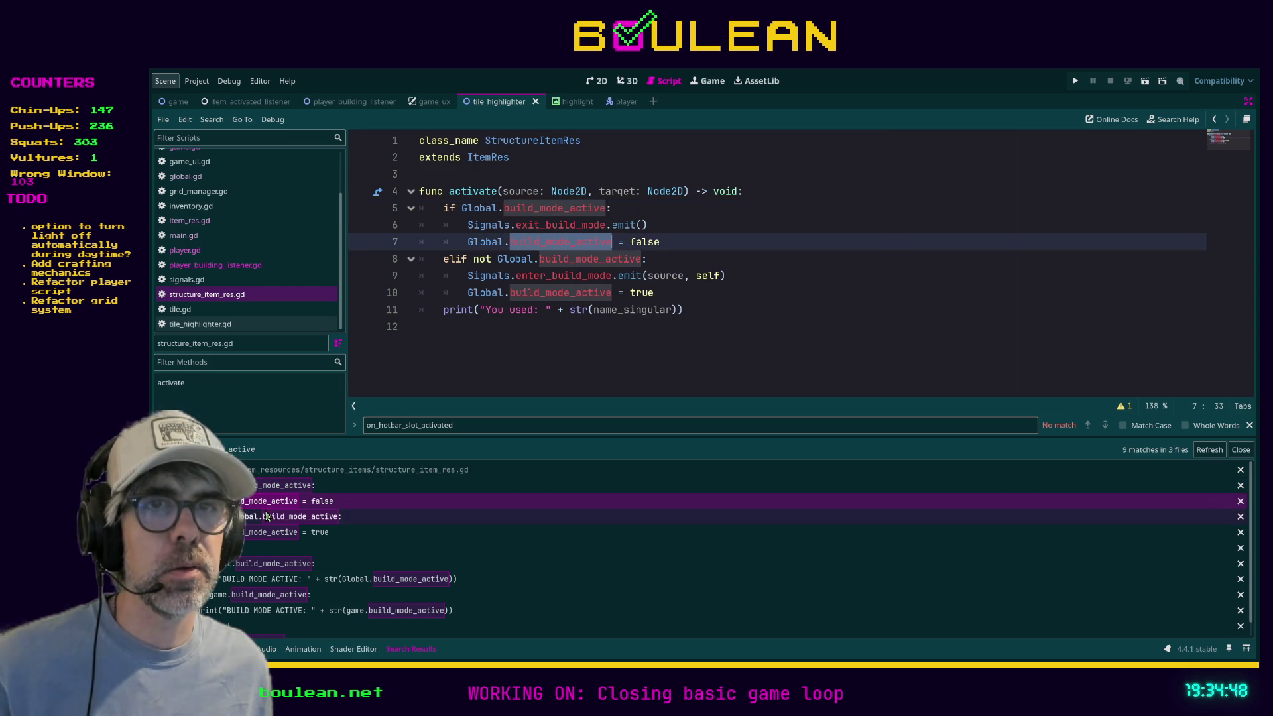
click(267, 517)
click(264, 533)
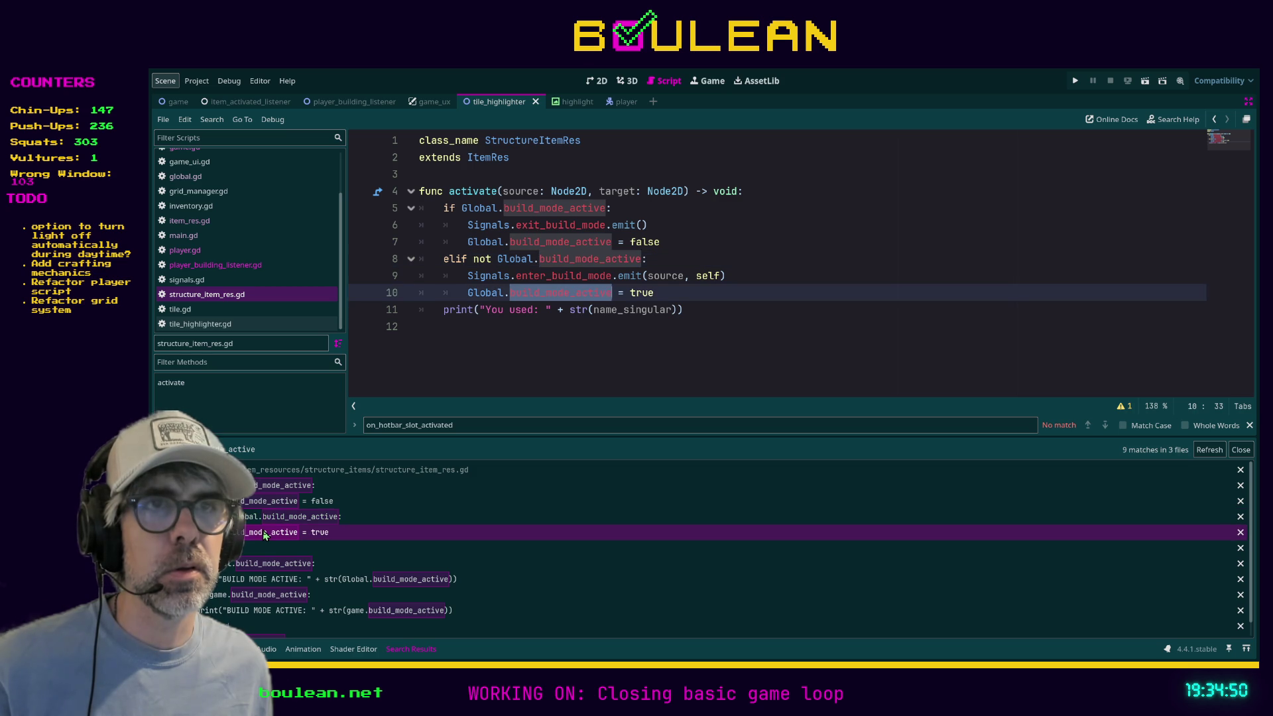
Step: Inspect main.gd's build_mode_active matches, including the commented-out check and print, then run the game
click(245, 563)
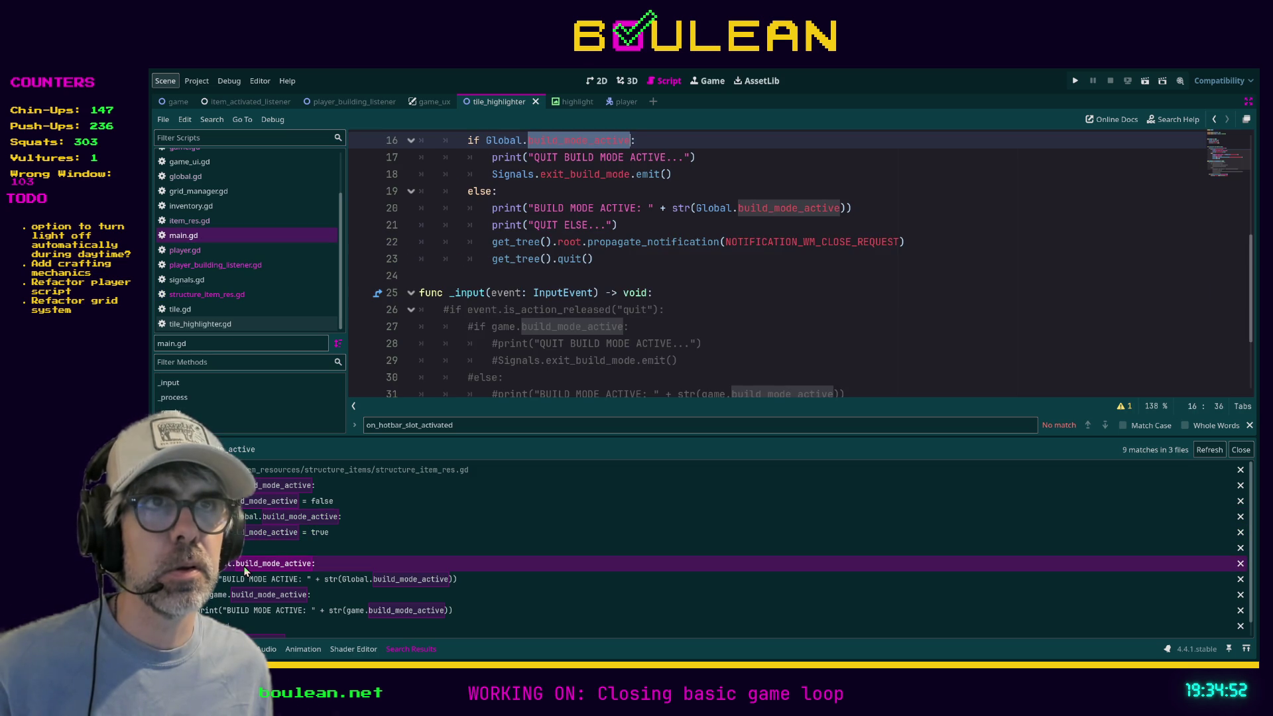
scroll(550, 313, up, 2)
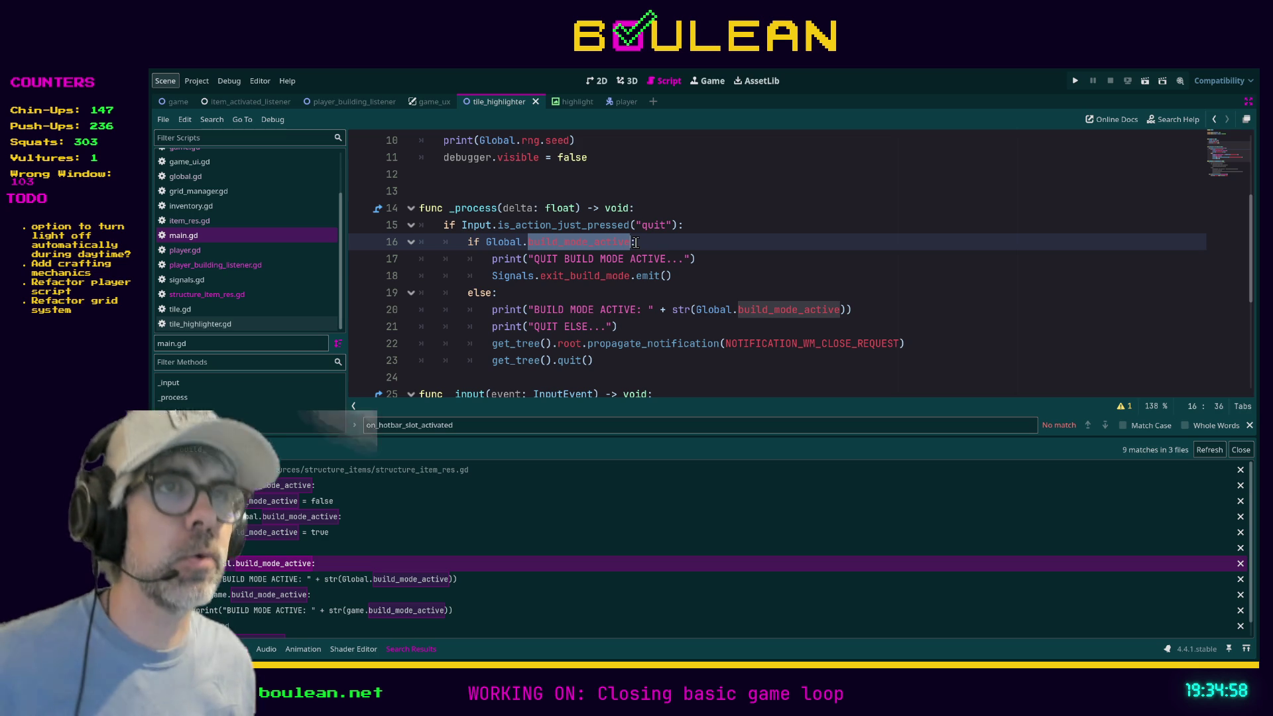
click(635, 242)
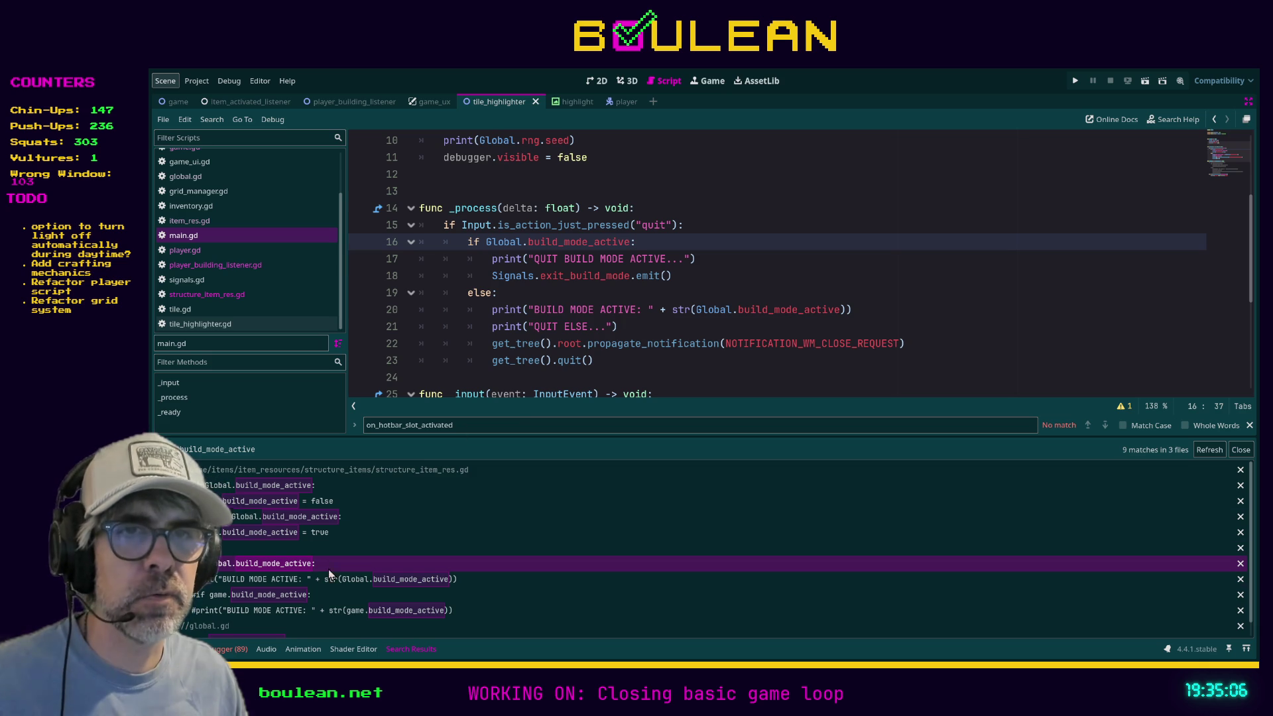
click(308, 599)
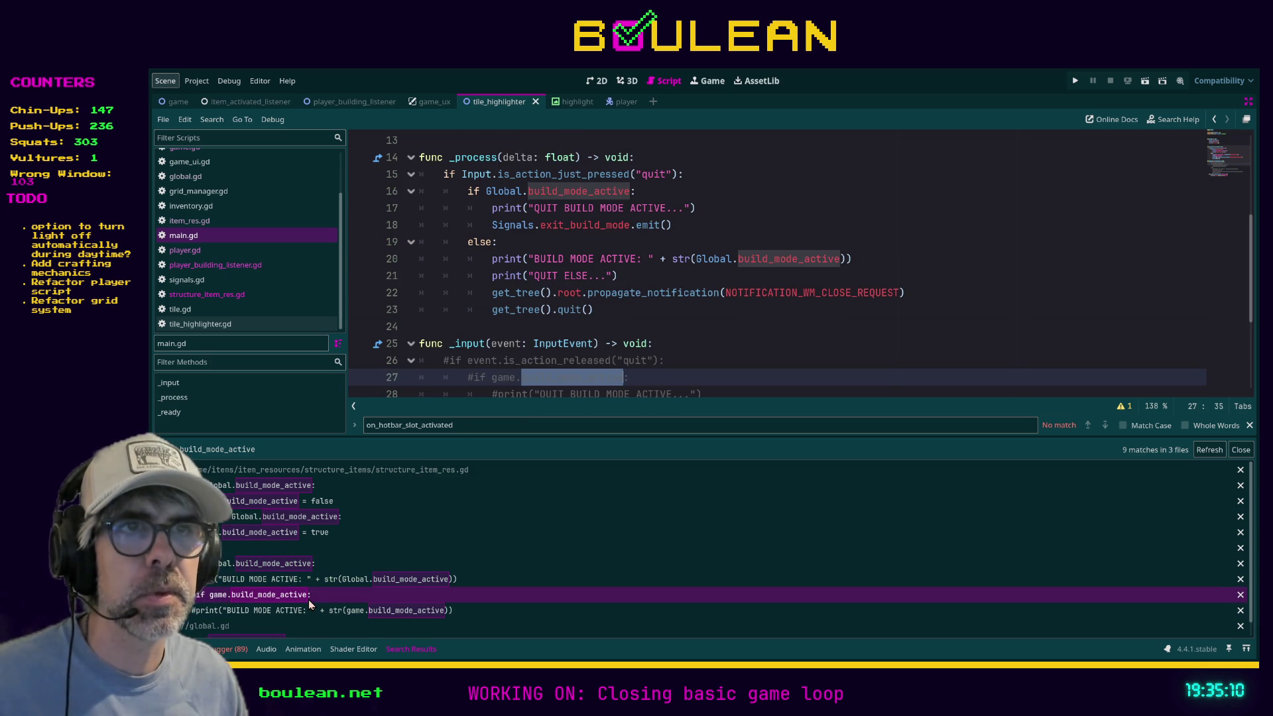
click(313, 611)
scroll(316, 610, down, 1)
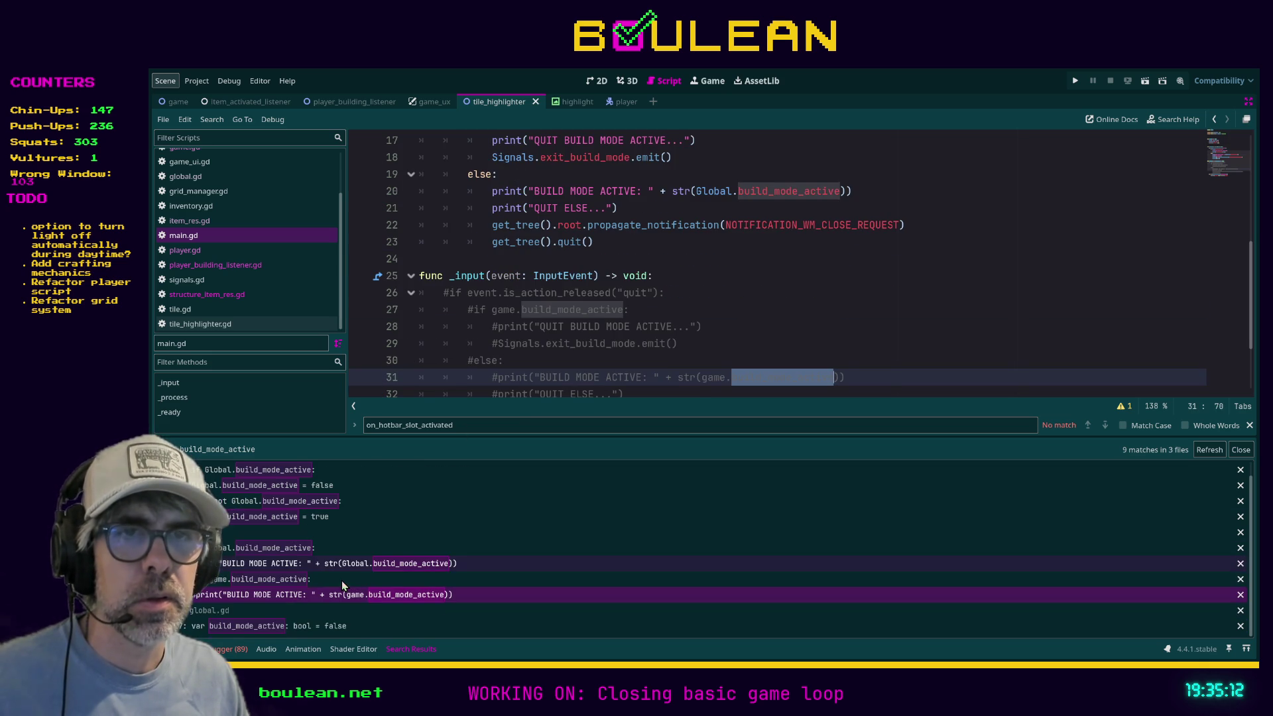
key(F5)
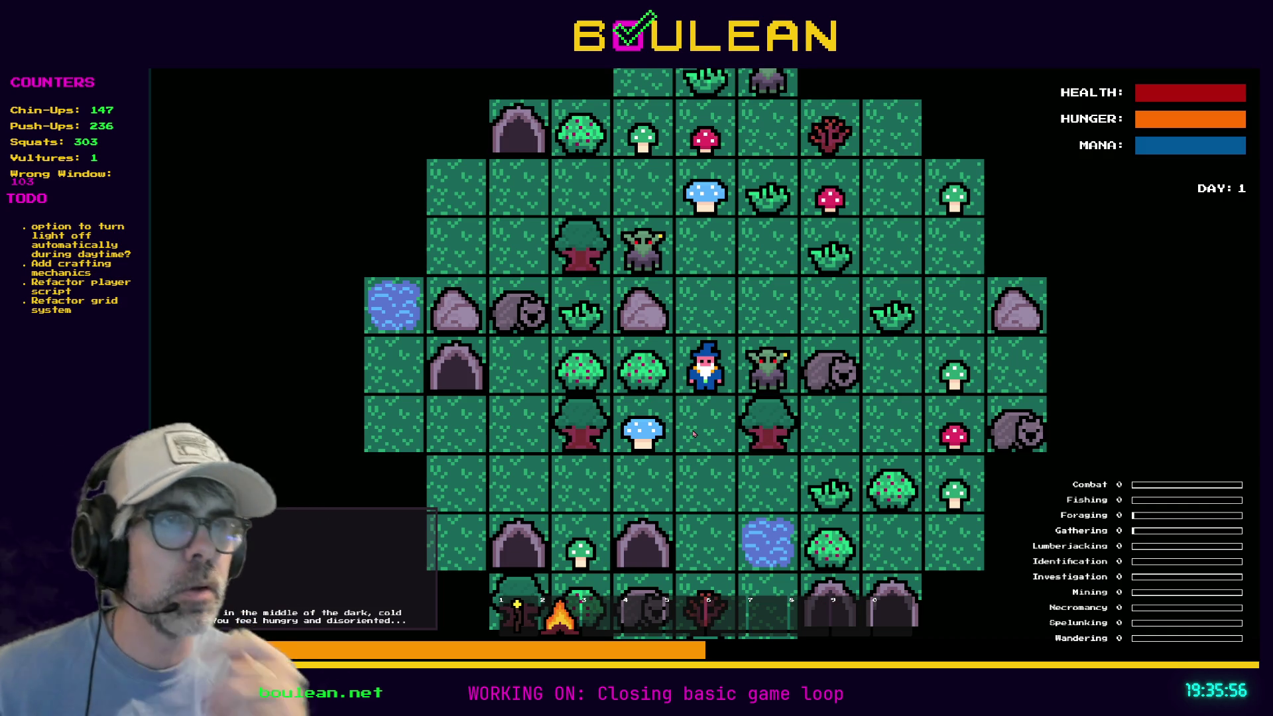
Step: Stop the Day 1 playtest and return to the script editor
key(F8)
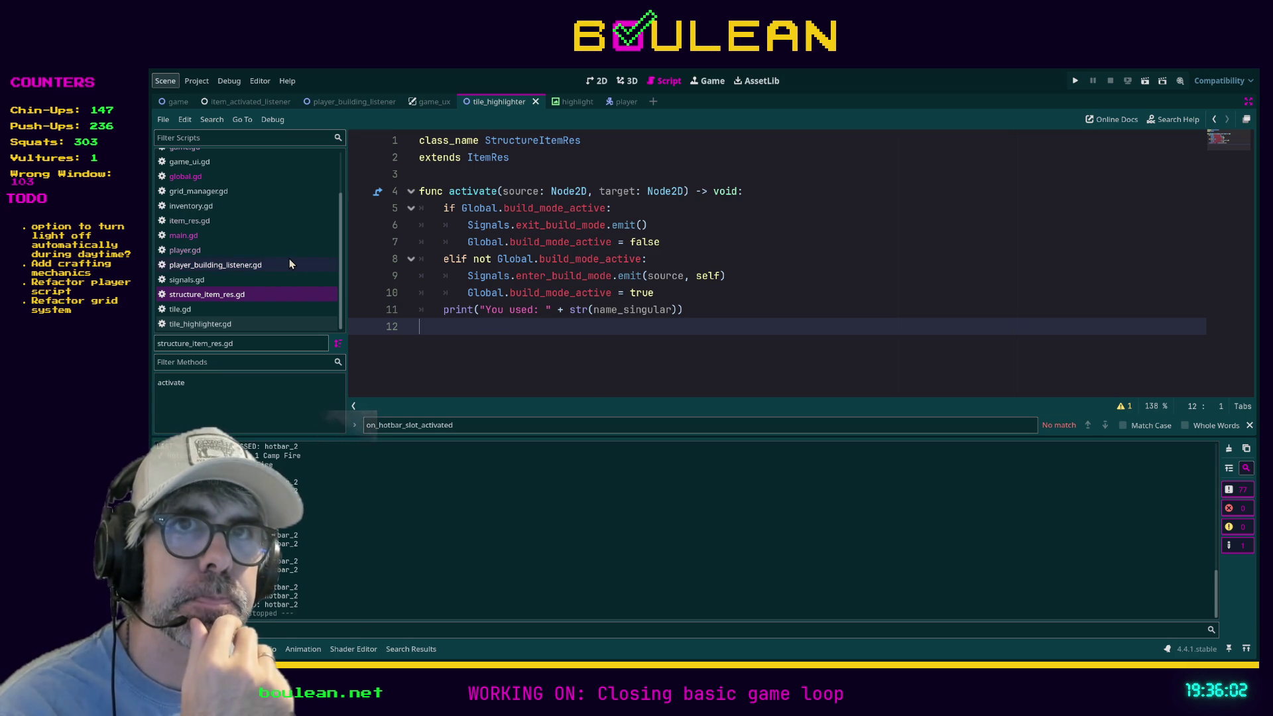
Step: In main.gd, move the toggle_debug block from the bottom to just after line 25 and fix its indent
click(255, 238)
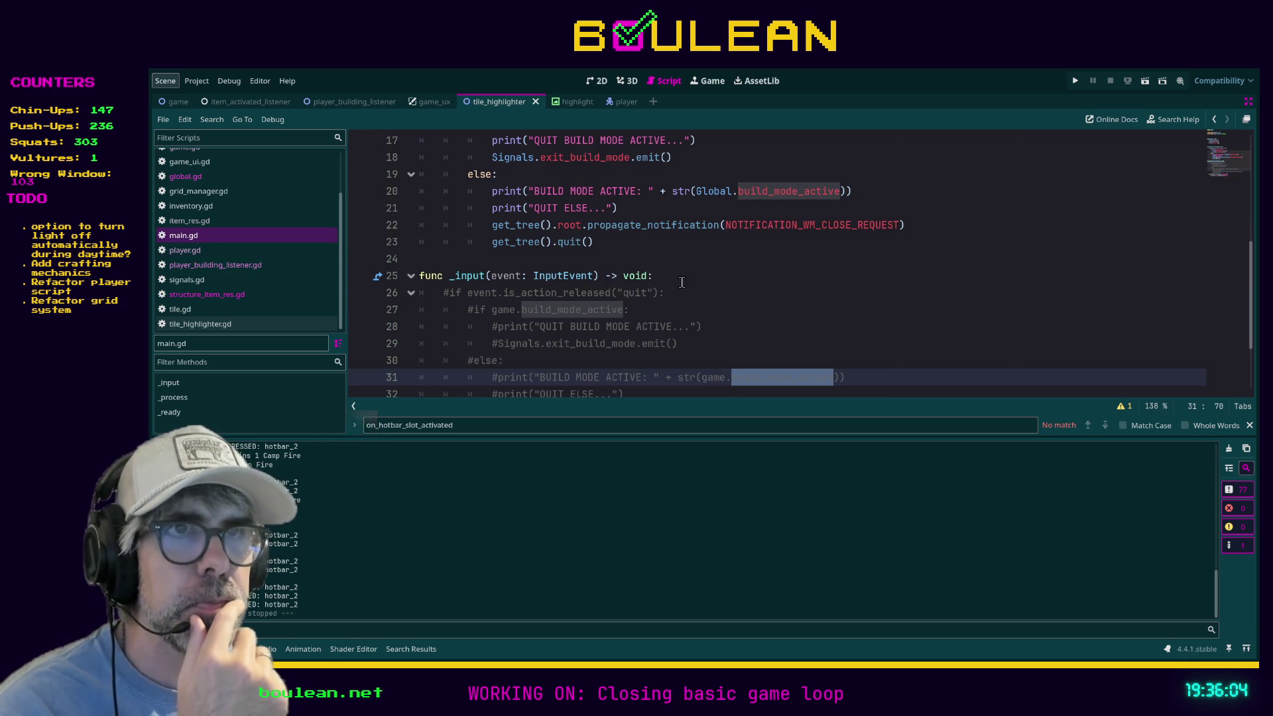
scroll(705, 292, down, 2)
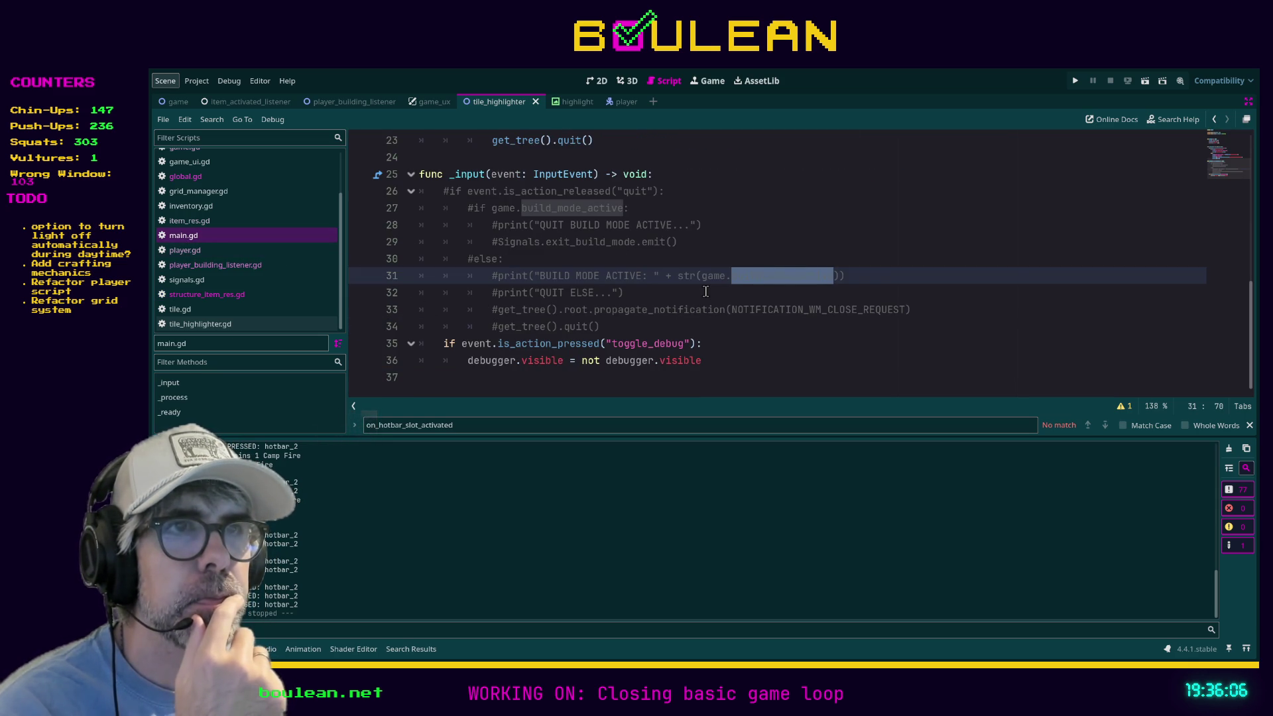
drag(653, 328, 389, 199)
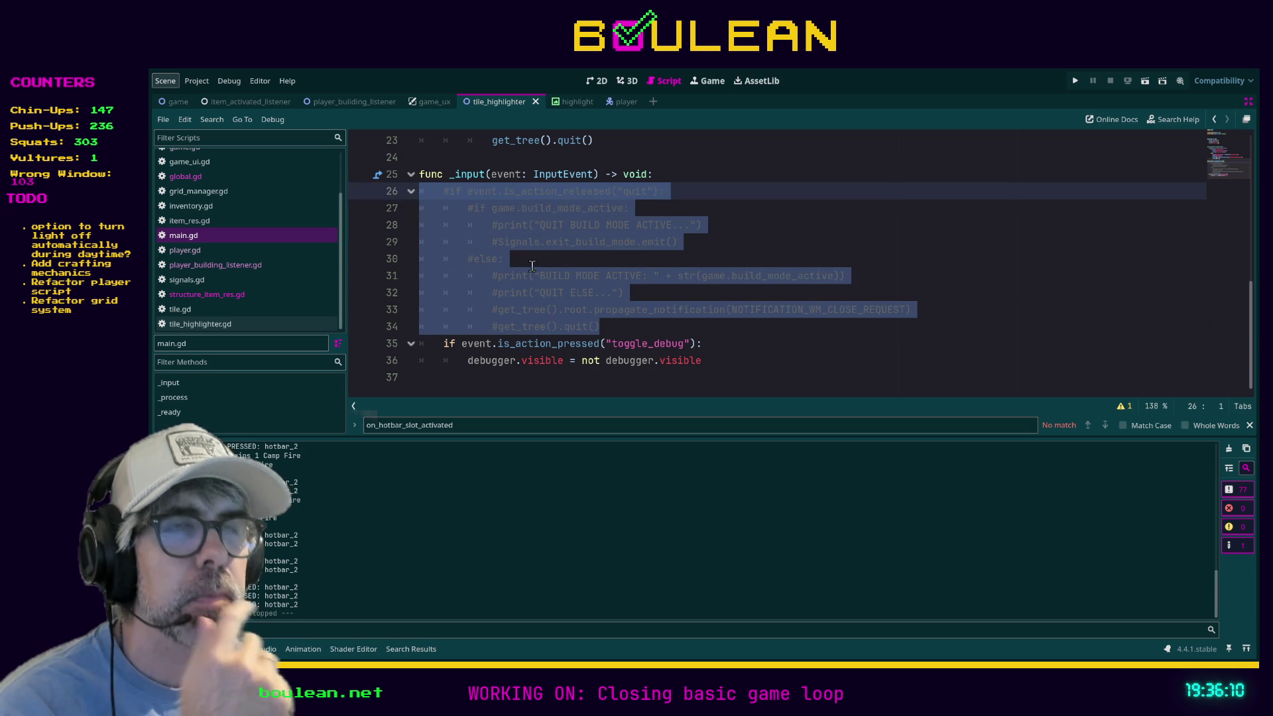
scroll(634, 329, up, 4)
scroll(634, 330, down, 2)
scroll(634, 330, down, 2)
mouse_move(708, 361)
mouse_down()
mouse_move(428, 364)
mouse_move(424, 343)
mouse_up()
key(ctrl+c)
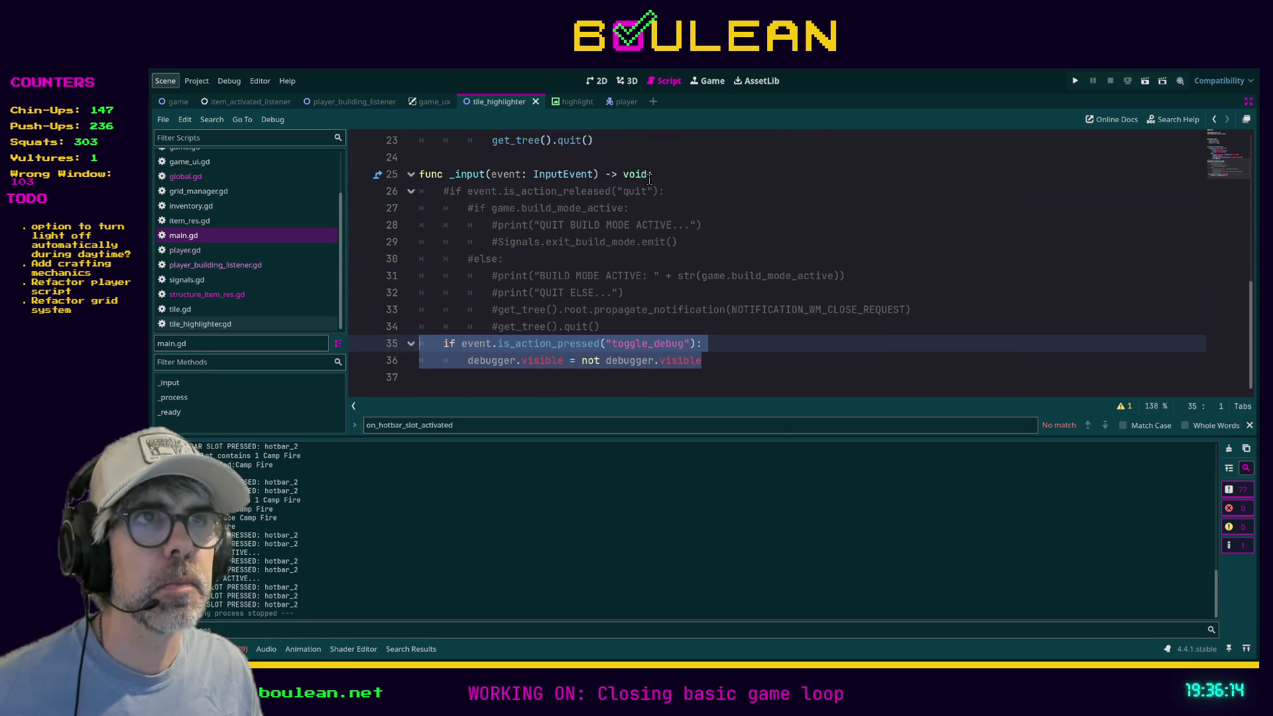
key(Delete)
click(658, 174)
key(Return)
key(ctrl+v)
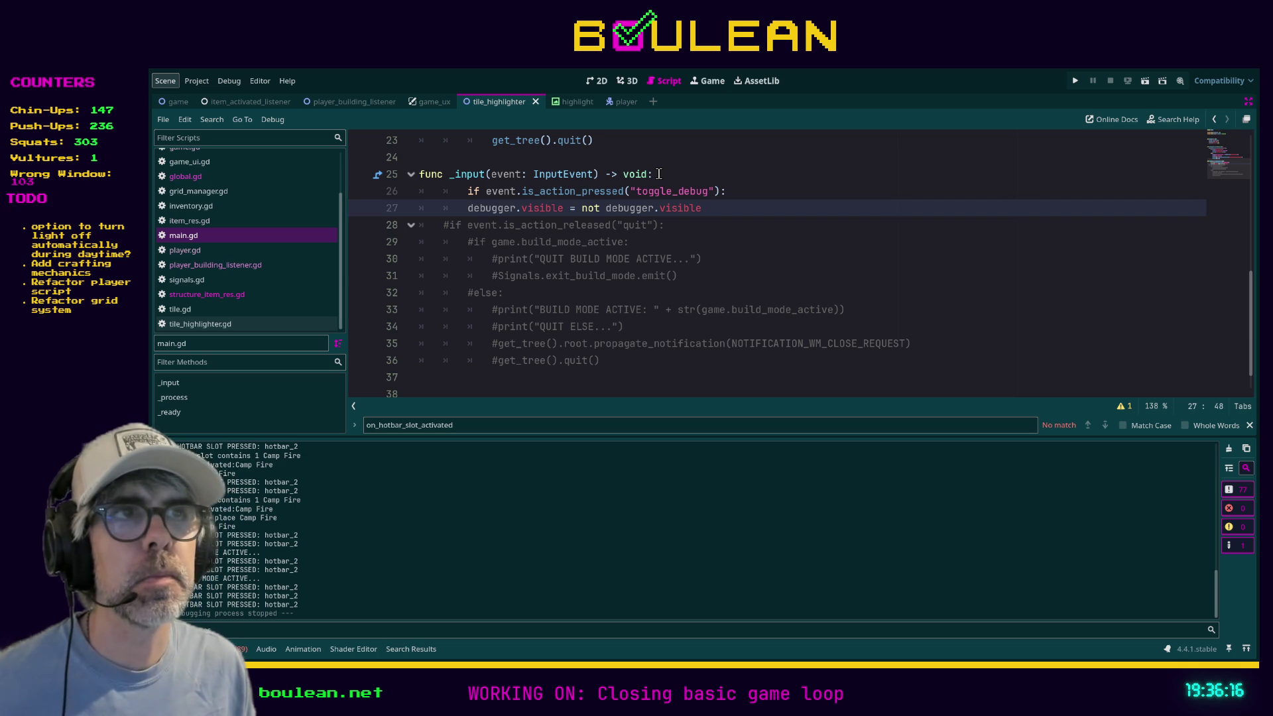
key(Up)
key(shift+Tab)
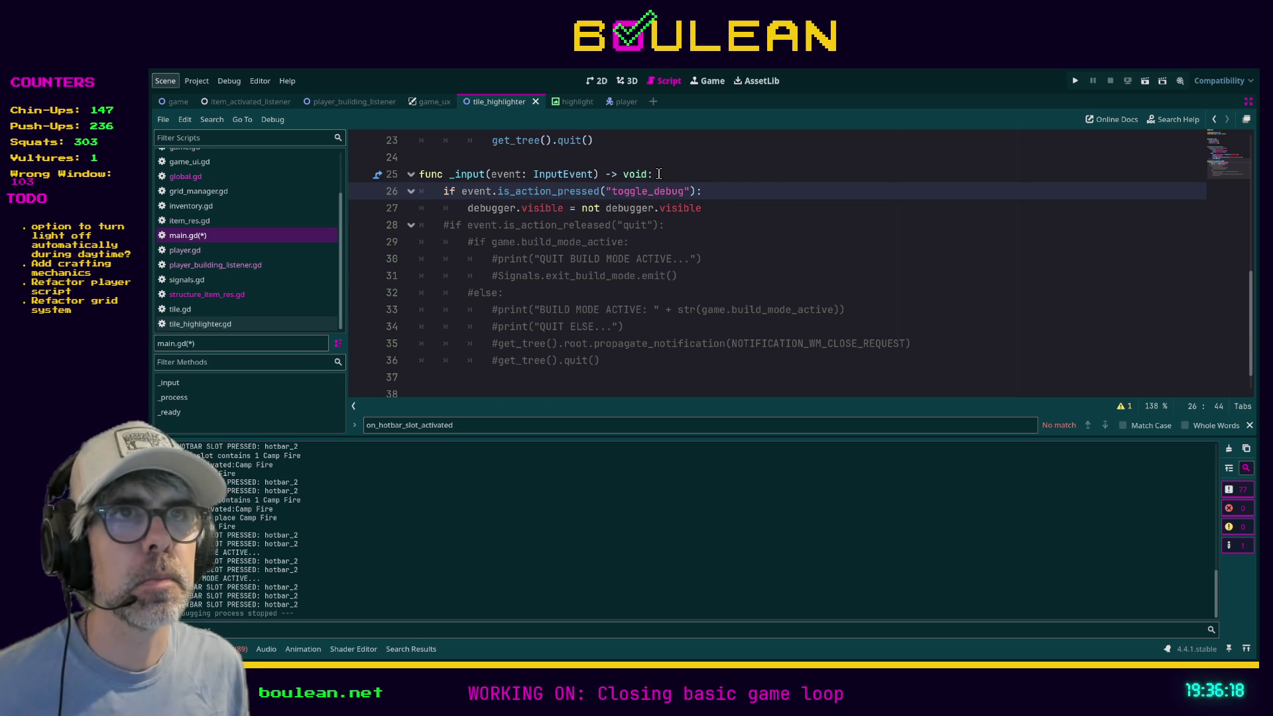
Step: Add a blank line between the functions and make line 19's branch check not Global.build_mode_active
scroll(583, 265, up, 4)
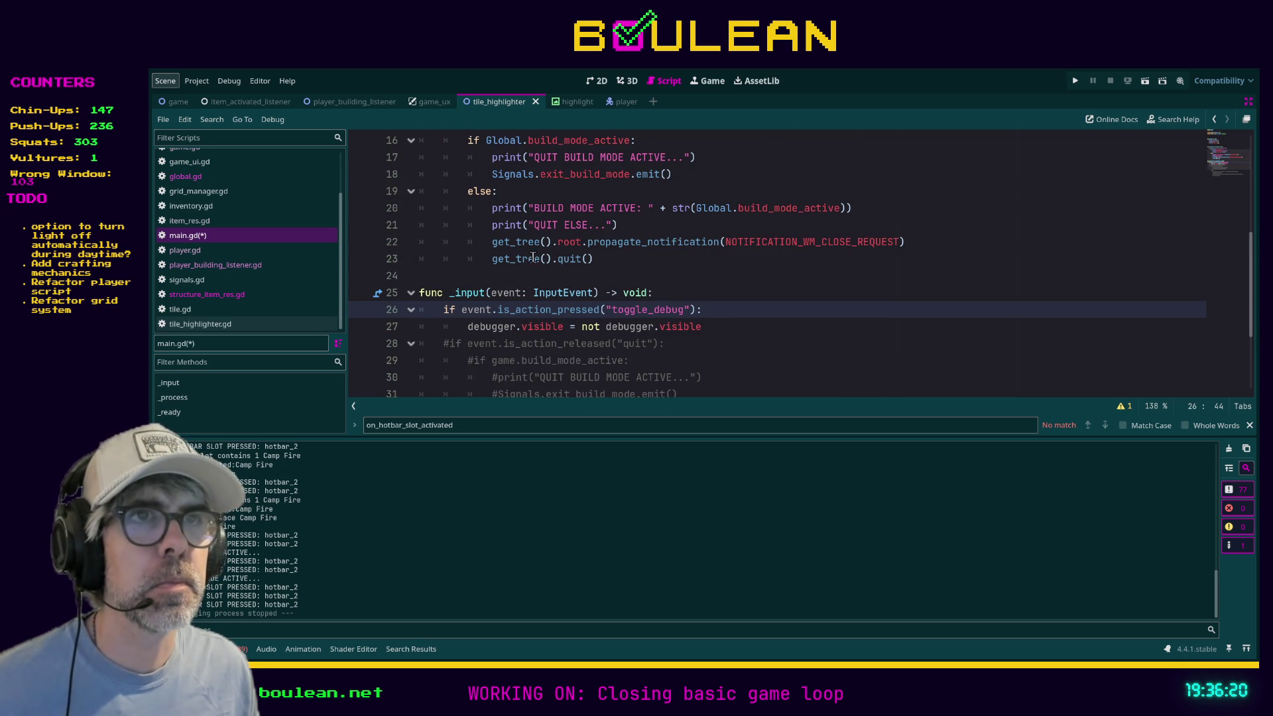
click(506, 280)
key(Return)
scroll(693, 330, up, 2)
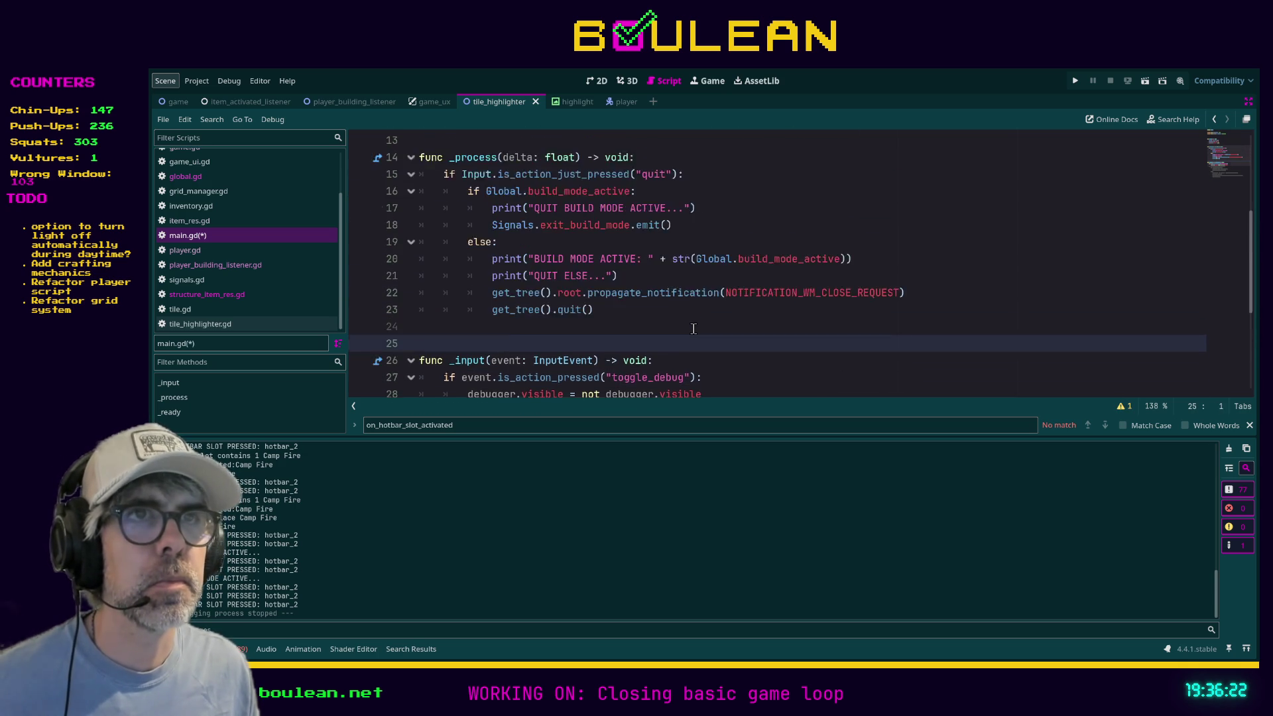
click(732, 270)
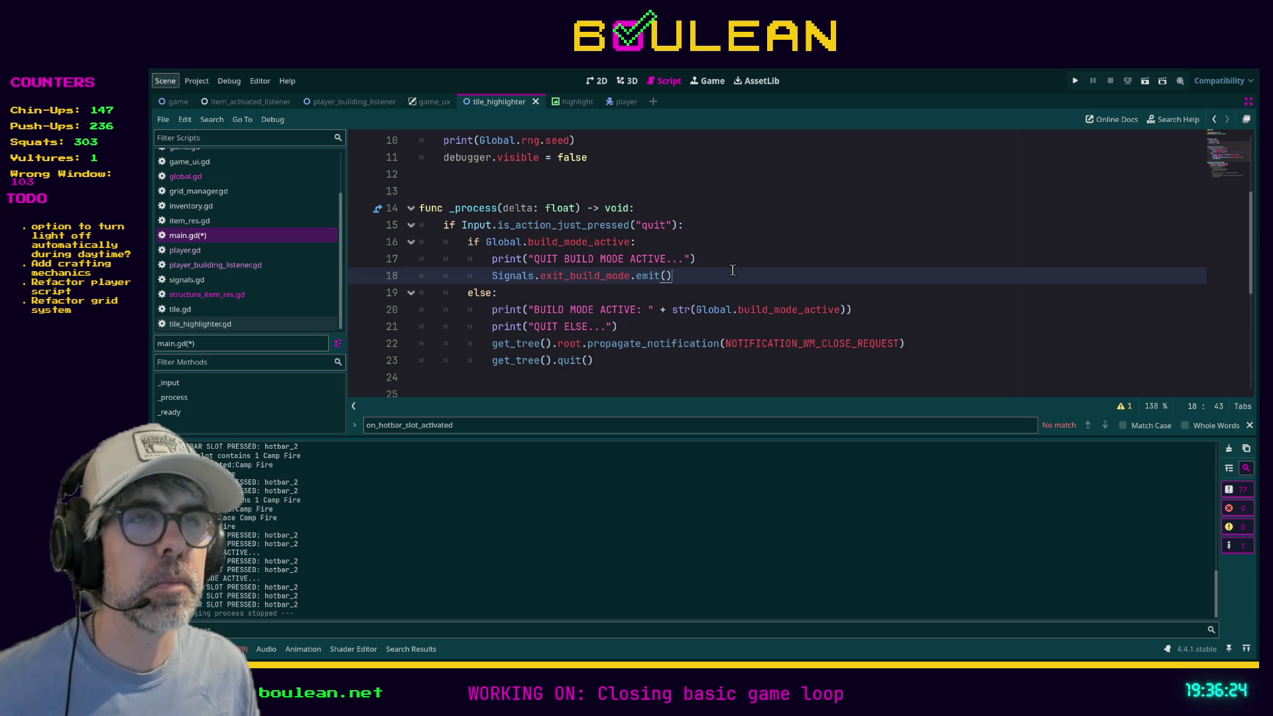
click(488, 293)
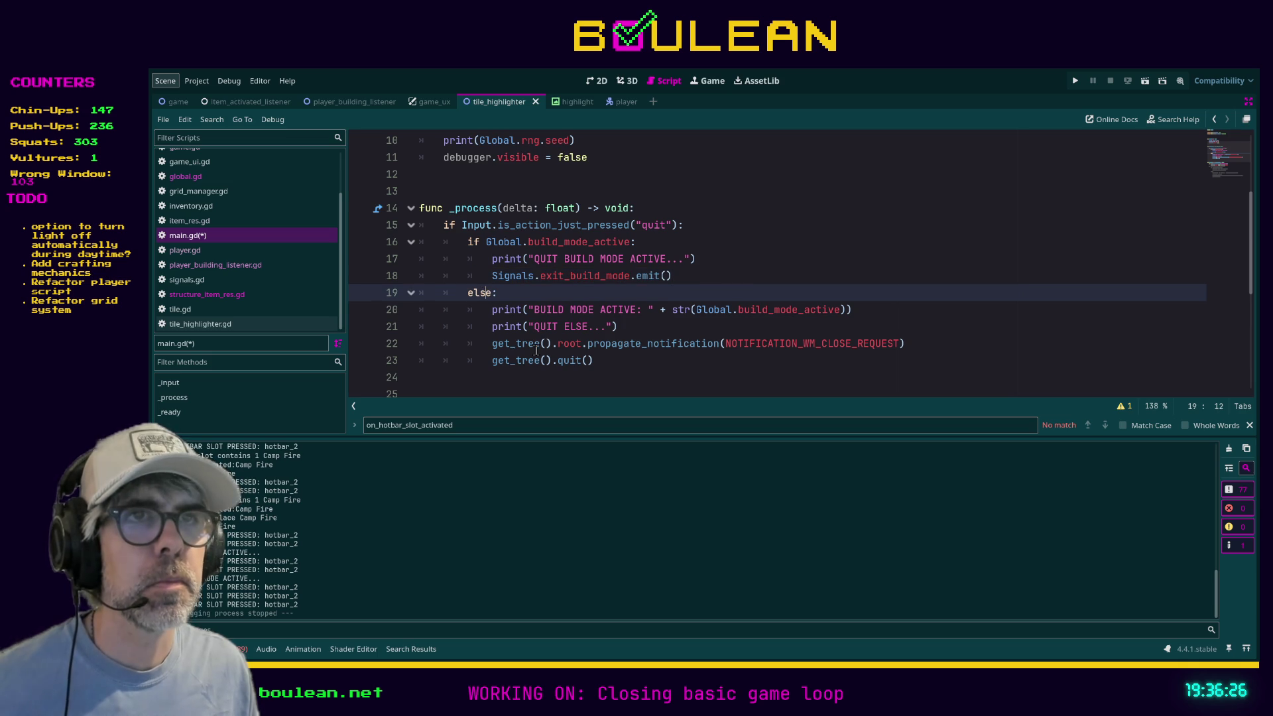
text(if)
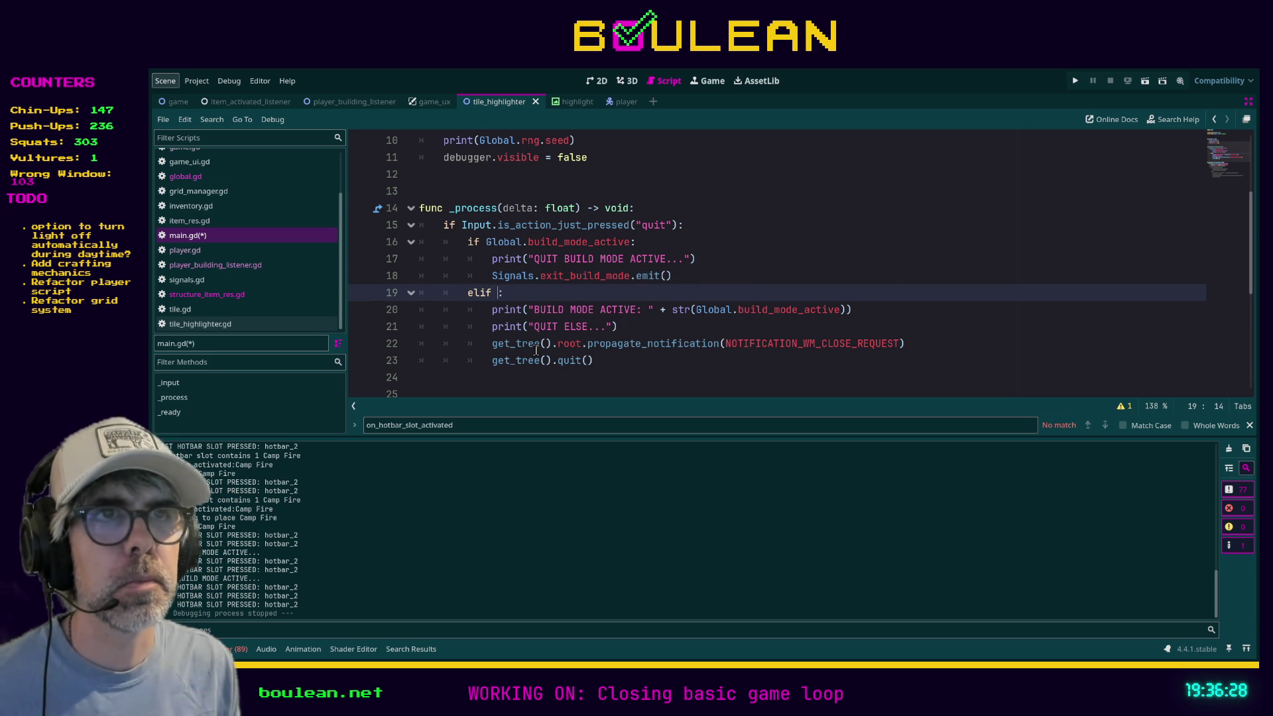
key(BackSpace)
key(BackSpace)
text(not Global)
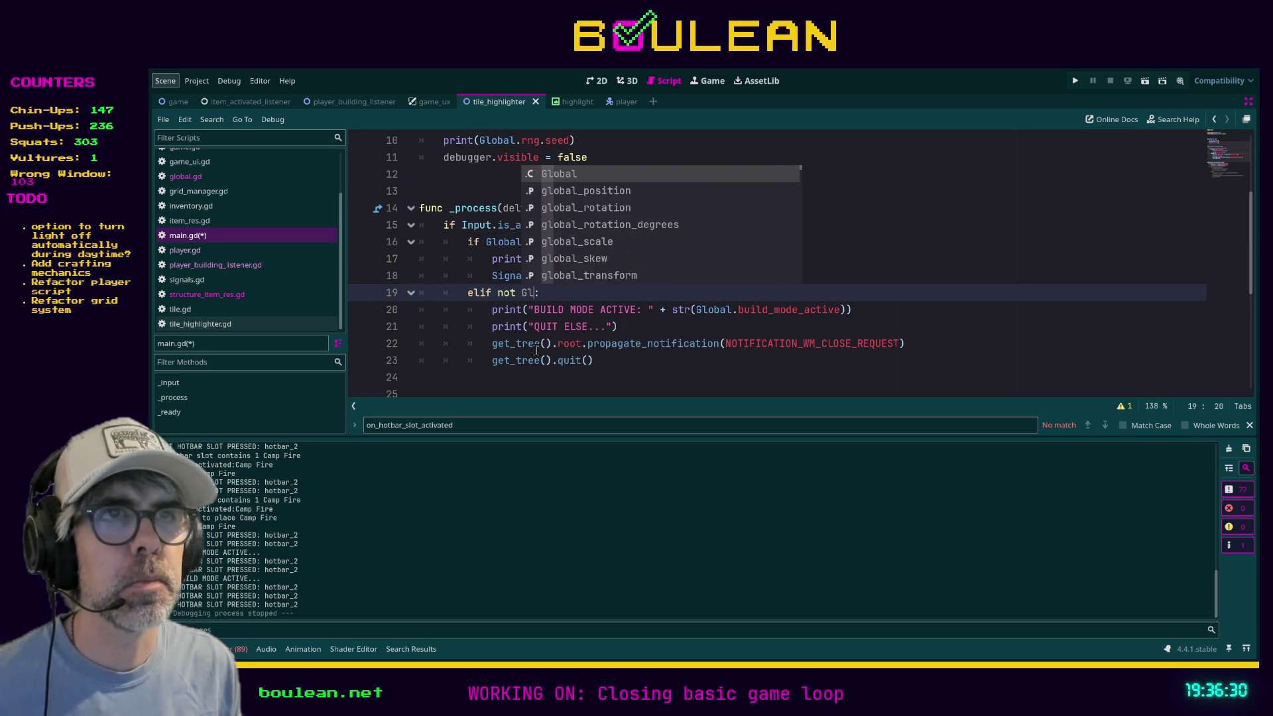
text(.bui)
key(Return)
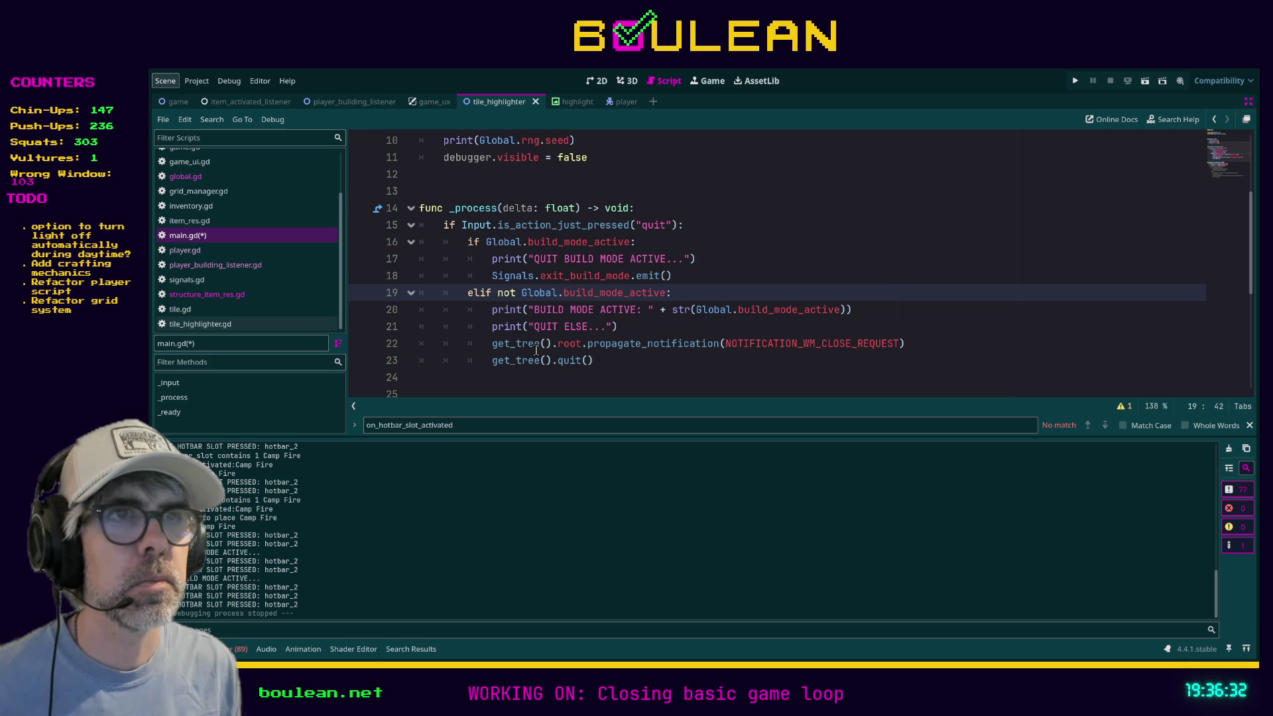
Step: Save main.gd and open structure_item_res.gd
click(654, 328)
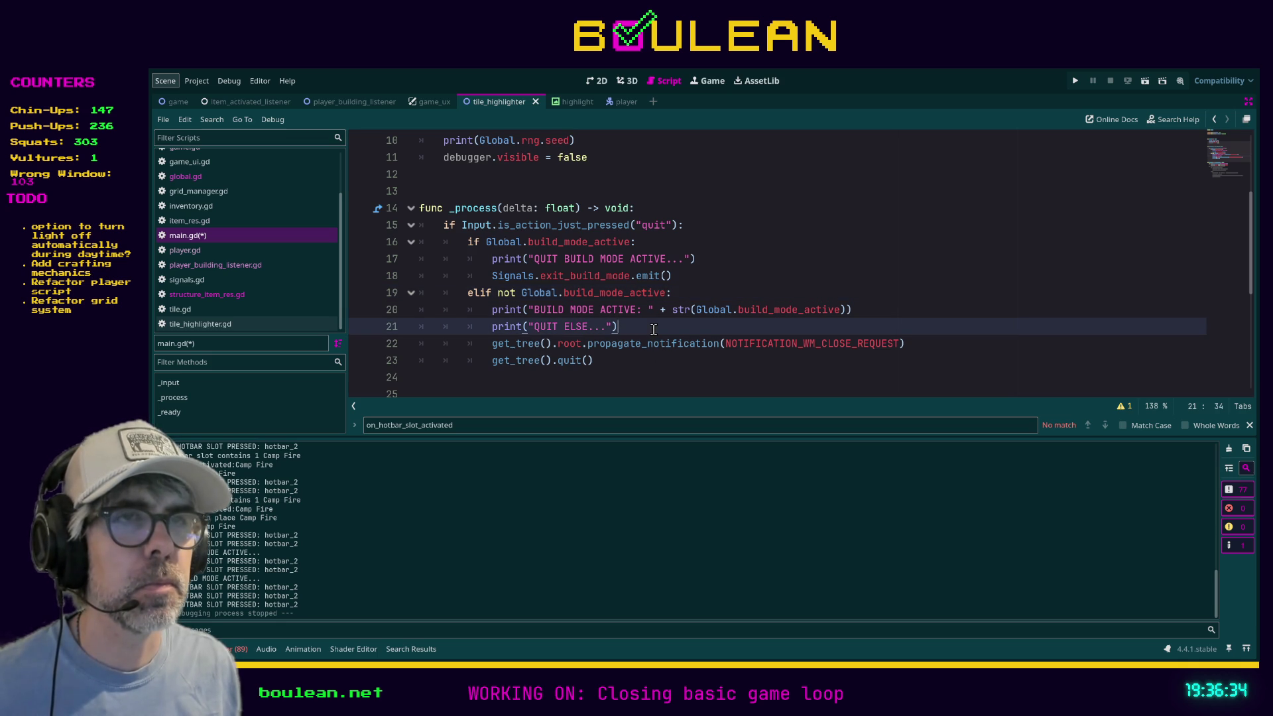
click(614, 359)
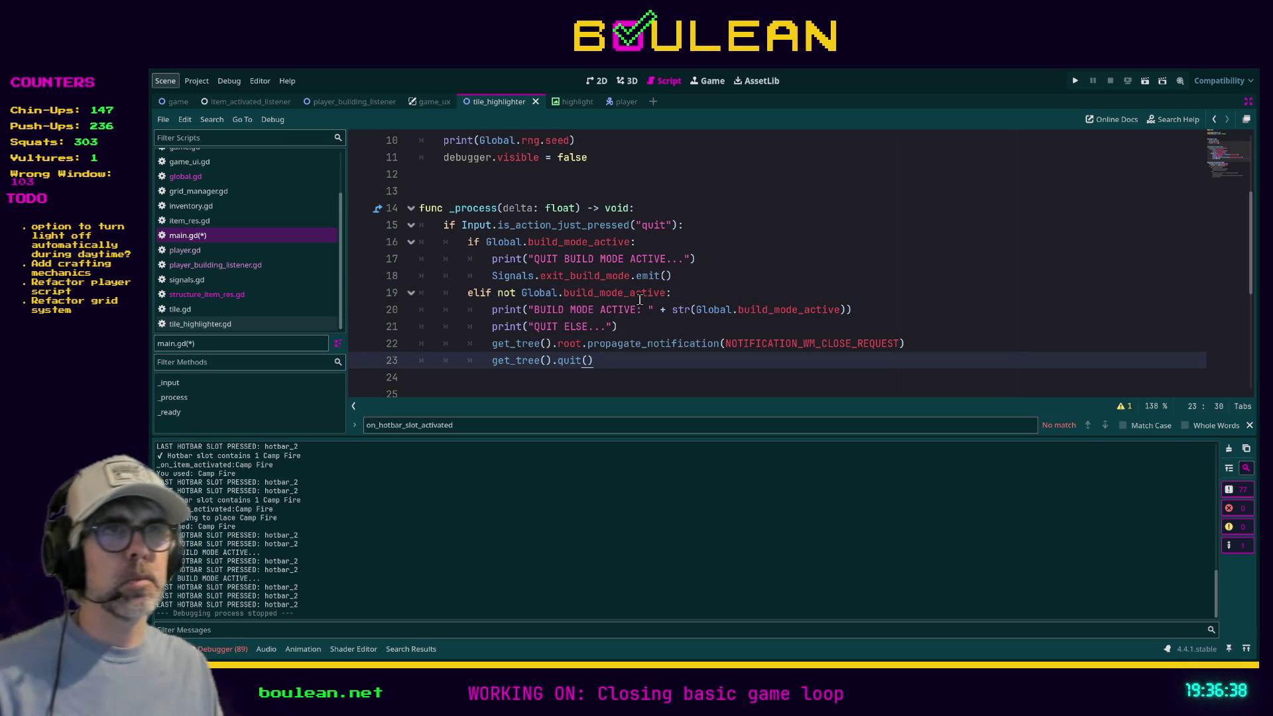
click(629, 326)
key(ctrl+s)
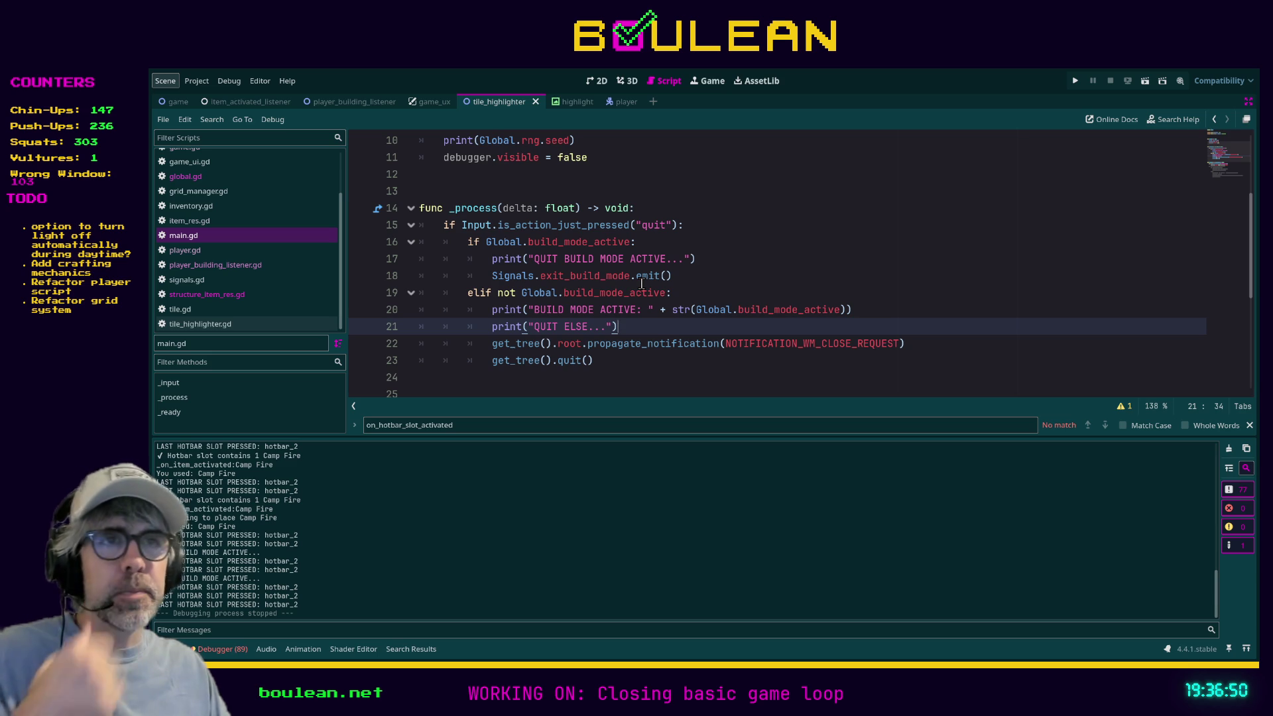
click(674, 275)
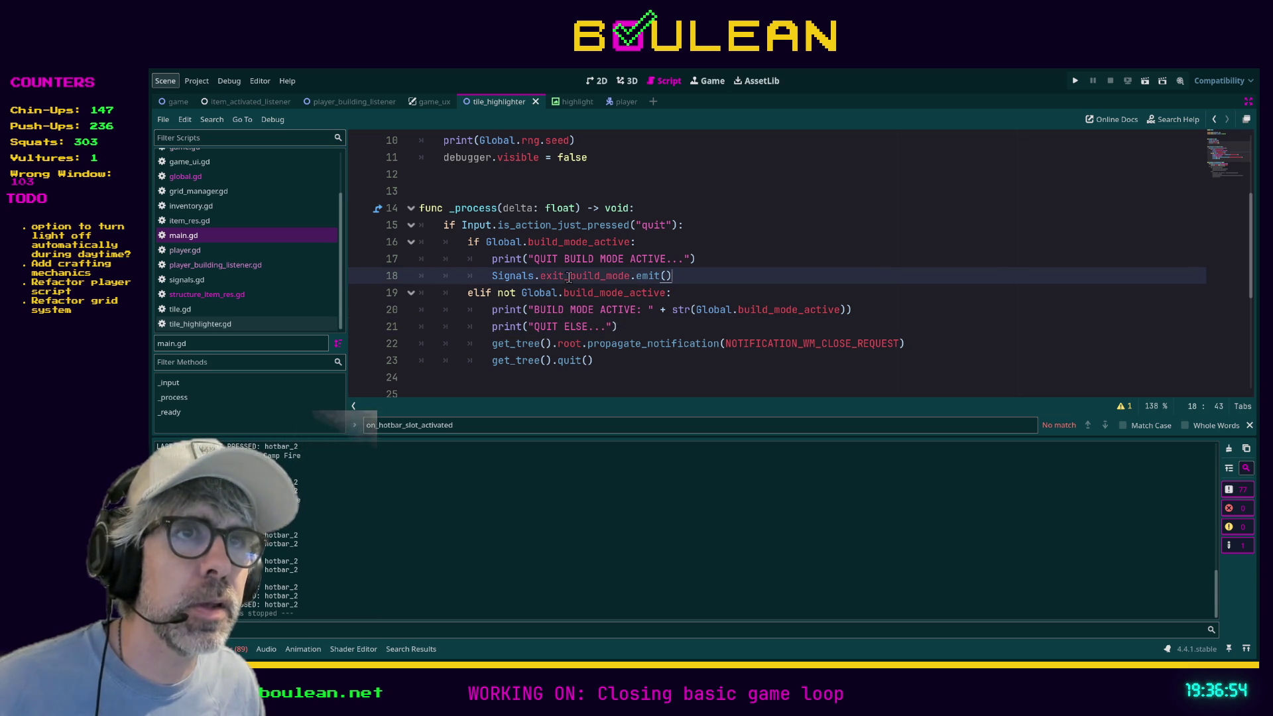
click(238, 294)
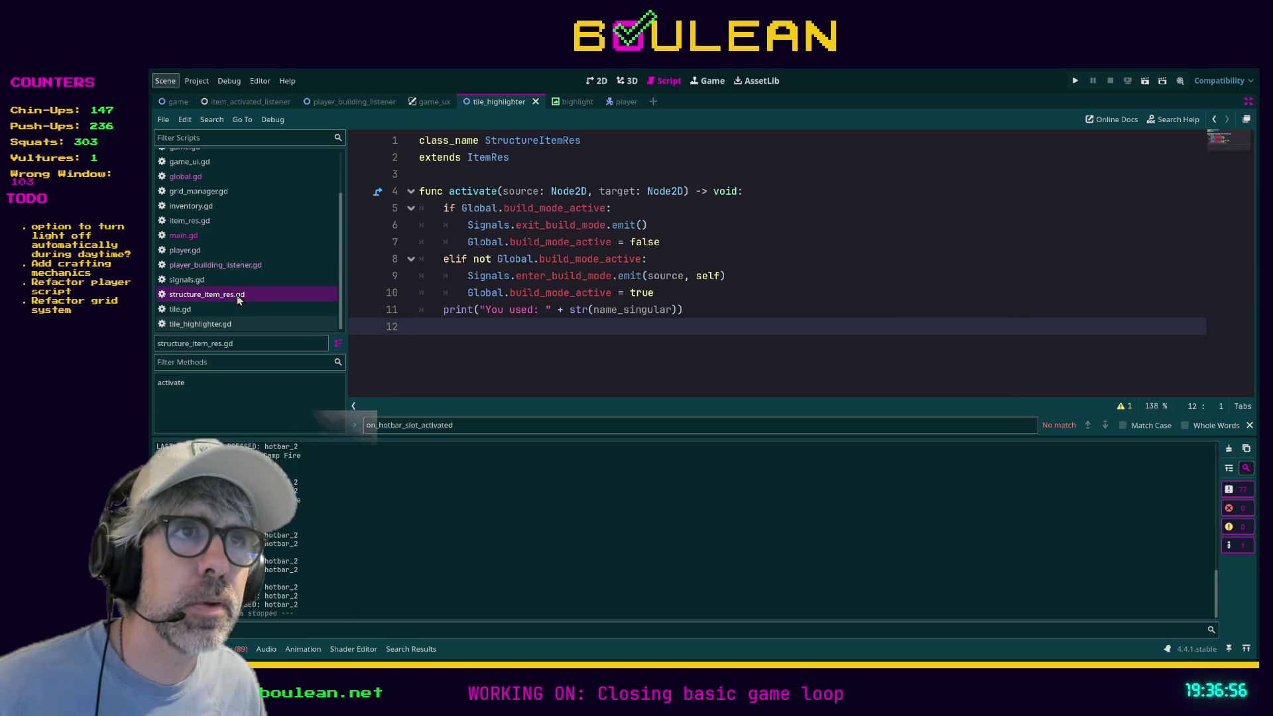
Step: Delete the two Global.build_mode_active assignments from activate() in structure_item_res.gd
drag(655, 292, 422, 295)
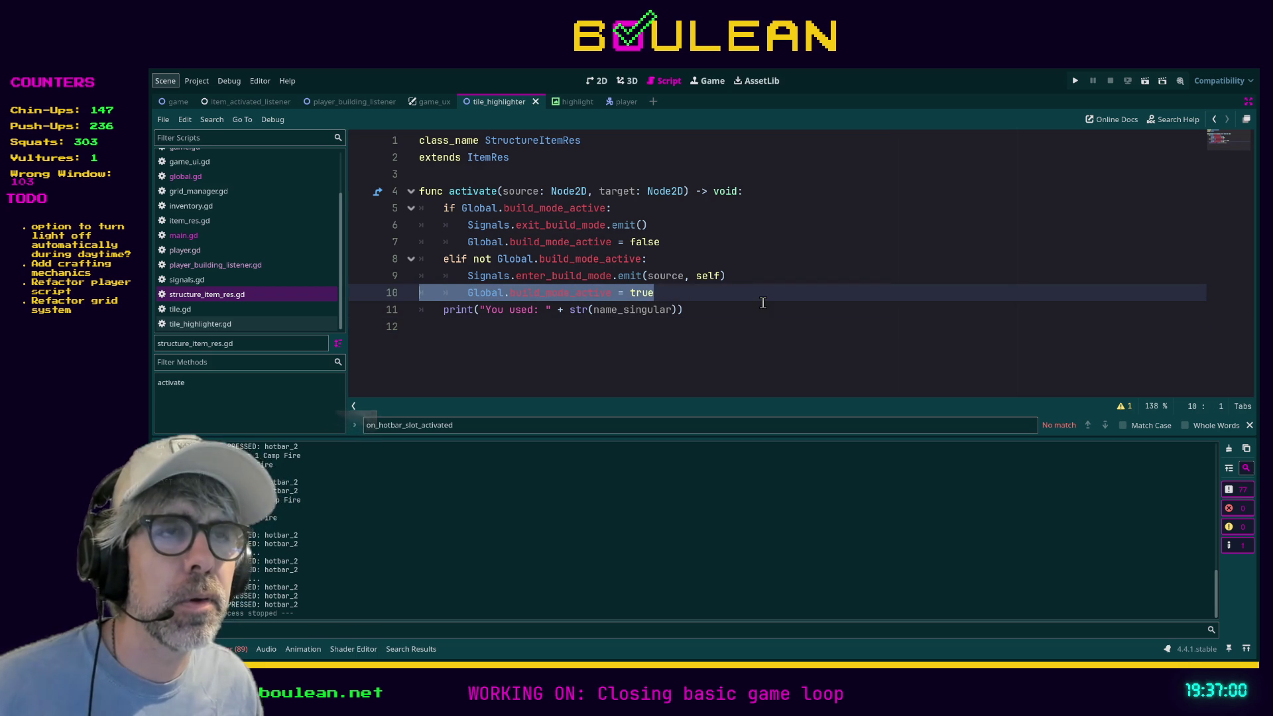
key(BackSpace)
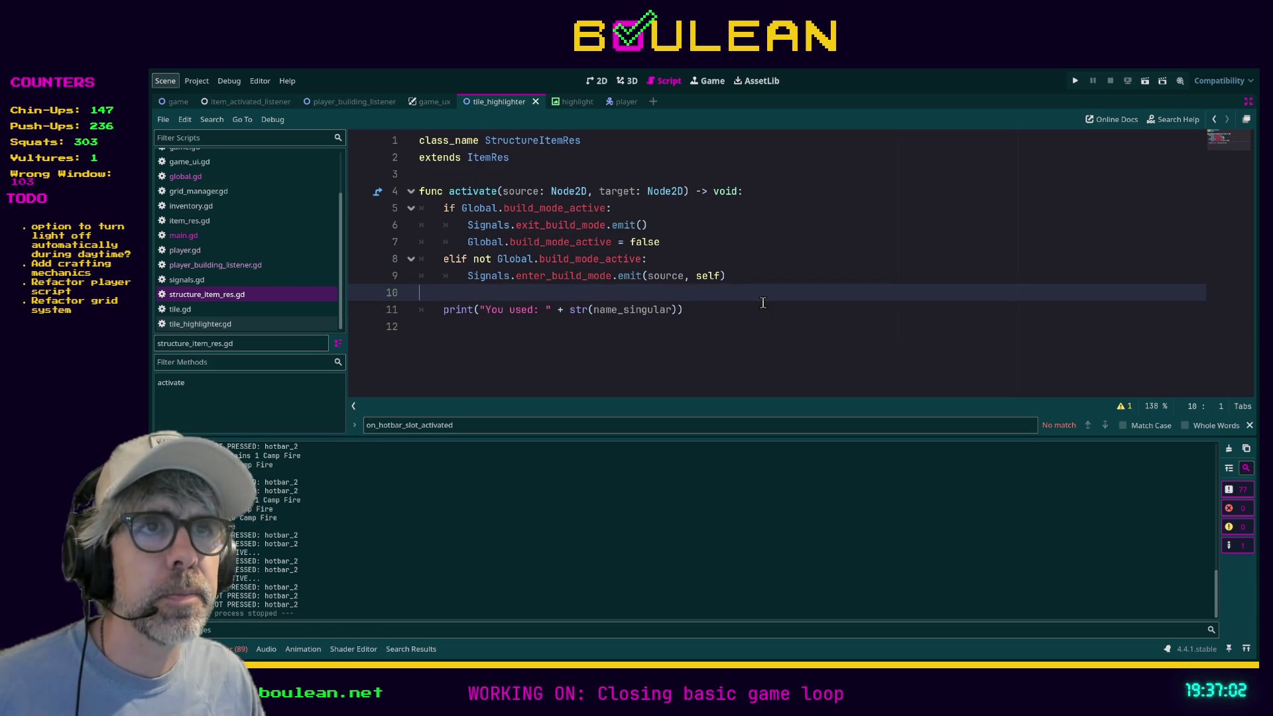
key(BackSpace)
key(Up)
key(Up)
key(shift+Home)
key(shift+Home)
key(BackSpace)
key(BackSpace)
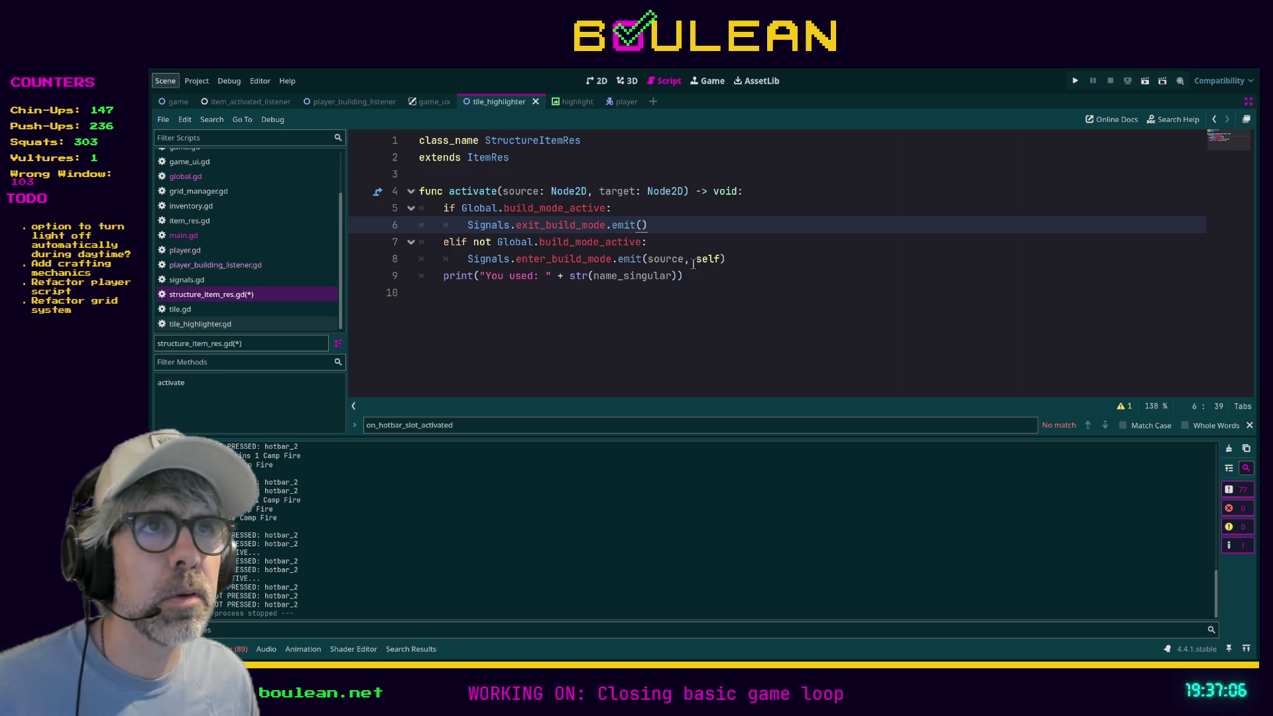
Step: In player_building_listener.gd, set Global.build_mode_active = true inside _on_enter_build_mode
click(269, 264)
scroll(594, 283, up, 1)
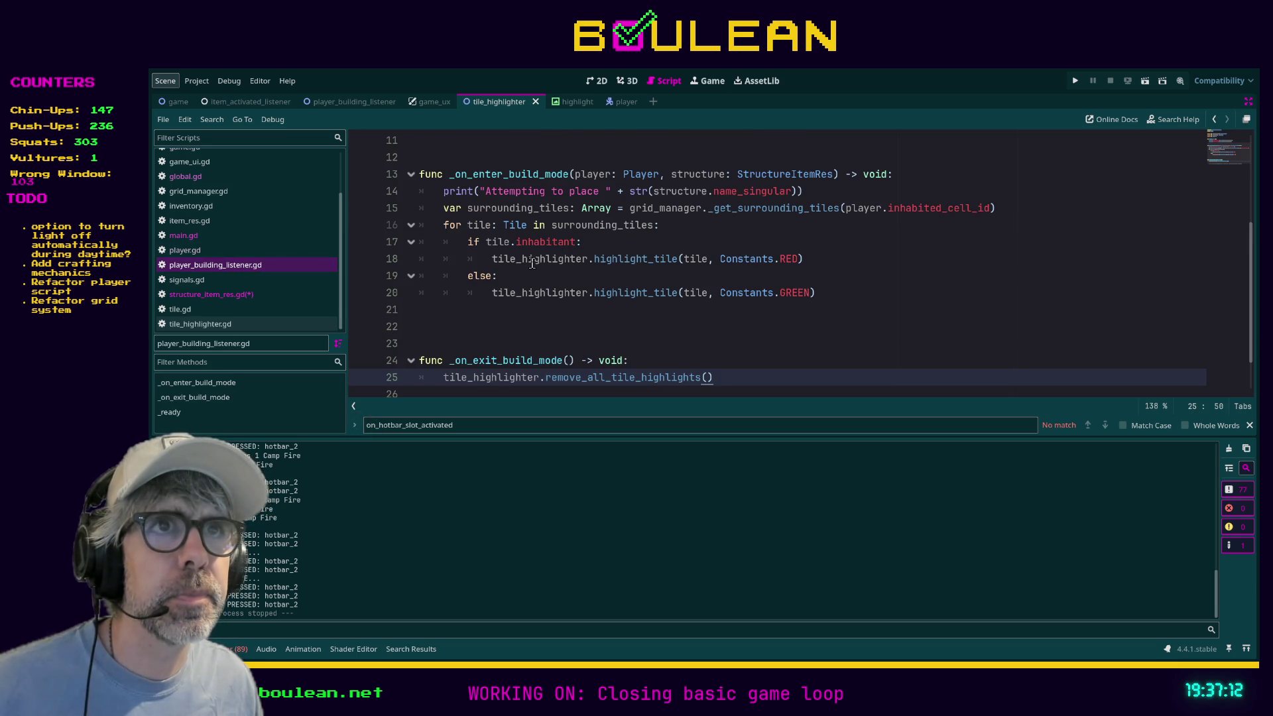
click(909, 176)
key(Return)
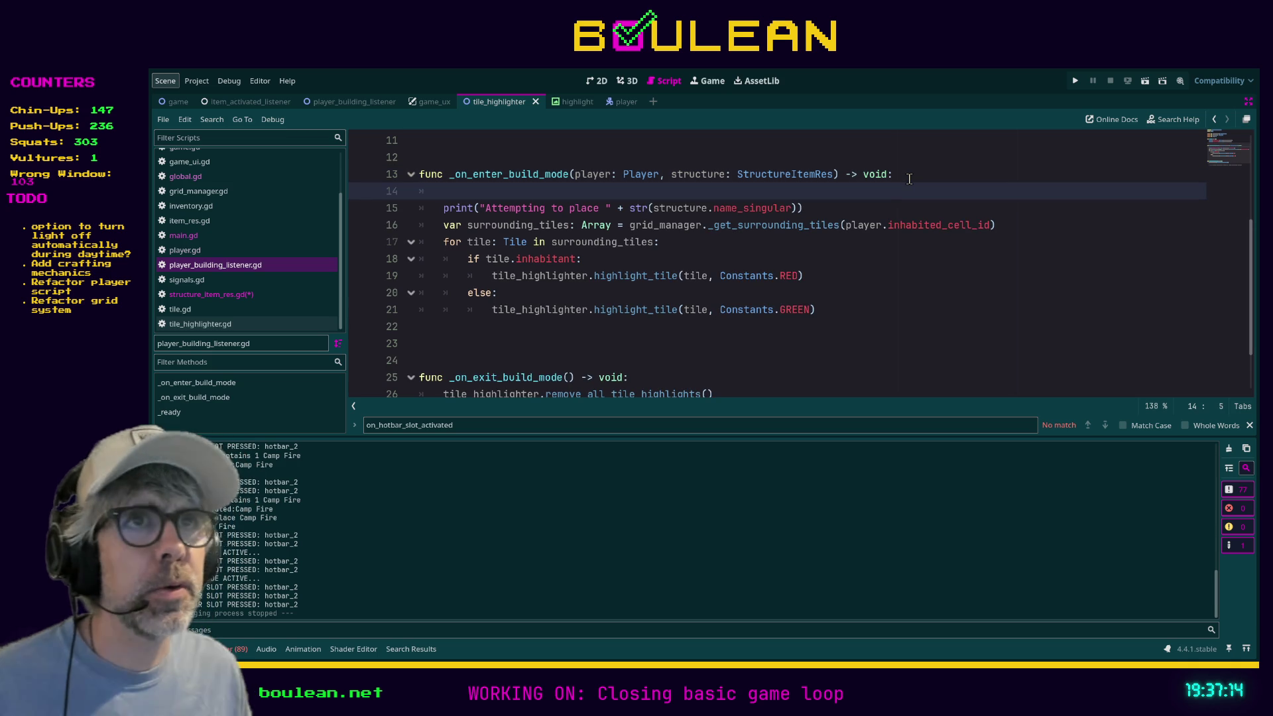
text(buil)
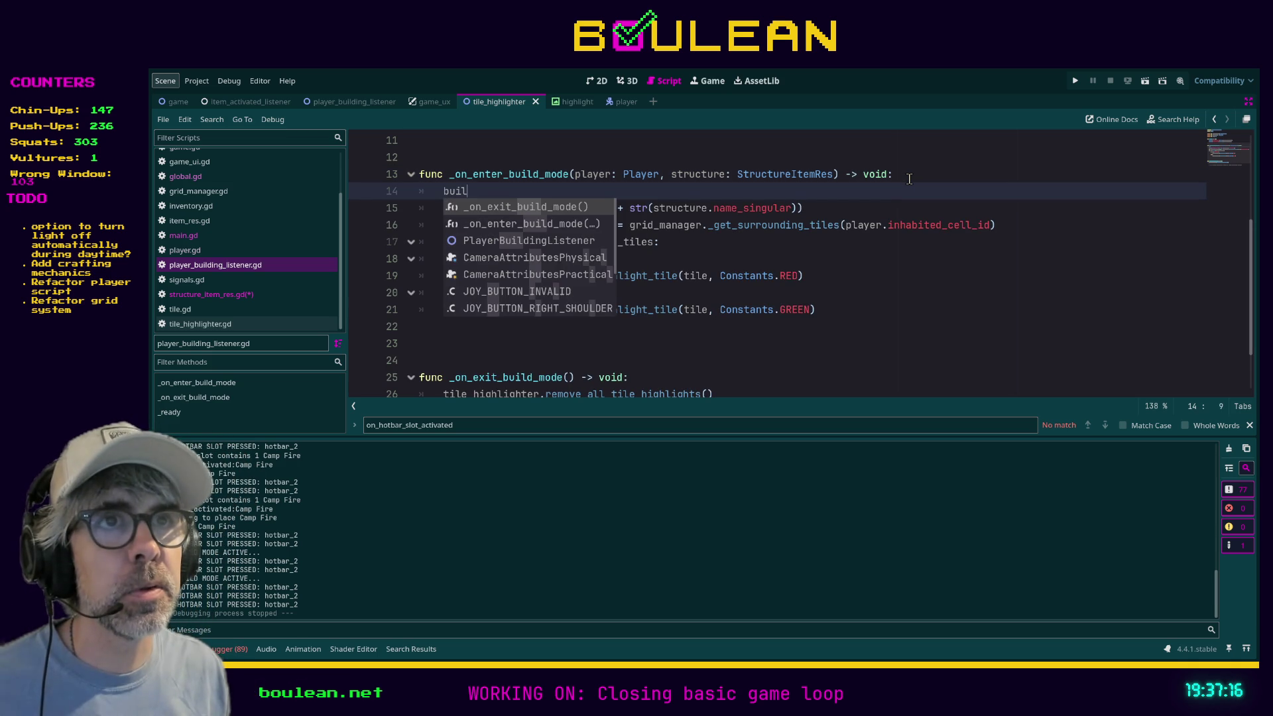
text(d_mo)
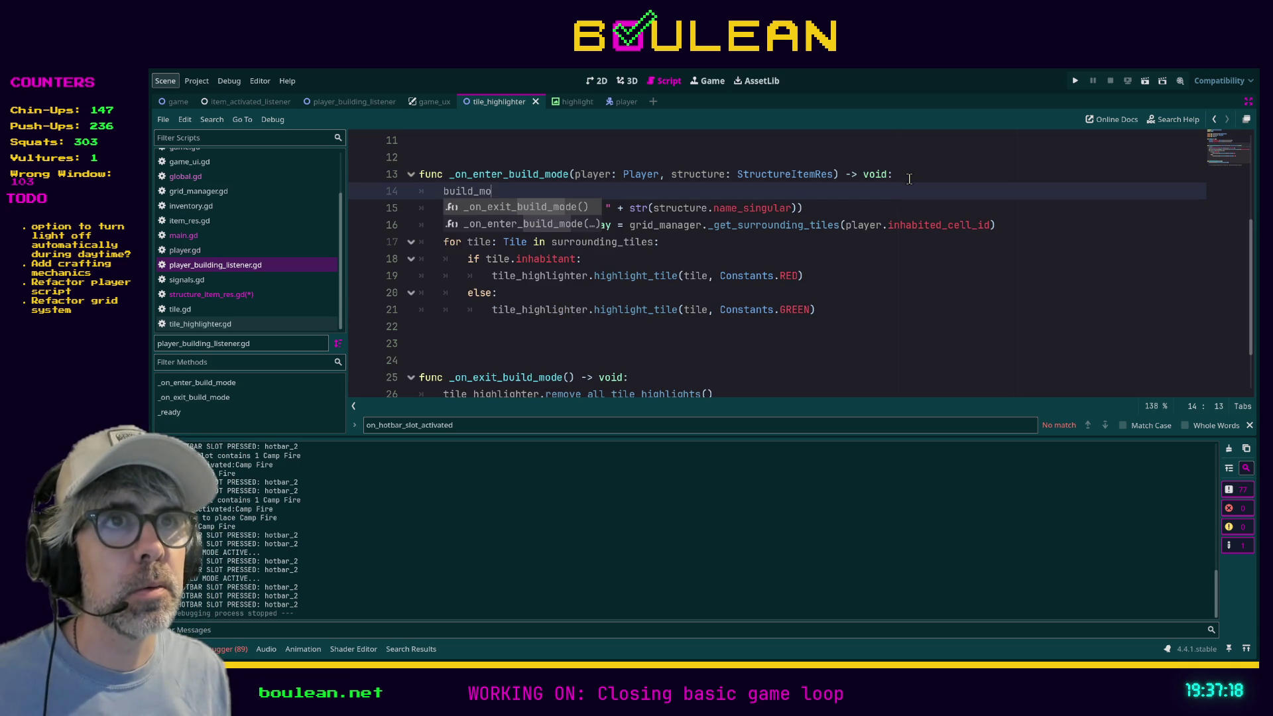
key(BackSpace)
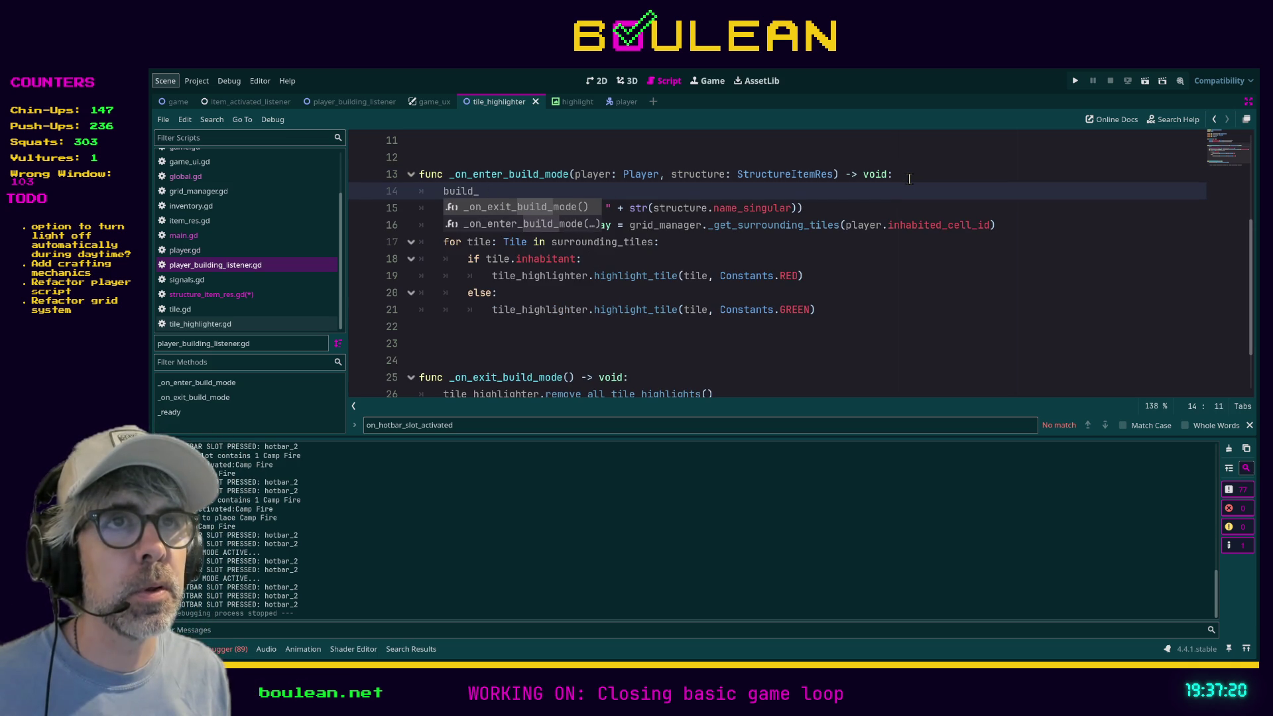
key(BackSpace)
key(BackSpace)
key(BackSpace)
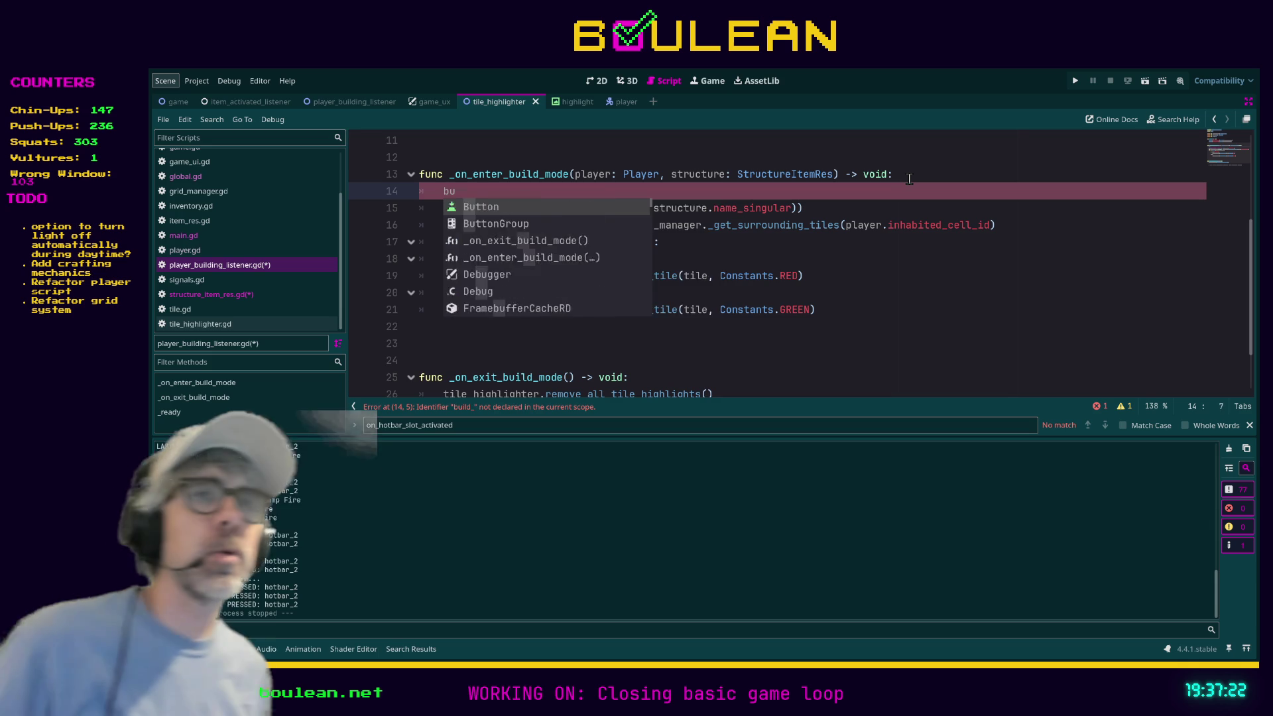
text(Global.buil)
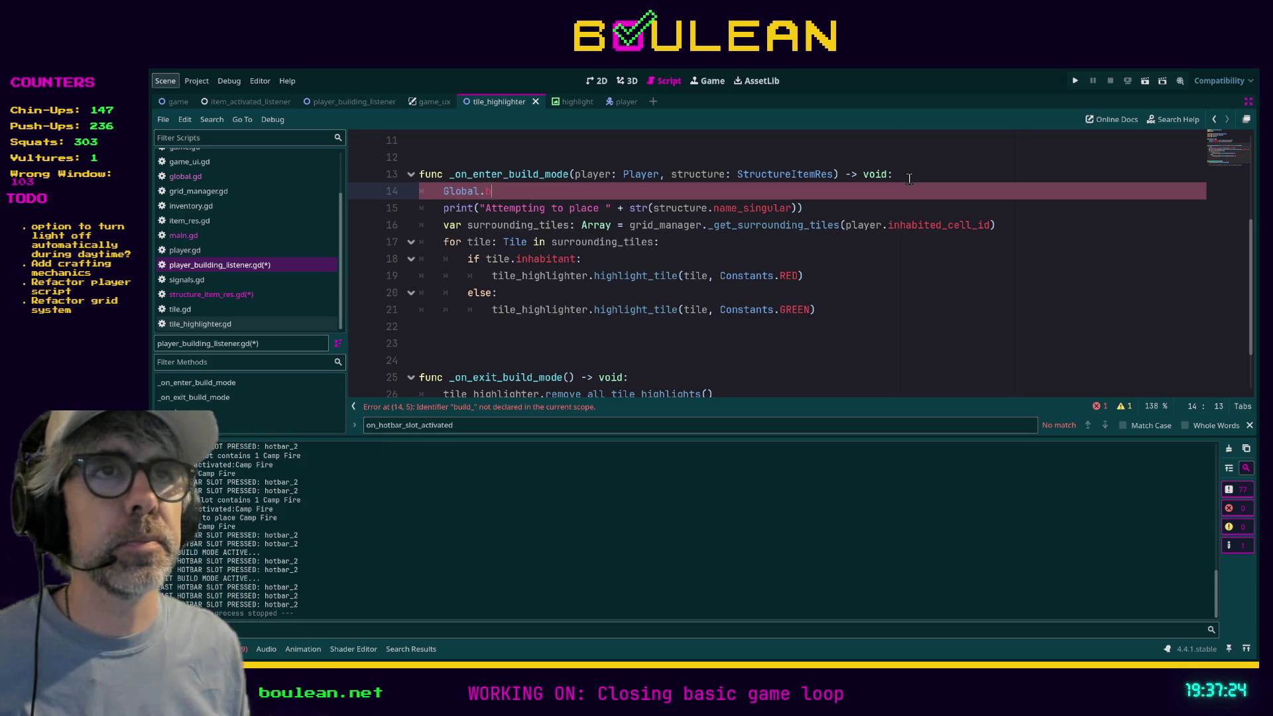
text(d)
key(Return)
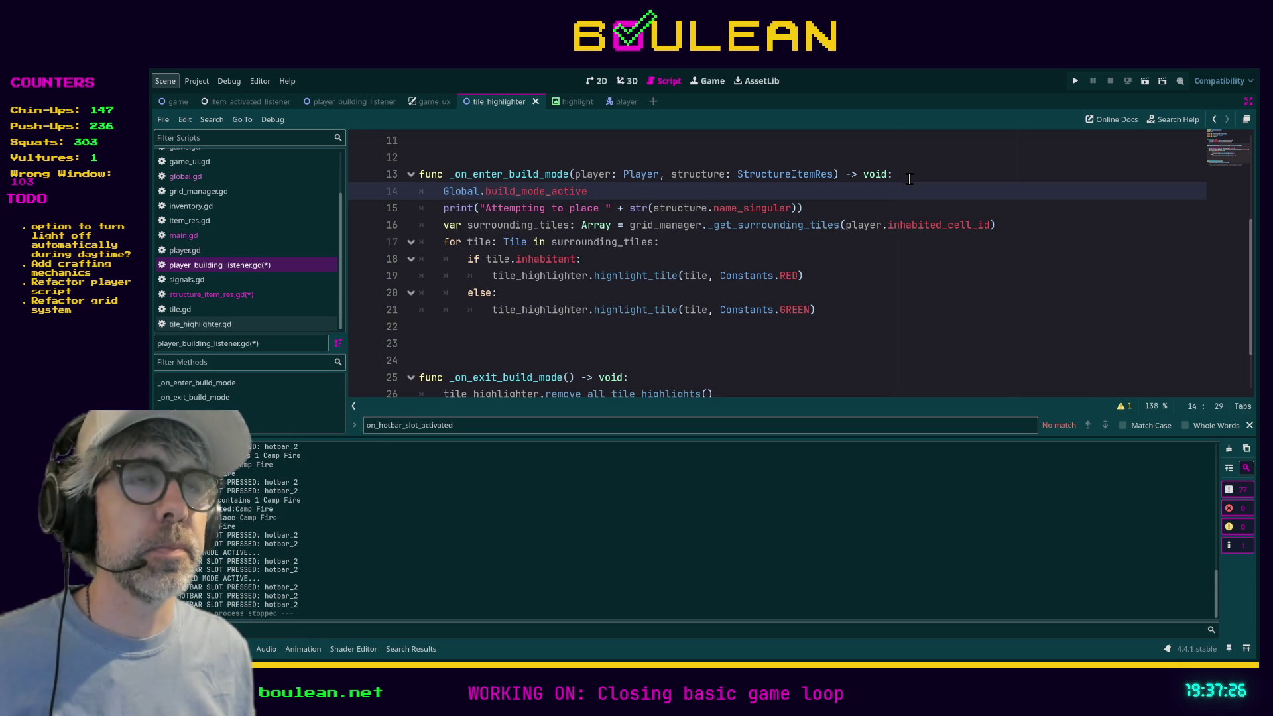
text(true)
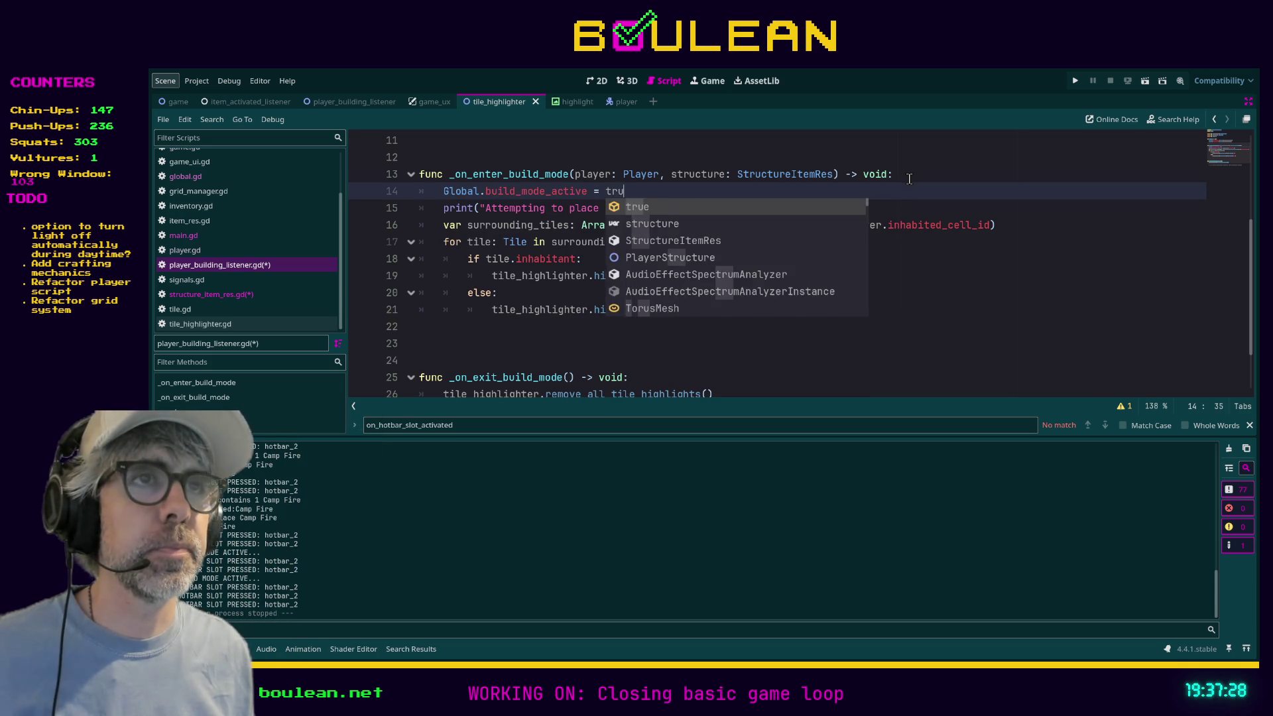
Step: Set Global.build_mode_active = false inside _on_exit_build_mode and save the scripts
click(678, 377)
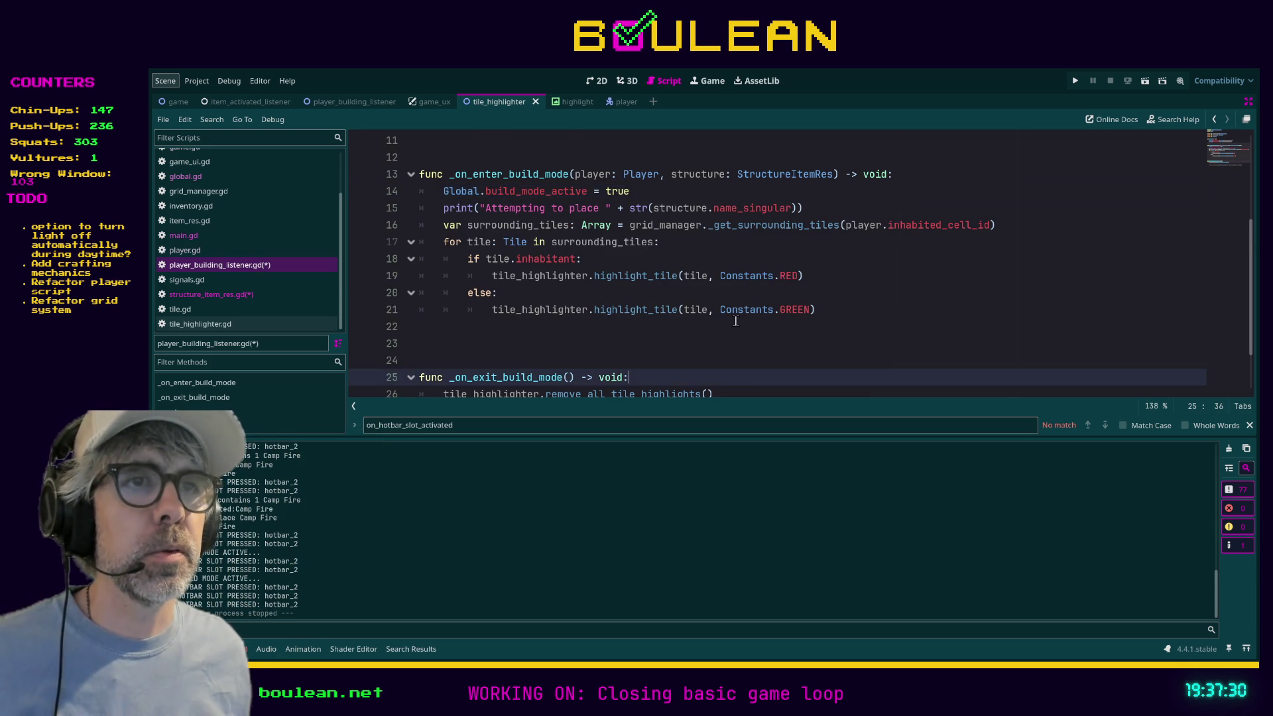
scroll(745, 316, down, 2)
key(Return)
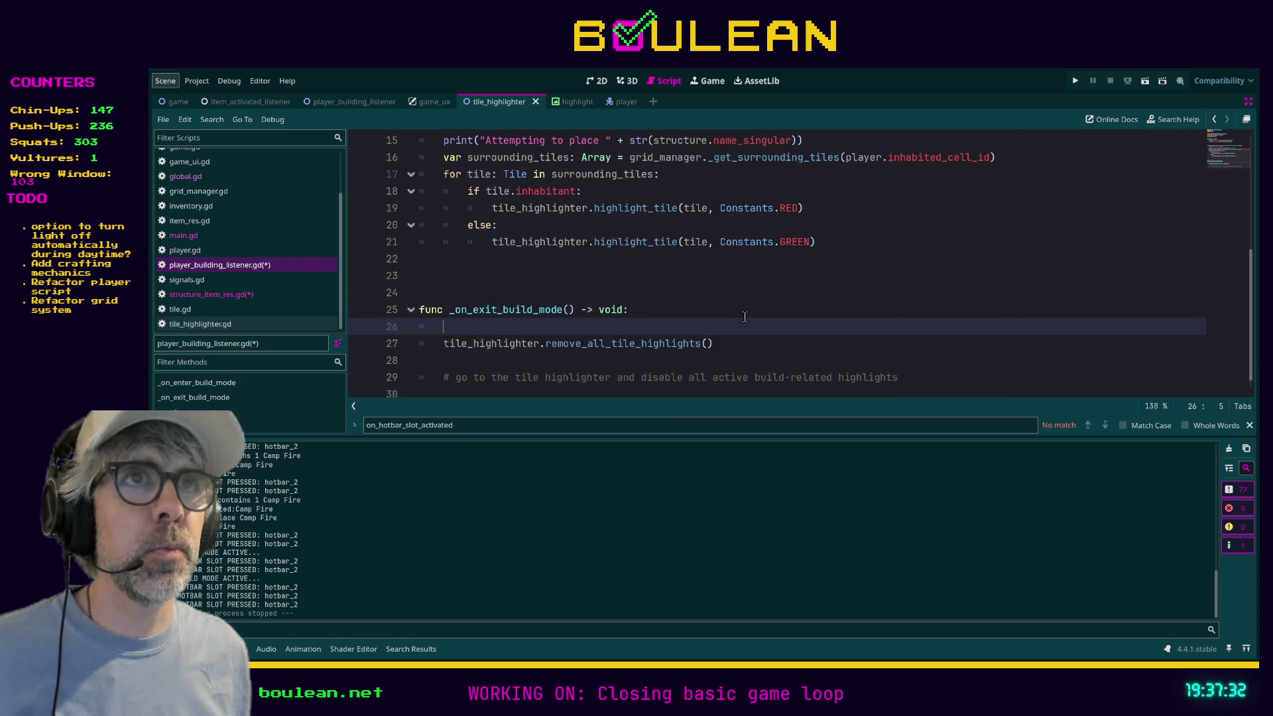
scroll(759, 313, up, 2)
scroll(762, 314, down, 2)
scroll(763, 314, up, 2)
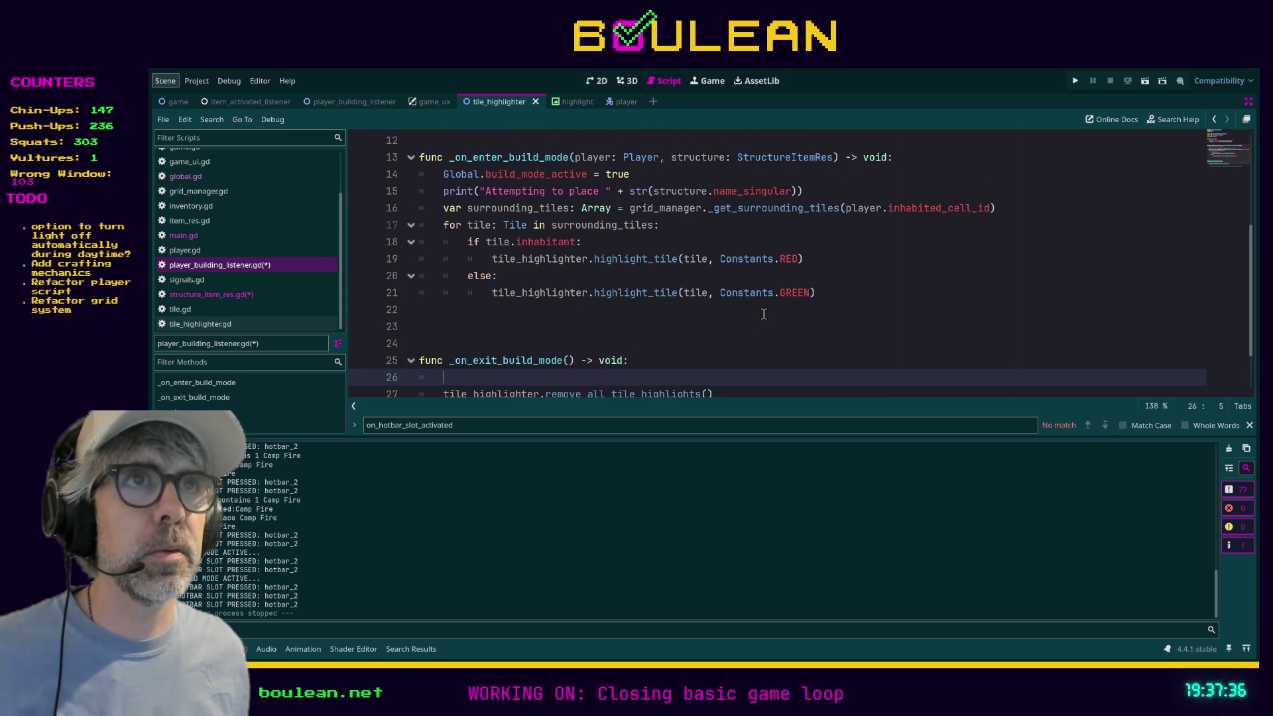
text(Global.buio)
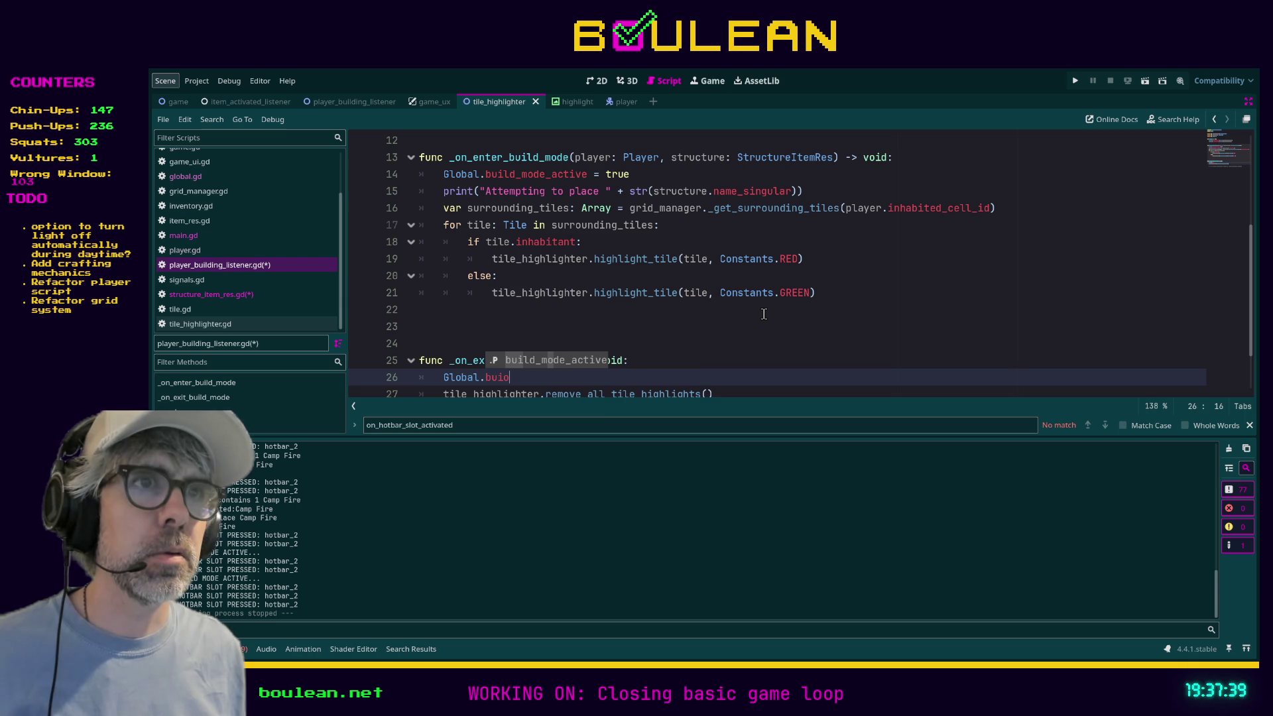
key(Return)
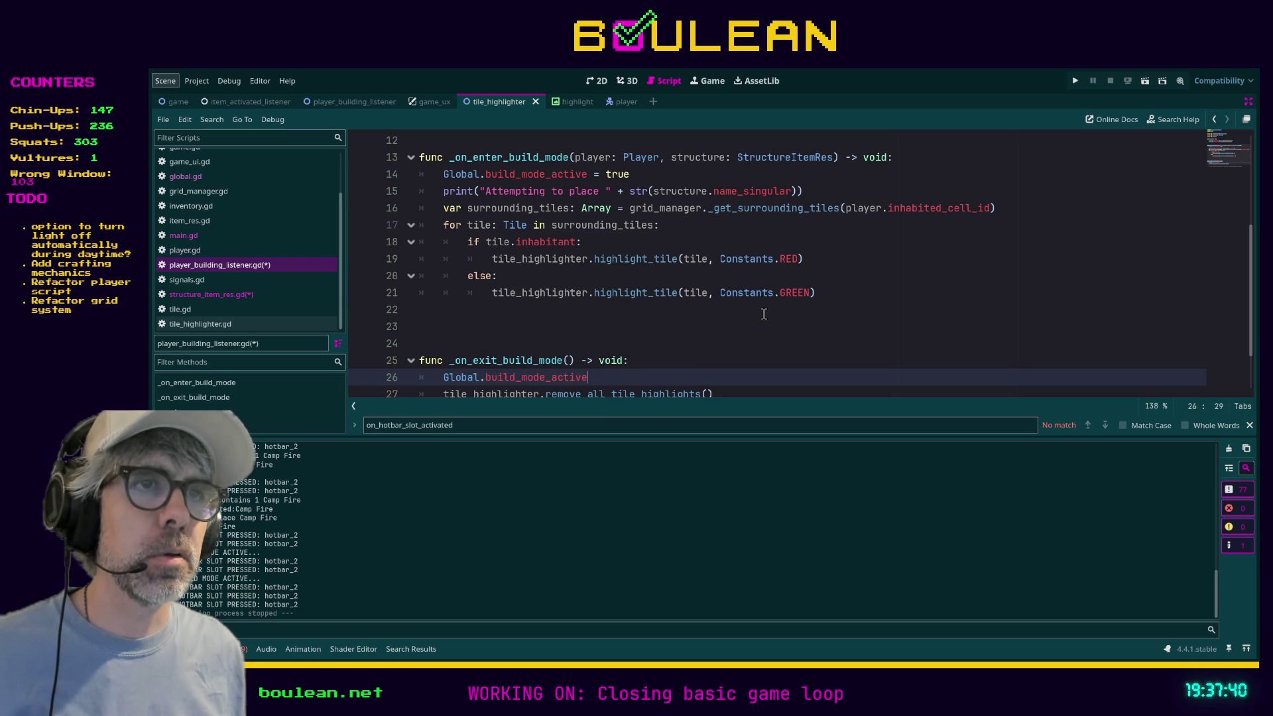
text(false)
key(ctrl+s)
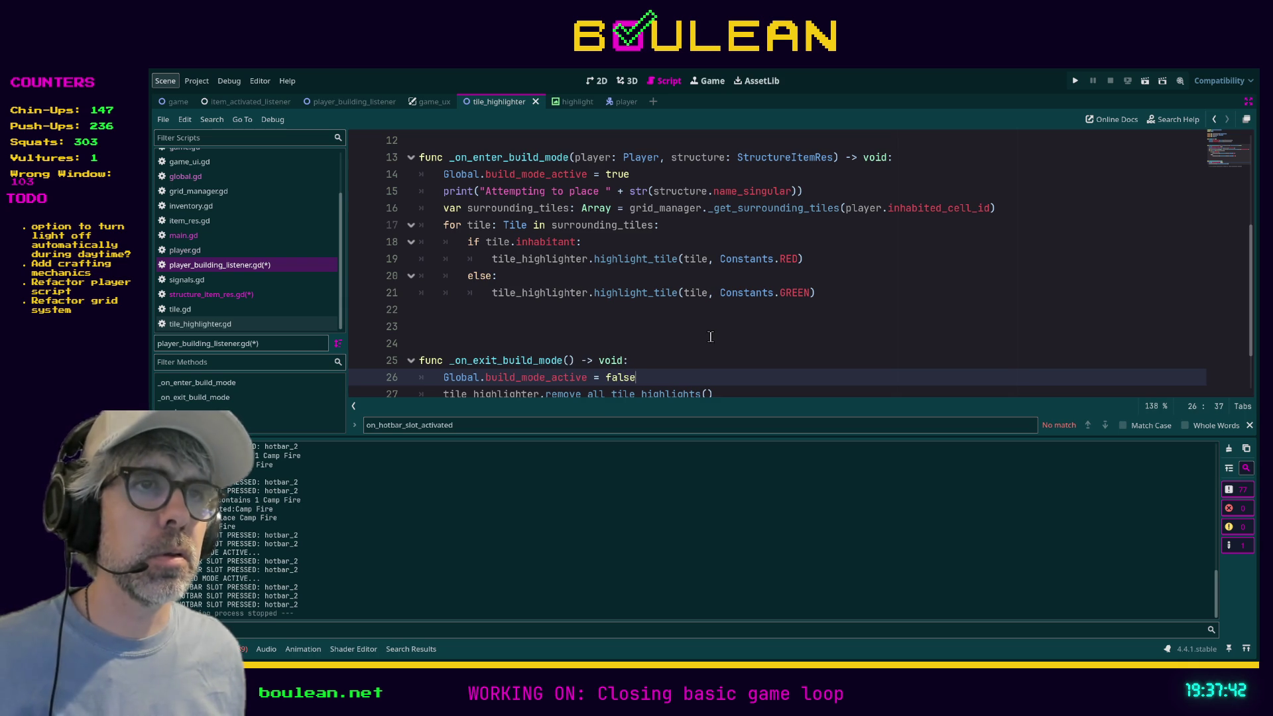
click(710, 337)
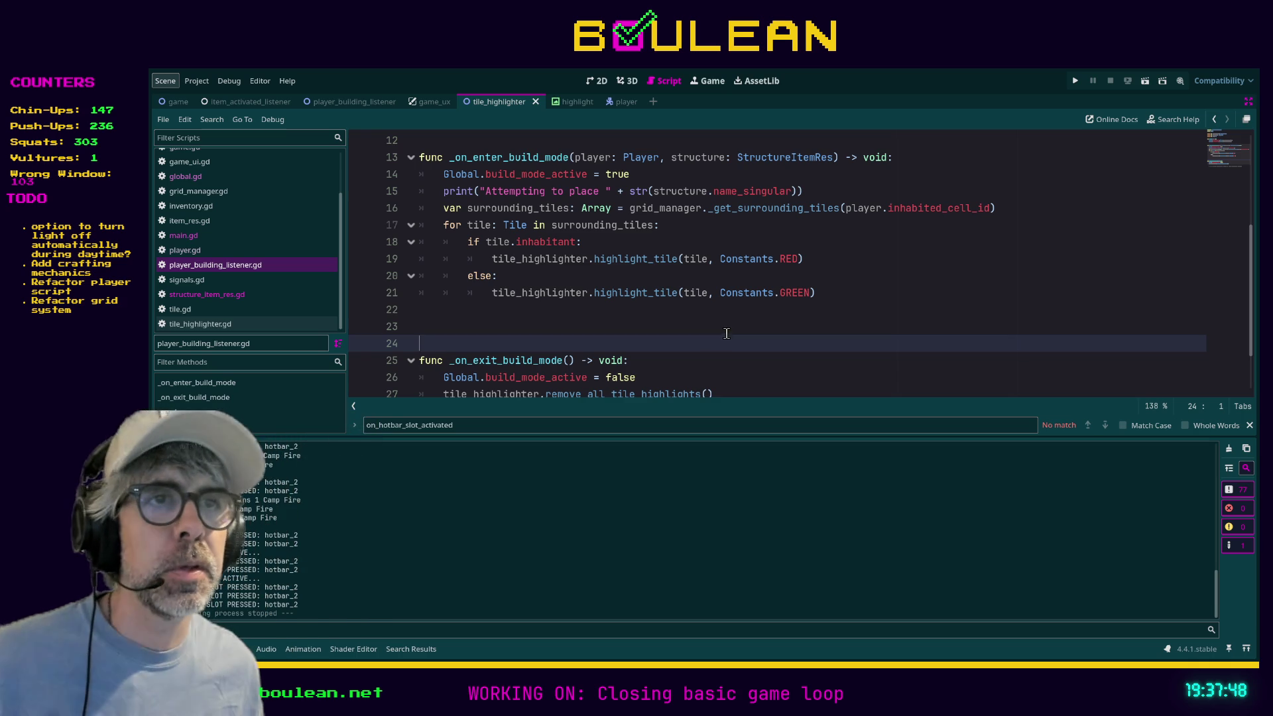
click(209, 237)
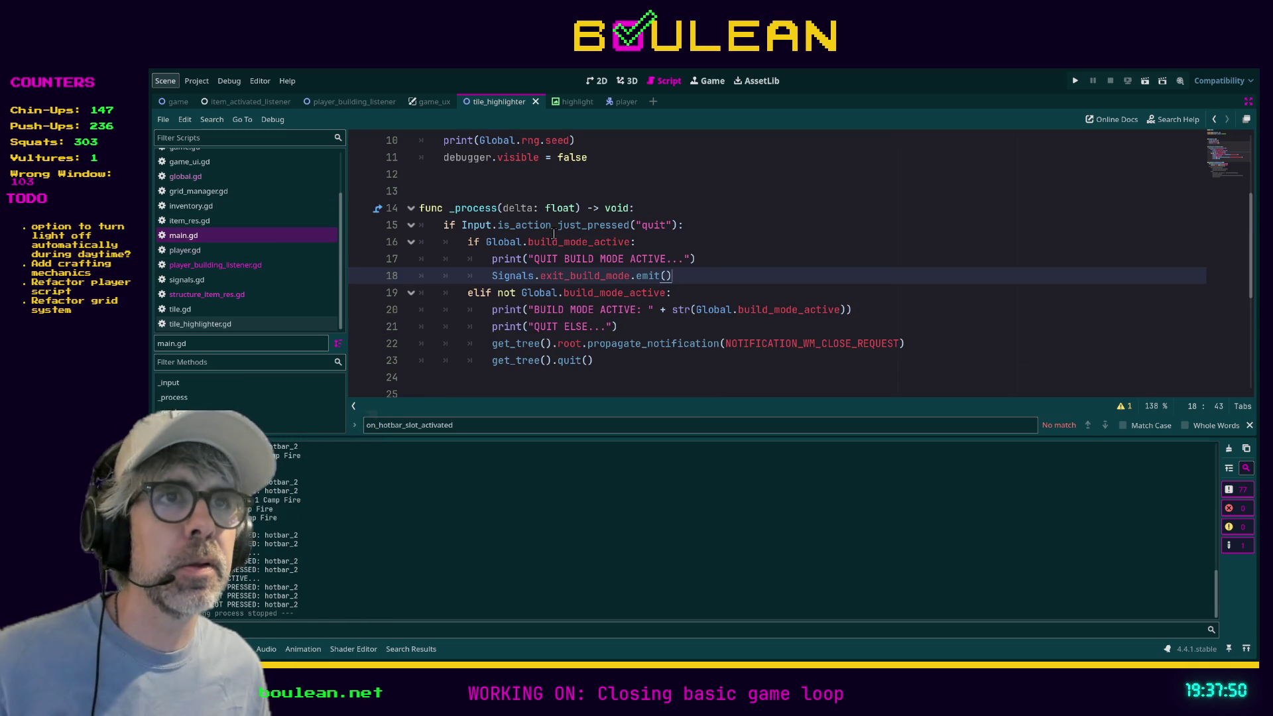
drag(686, 273, 490, 275)
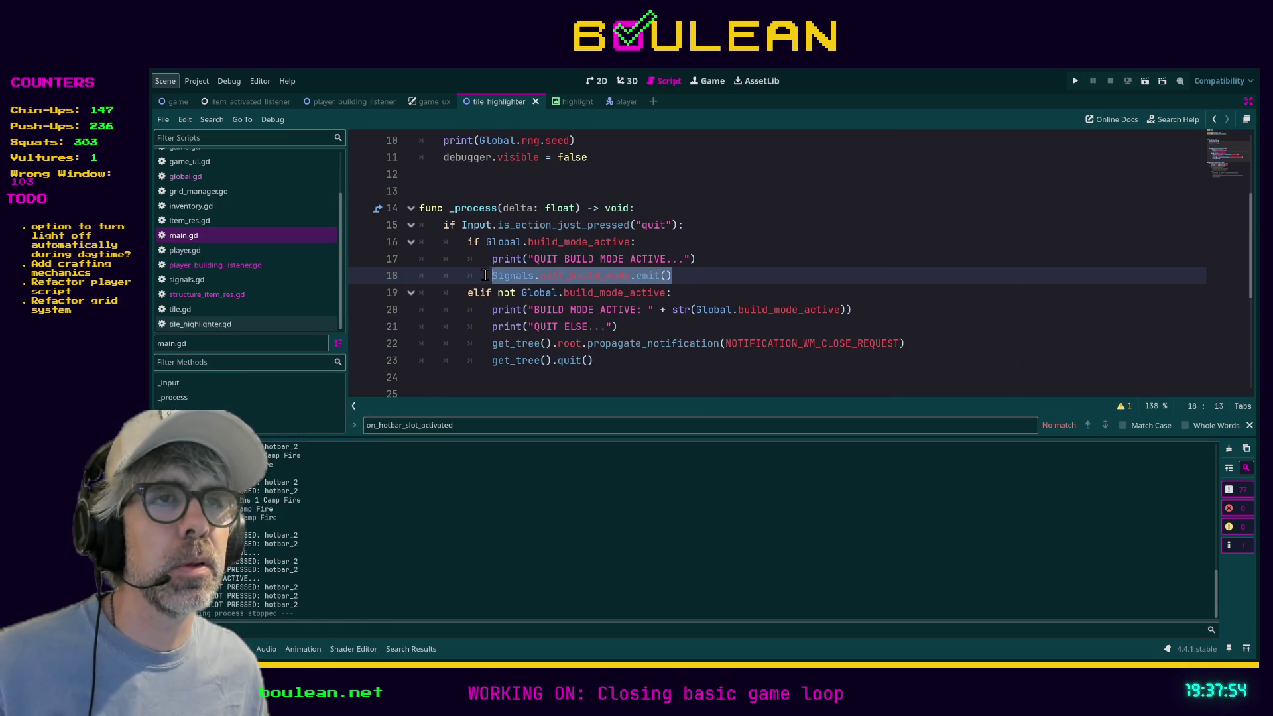
click(484, 275)
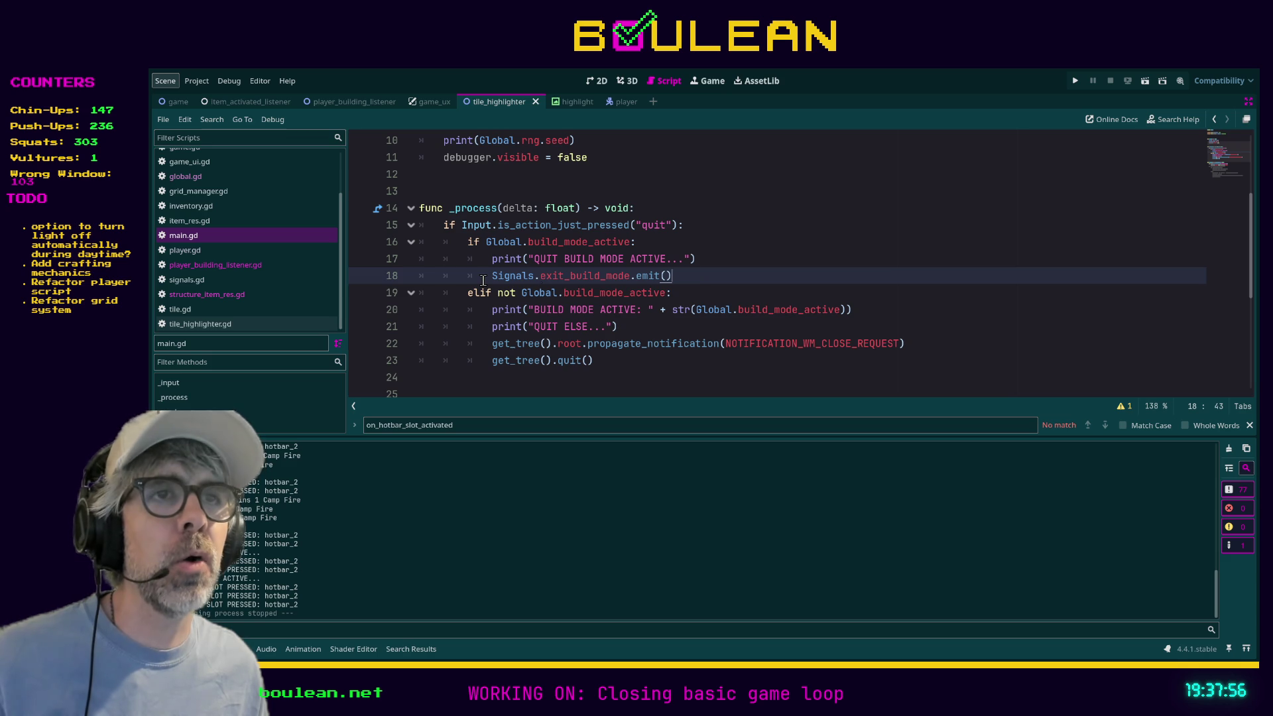
triple_click(484, 276)
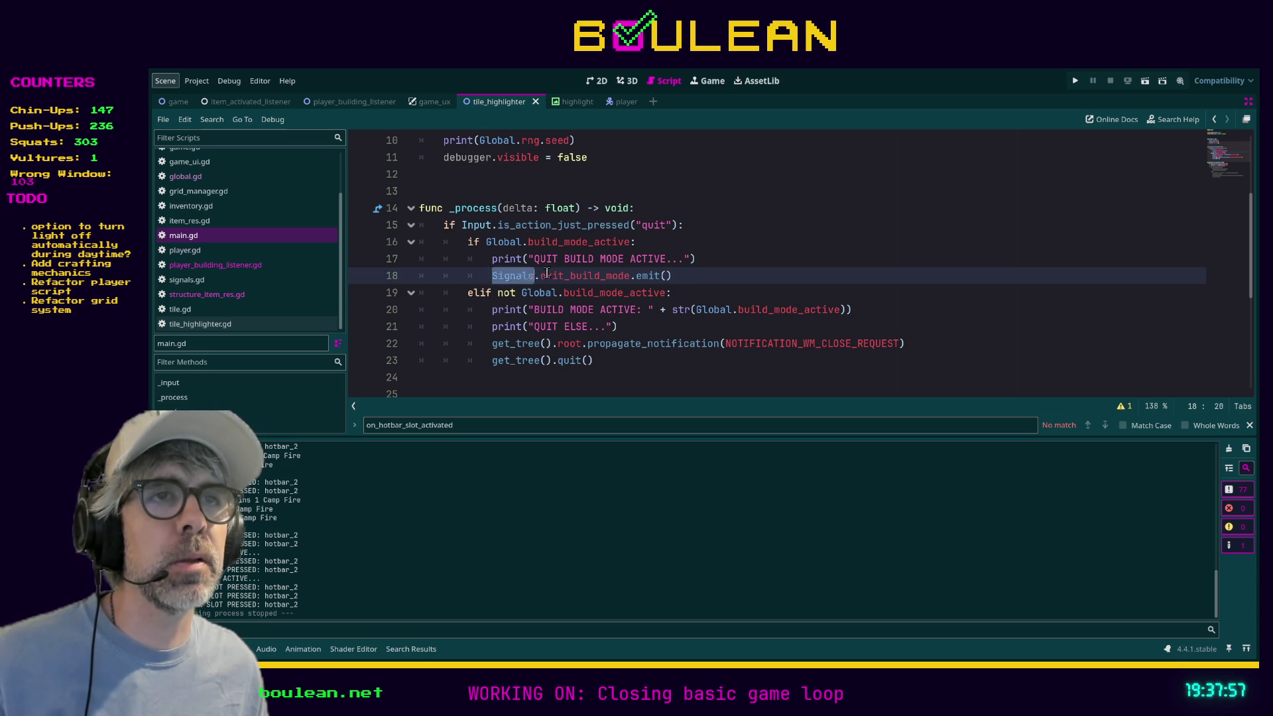
click(691, 276)
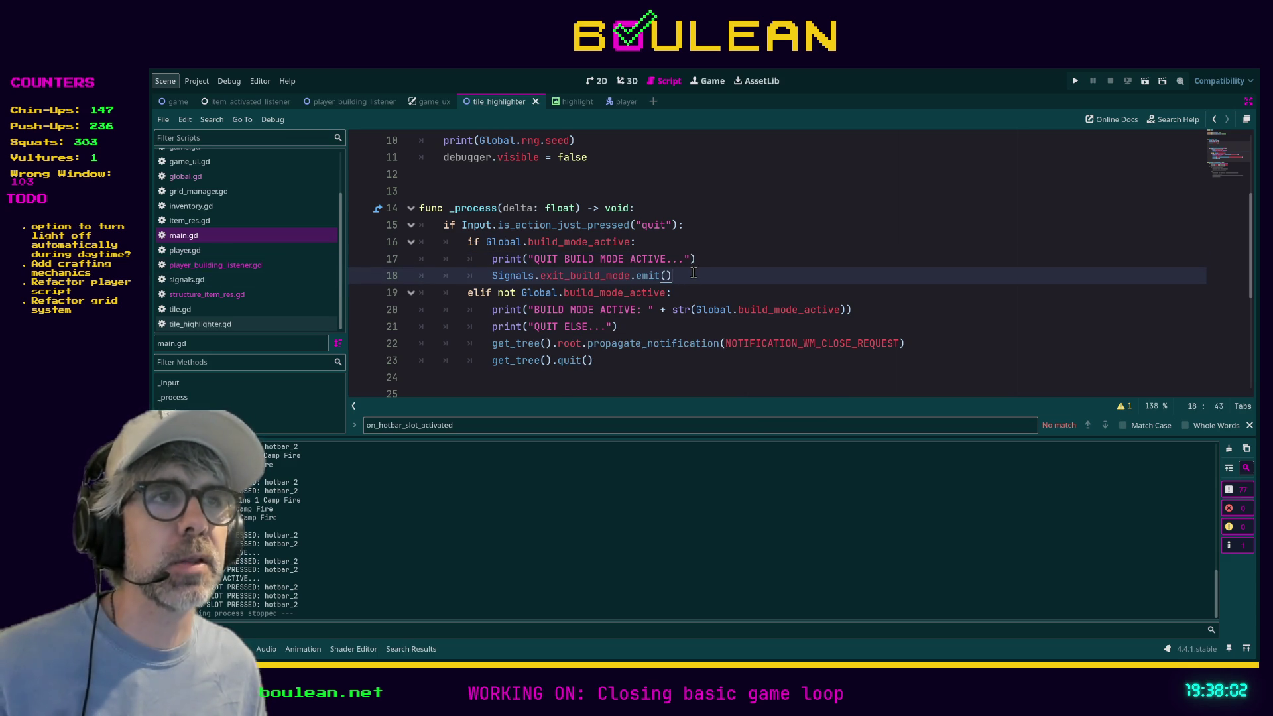
key(F5)
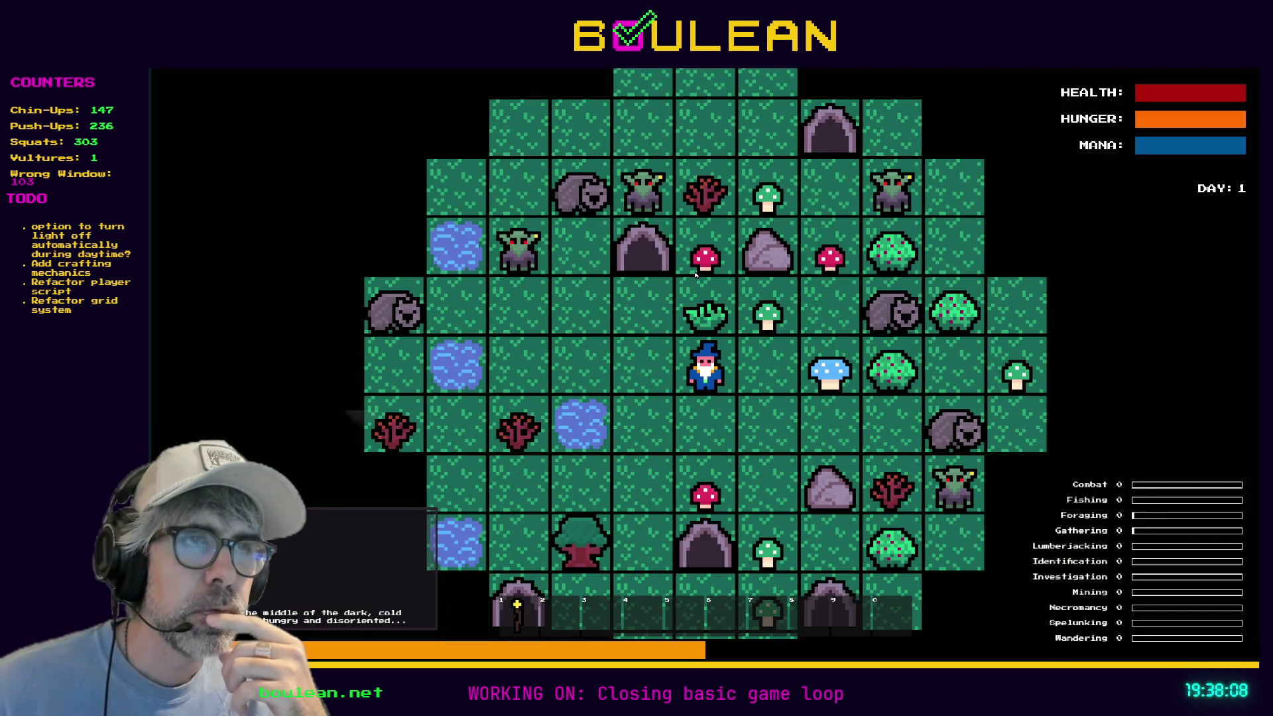
Step: Craft another Camp Fire in the running game, stop it, and go to main.gd's quit call
key(c)
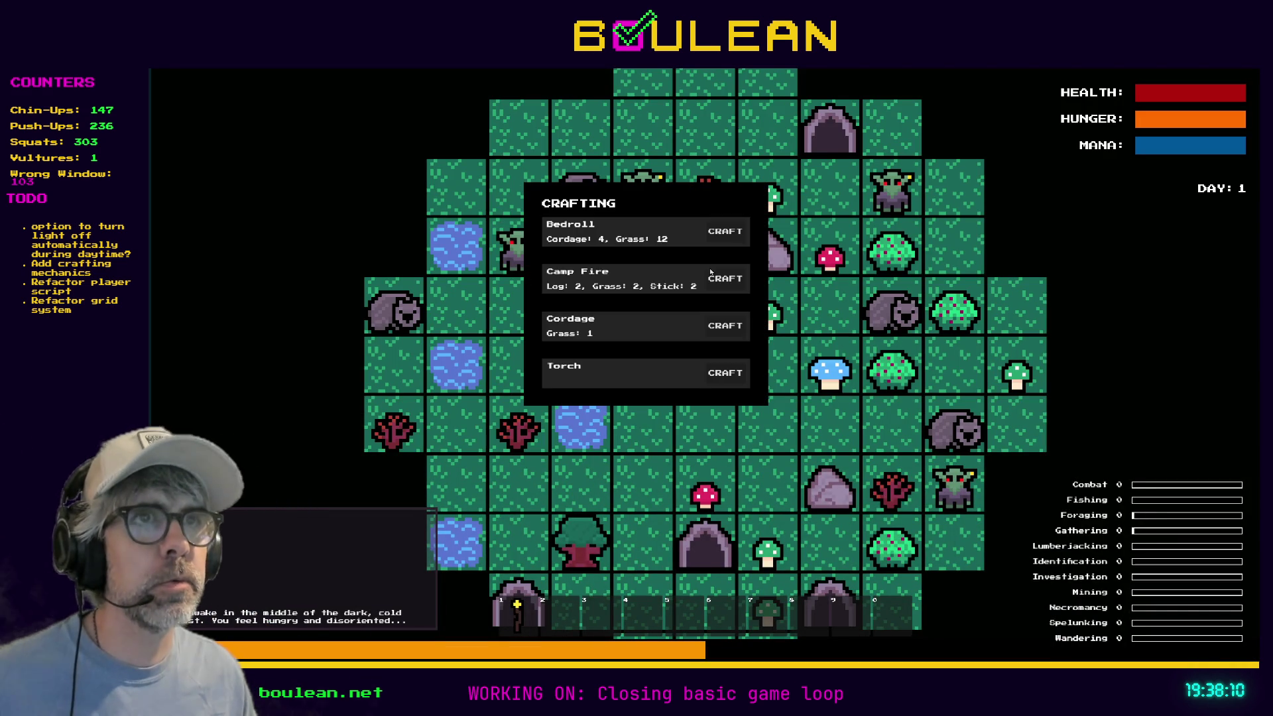
click(730, 289)
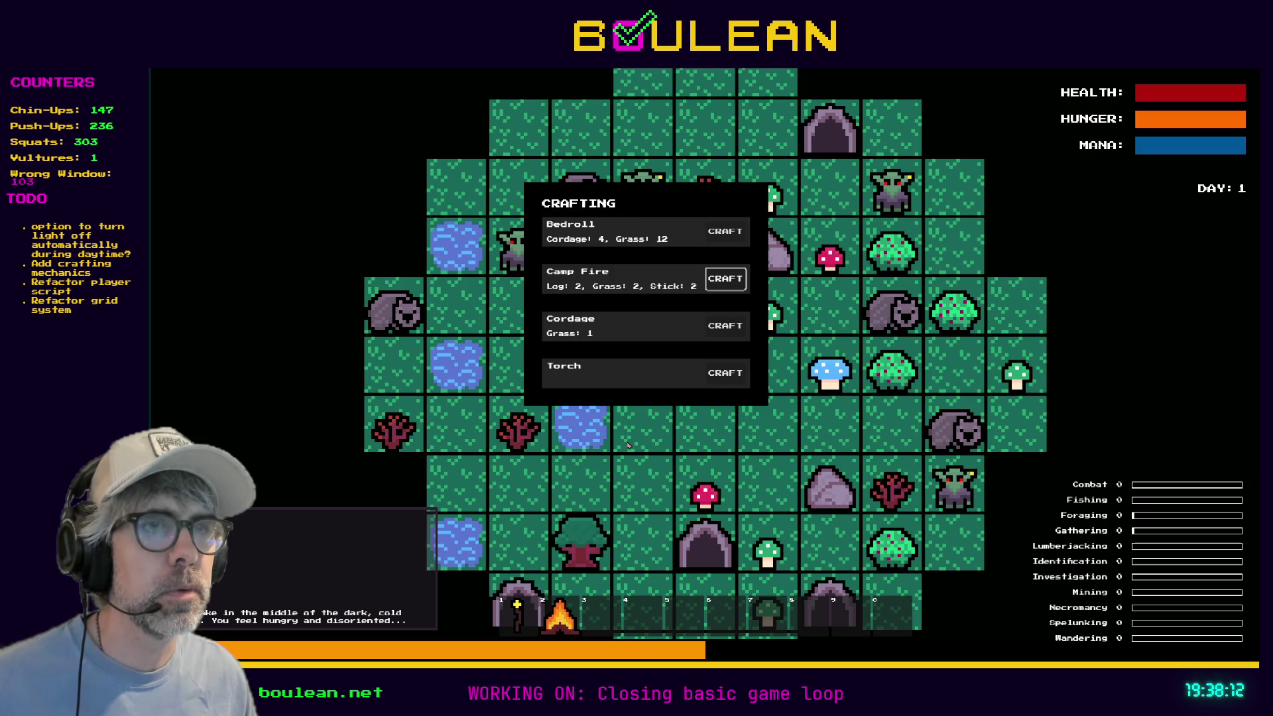
key(c)
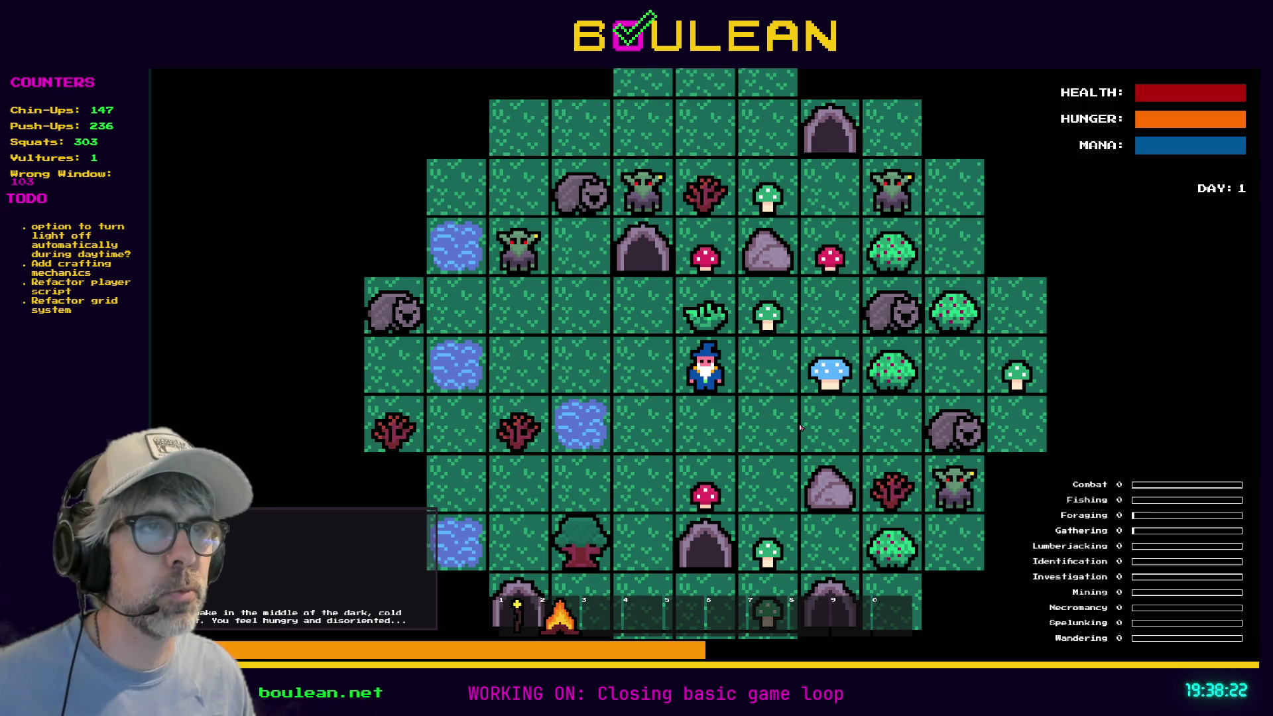
key(Escape)
click(687, 364)
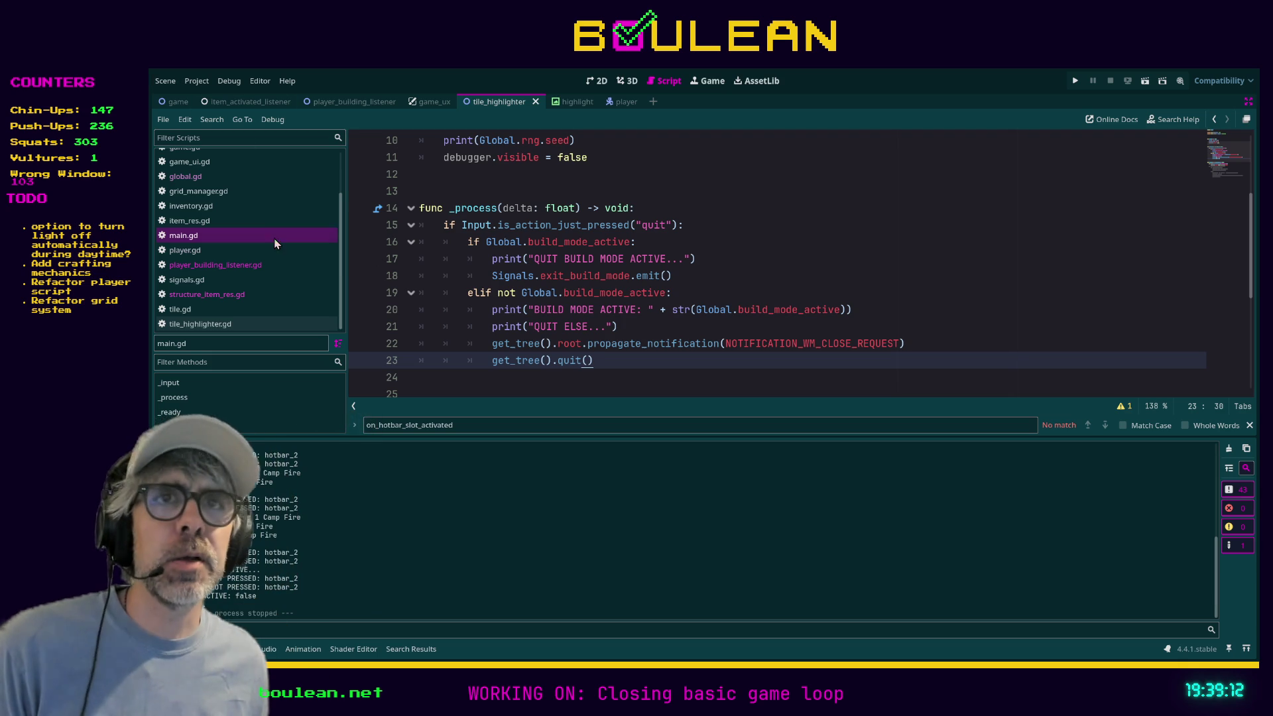
Step: In structure_item_res.gd, add func _can_activate() -> bool with return true and return false lines
click(237, 295)
click(517, 318)
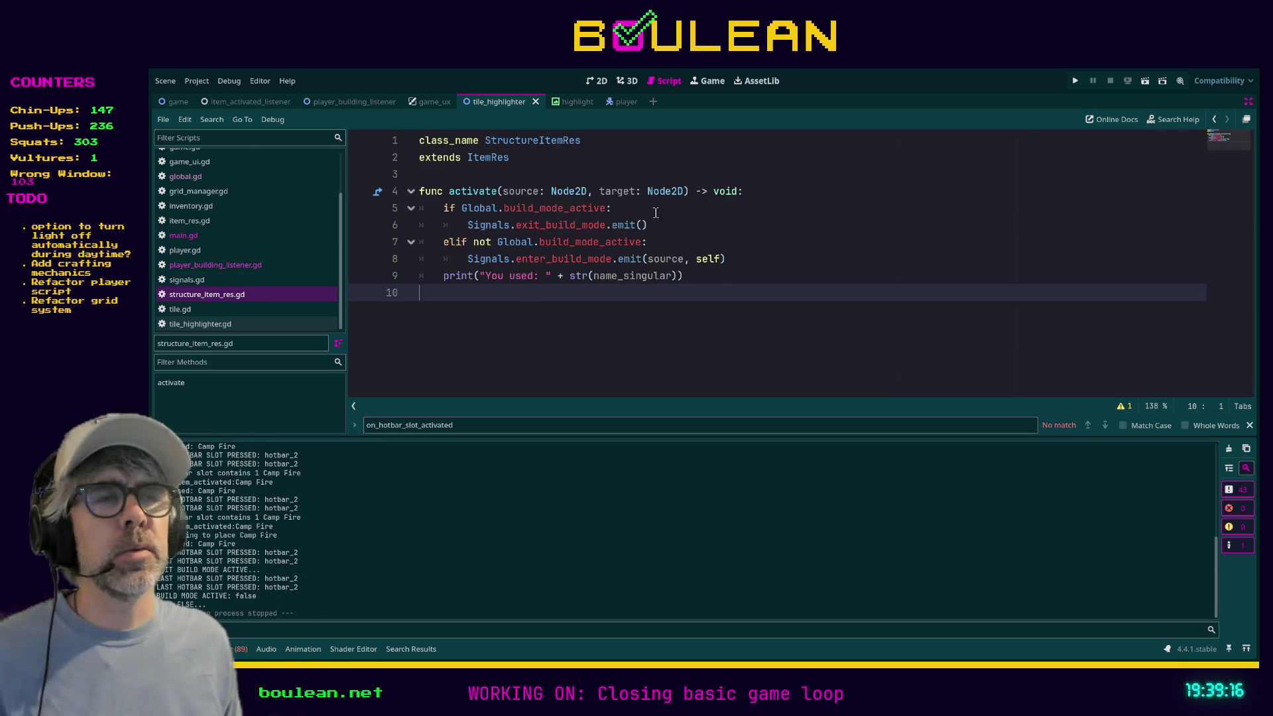
key(Return)
key(Return)
text(func _)
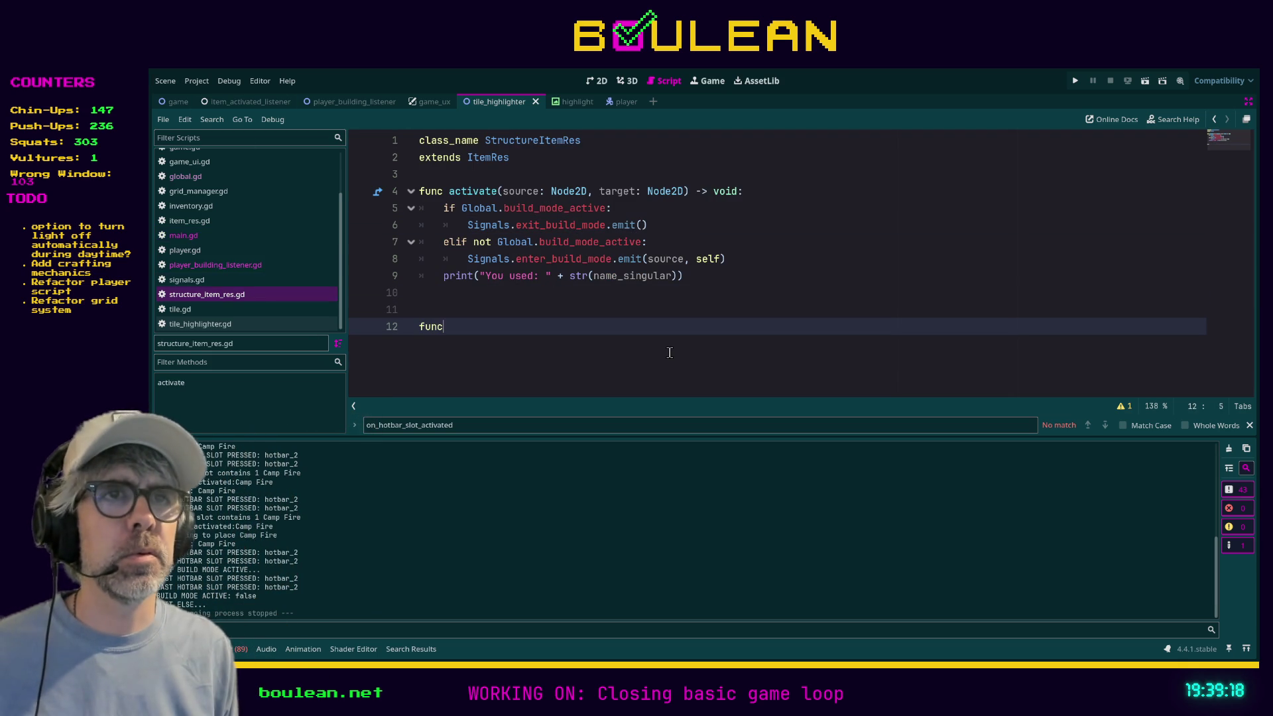
text(can_activate() -> b)
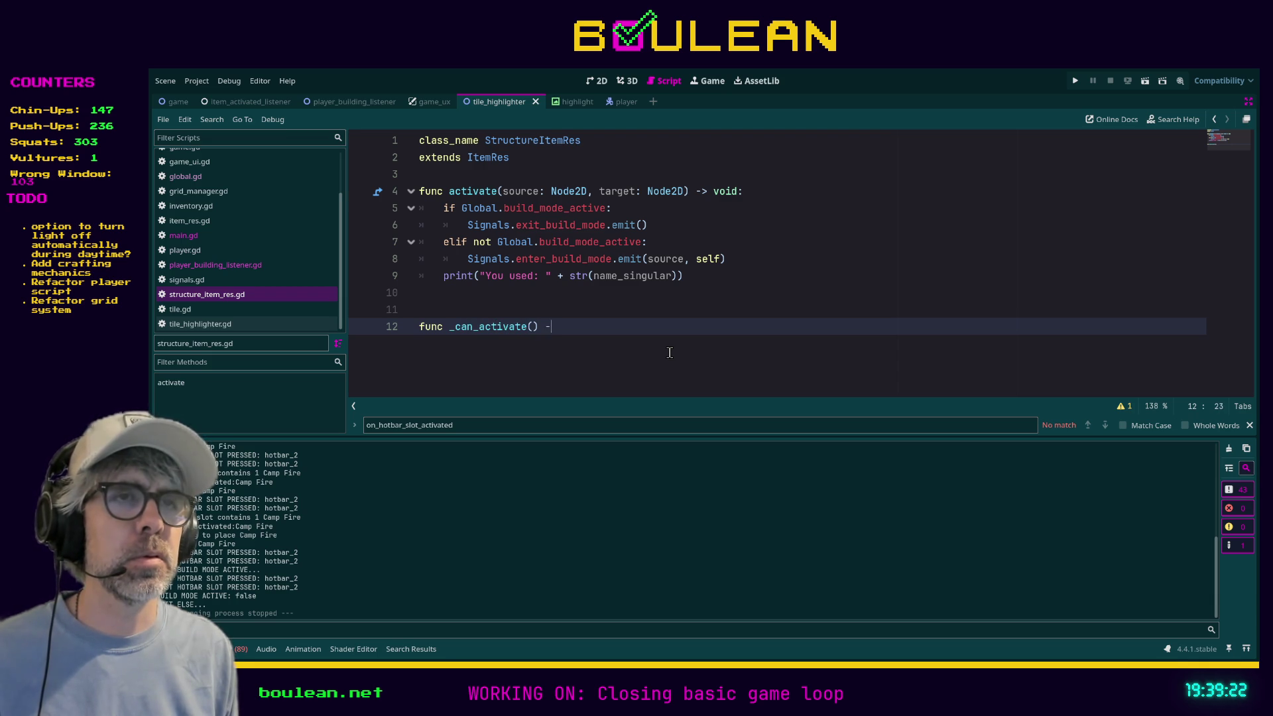
text(ool:)
key(Return)
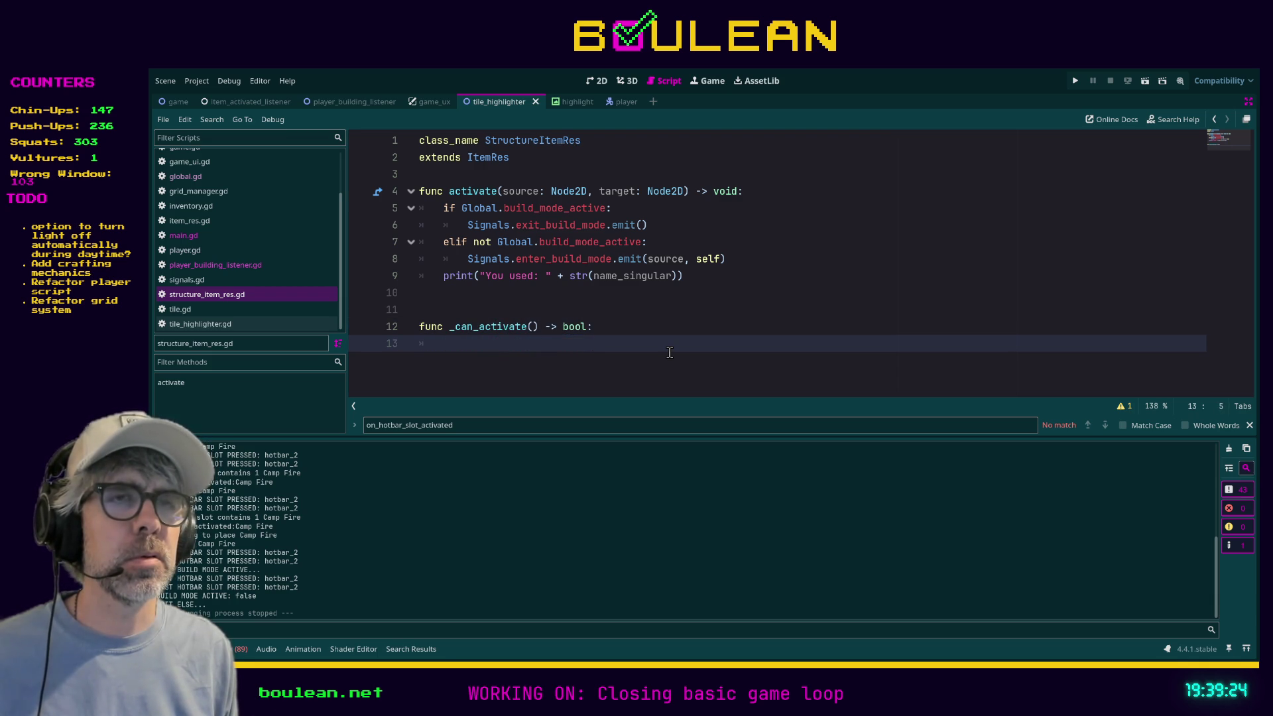
text(pass)
key(Return)
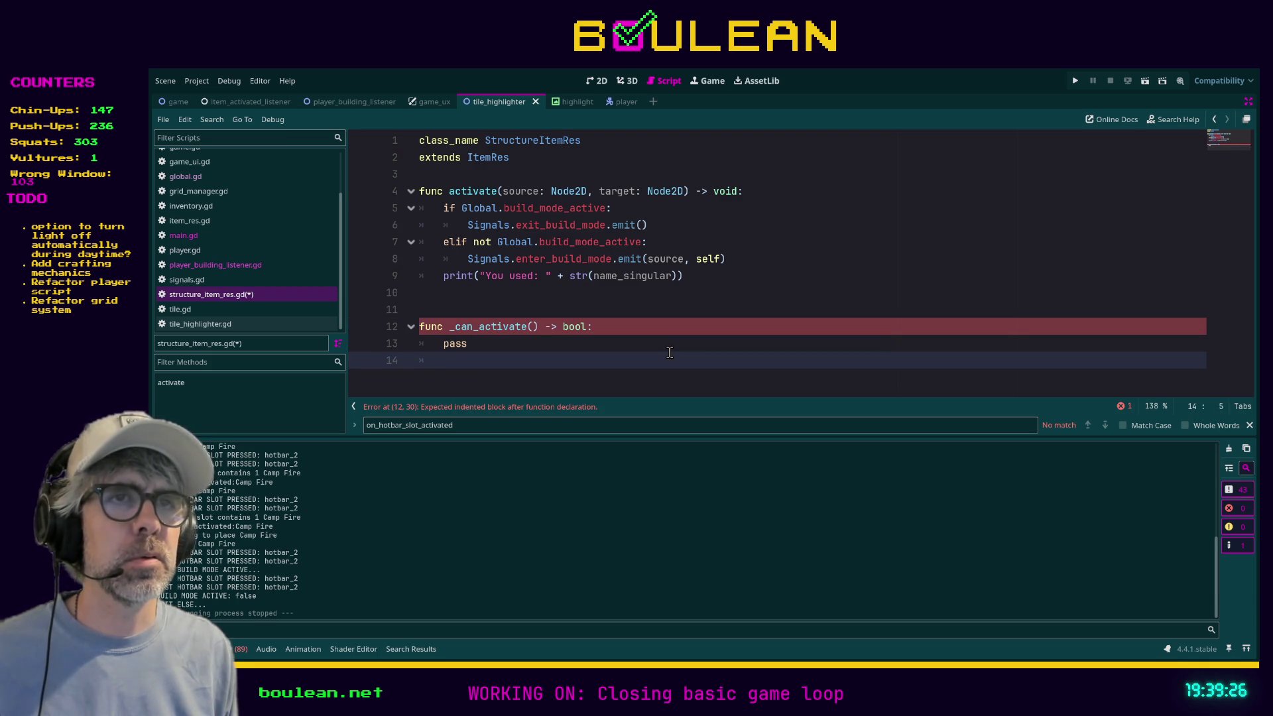
text(rn true)
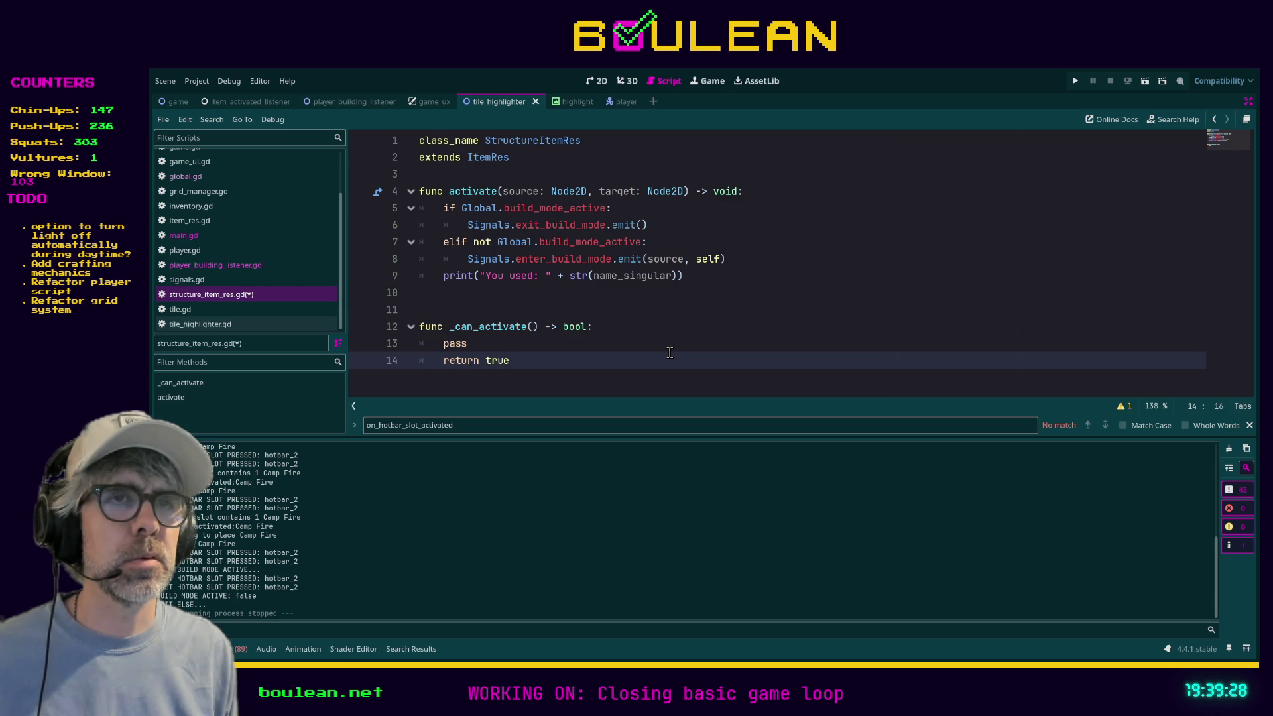
key(Return)
key(Return)
text(pass)
key(Return)
text(return f)
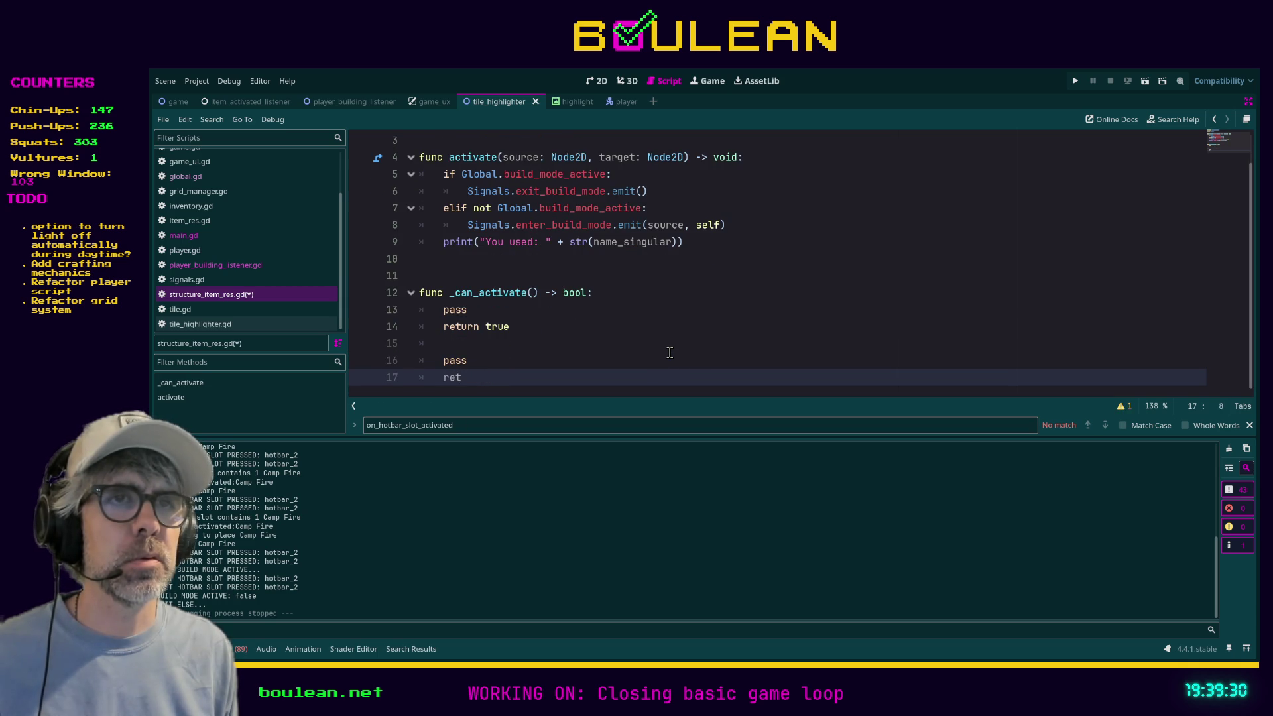
text(alse)
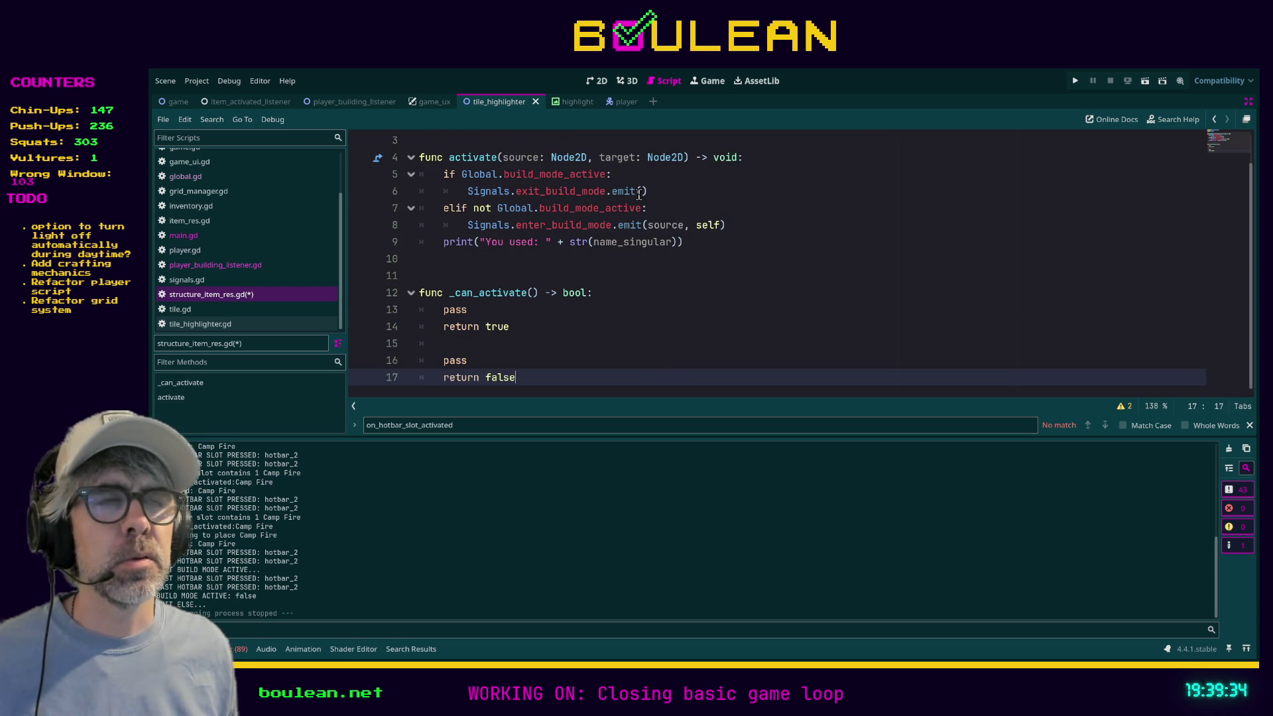
Step: Move activate's build-mode if check into _can_activate above return true, and delete activate's elif line
double_click(454, 309)
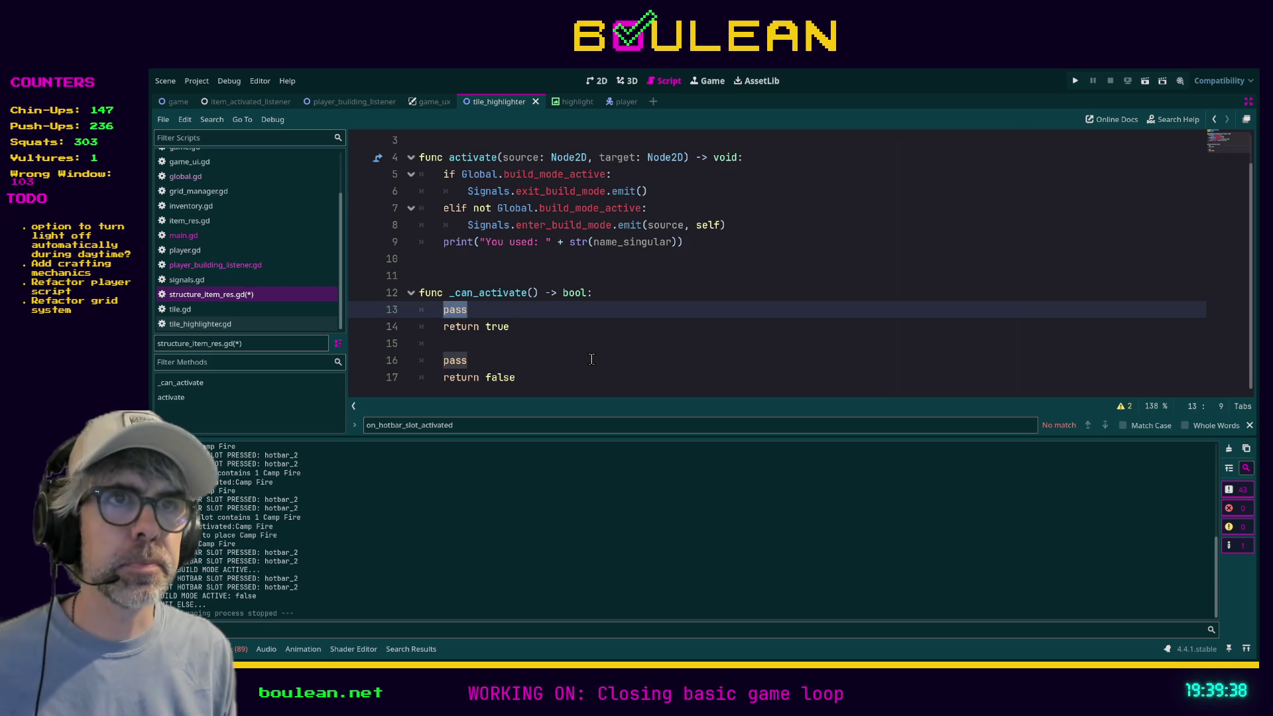
text(if gl)
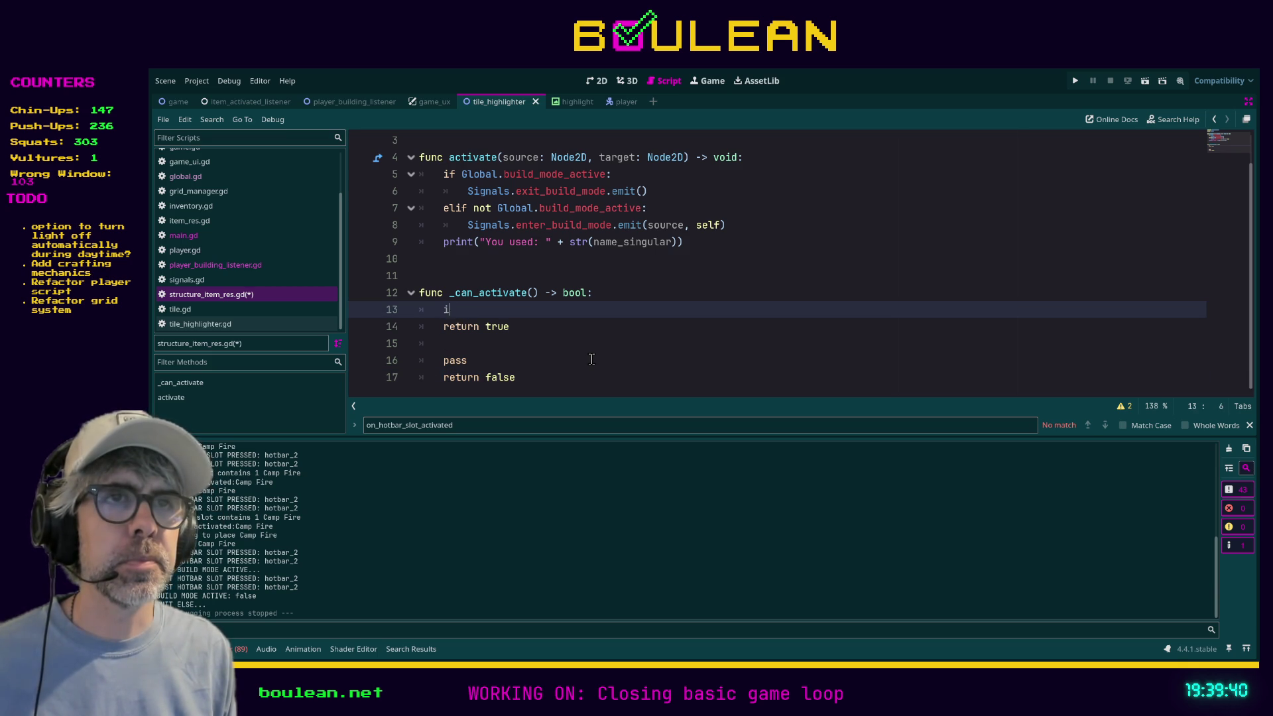
text(obal.)
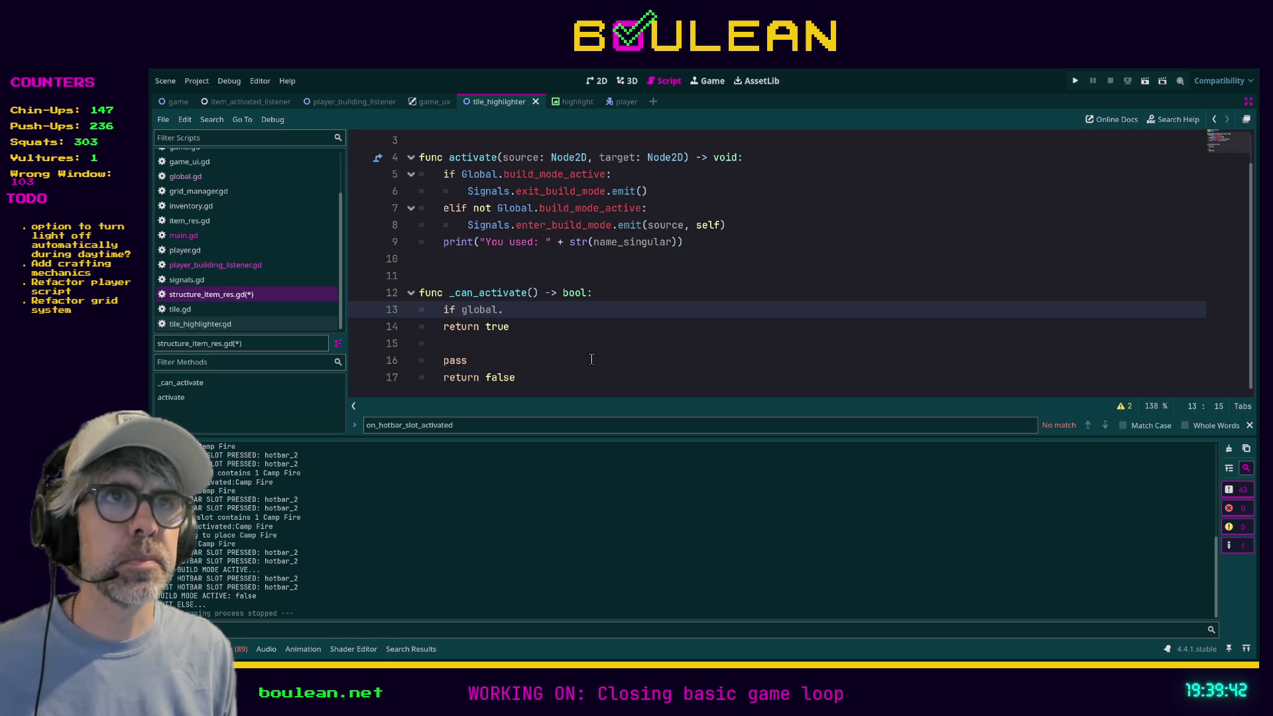
mouse_move(611, 175)
mouse_down()
mouse_move(438, 192)
mouse_move(375, 176)
mouse_up()
key(ctrl+x)
drag(468, 309, 436, 313)
key(ctrl+v)
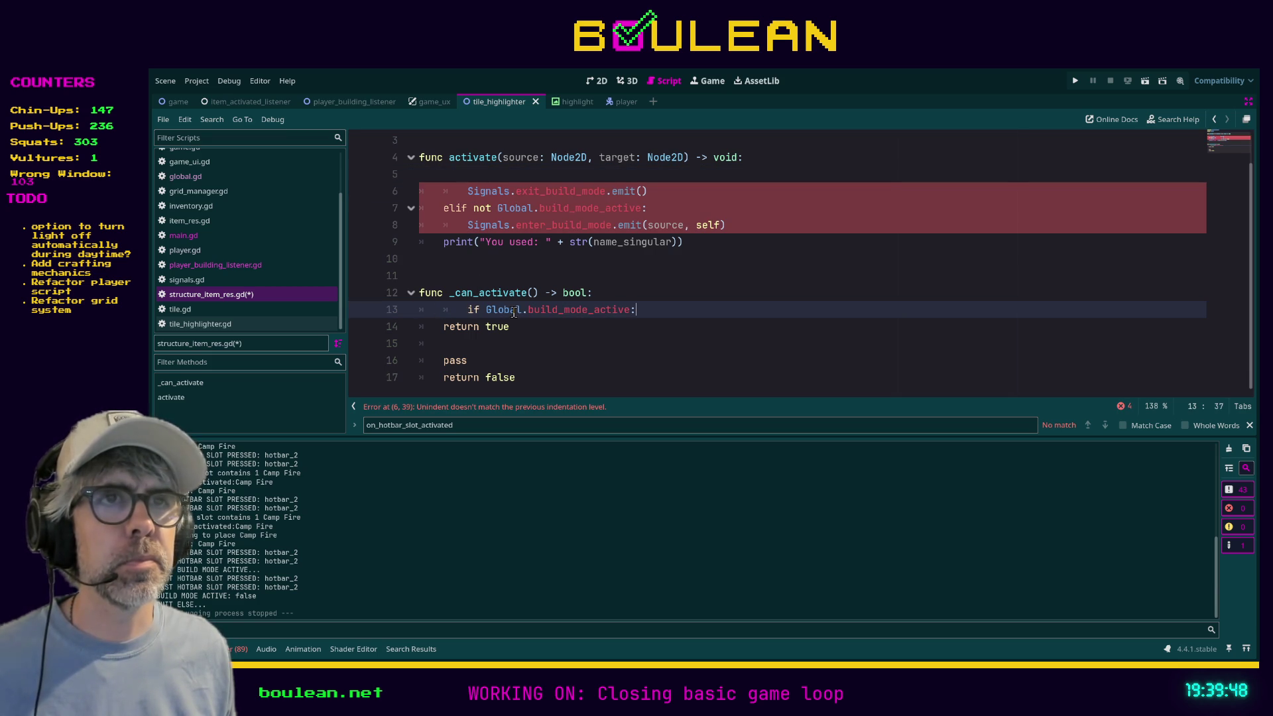
click(444, 326)
key(Tab)
drag(664, 212, 417, 213)
key(BackSpace)
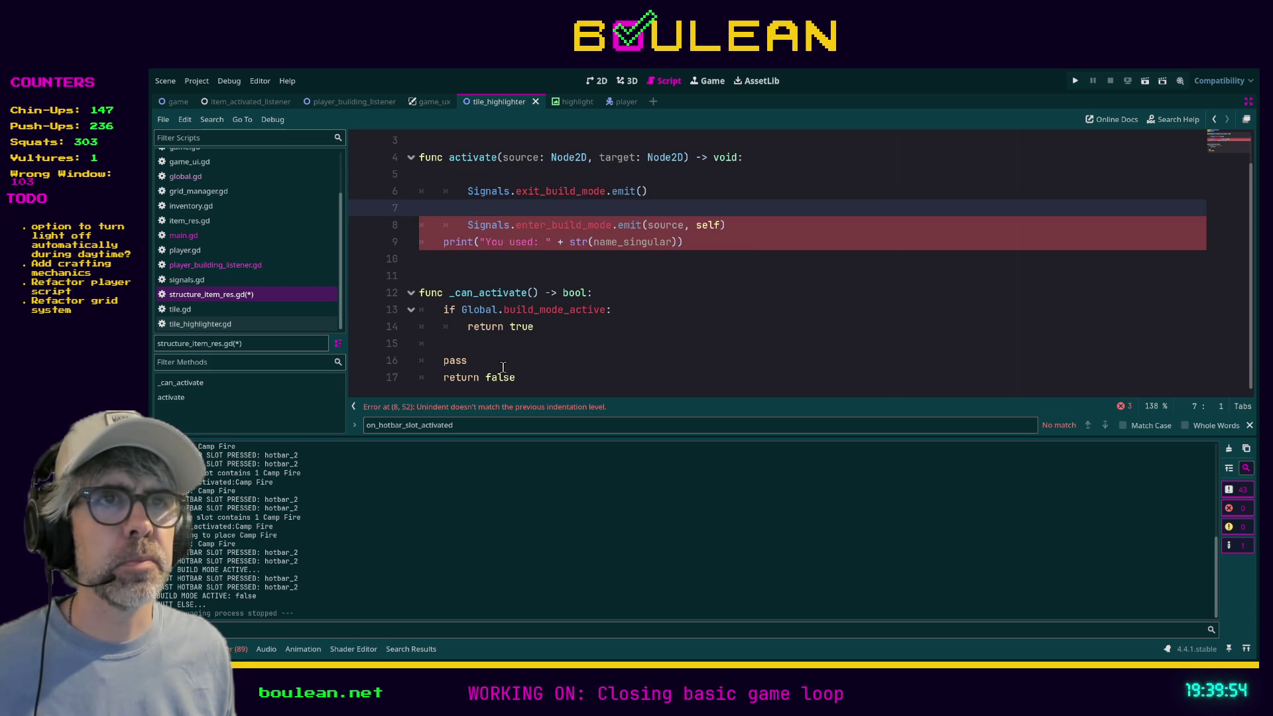
Step: Add an else: branch holding return false and remove the leftover pass and pasted lines
click(443, 343)
text(eli)
text(se)
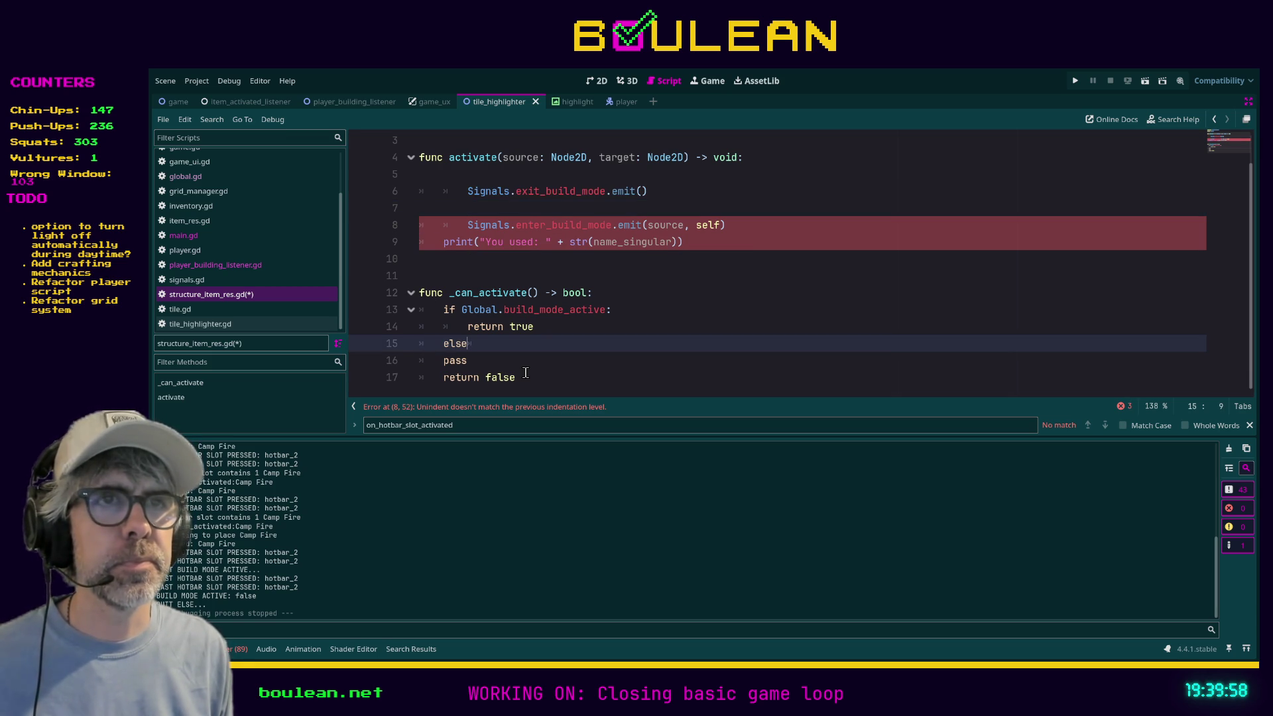
text(:)
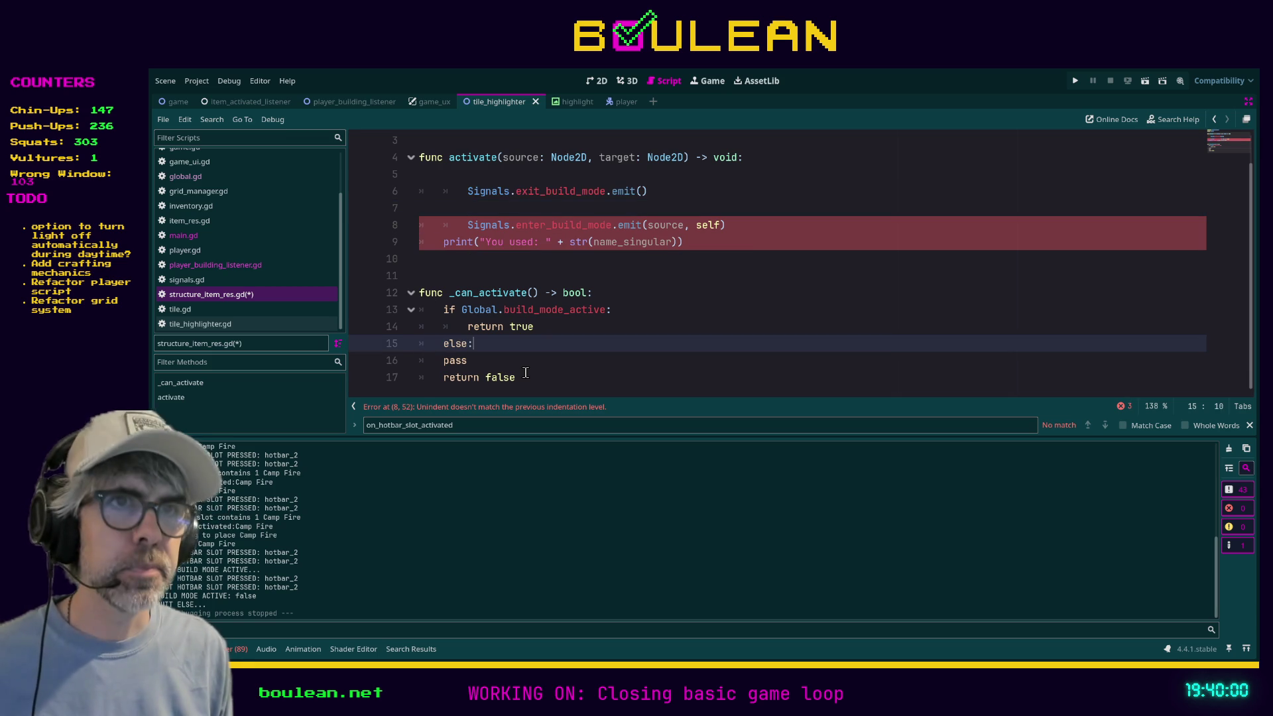
key(Return)
key(ctrl+v)
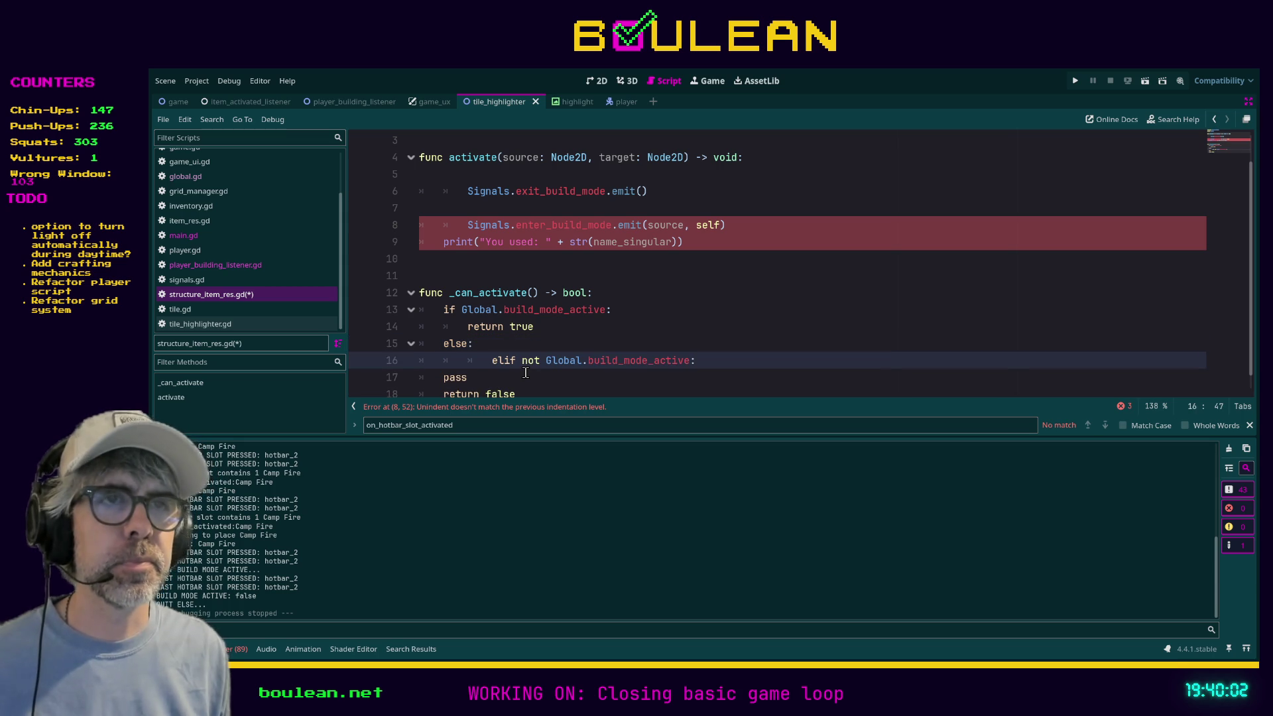
key(shift+Home)
key(shift+Home)
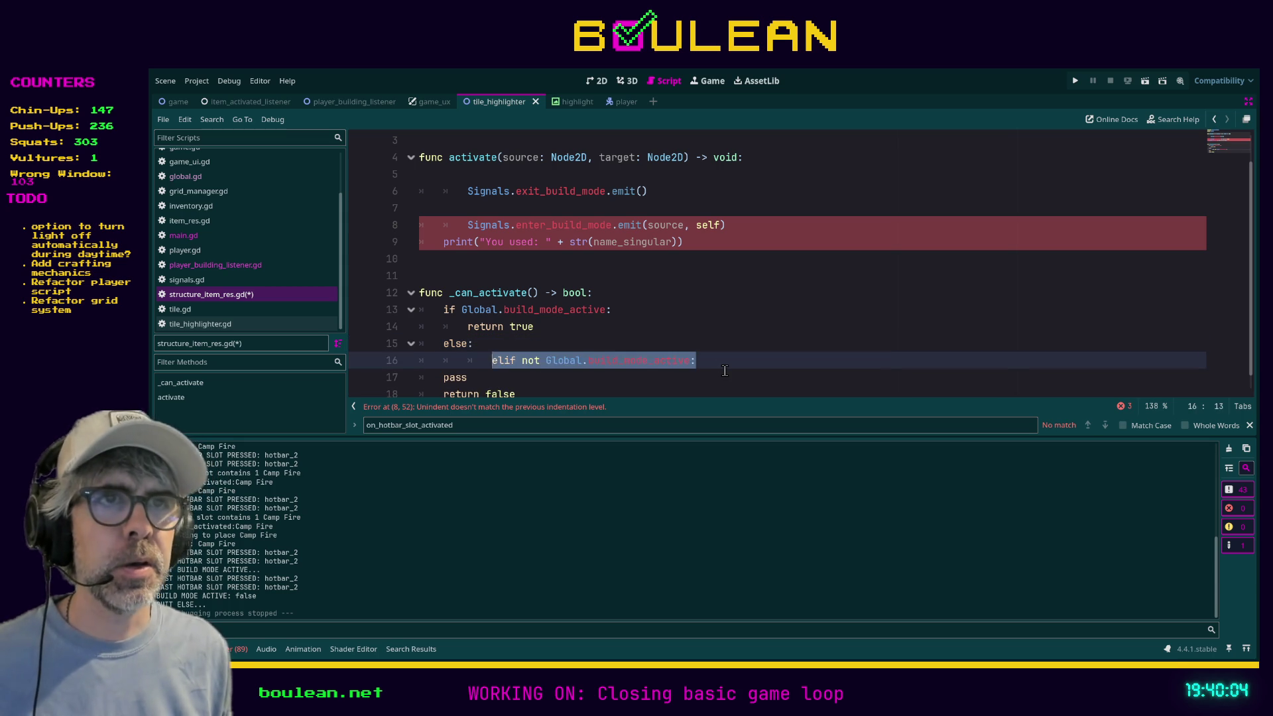
key(BackSpace)
key(Delete)
key(End)
key(shift+Home)
key(BackSpace)
key(Delete)
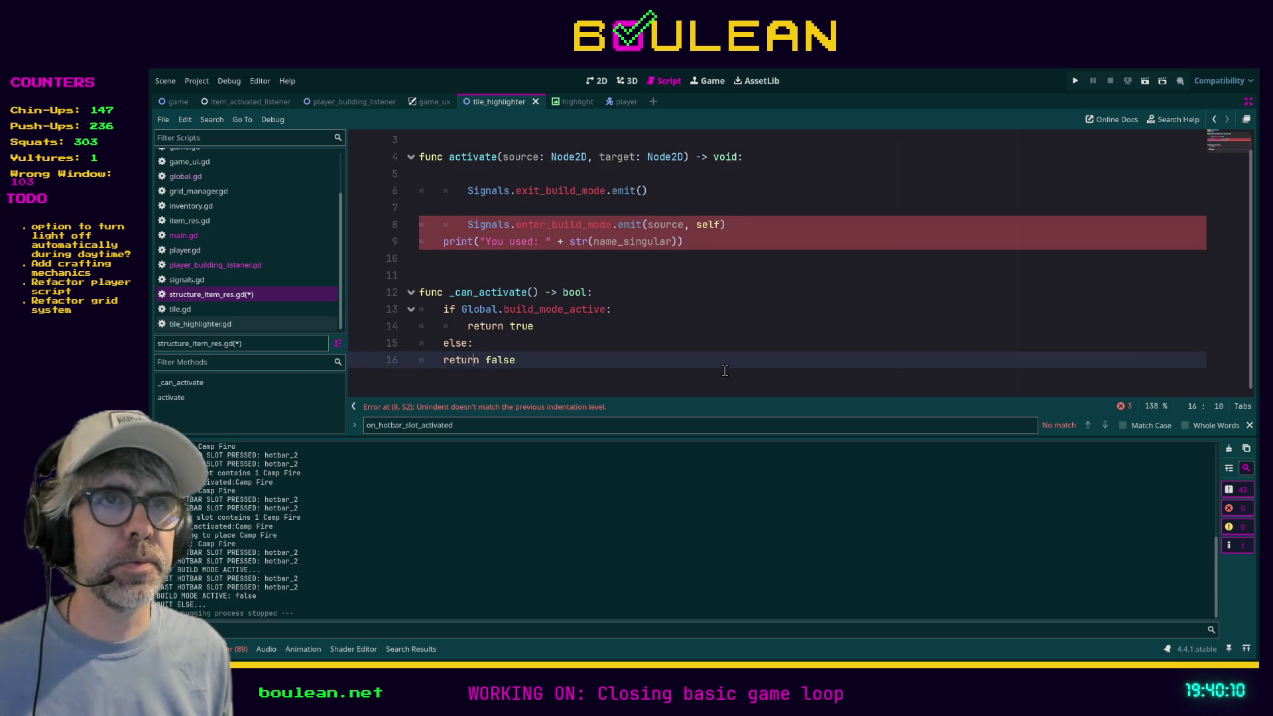
key(Home)
key(Tab)
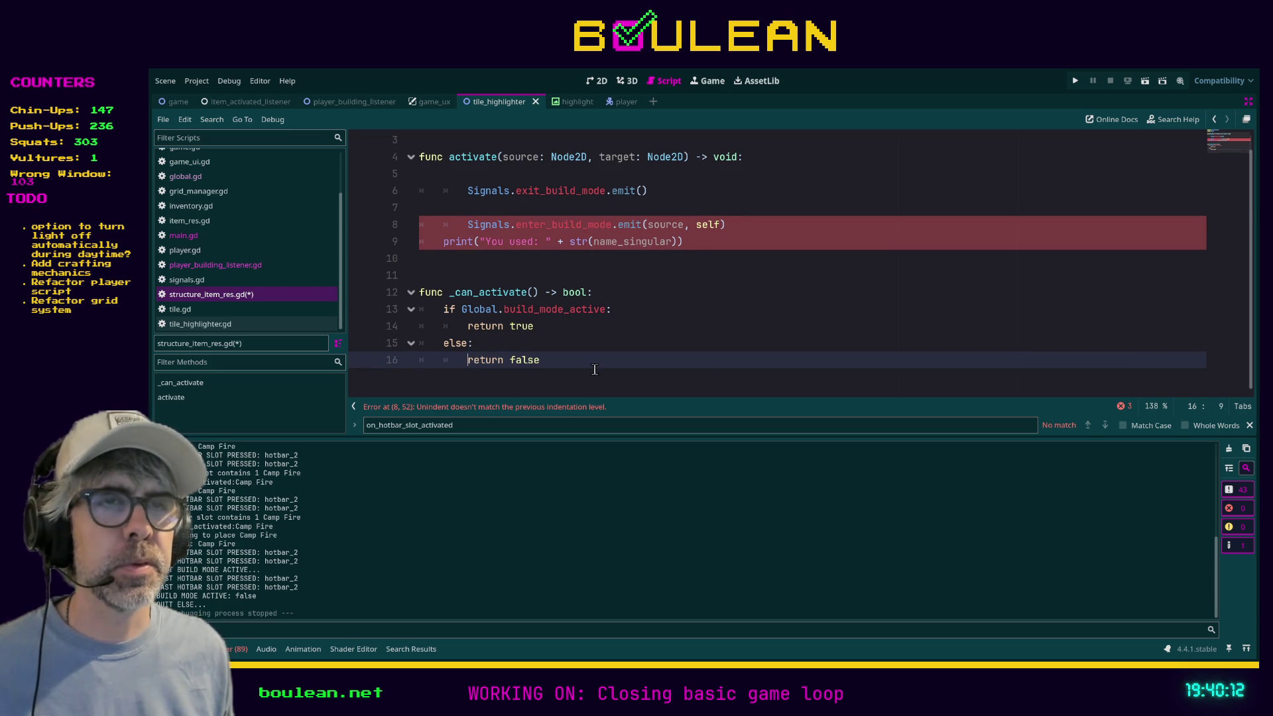
click(475, 175)
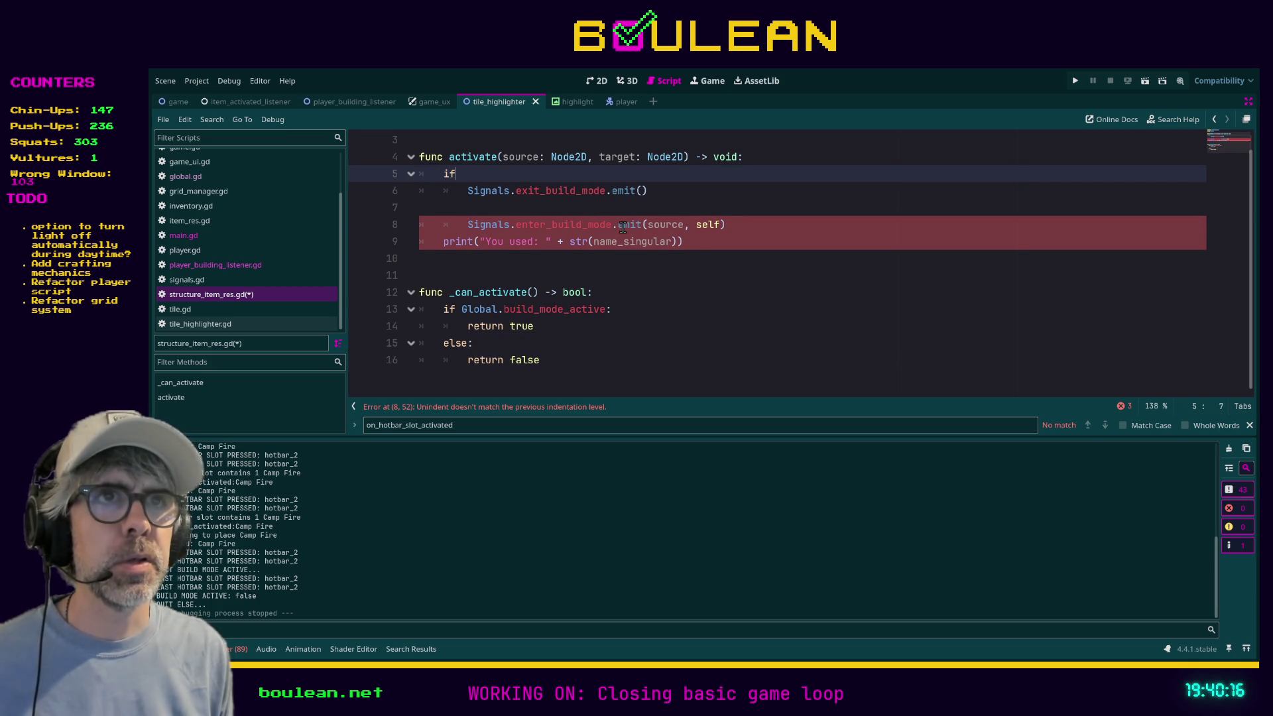
Step: Make activate branch on _can_activate() and move the enter_build_mode emit above the exit call
text(_can_activate)
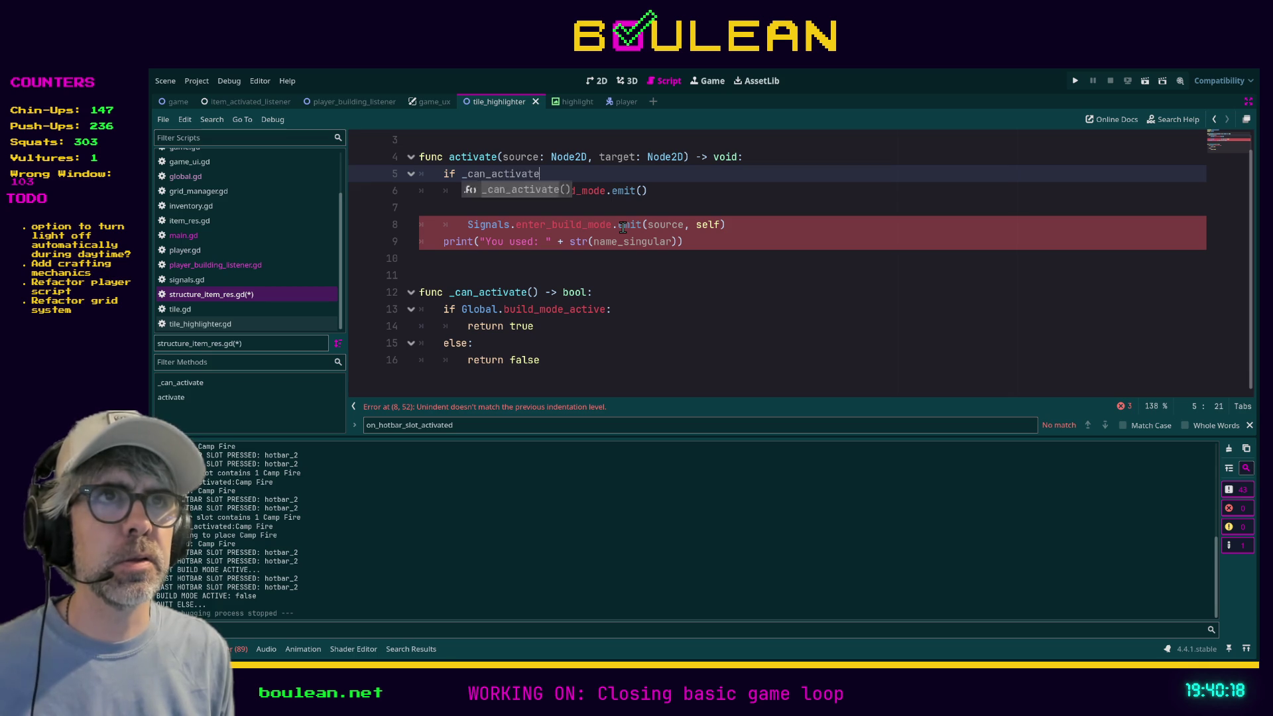
key(Return)
text(:)
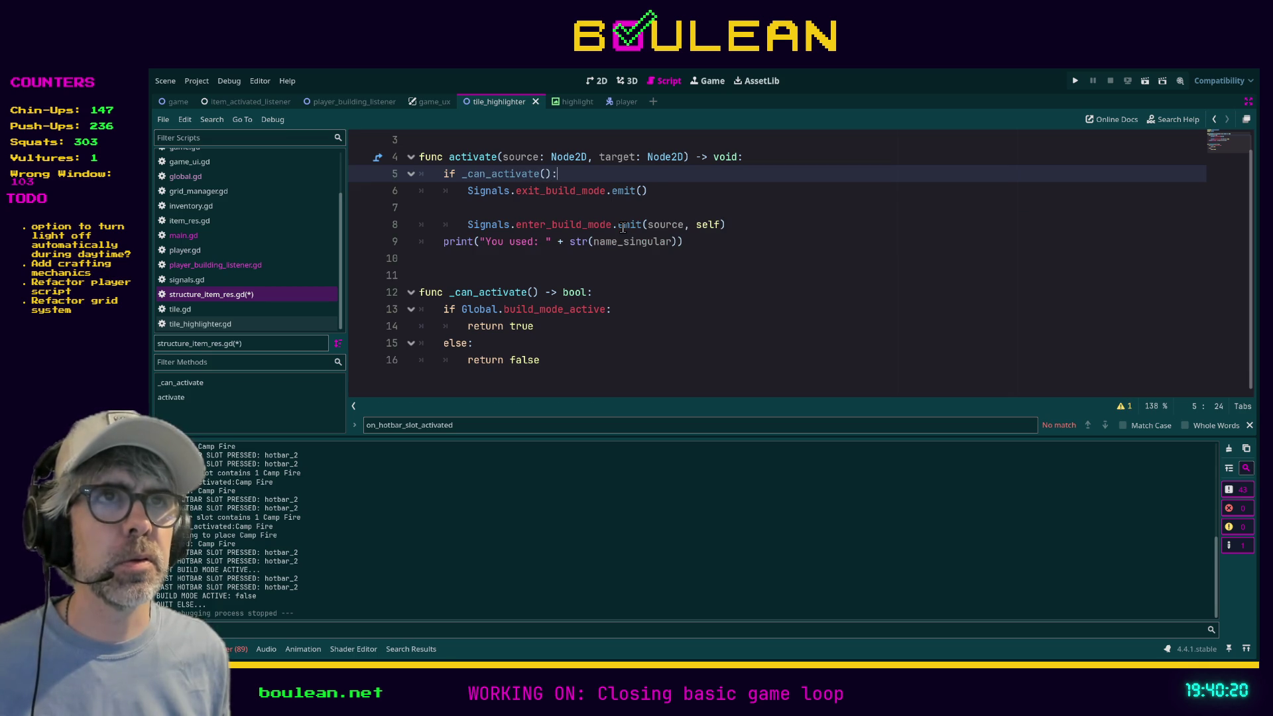
key(Down)
key(Down)
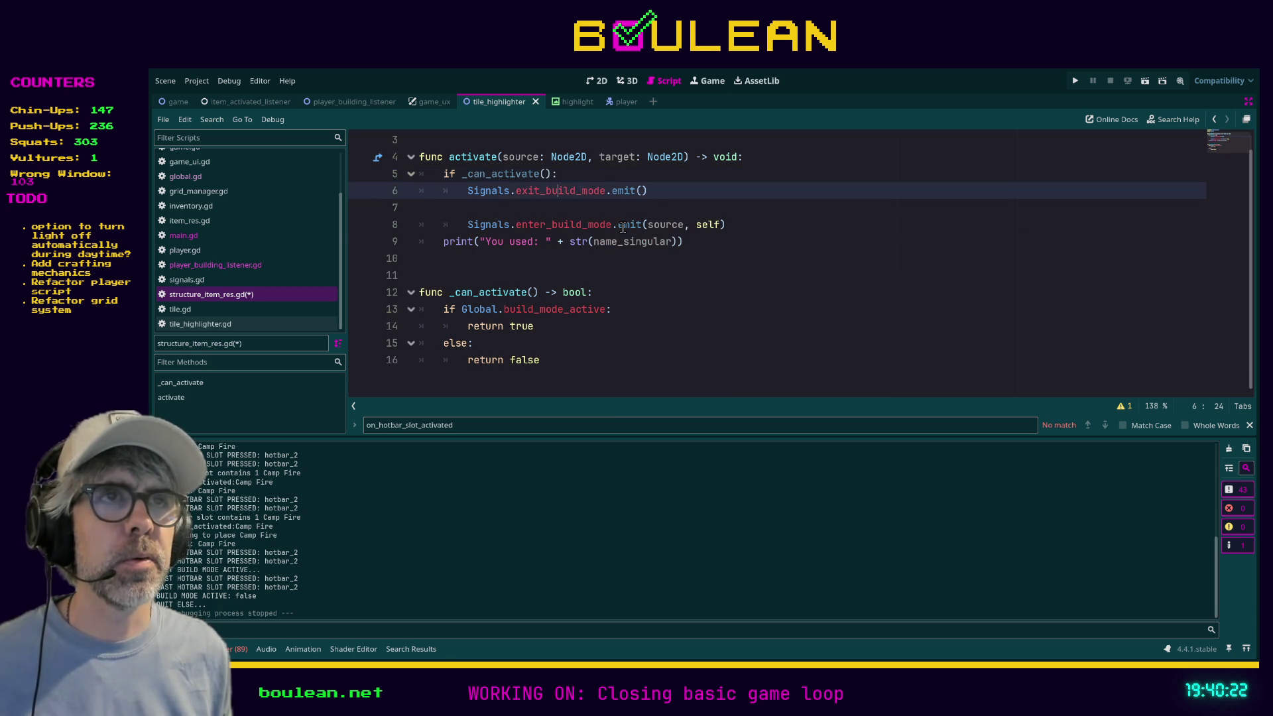
key(alt+Up)
key(alt+Up)
key(Down)
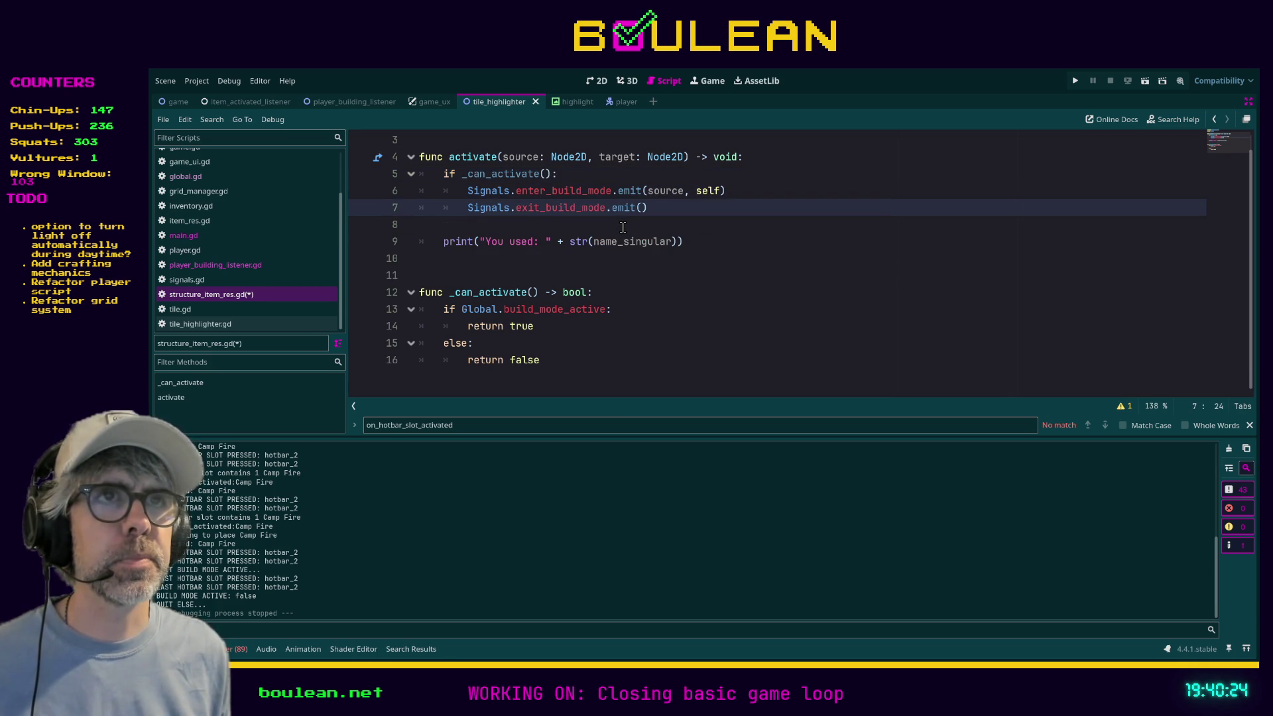
key(Home)
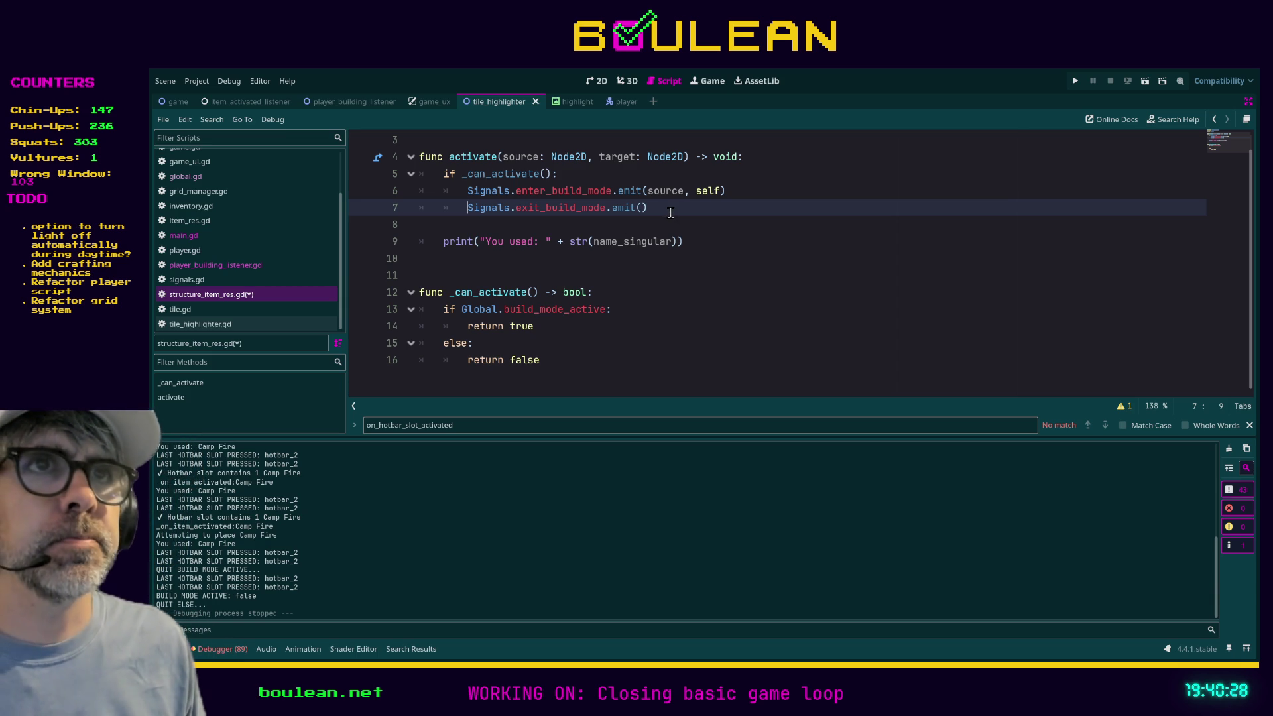
Step: Cut the exit_build_mode call and paste it, re-indented, under the else line
drag(648, 208, 396, 210)
key(ctrl+c)
key(BackSpace)
click(492, 344)
key(Return)
key(ctrl+v)
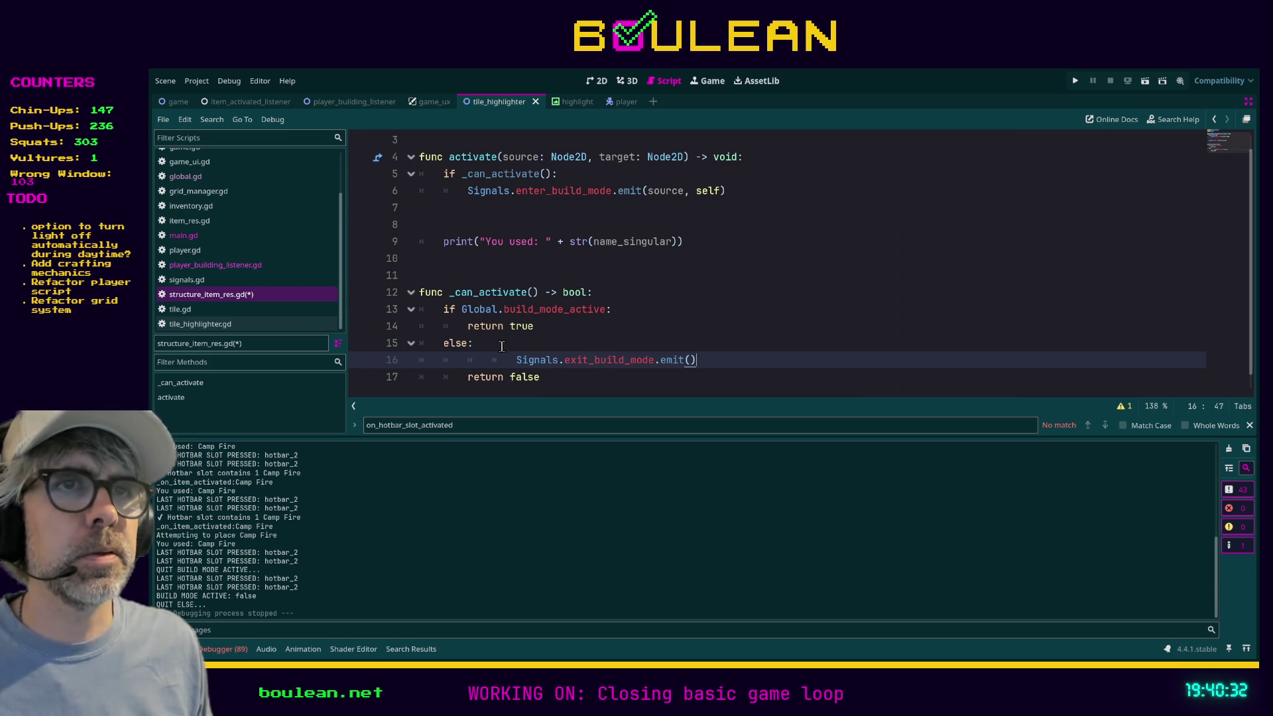
key(shift+Tab)
key(shift+Tab)
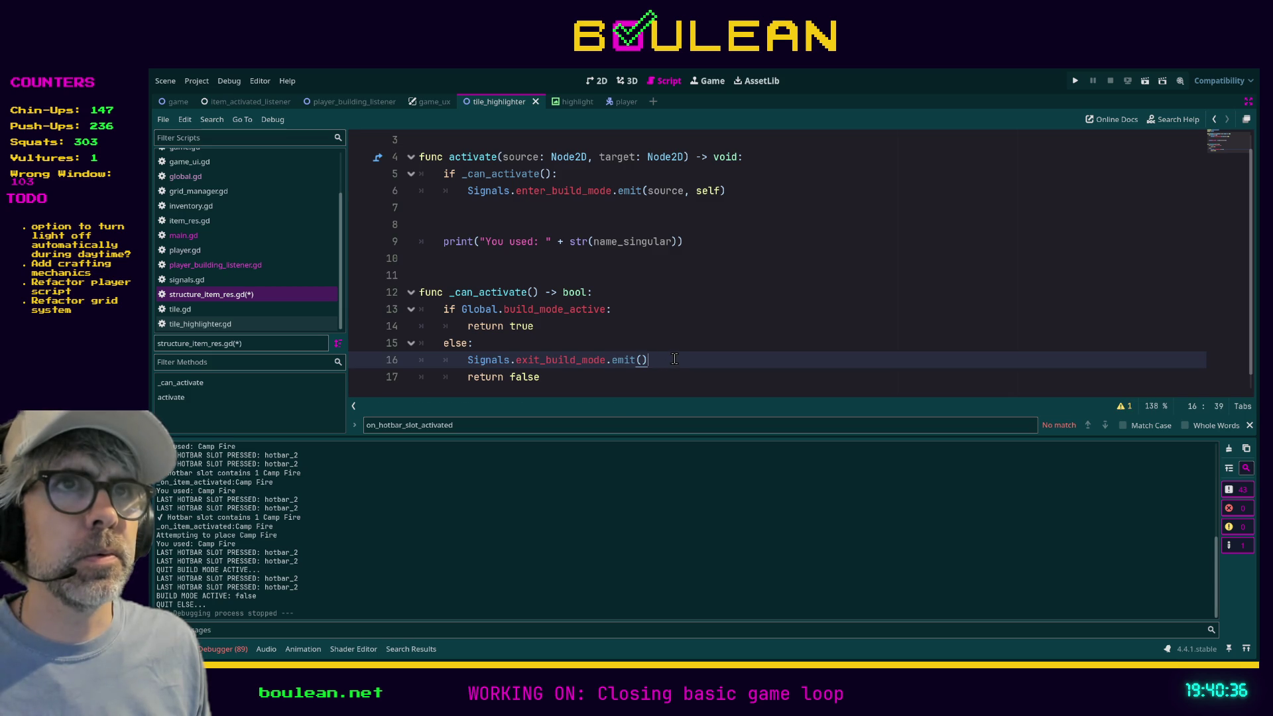
Step: Move the exit_build_mode.emit() line under a new else: in activate and remove the leftover blank line
triple_click(674, 358)
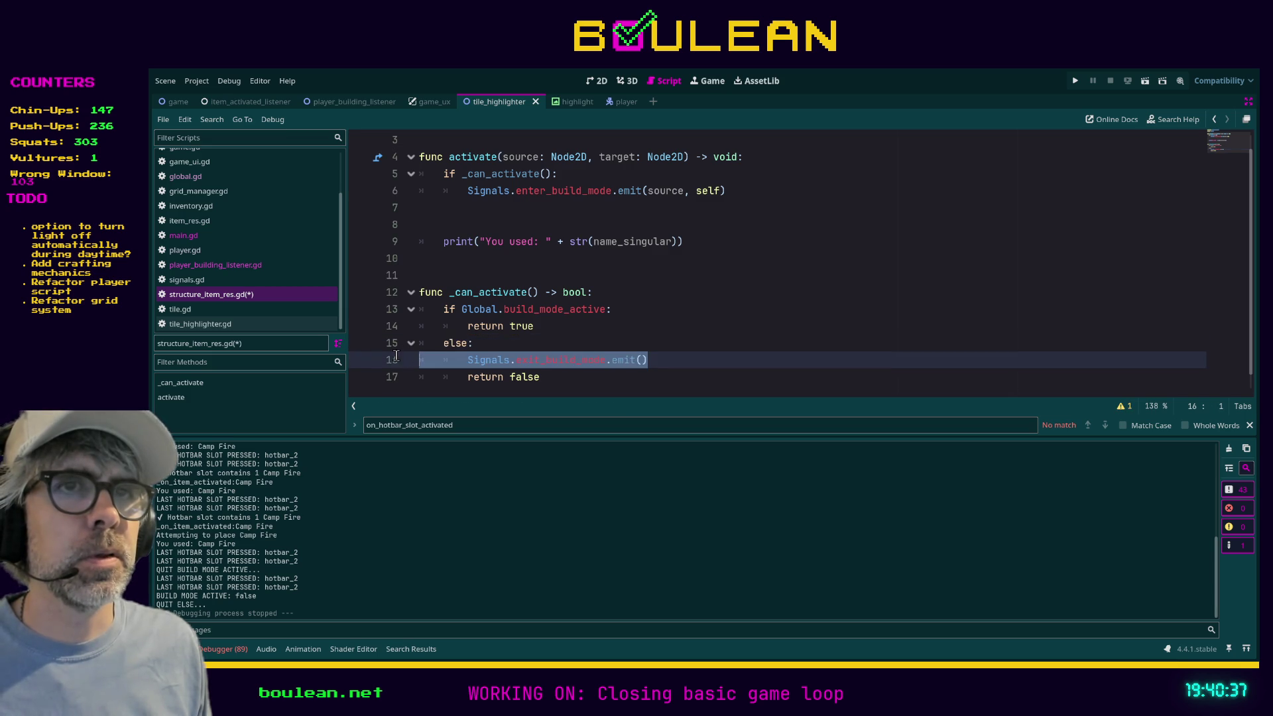
key(ctrl+x)
click(437, 208)
text(else:)
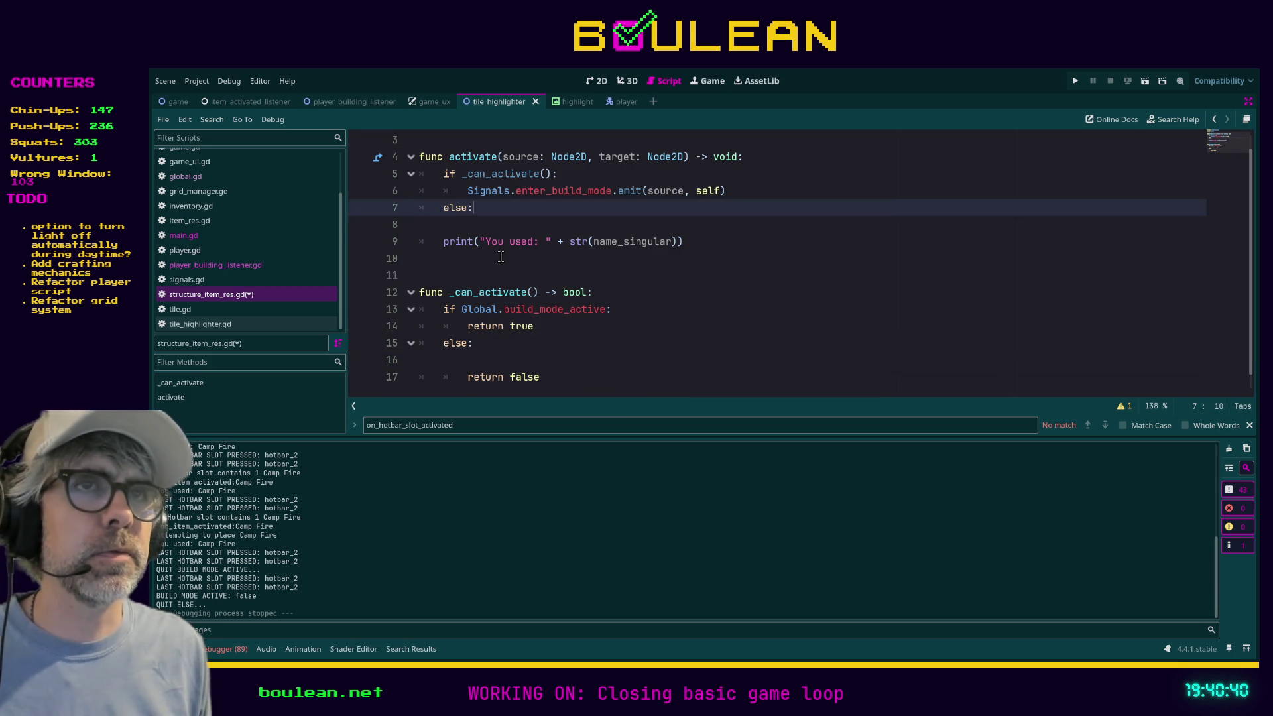
key(Return)
key(ctrl+v)
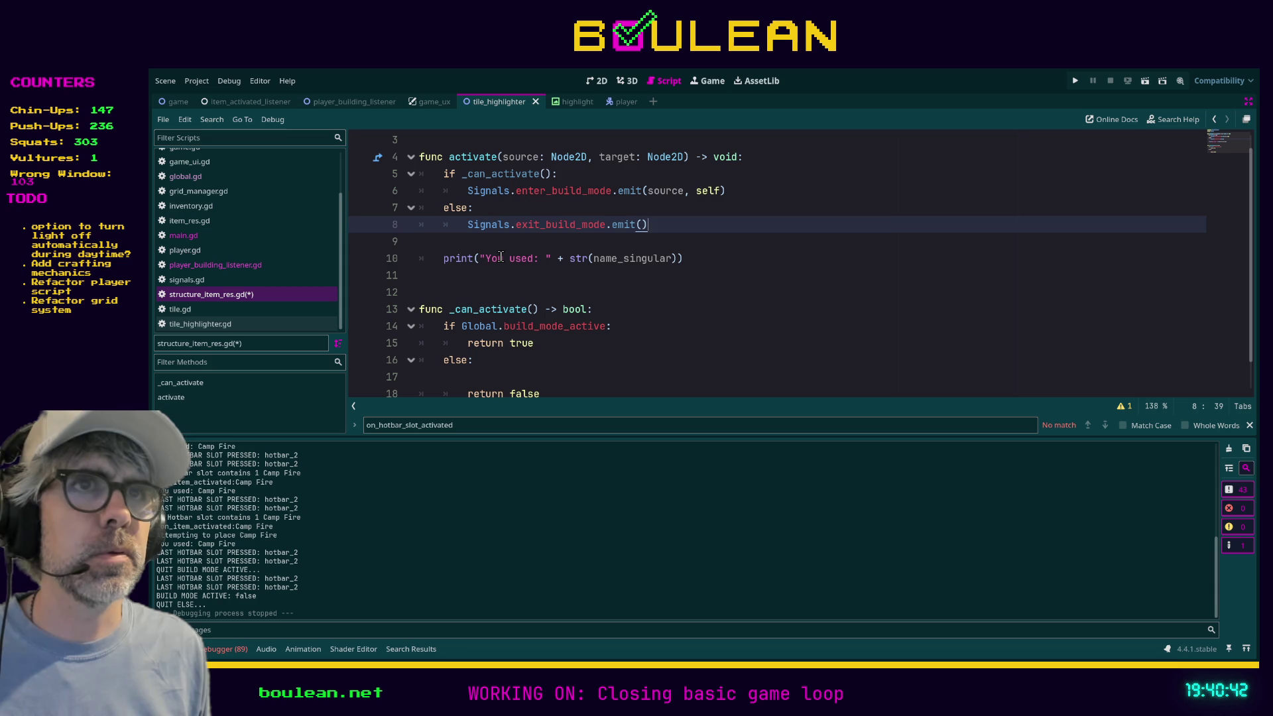
key(Down)
key(Down)
key(Down)
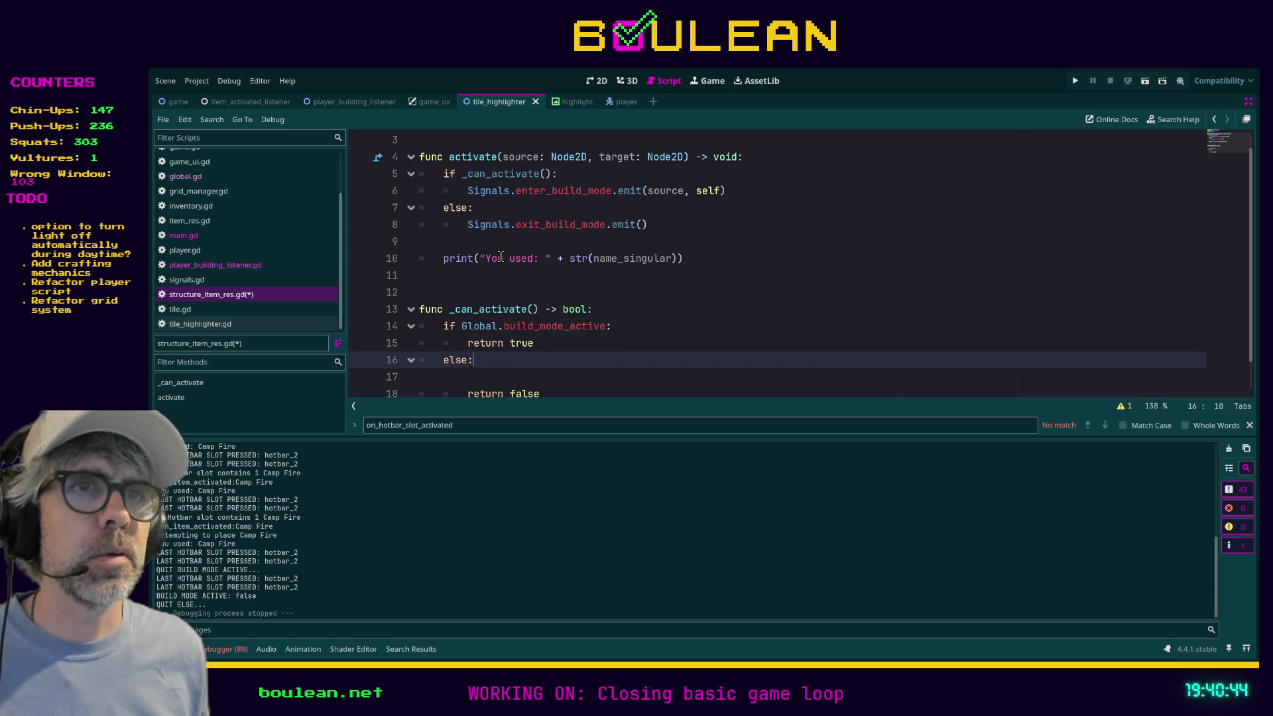
key(BackSpace)
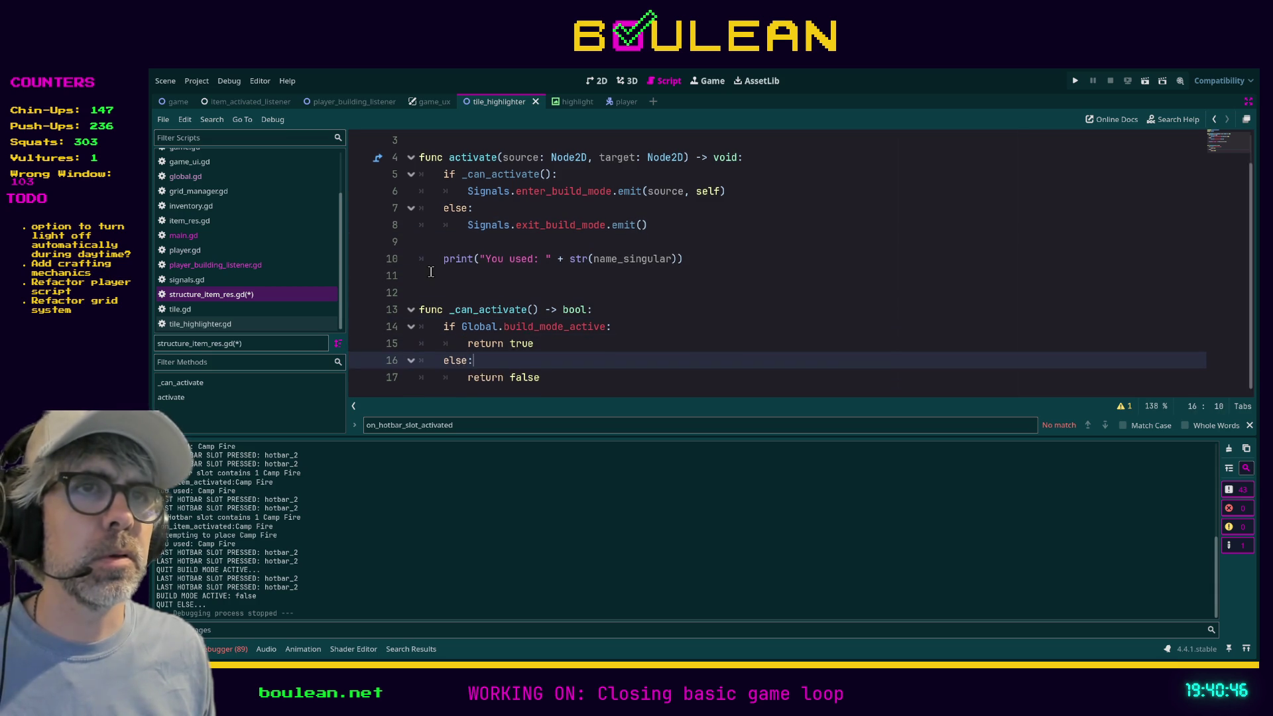
Step: Delete the "You used" print line and the extra blank line in activate
click(726, 266)
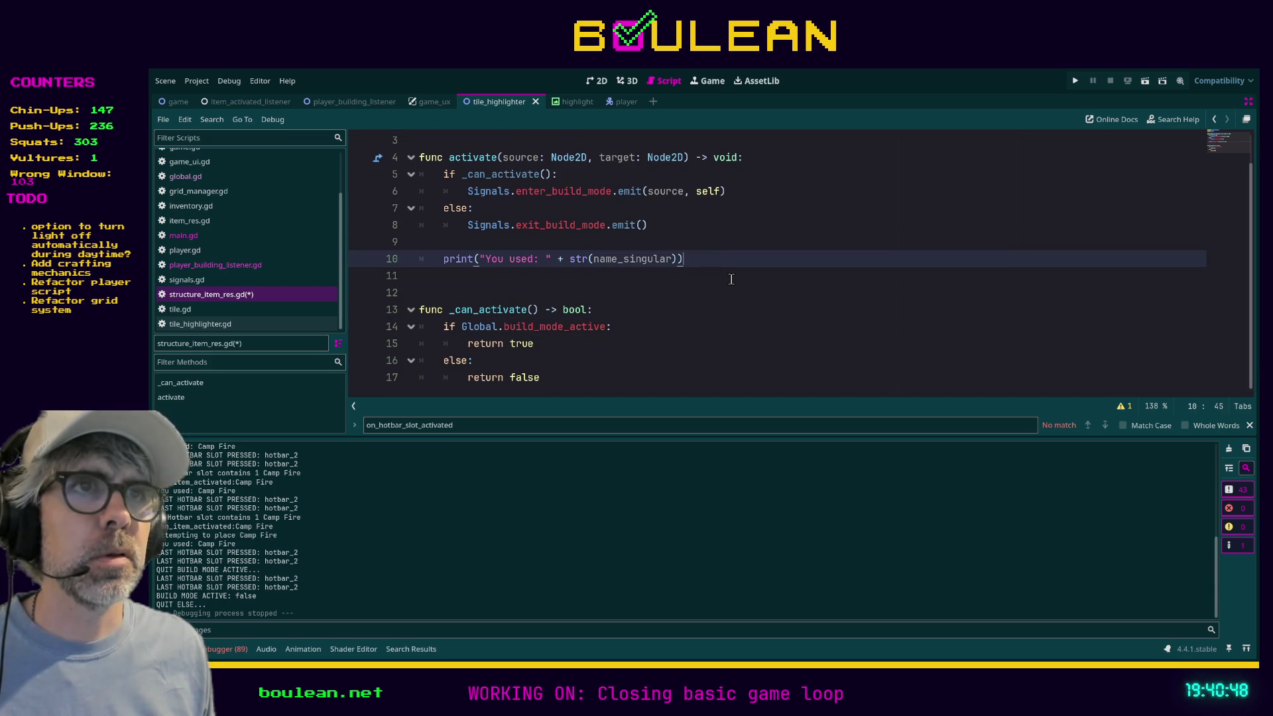
key(shift+Home)
key(shift+Home)
key(BackSpace)
key(BackSpace)
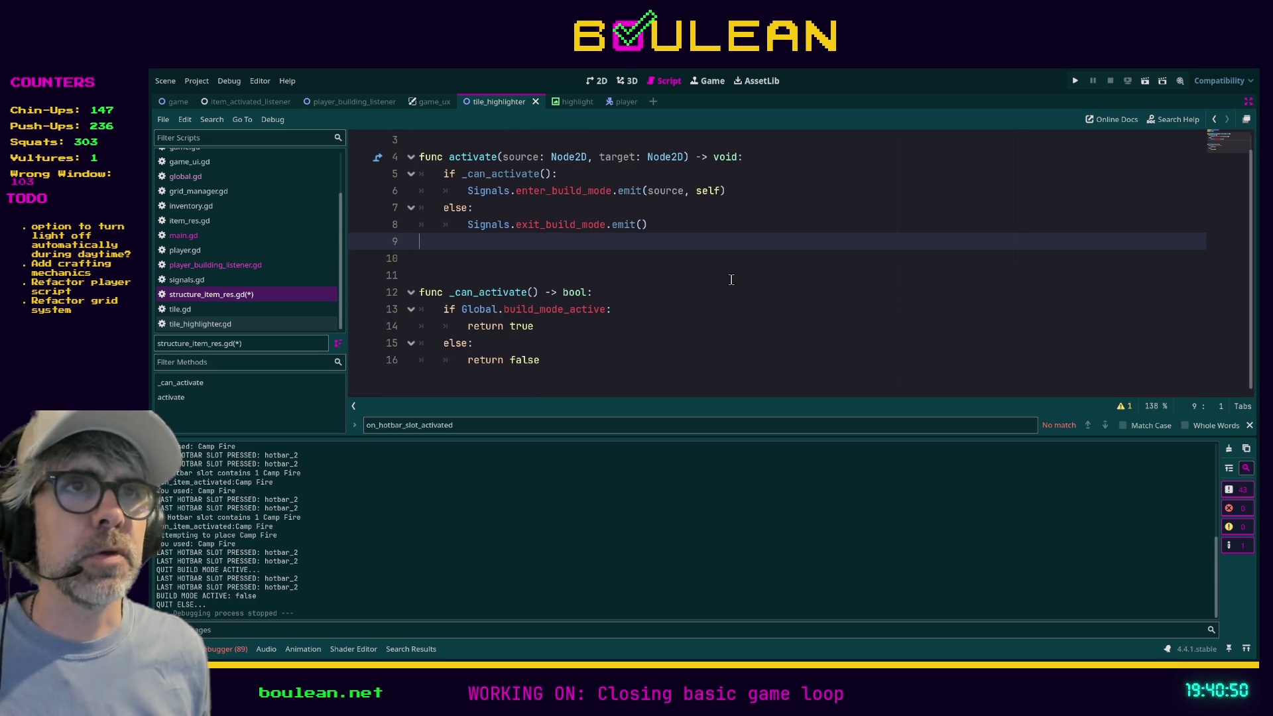
scroll(537, 304, up, 1)
key(Delete)
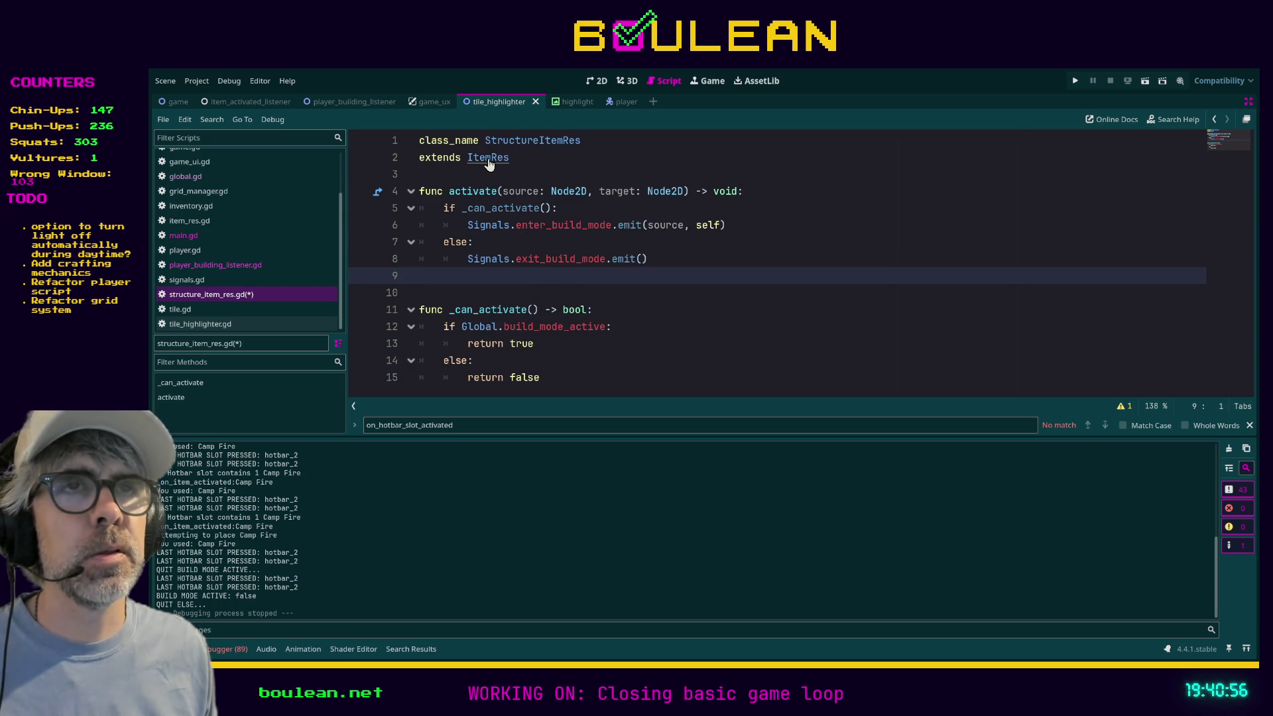
Step: Append func _can_activate() -> bool: return false to item_res.gd and save it
ctrl+click(487, 159)
scroll(523, 281, down, 1)
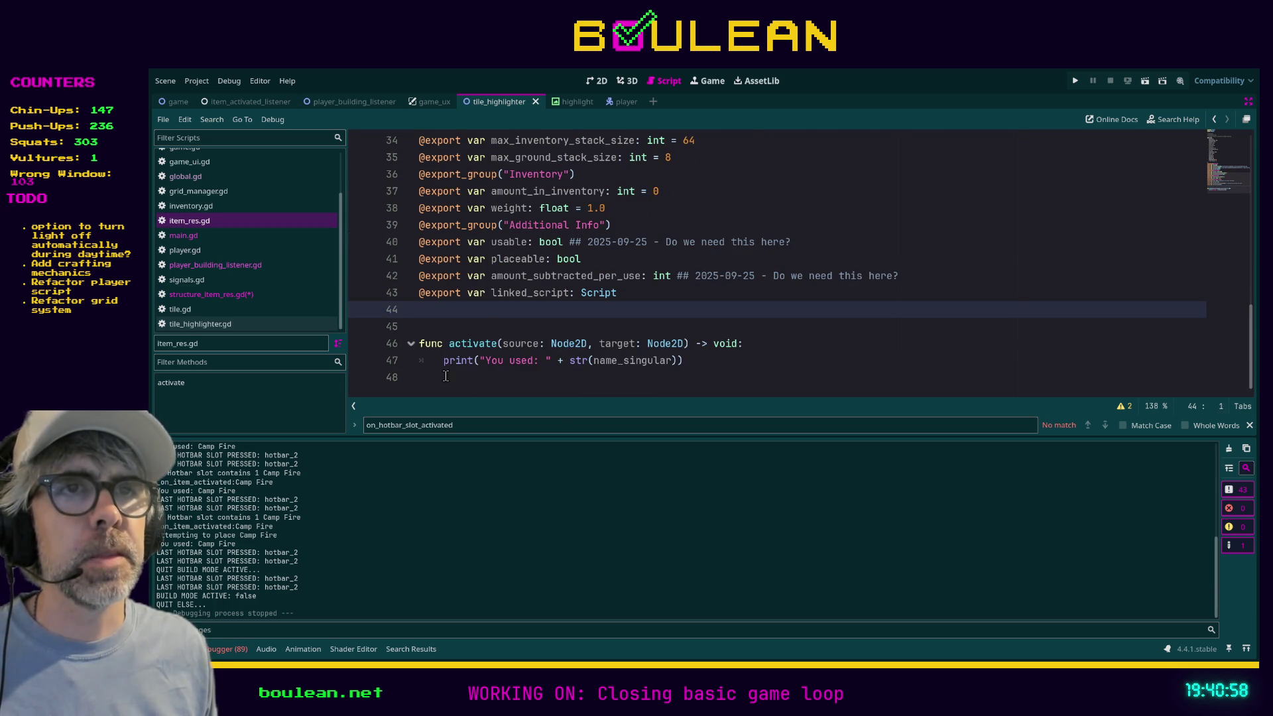
click(517, 379)
key(Return)
key(Return)
text(func _can_ac)
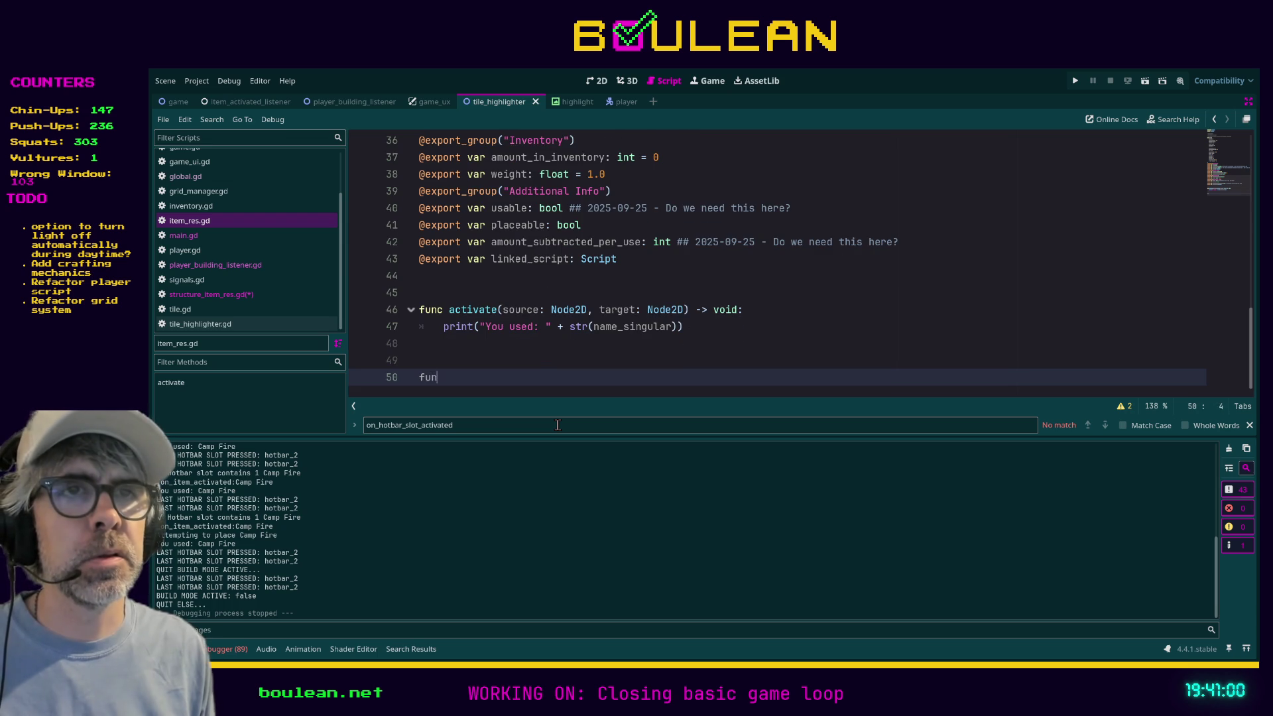
text(tivat)
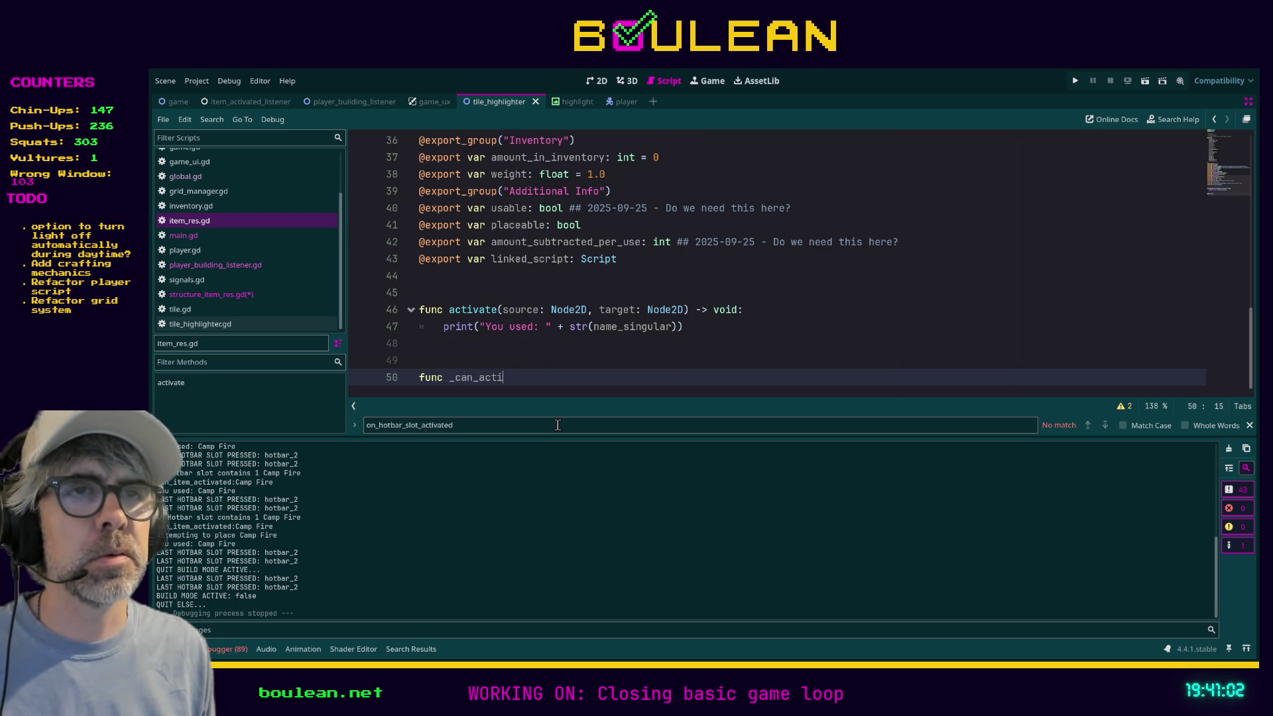
text(e() -)
text(> bool:)
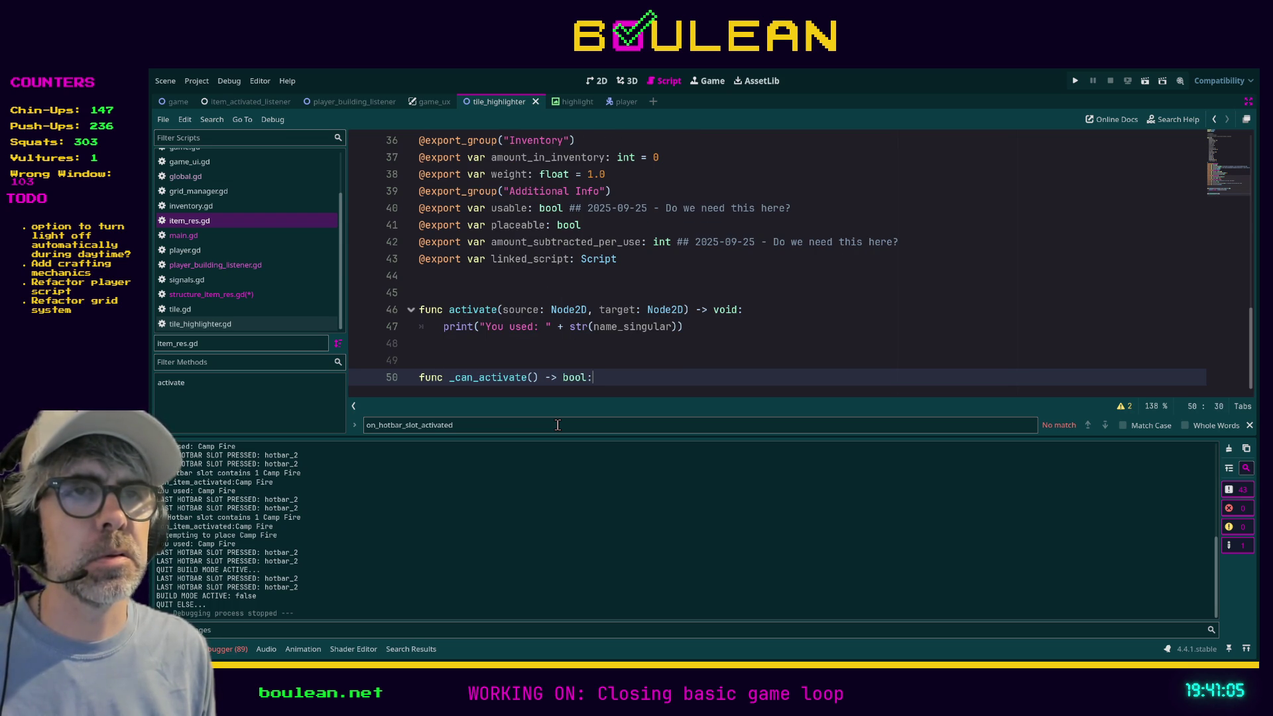
key(Return)
text(pass)
key(ctrl+s)
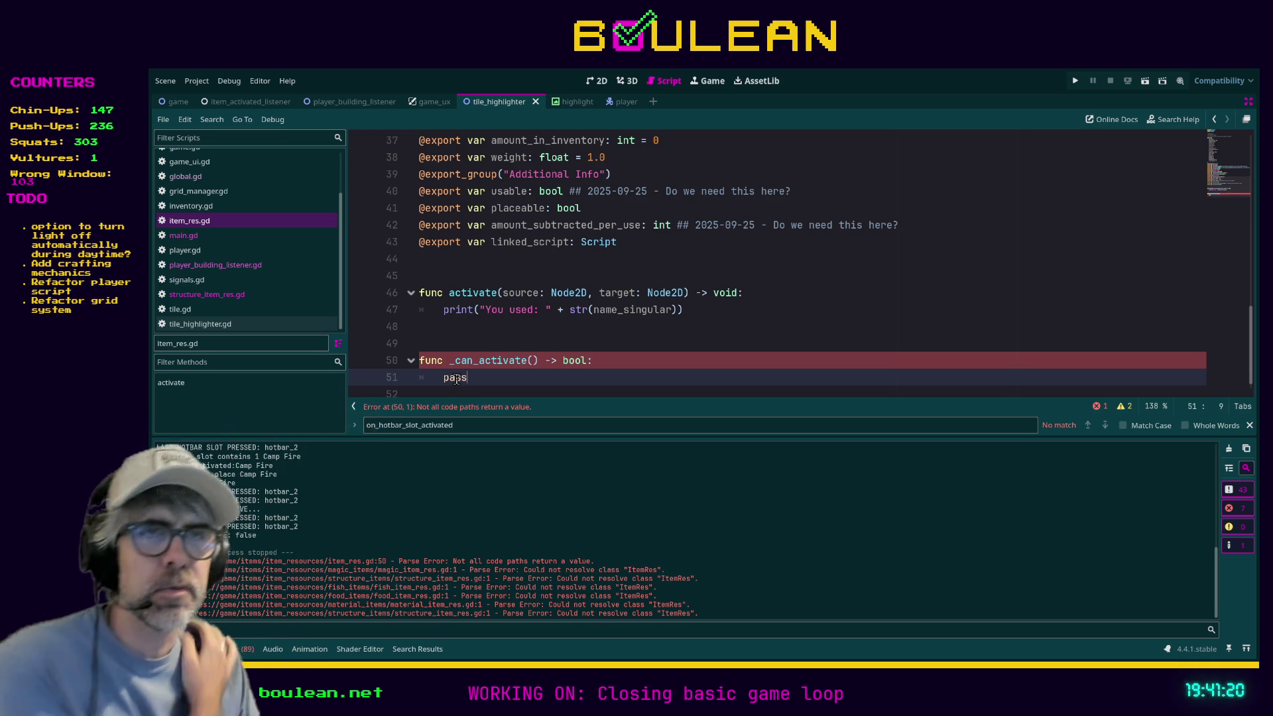
double_click(455, 379)
text(return false)
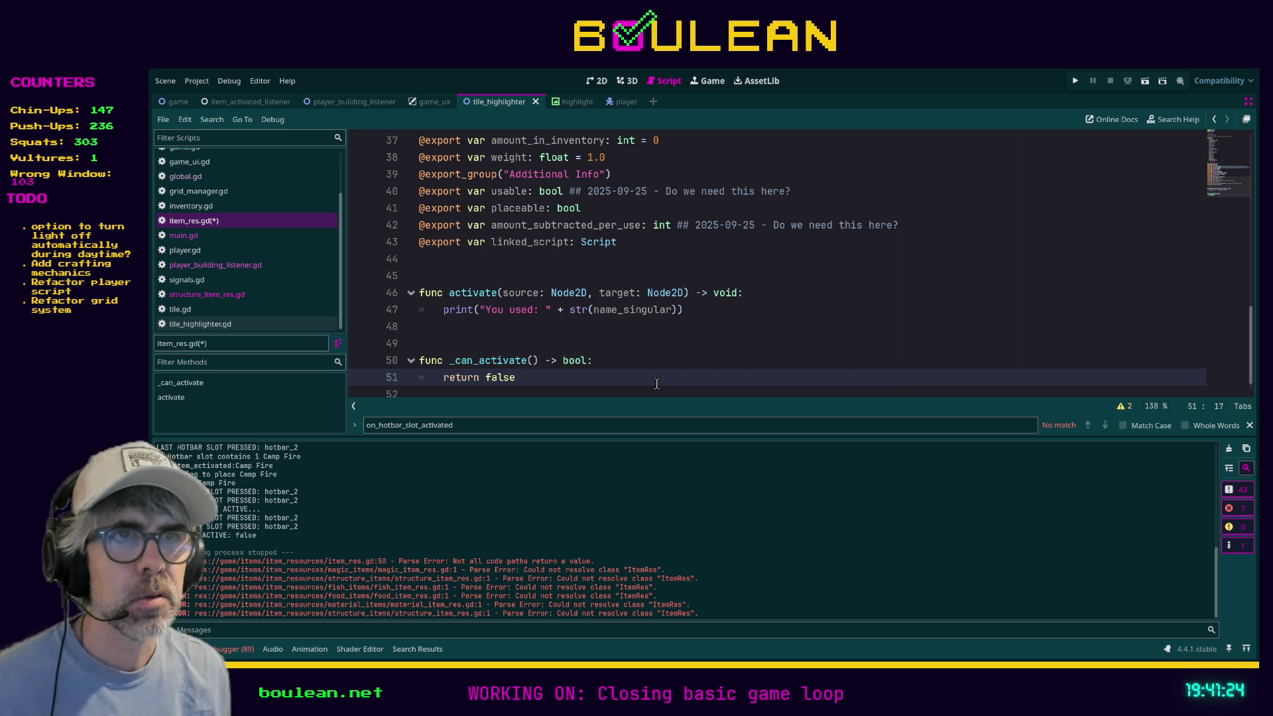
key(ctrl+s)
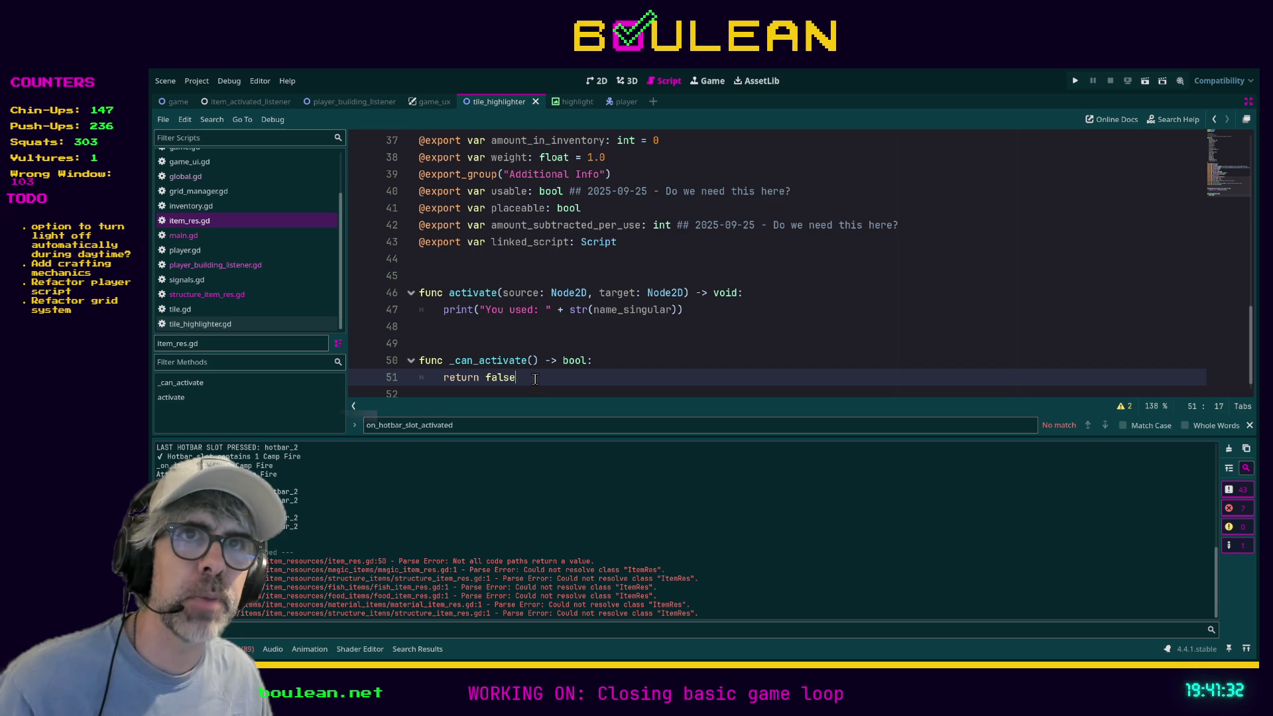
Step: Switch back to structure_item_res.gd and run the project with F5
click(233, 296)
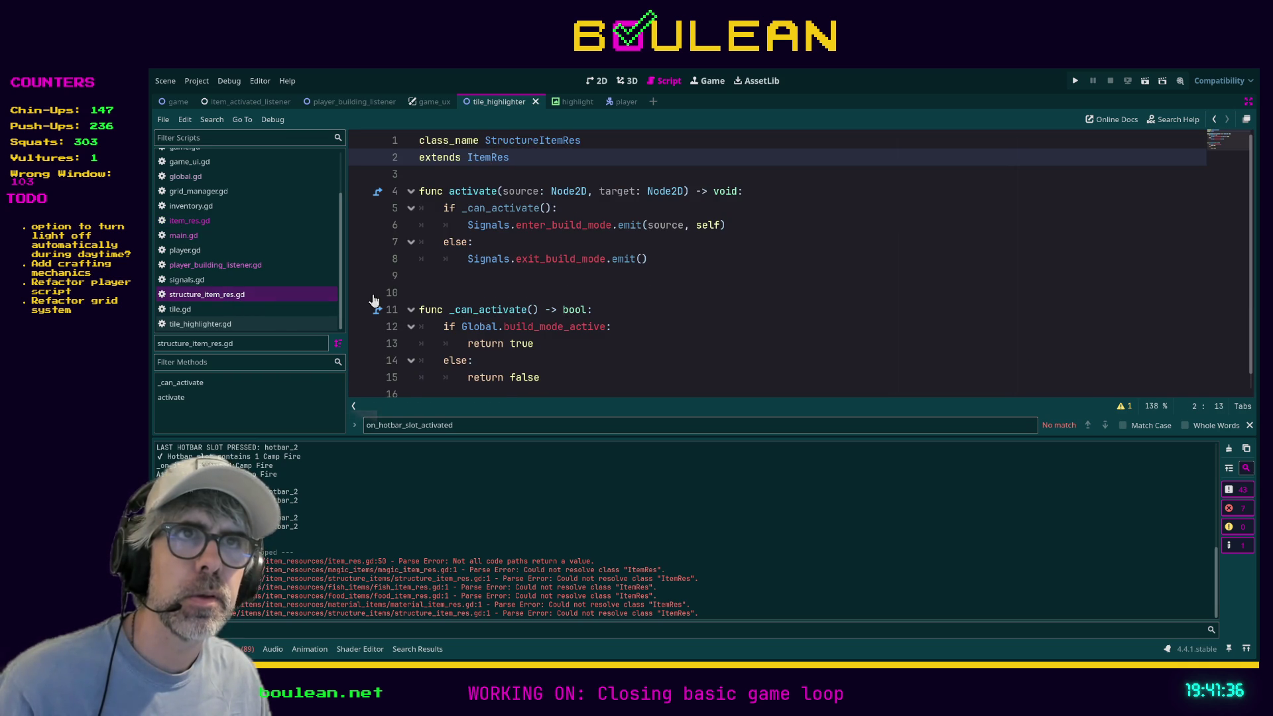
click(469, 293)
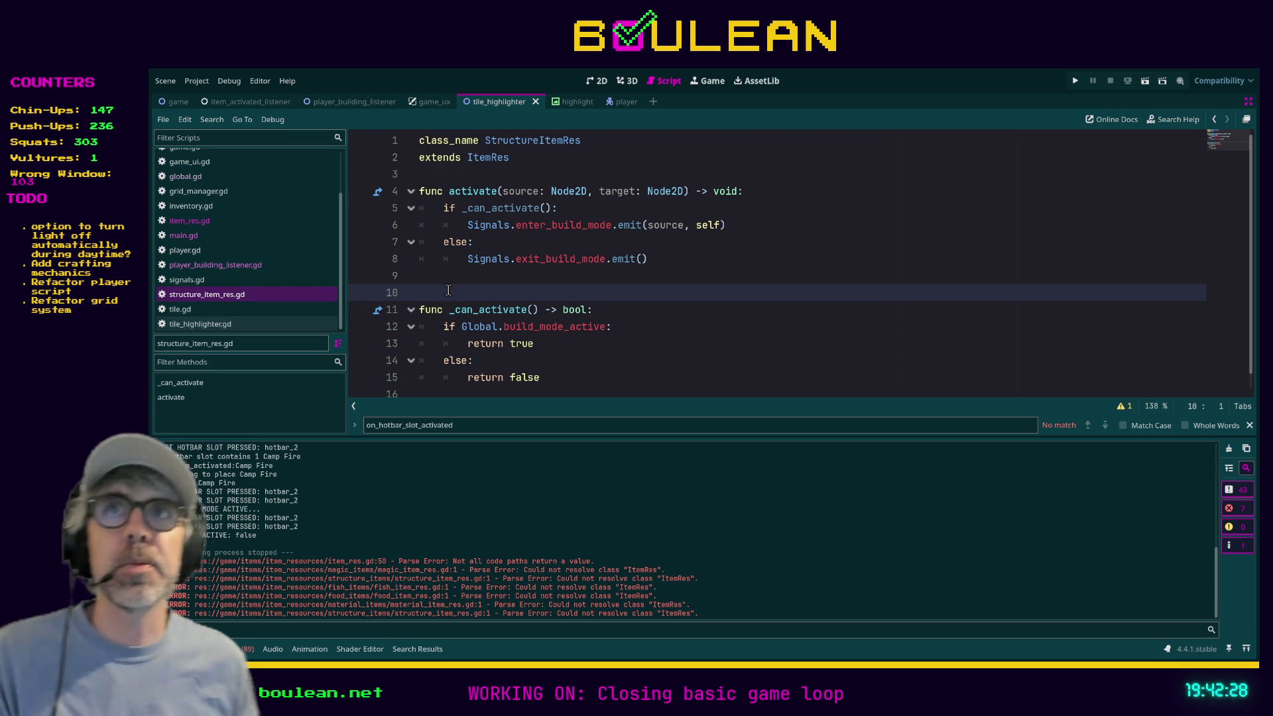
key(F5)
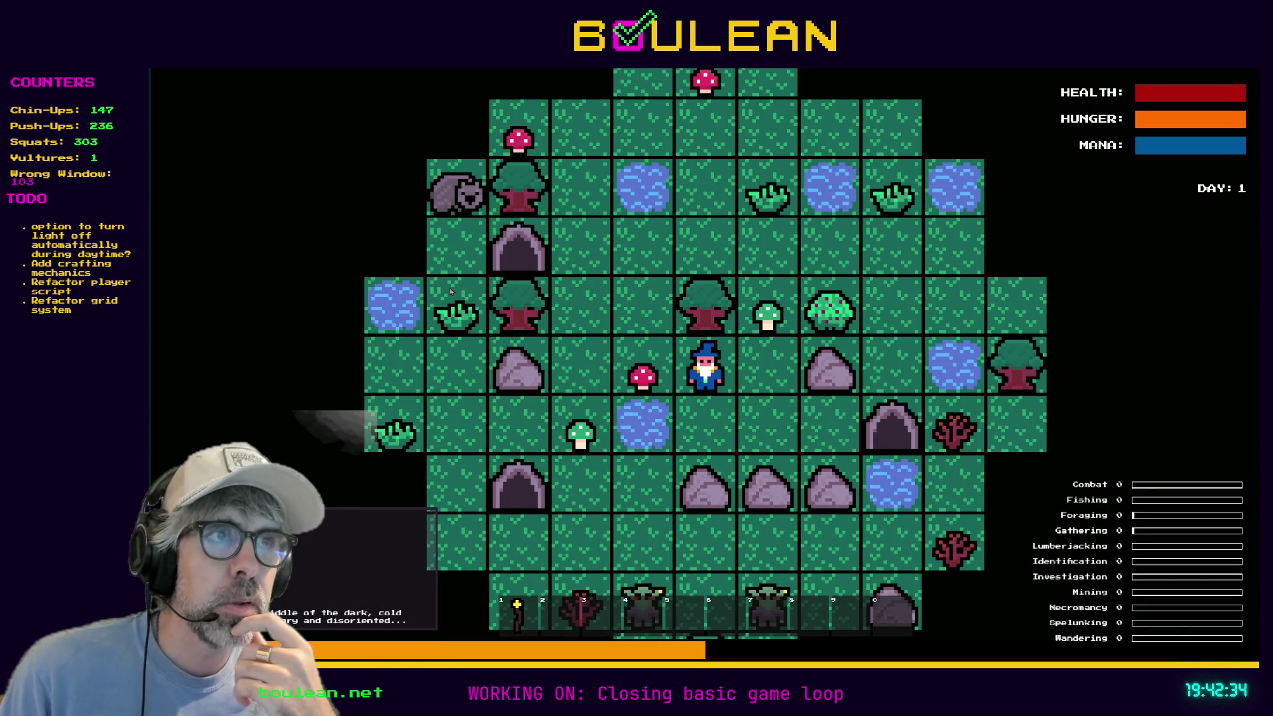
Step: Craft a Camp Fire from the crafting panel, close it, and stop the game with F8
key(c)
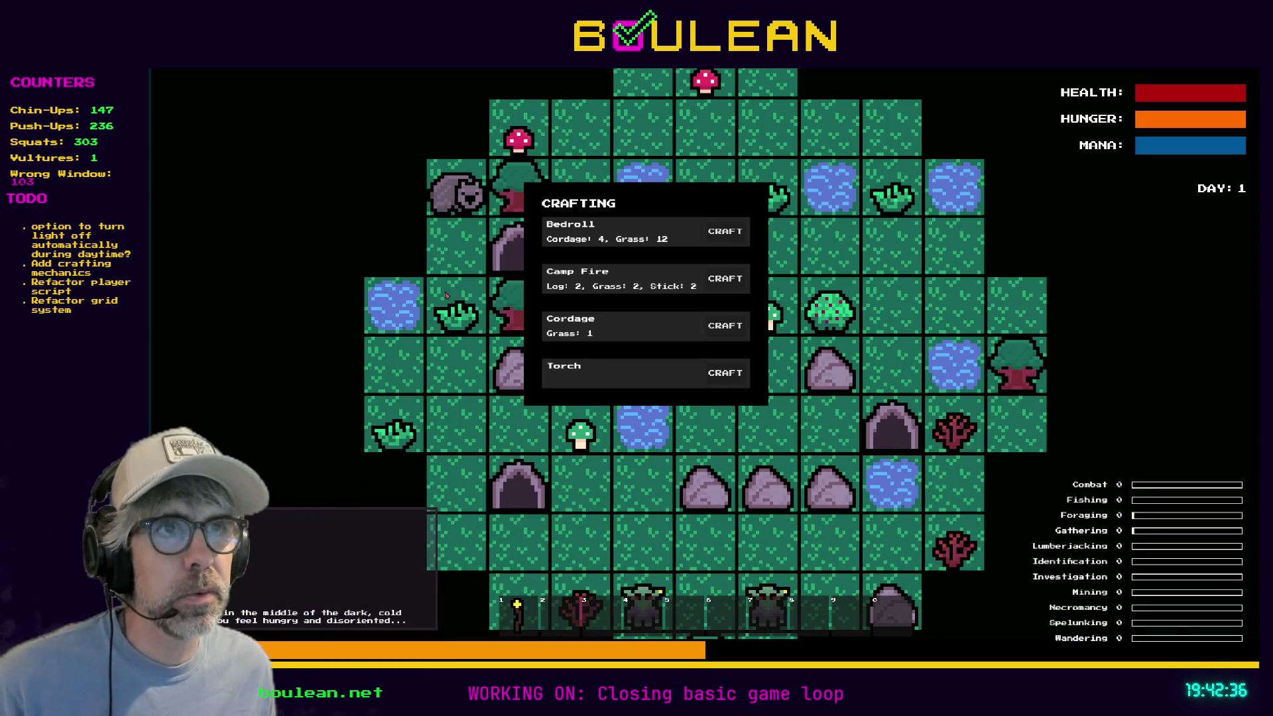
click(724, 278)
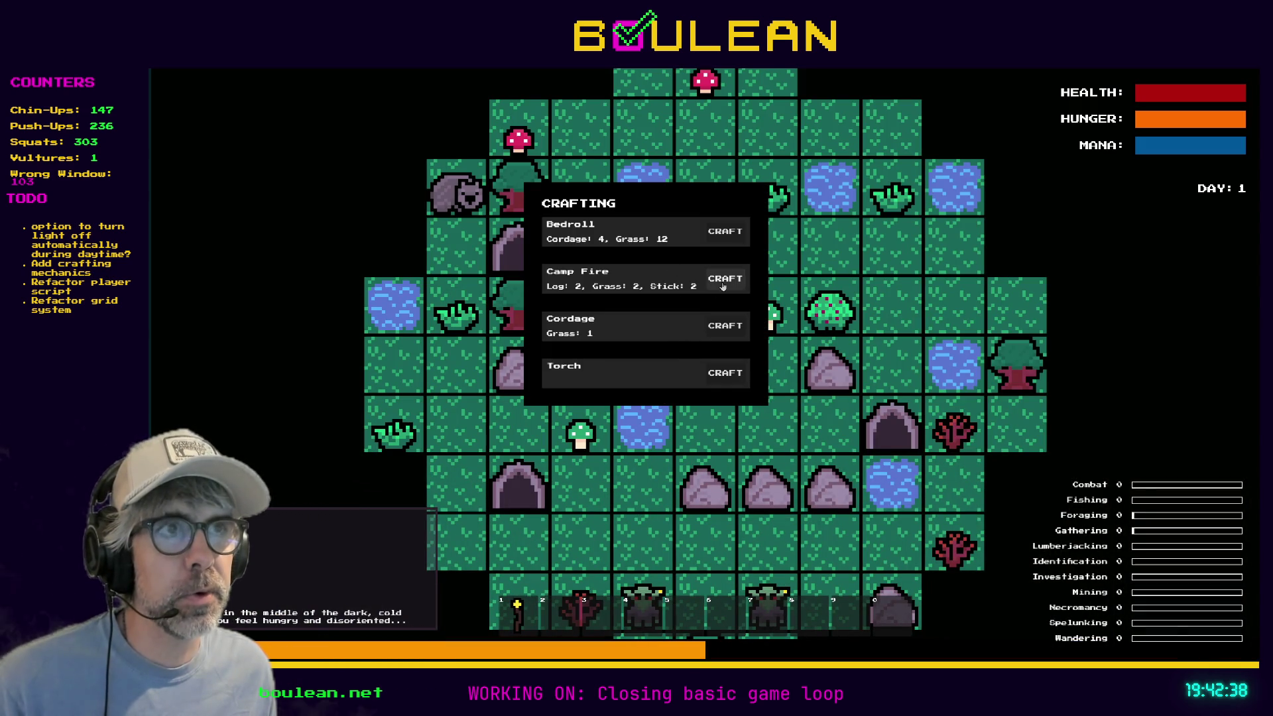
key(c)
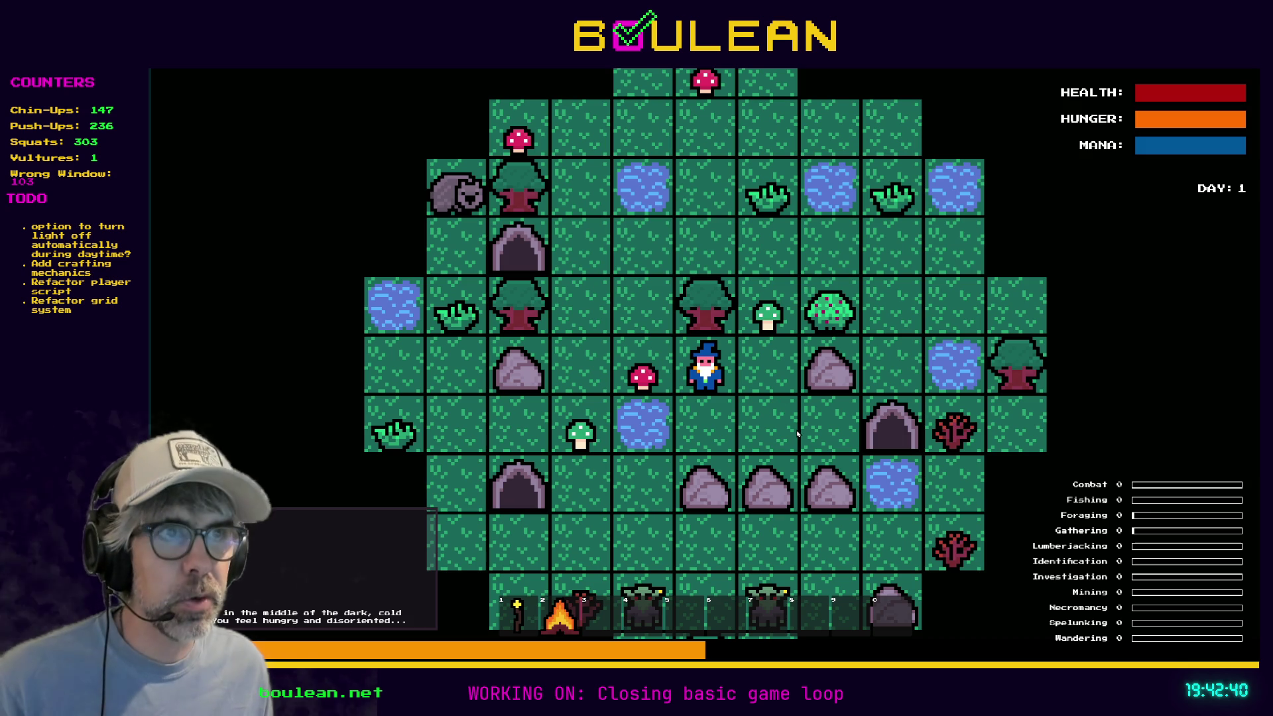
key(F8)
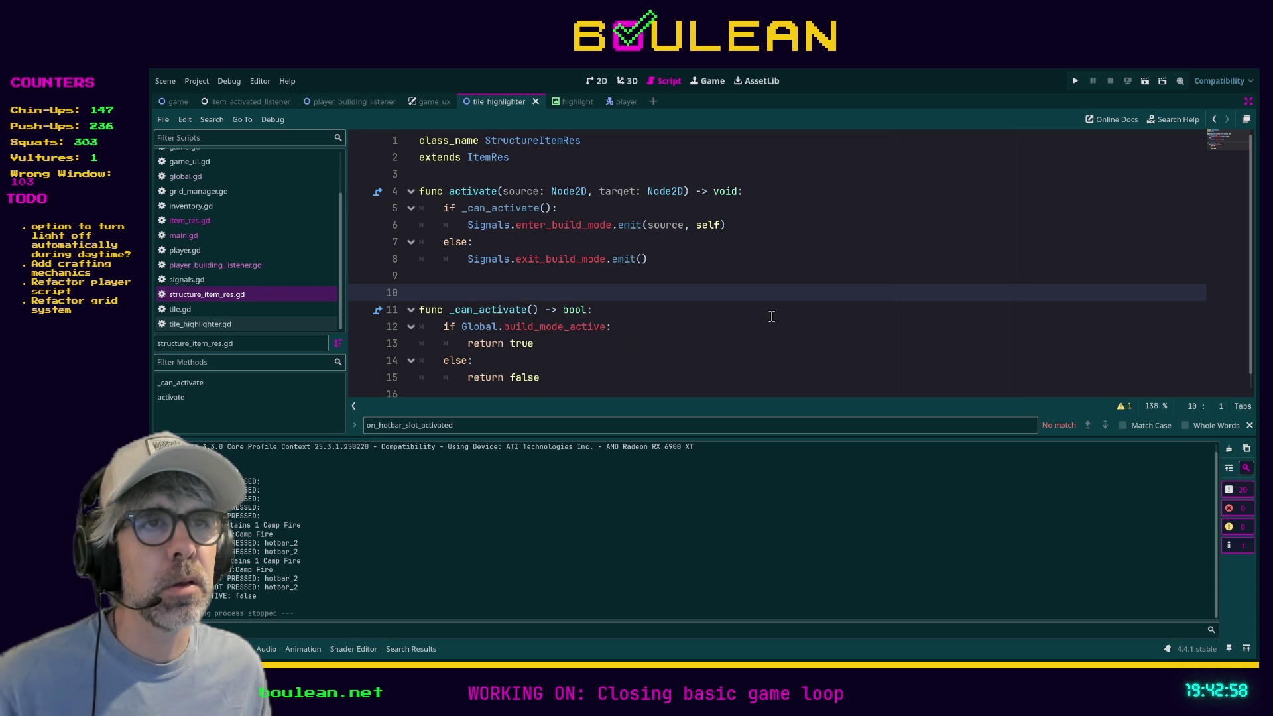
Step: Swap _can_activate's returns to false on line 13 and true on line 15, then save
double_click(521, 344)
text(false)
key(Down)
key(Down)
key(BackSpace)
key(BackSpace)
key(BackSpace)
text(tru)
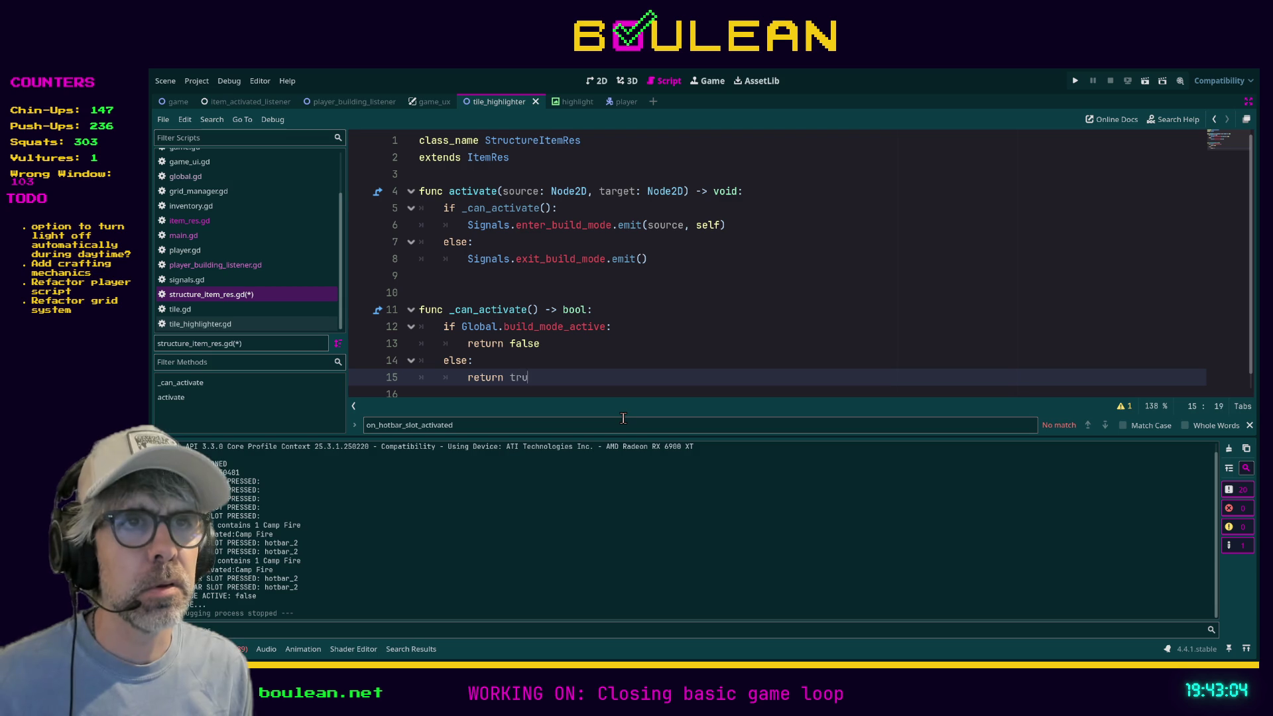
click(702, 349)
key(ctrl+s)
Step: Run the game, craft a Camp Fire, select it with key 2, then stop the game
key(F5)
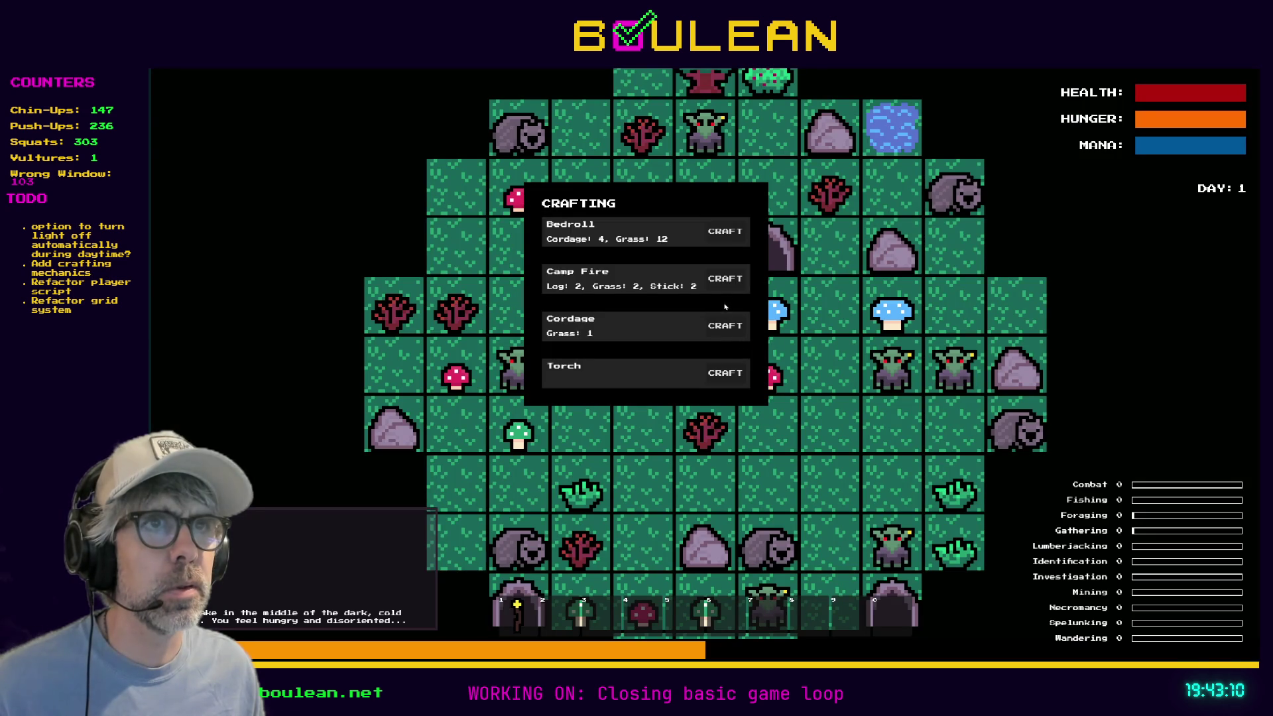
click(729, 280)
key(Escape)
key(2)
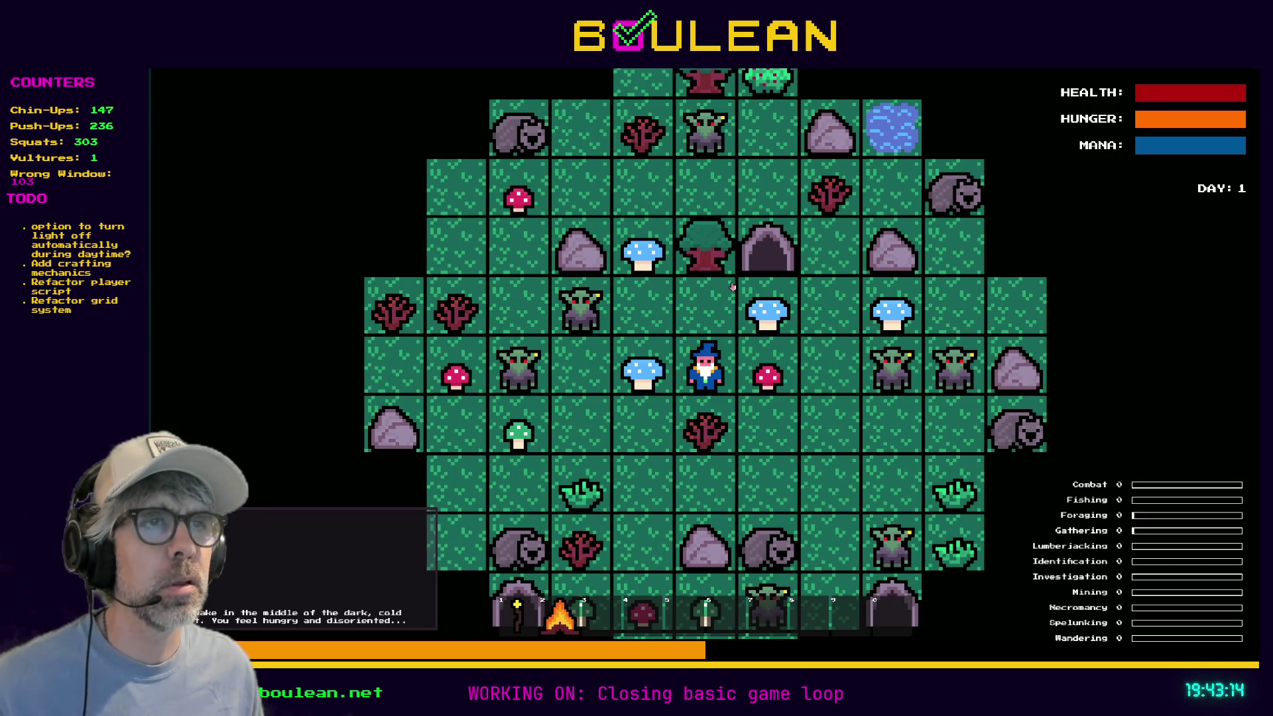
key(F8)
click(710, 331)
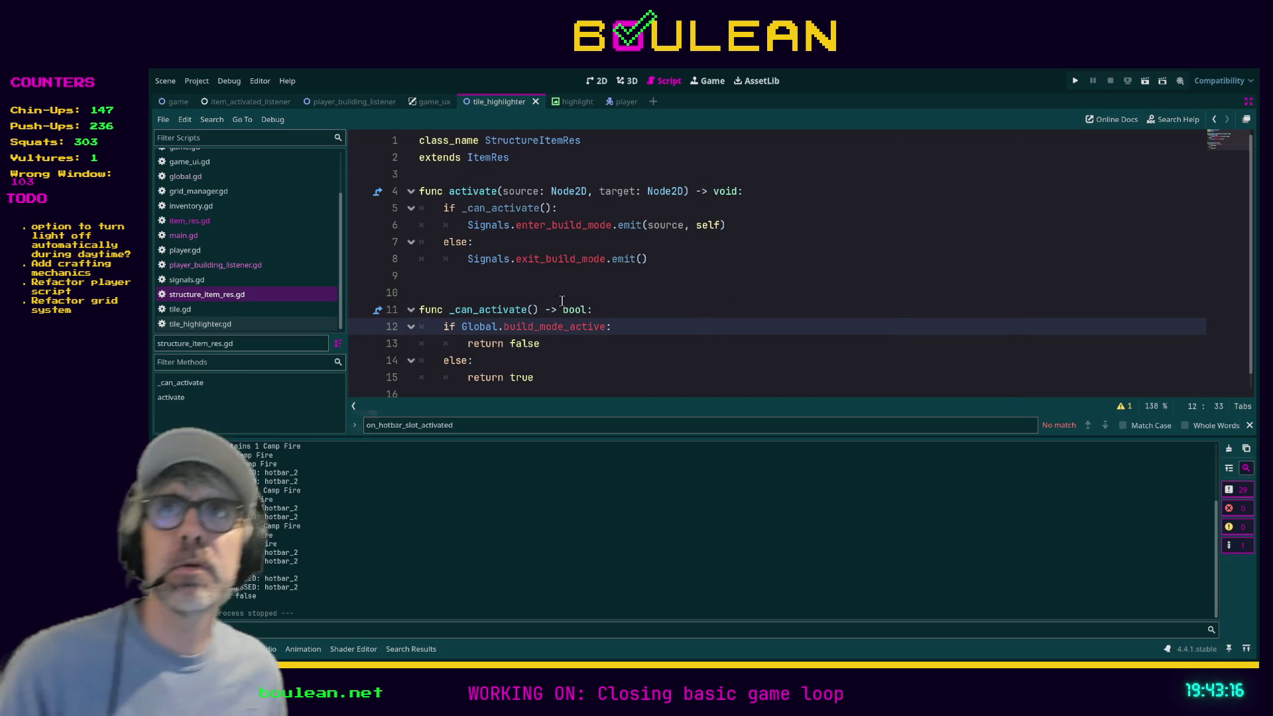
Step: Change the check to if not Global.build_mode_active returning true, otherwise false, and save
click(667, 339)
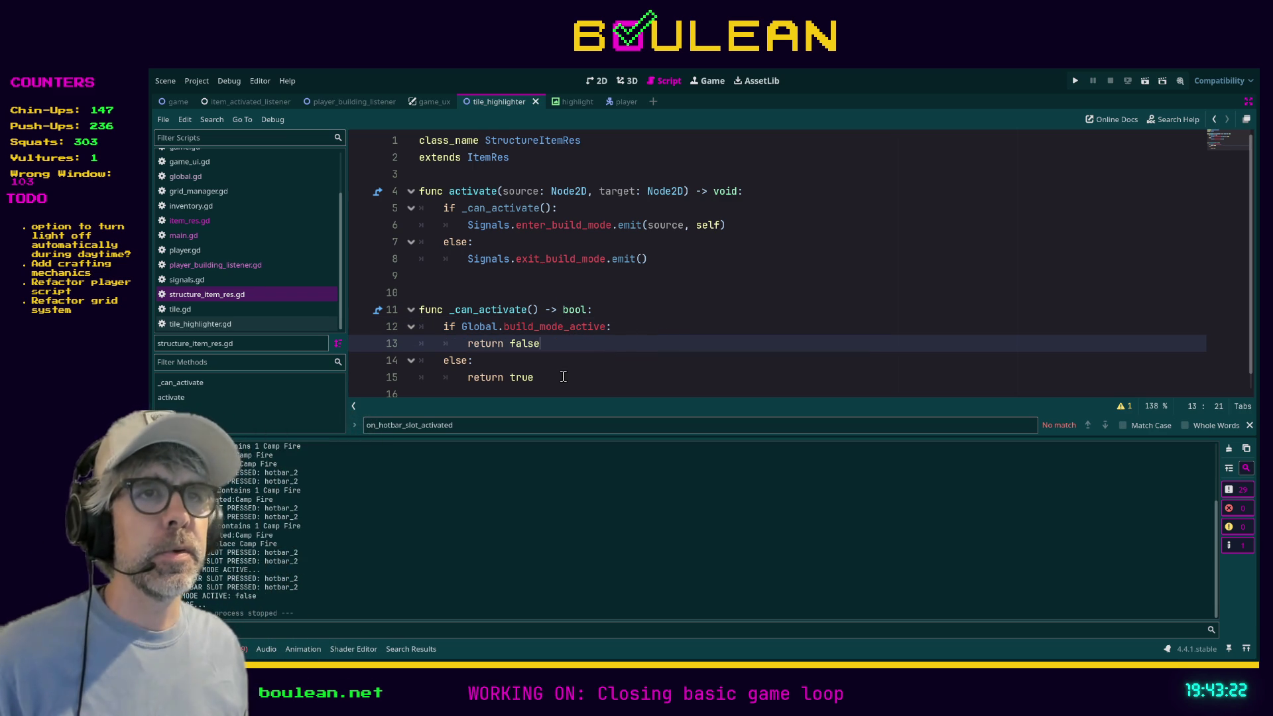
click(563, 377)
scroll(649, 343, down, 1)
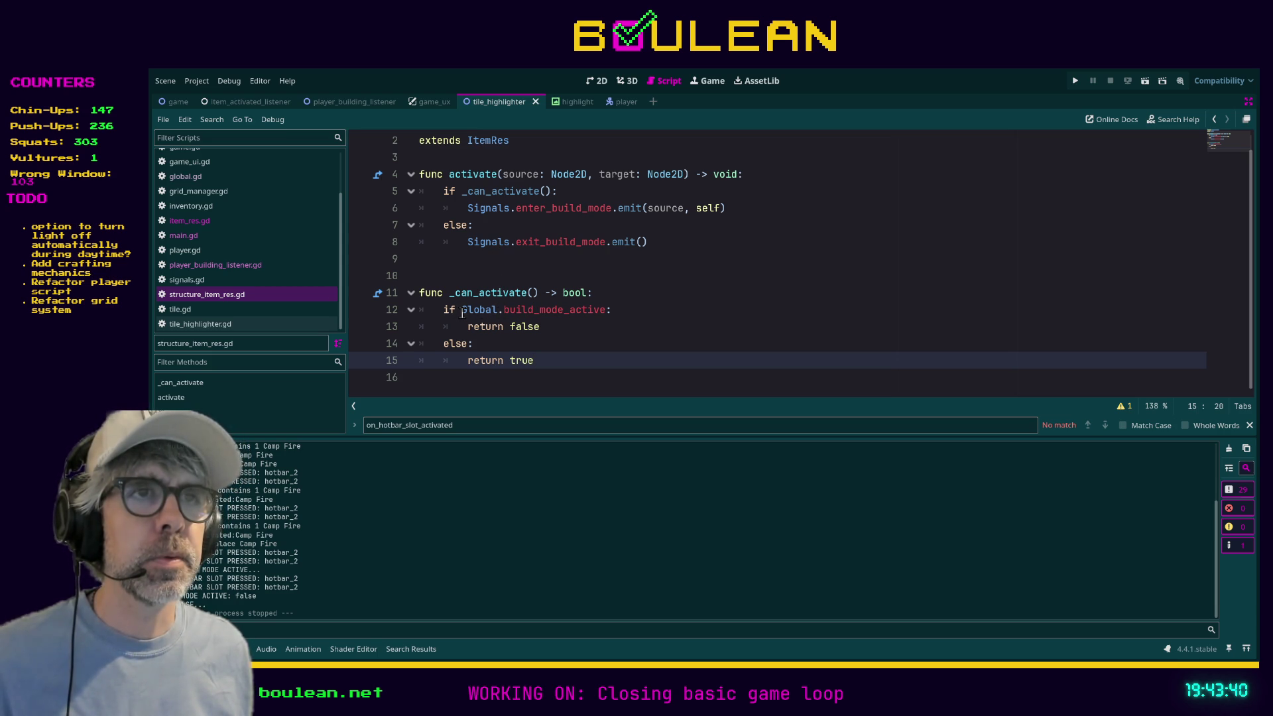
click(462, 310)
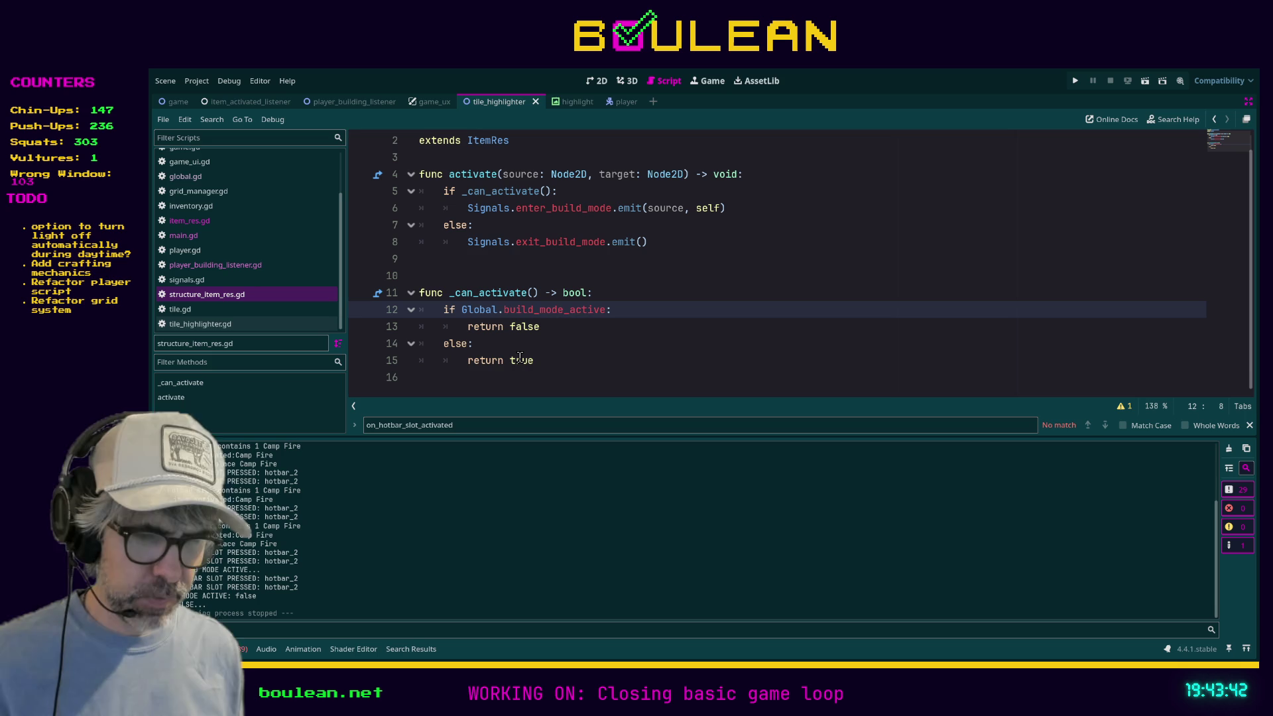
text(not)
key(Down)
key(Right)
key(shift+Right)
key(shift+Right)
key(shift+Right)
text(t)
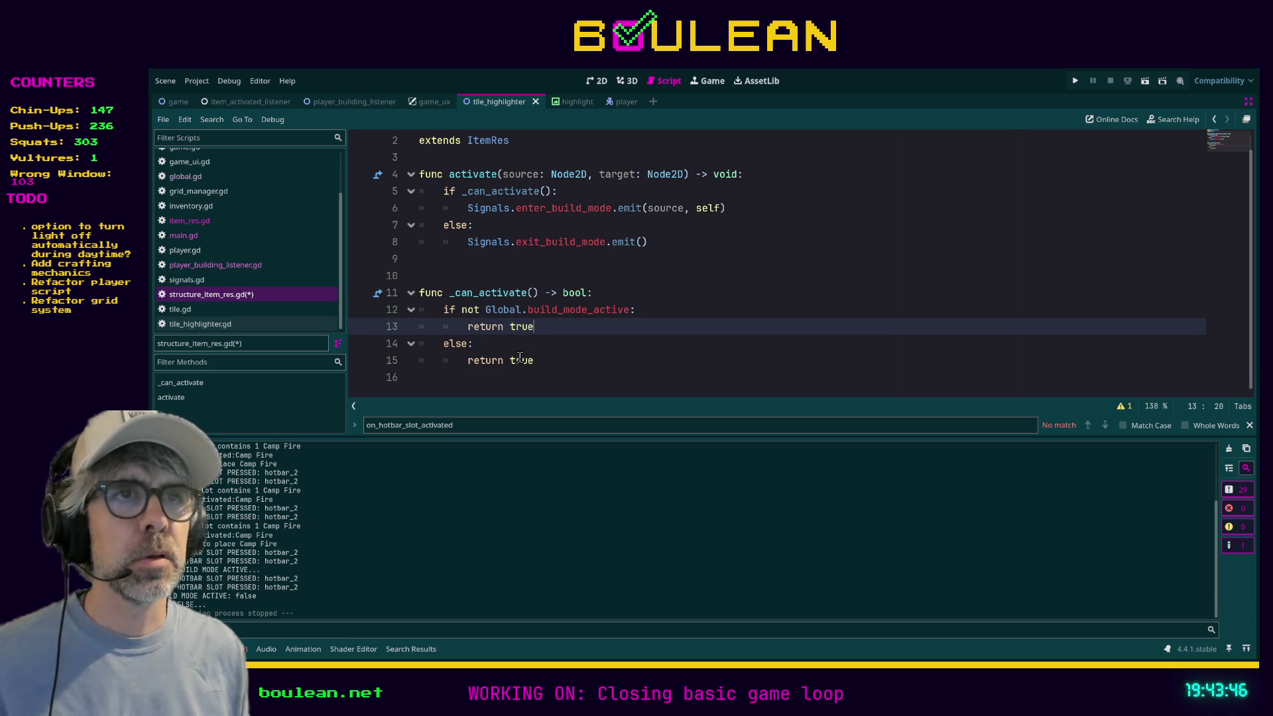
double_click(522, 361)
text(fa)
click(593, 349)
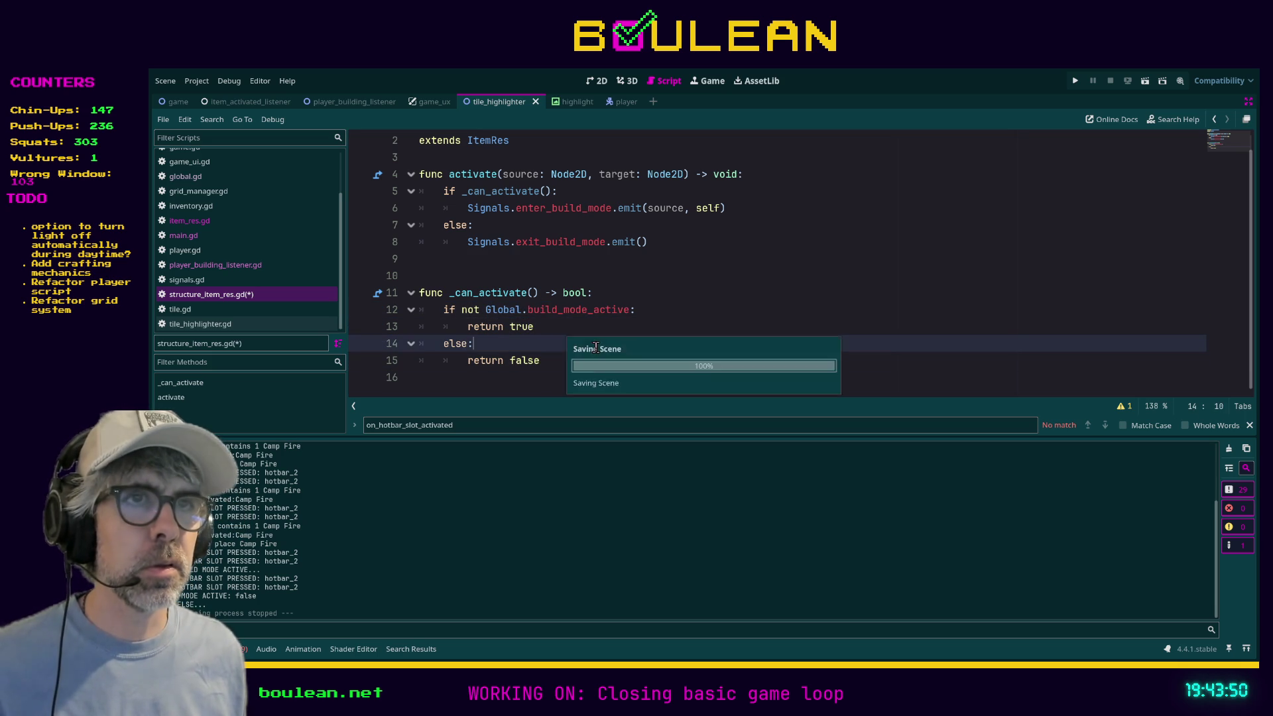
key(ctrl+s)
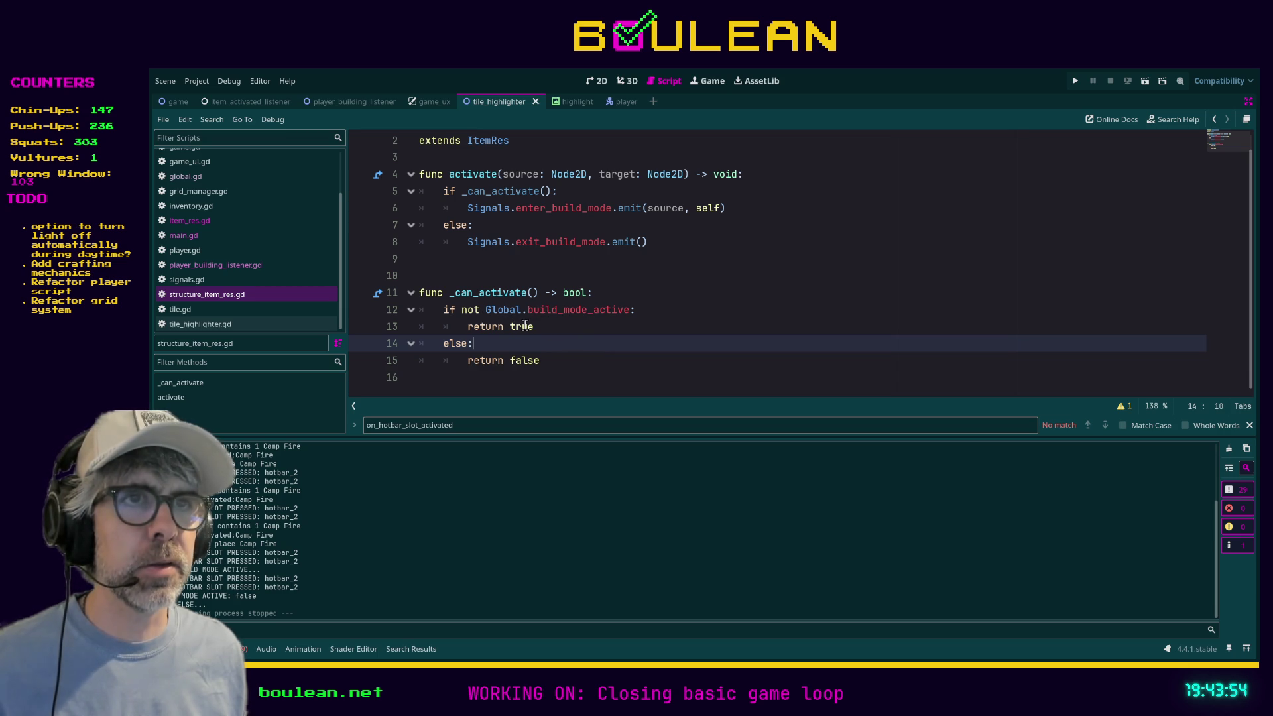
Step: Select and review the build-mode check on lines 12–13
mouse_move(544, 329)
mouse_down()
mouse_move(402, 324)
mouse_move(399, 313)
mouse_up()
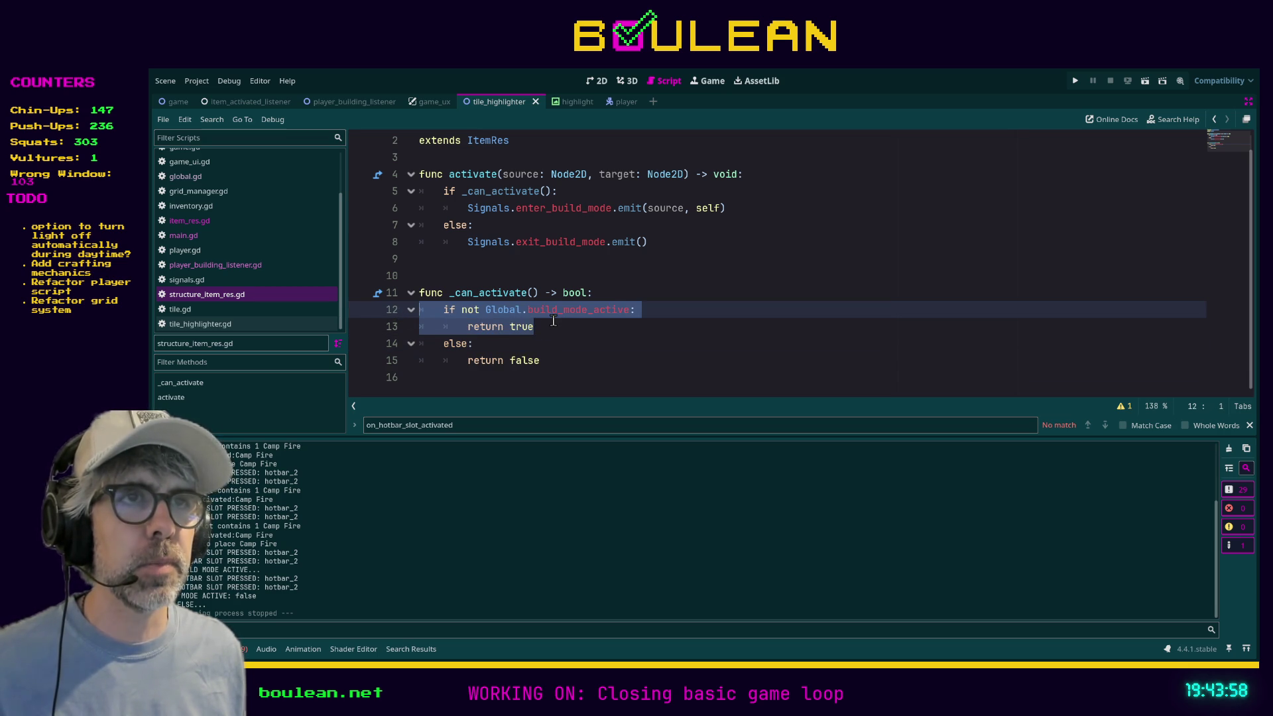
click(559, 320)
shift+click(425, 312)
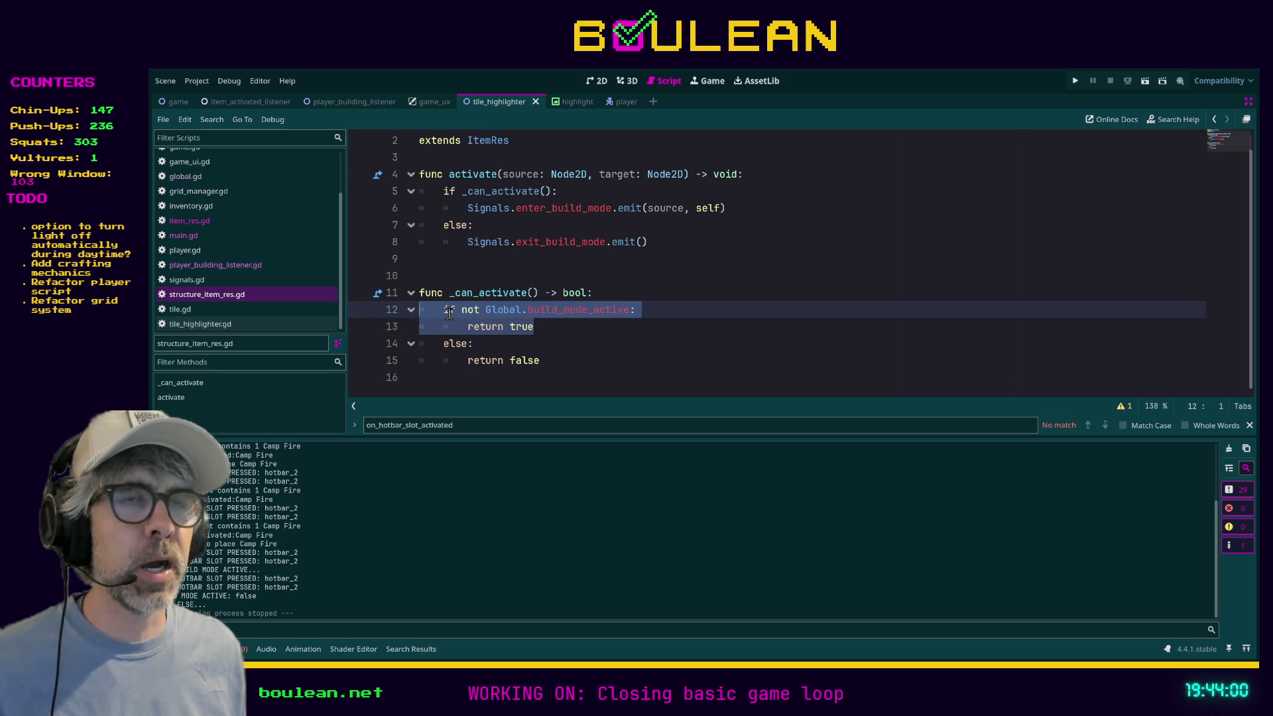
click(558, 320)
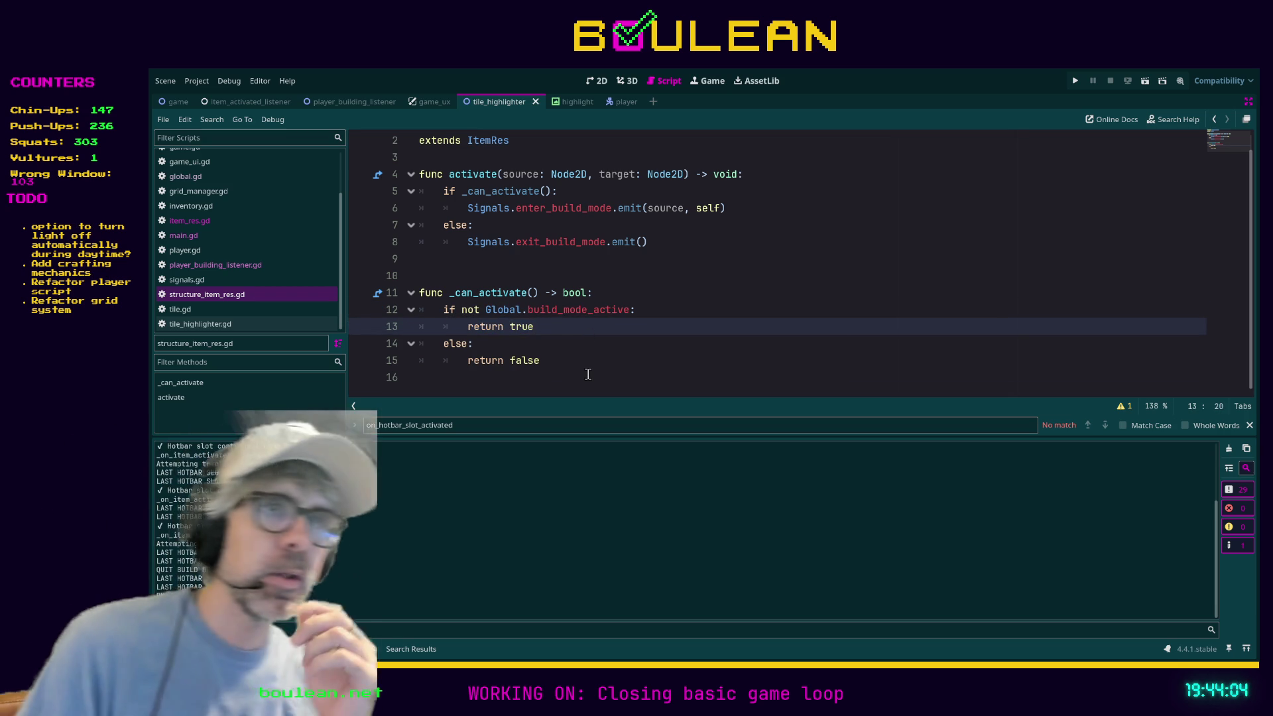
Step: Run the game, craft a Camp Fire, and pick hotbar slot 2 to enter build mode
key(ctrl+s)
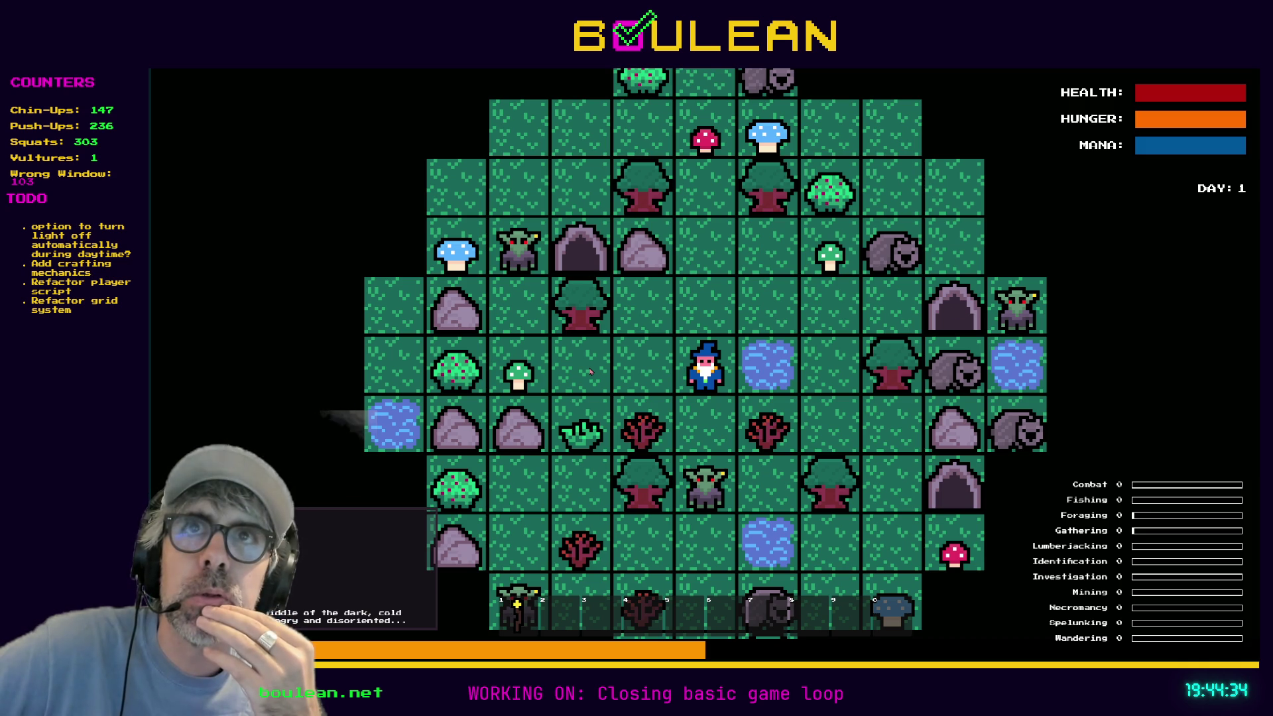
key(c)
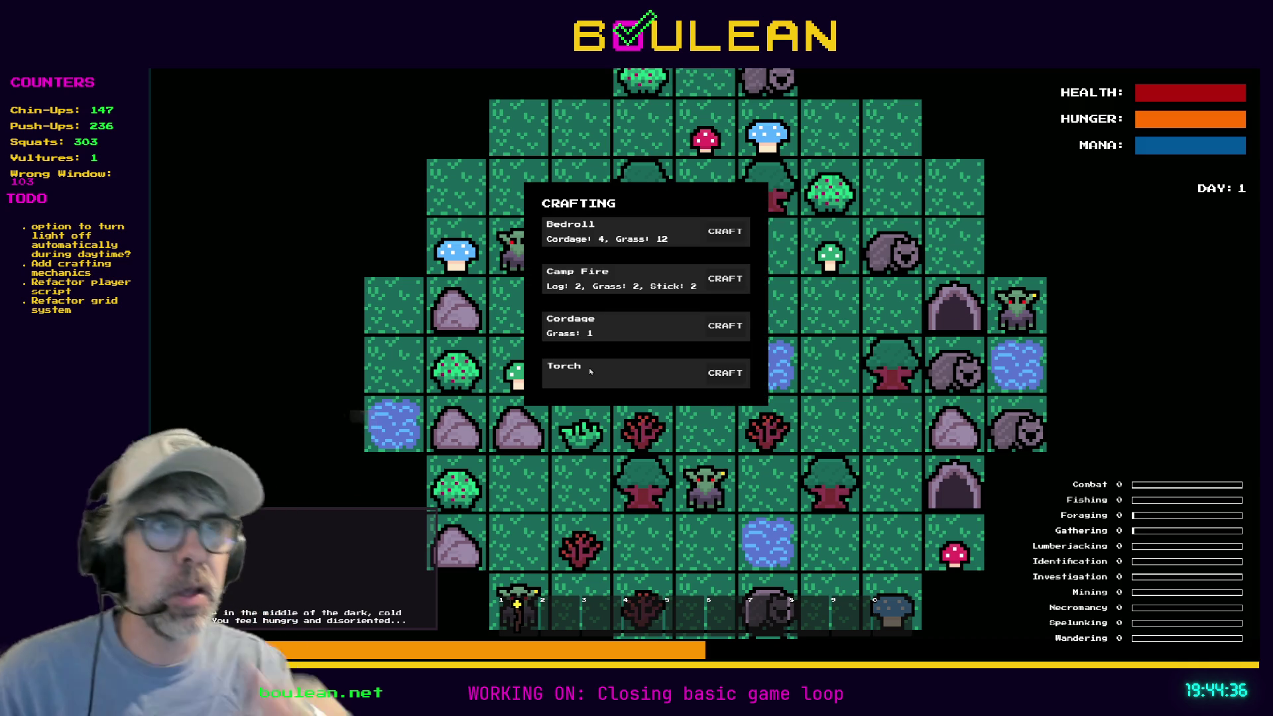
click(730, 280)
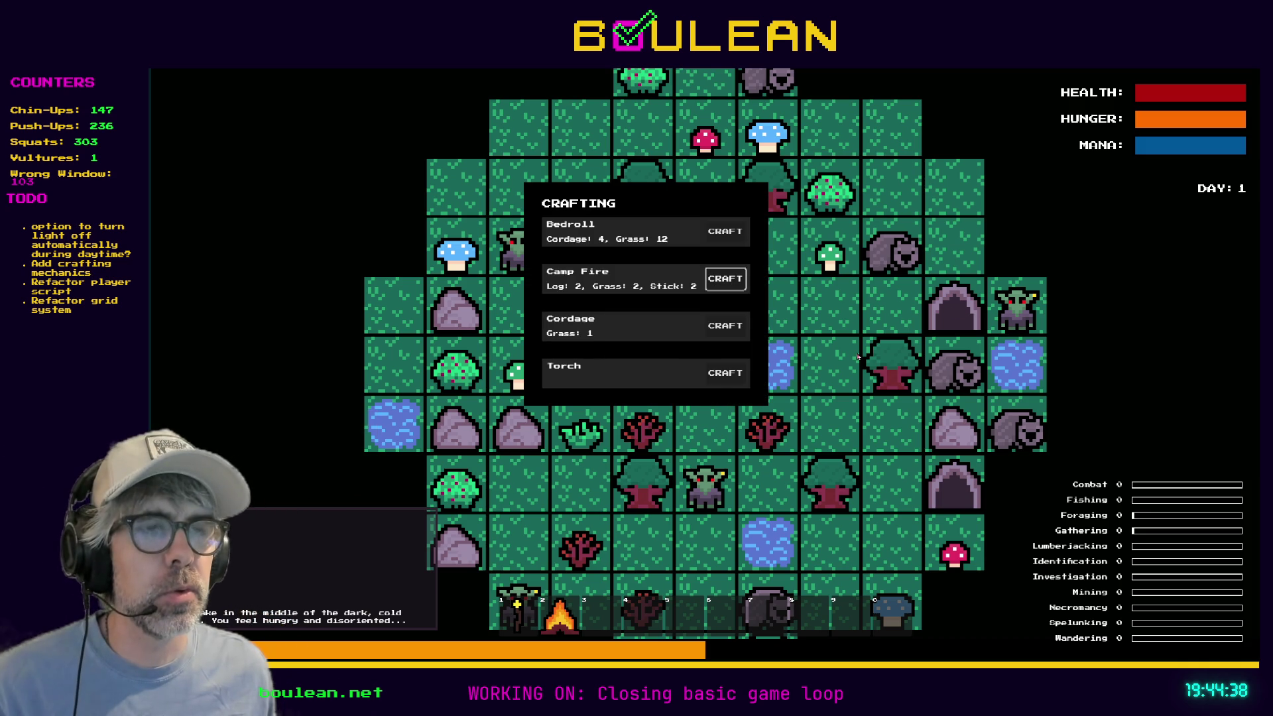
key(c)
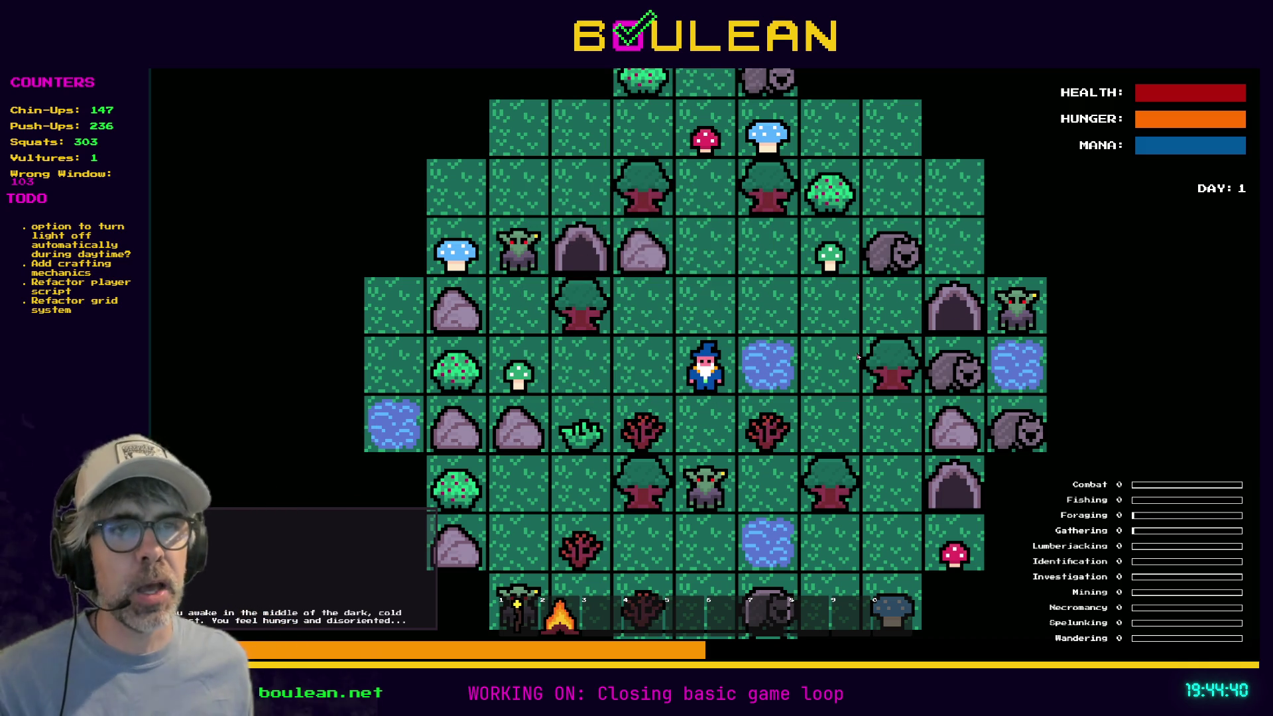
key(2)
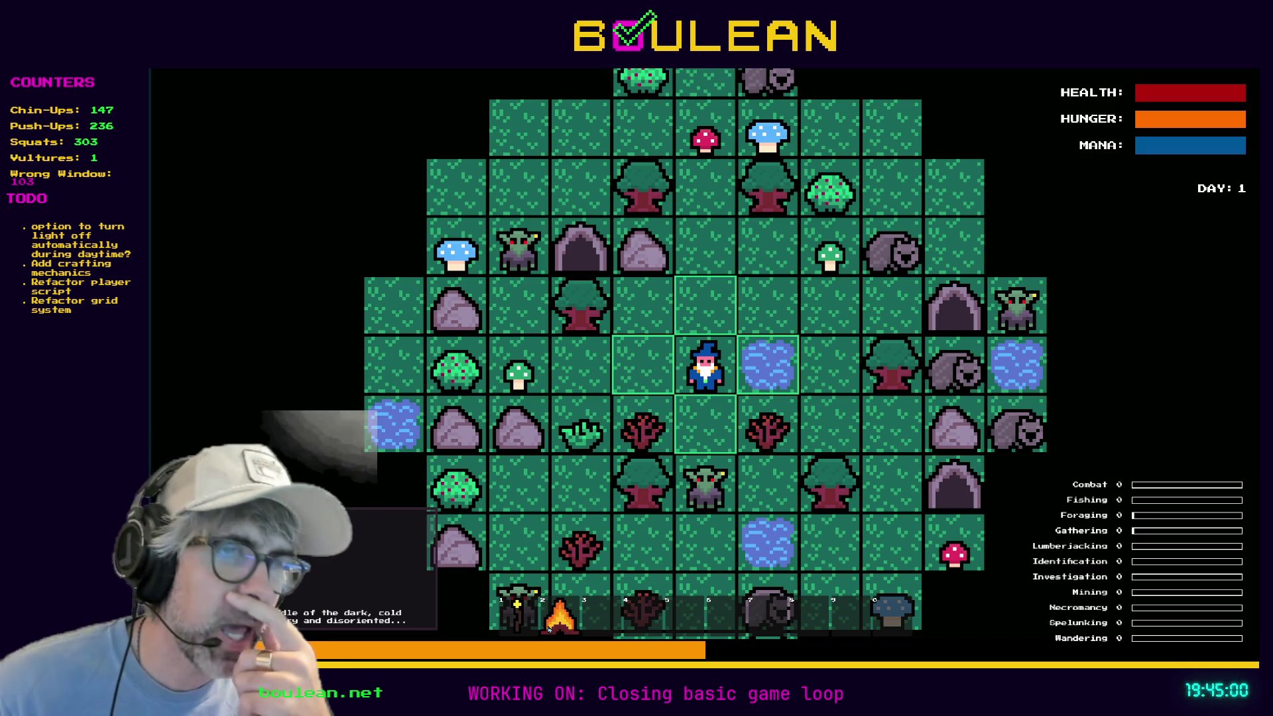
Step: Craft a second Camp Fire, check the placeable tile highlights, then stop the game
key(c)
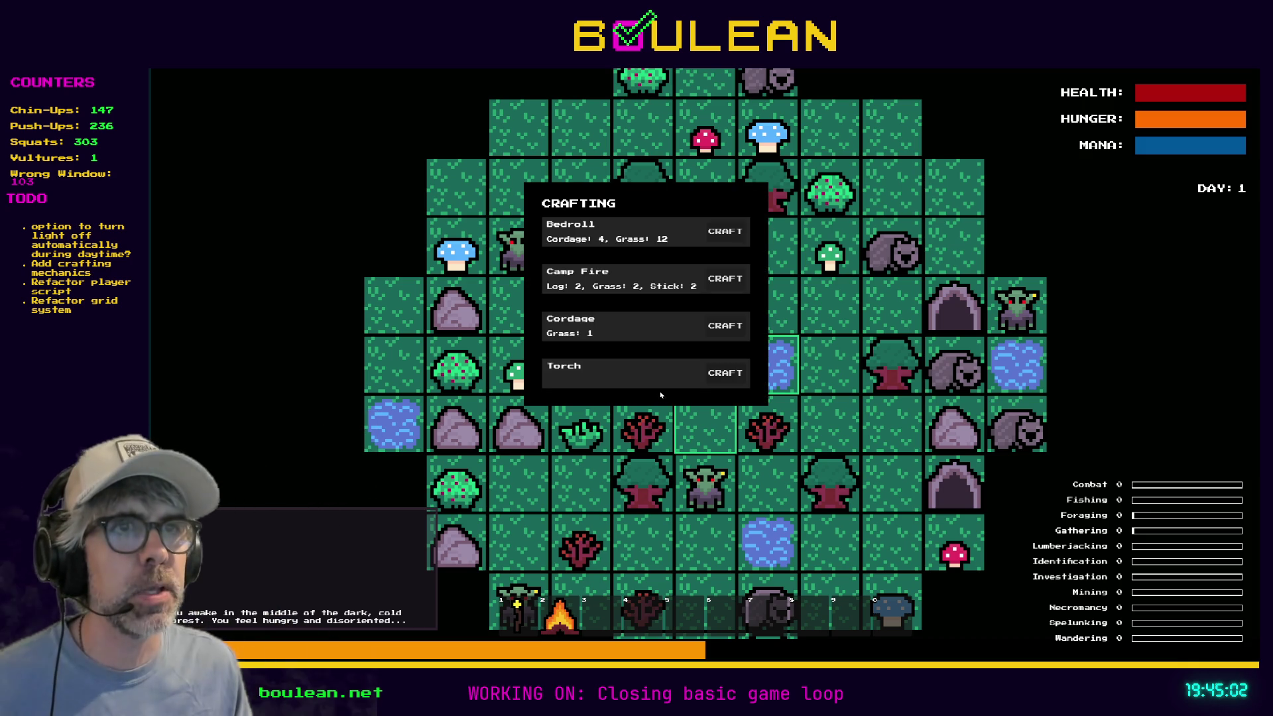
click(724, 278)
key(c)
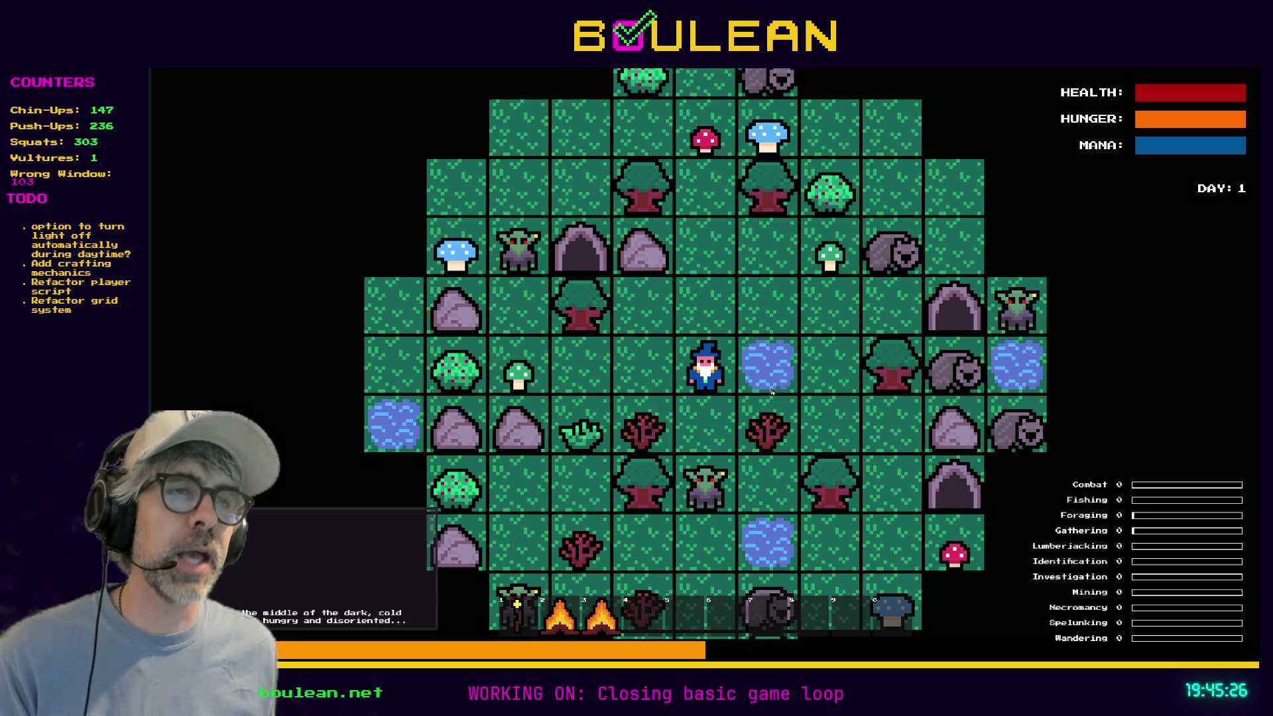
click(706, 375)
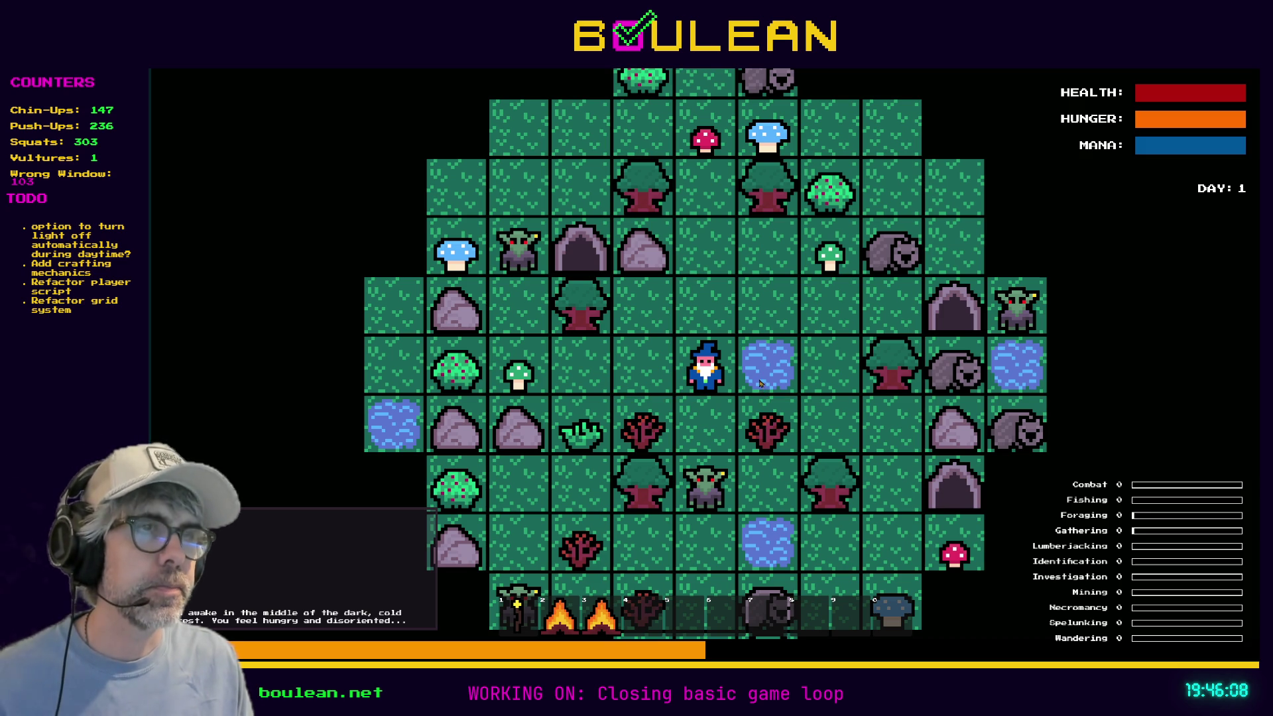
key(F8)
click(779, 343)
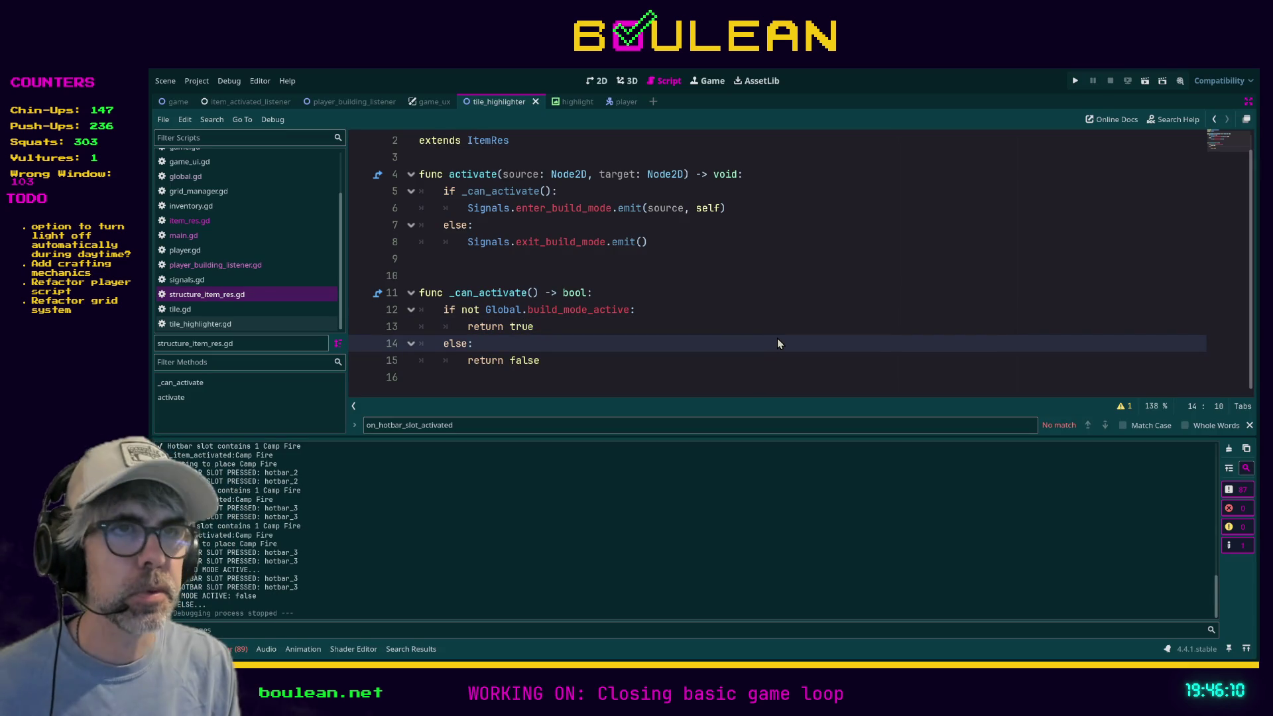
Step: Search the project for last_hotbar and jump to the hotbar_1 assignment on line 220 of player.gd
key(ctrl+shift+f)
key(Return)
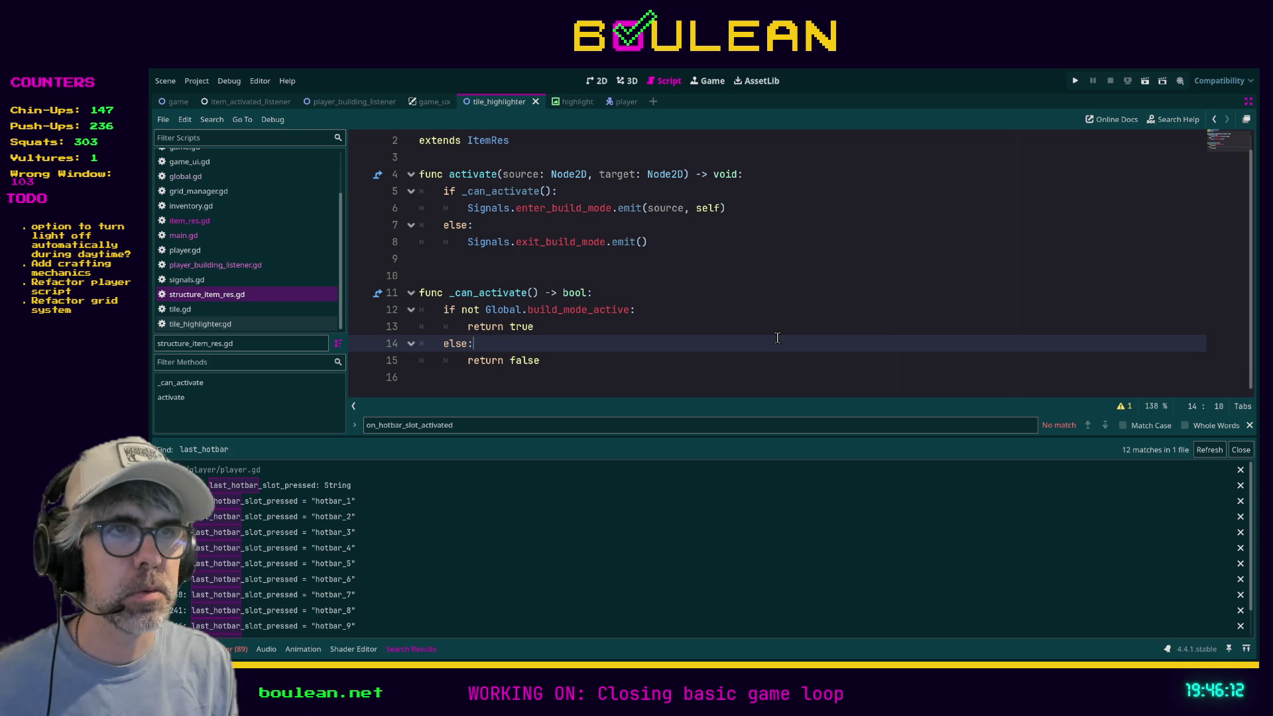
click(312, 488)
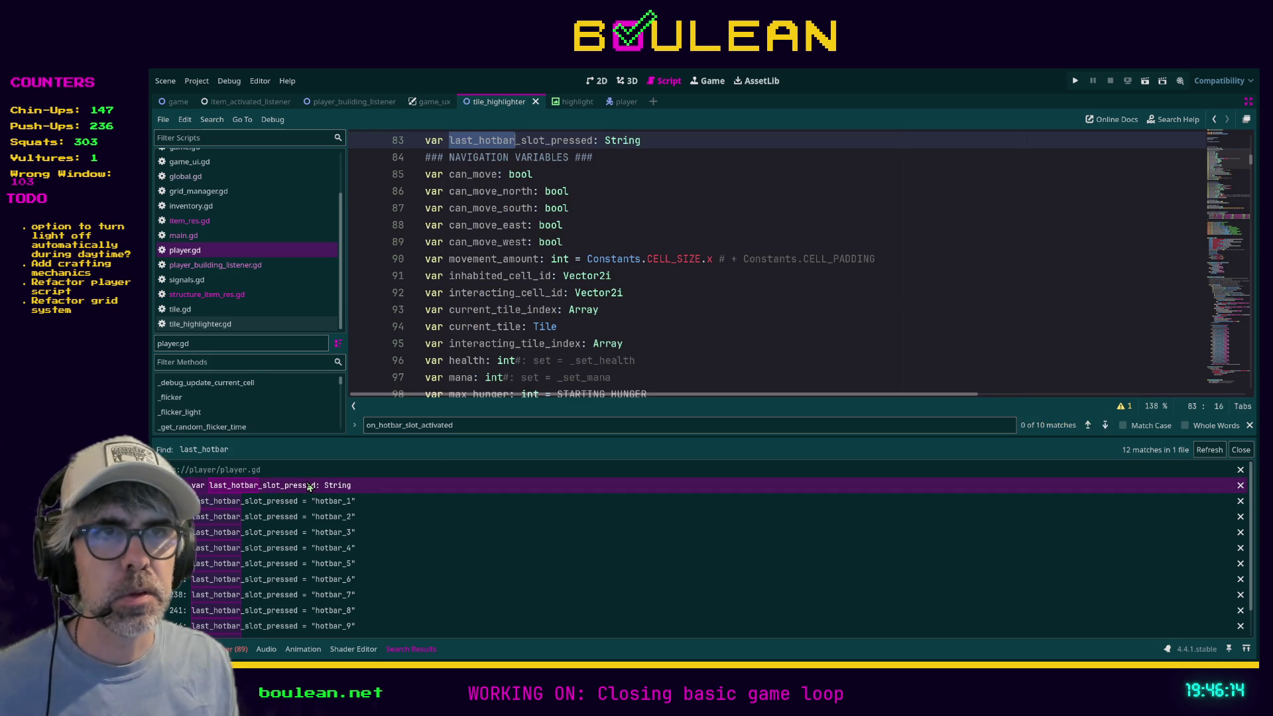
click(312, 501)
scroll(574, 321, down, 1)
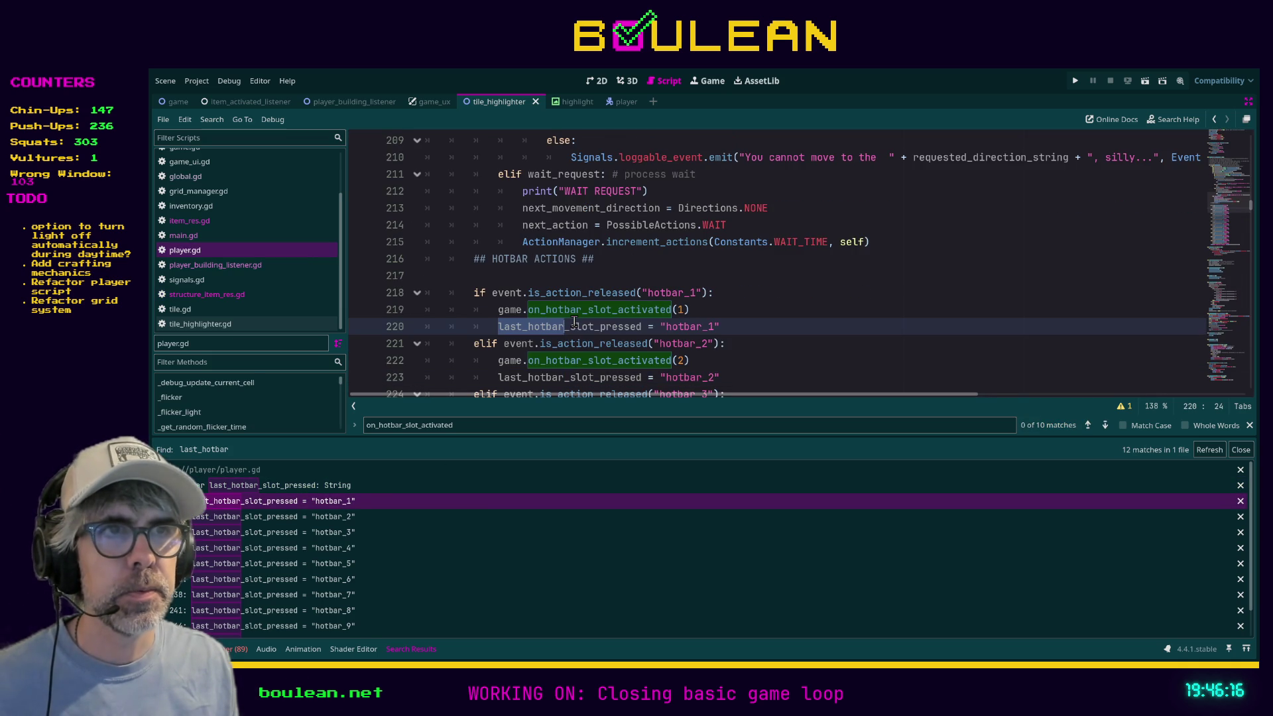
drag(723, 325, 408, 323)
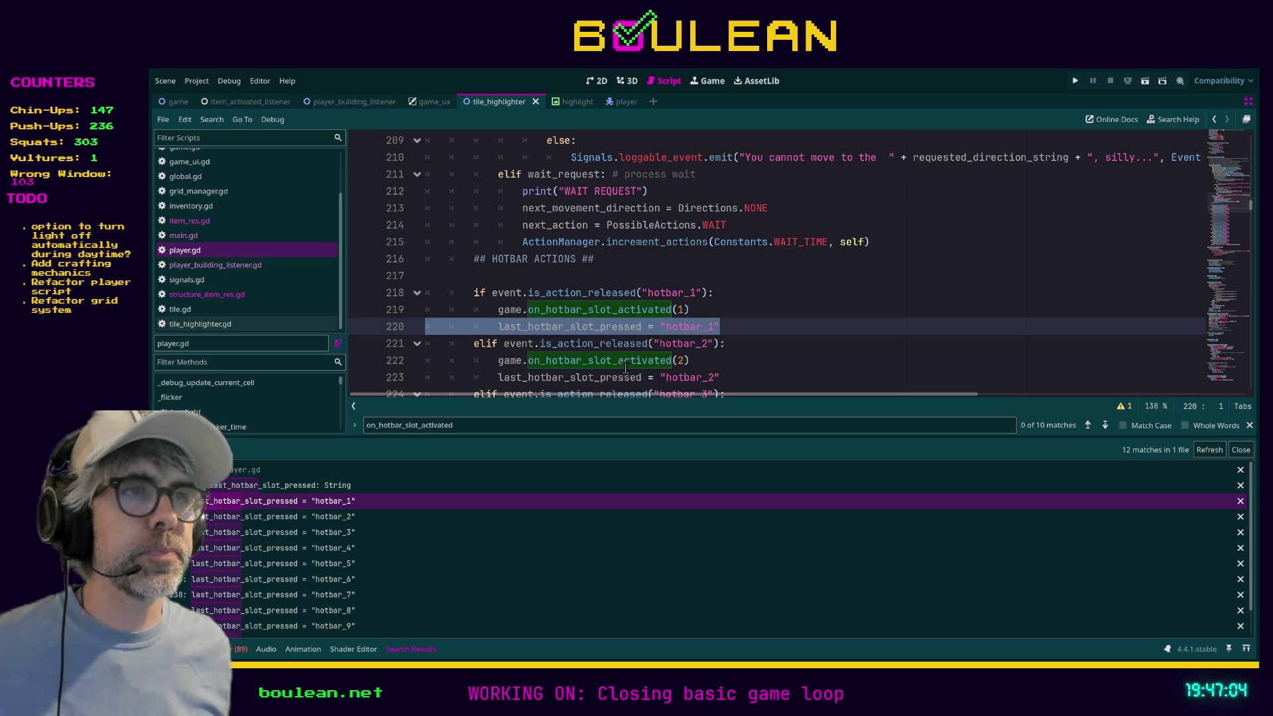
click(735, 357)
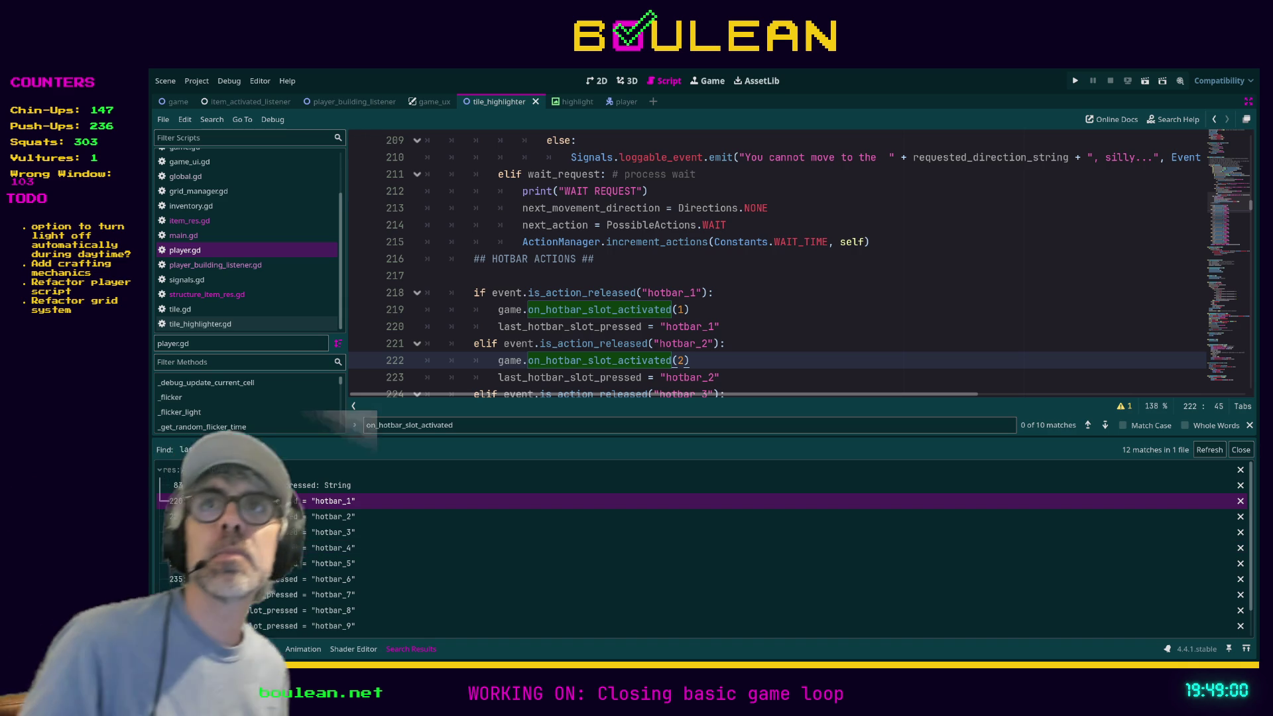
click(915, 351)
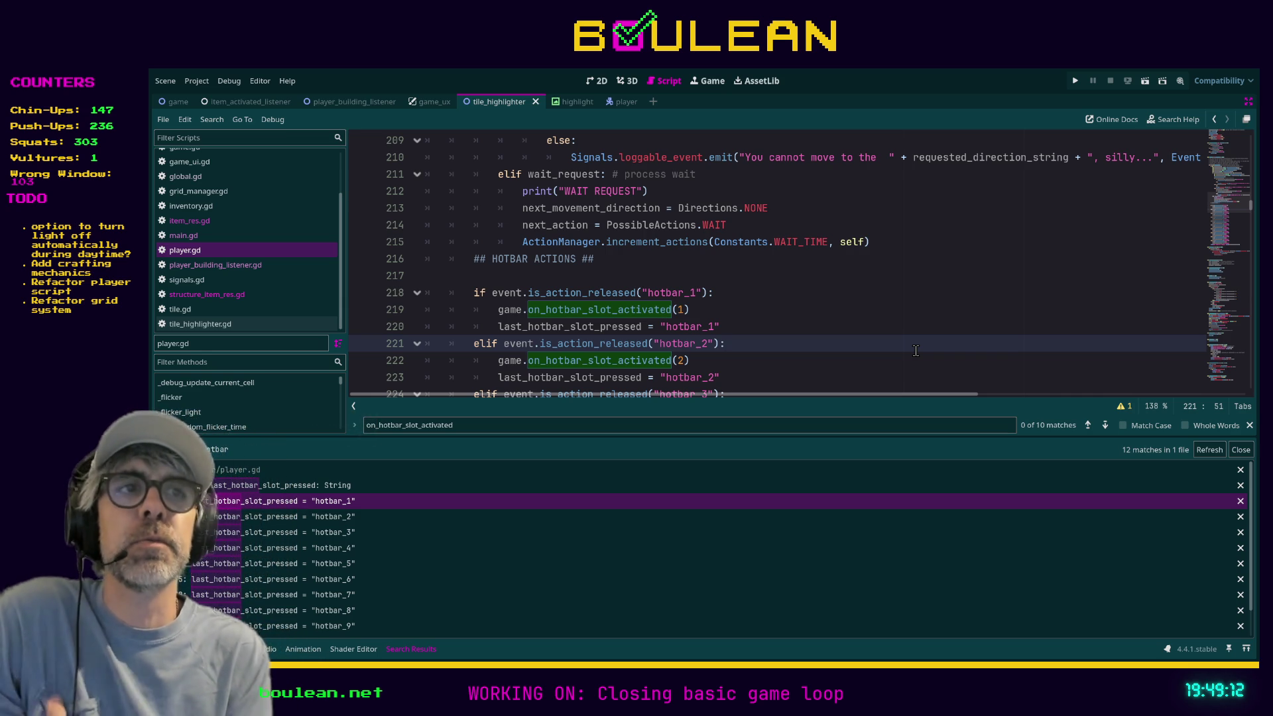
Step: Place carets at the end of every last_hotbar_slot_pressed line, lines 220 through 247
scroll(917, 350, down, 1)
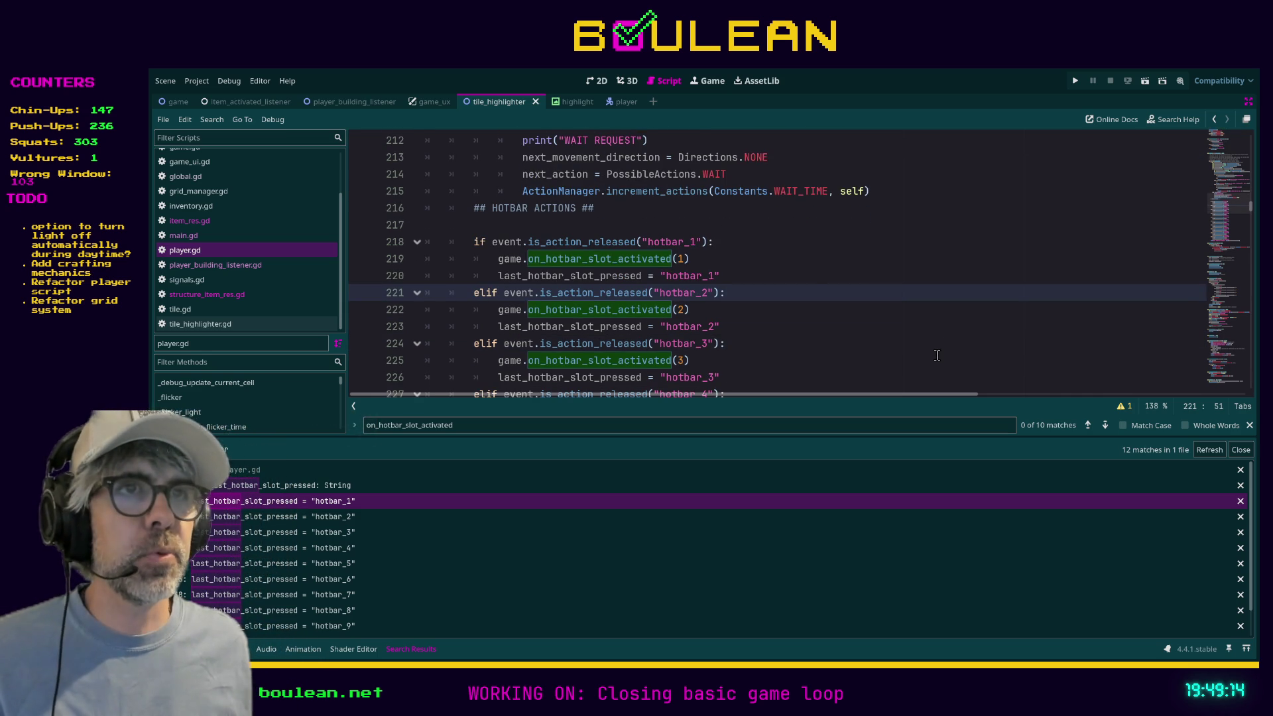
key(Up)
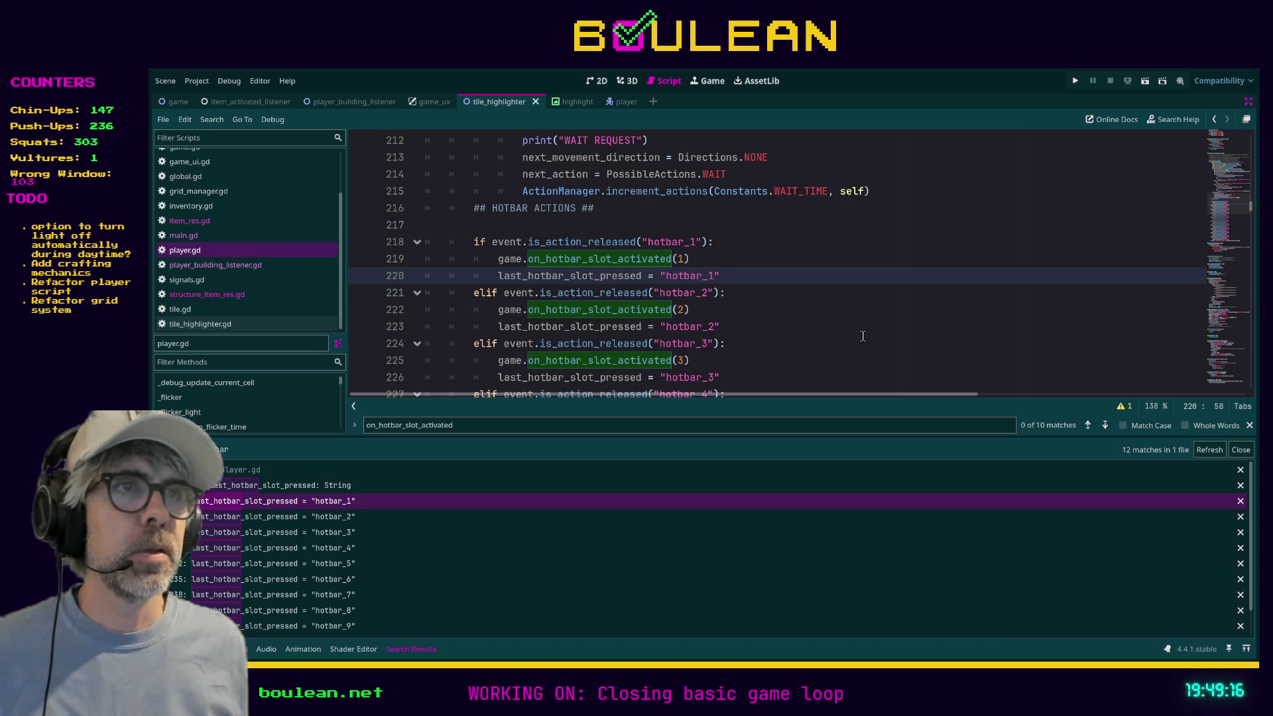
key(shift+Home)
key(shift+Home)
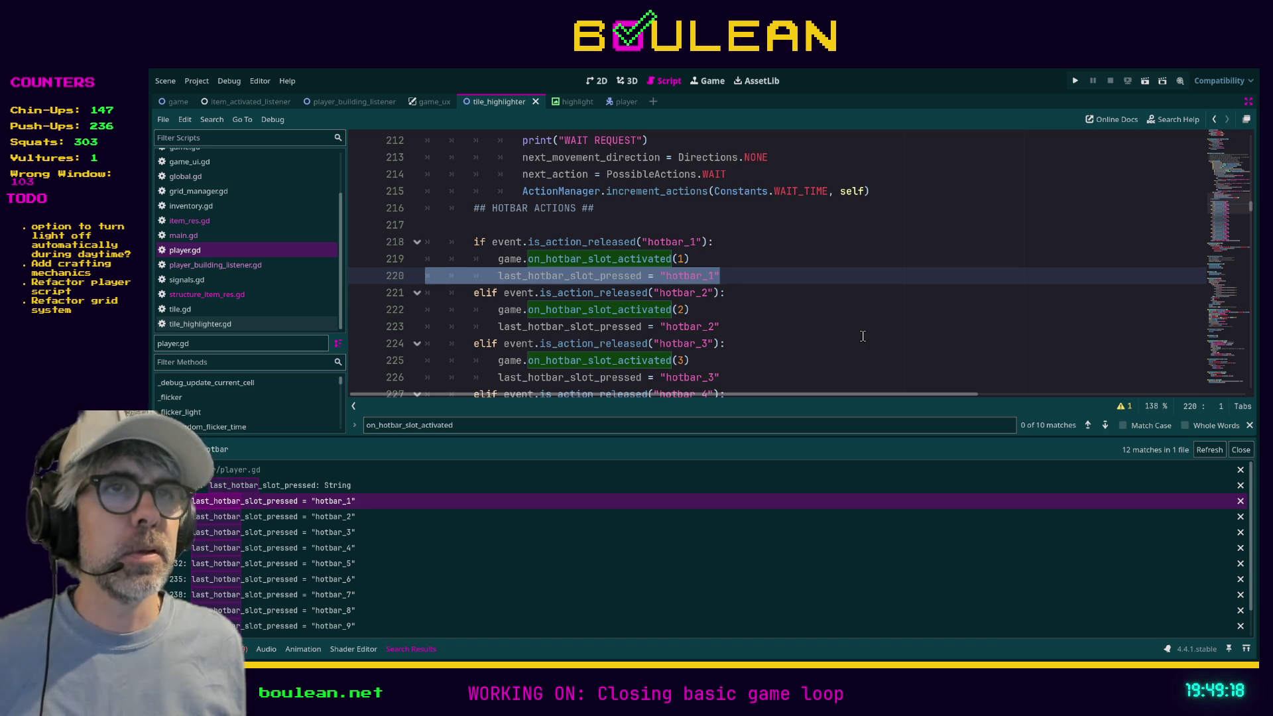
click(749, 272)
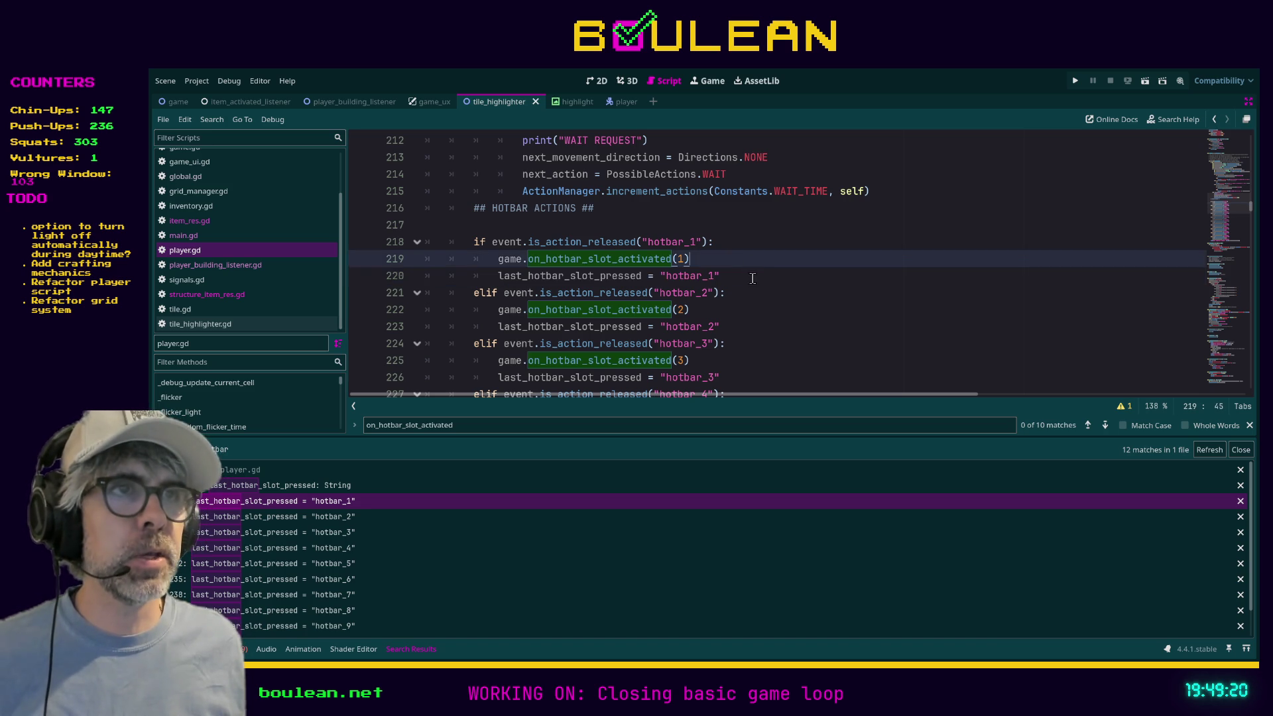
click(732, 326)
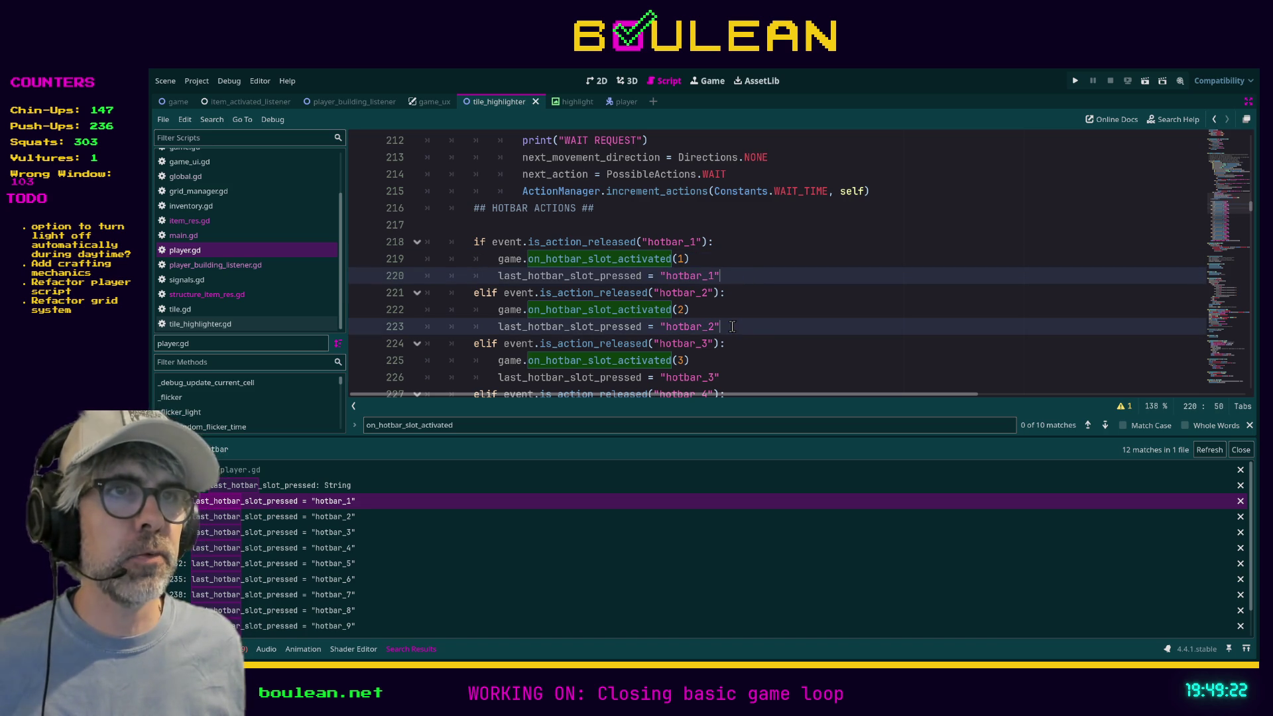
scroll(762, 345, down, 1)
alt+click(733, 327)
scroll(785, 342, down, 1)
alt+click(747, 327)
scroll(752, 334, down, 1)
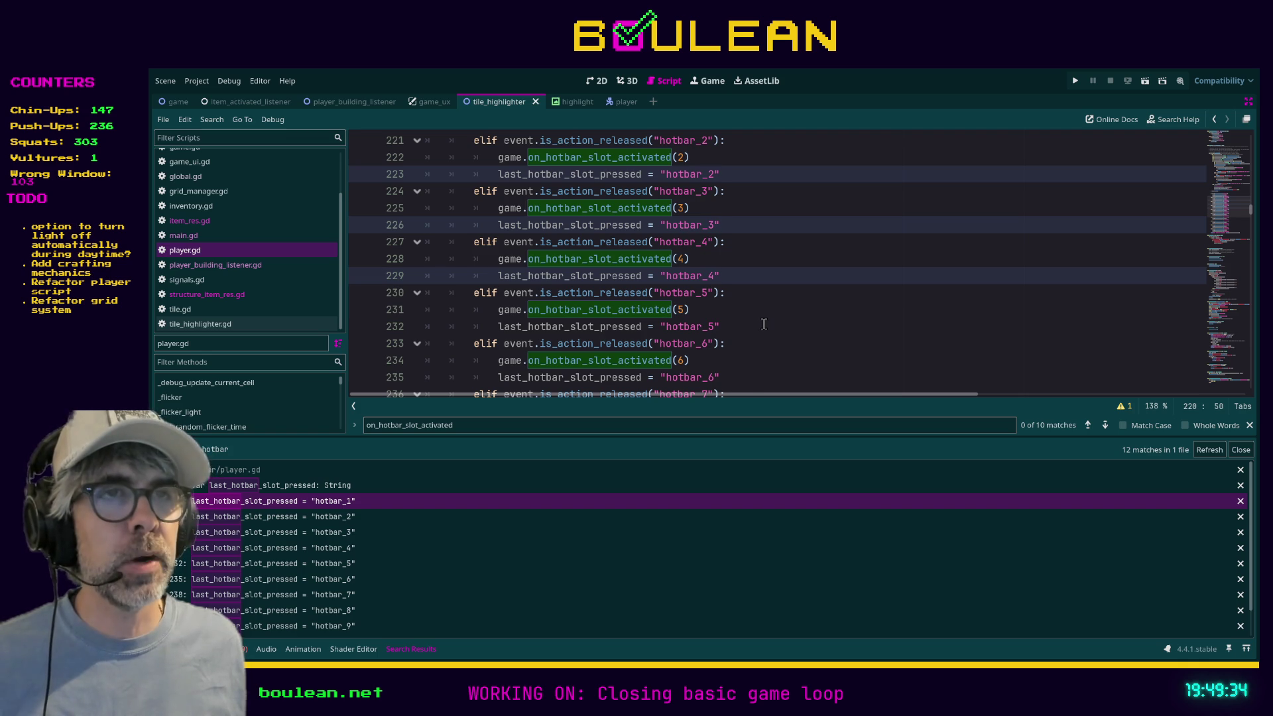
alt+click(730, 328)
scroll(734, 328, down, 1)
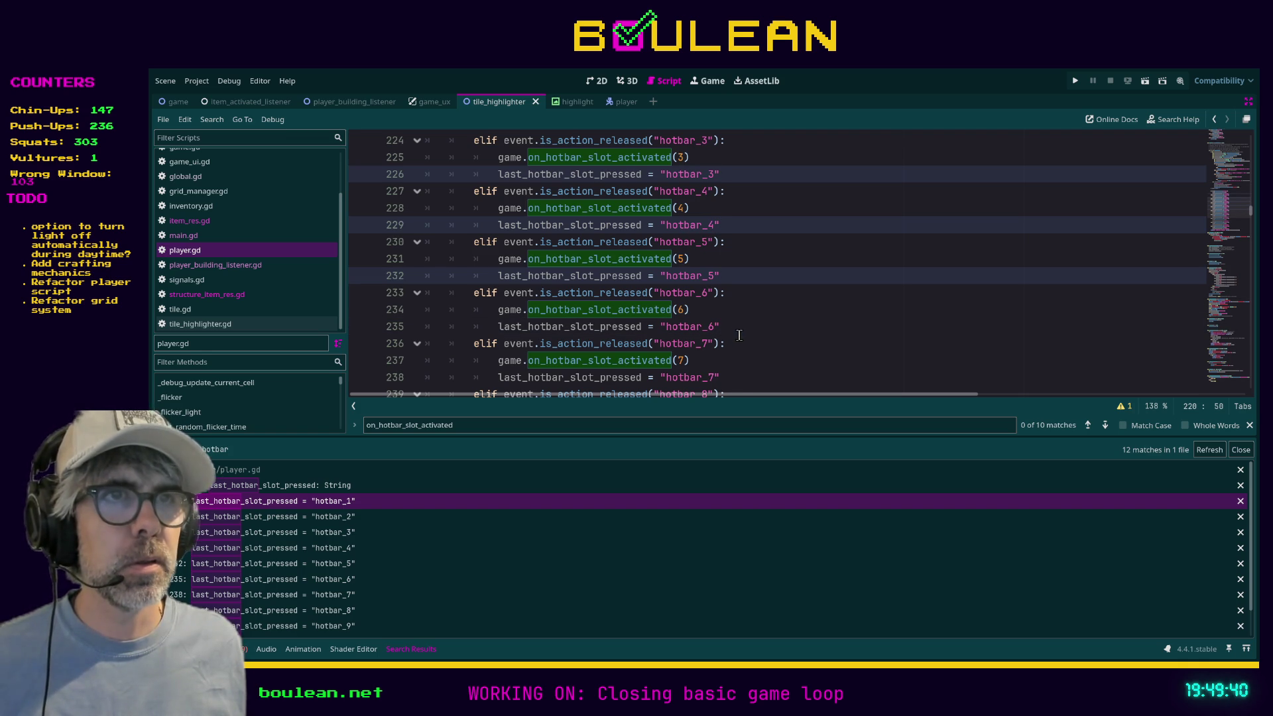
alt+click(731, 327)
scroll(732, 328, down, 1)
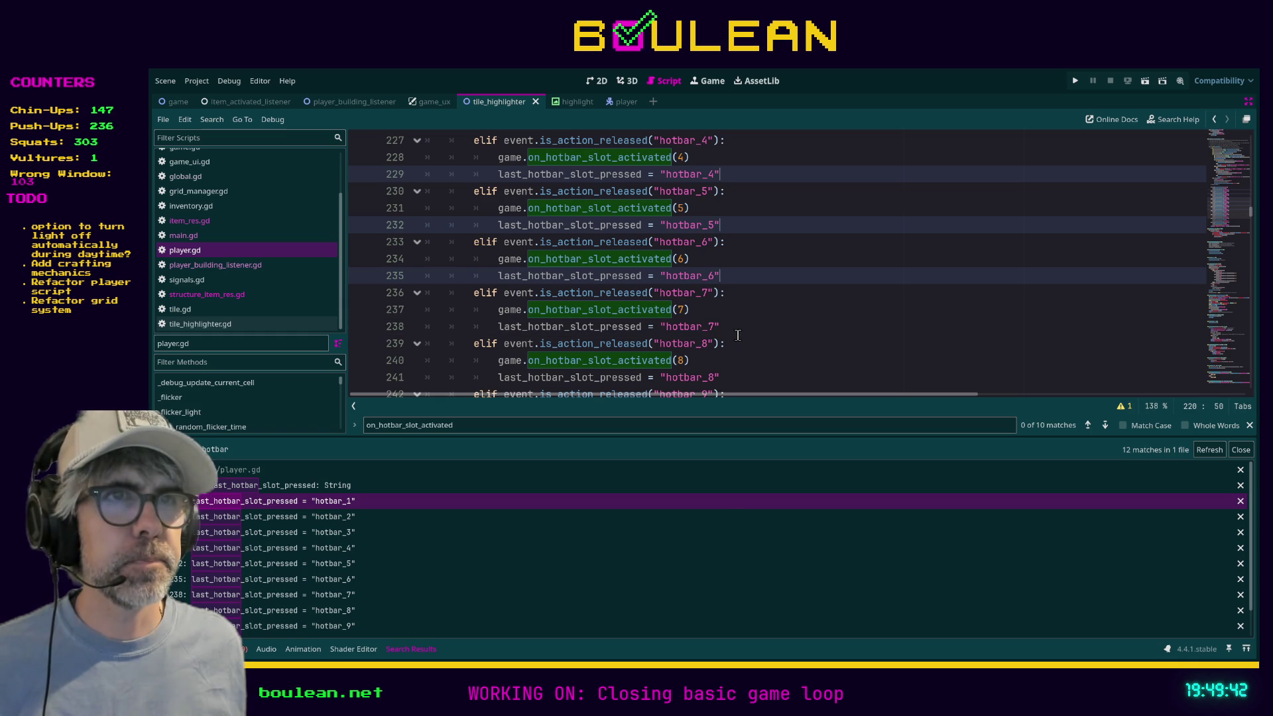
alt+click(734, 325)
scroll(734, 325, down, 2)
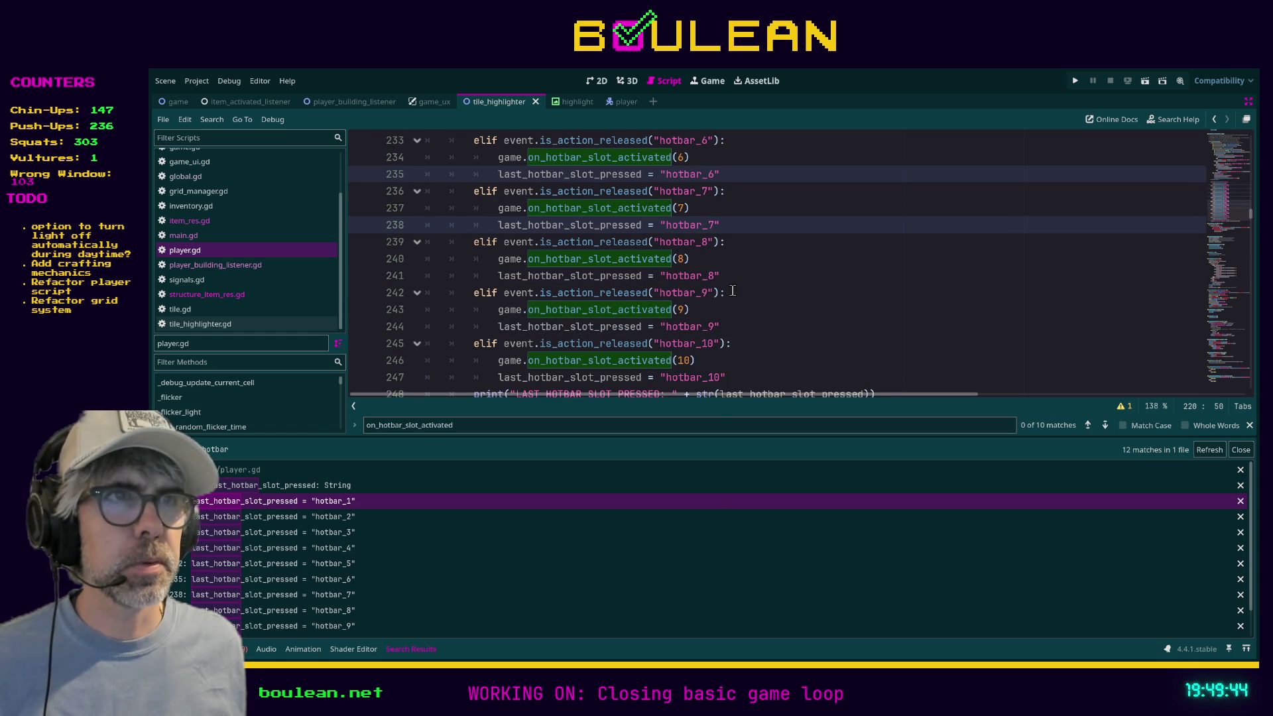
alt+click(731, 279)
alt+click(741, 328)
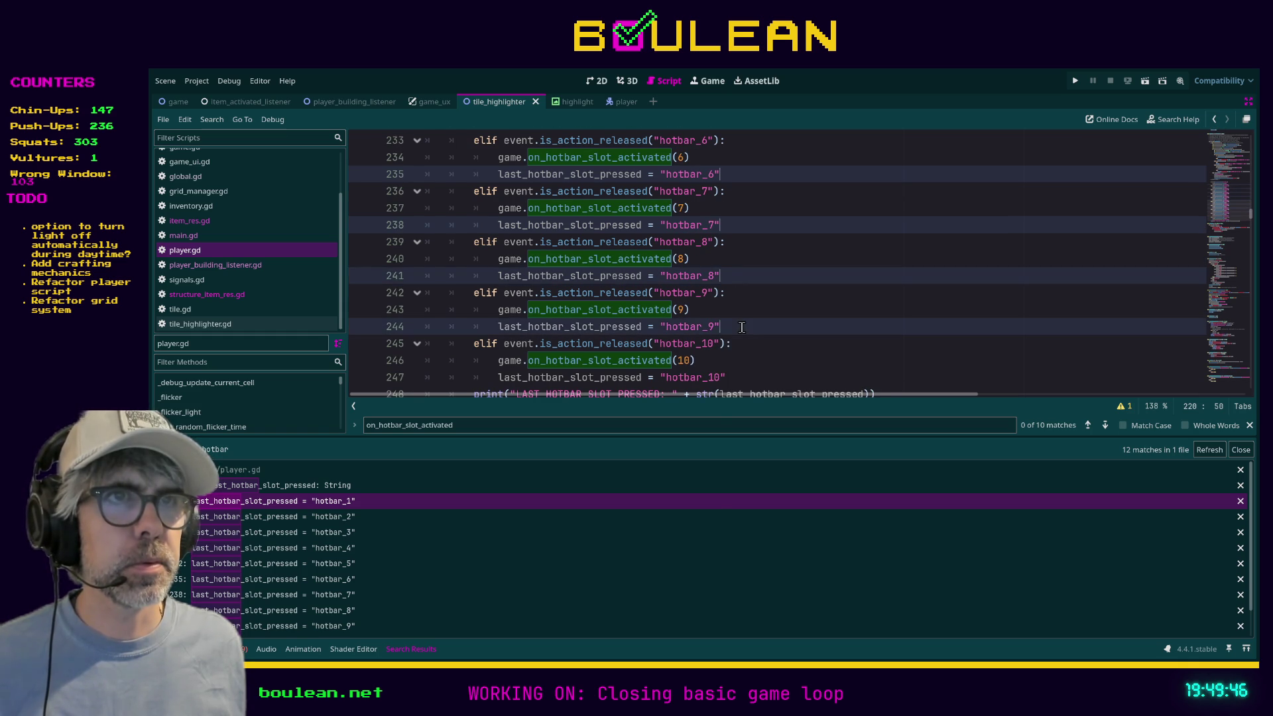
alt+click(735, 375)
scroll(758, 353, down, 1)
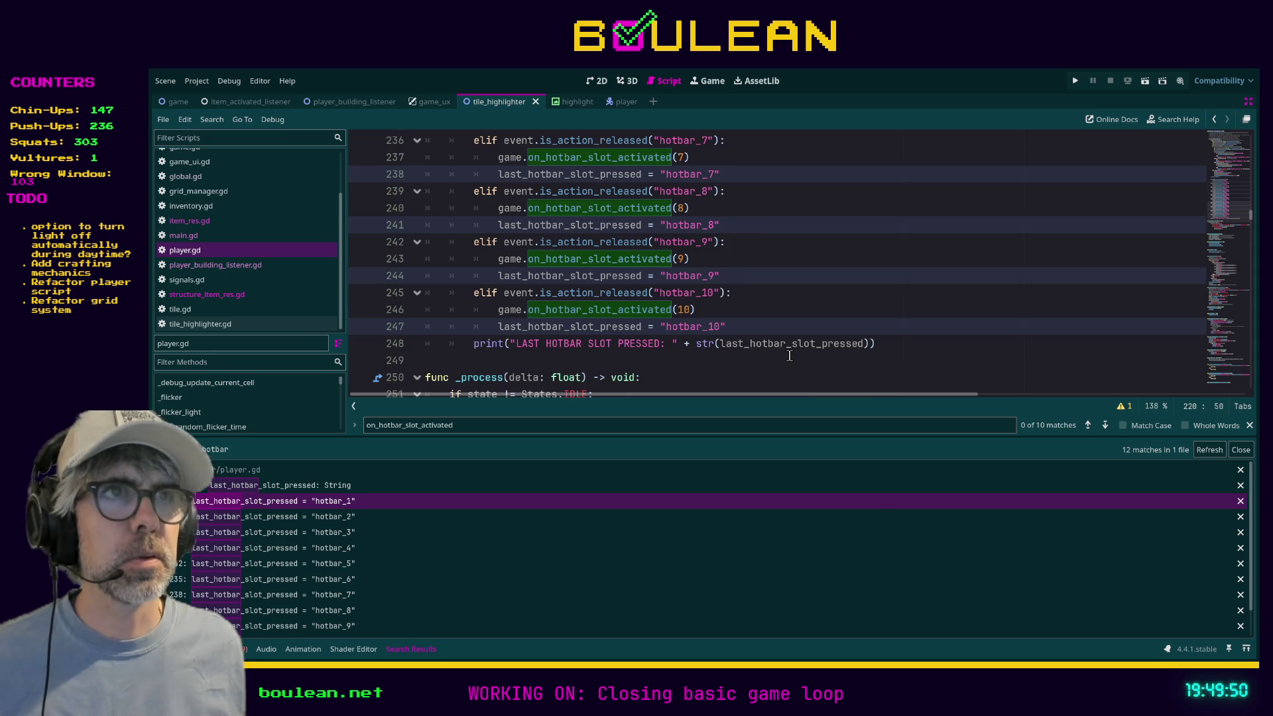
Step: Delete all those assignment lines at once, close the search, and run the game
key(shift+Home)
key(shift+Home)
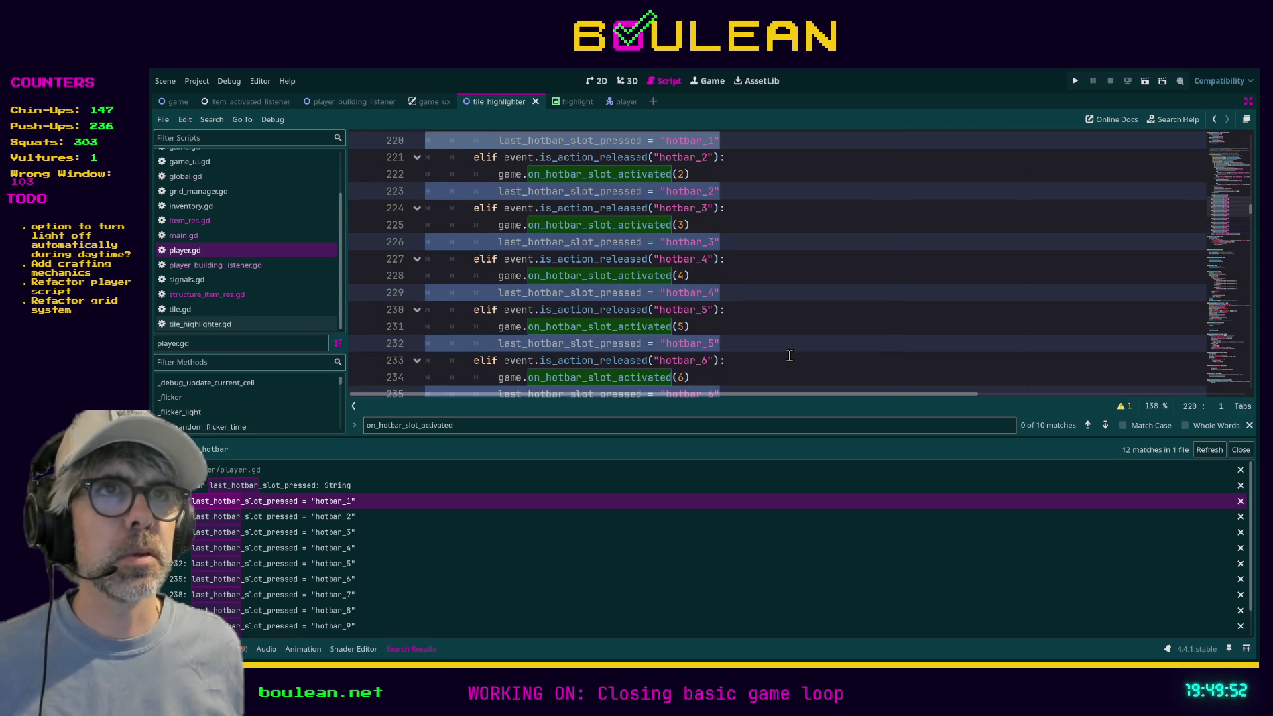
scroll(757, 306, up, 2)
key(BackSpace)
key(BackSpace)
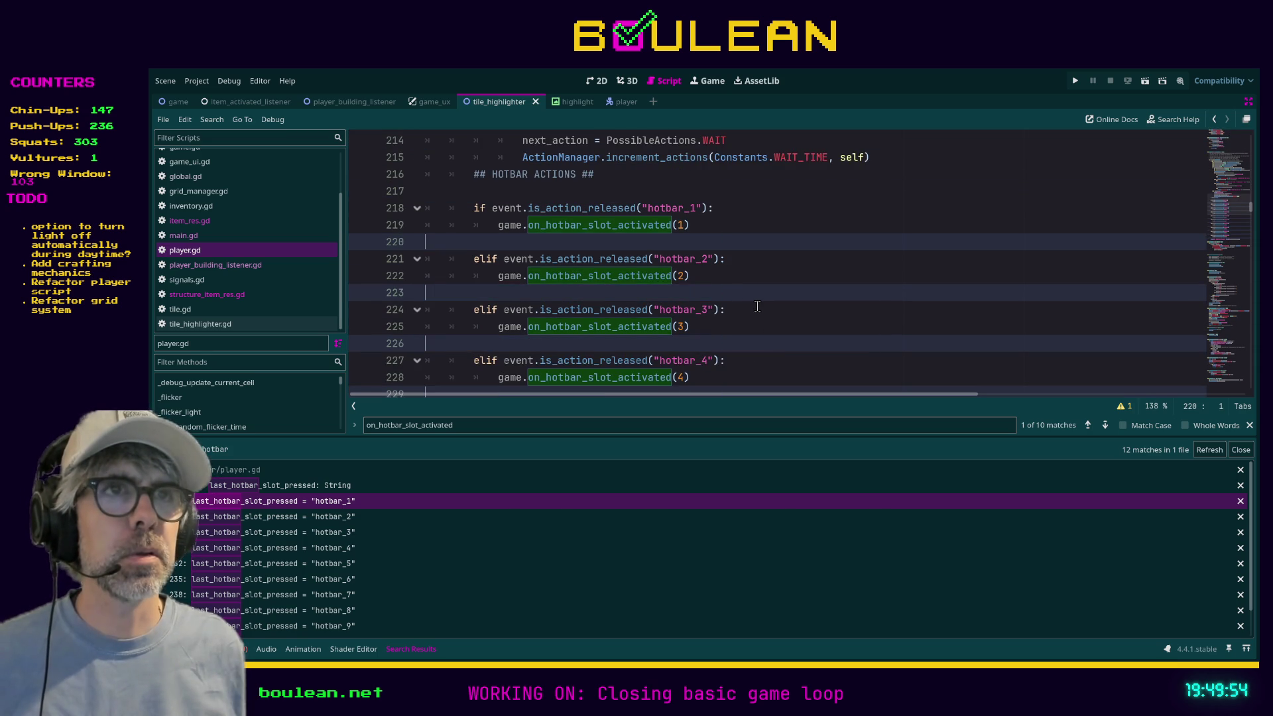
click(817, 256)
key(Escape)
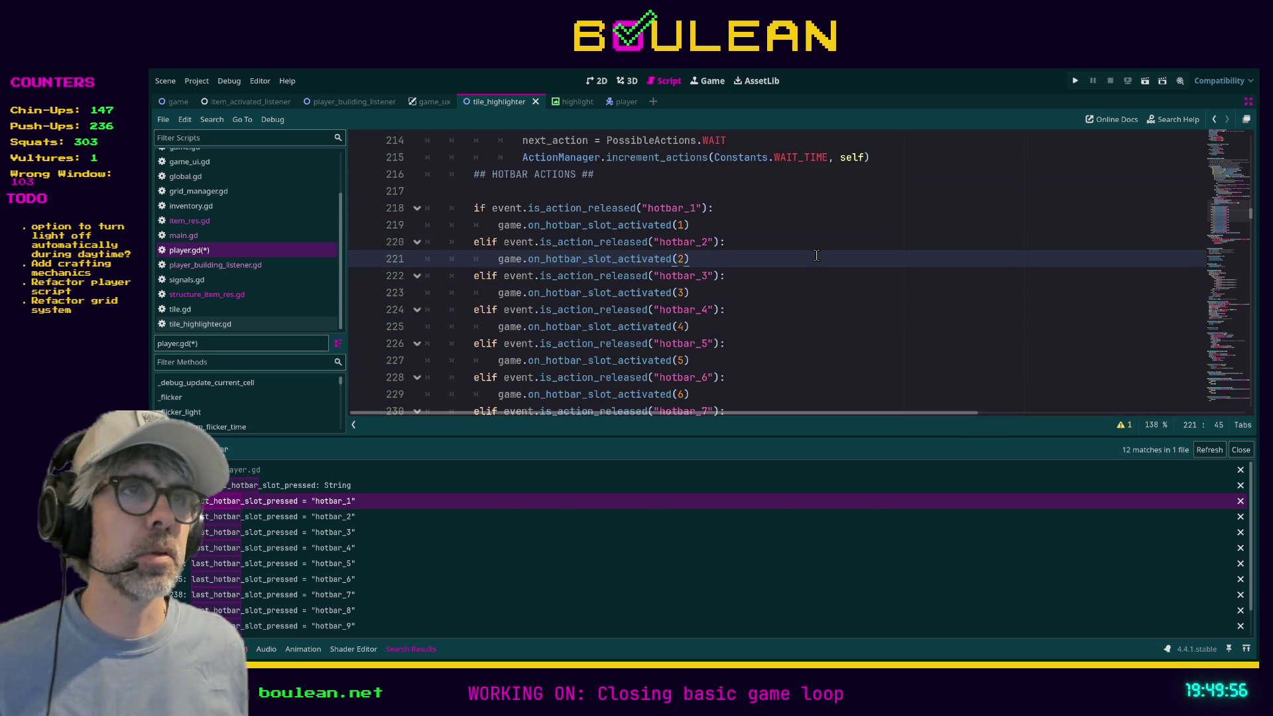
key(F5)
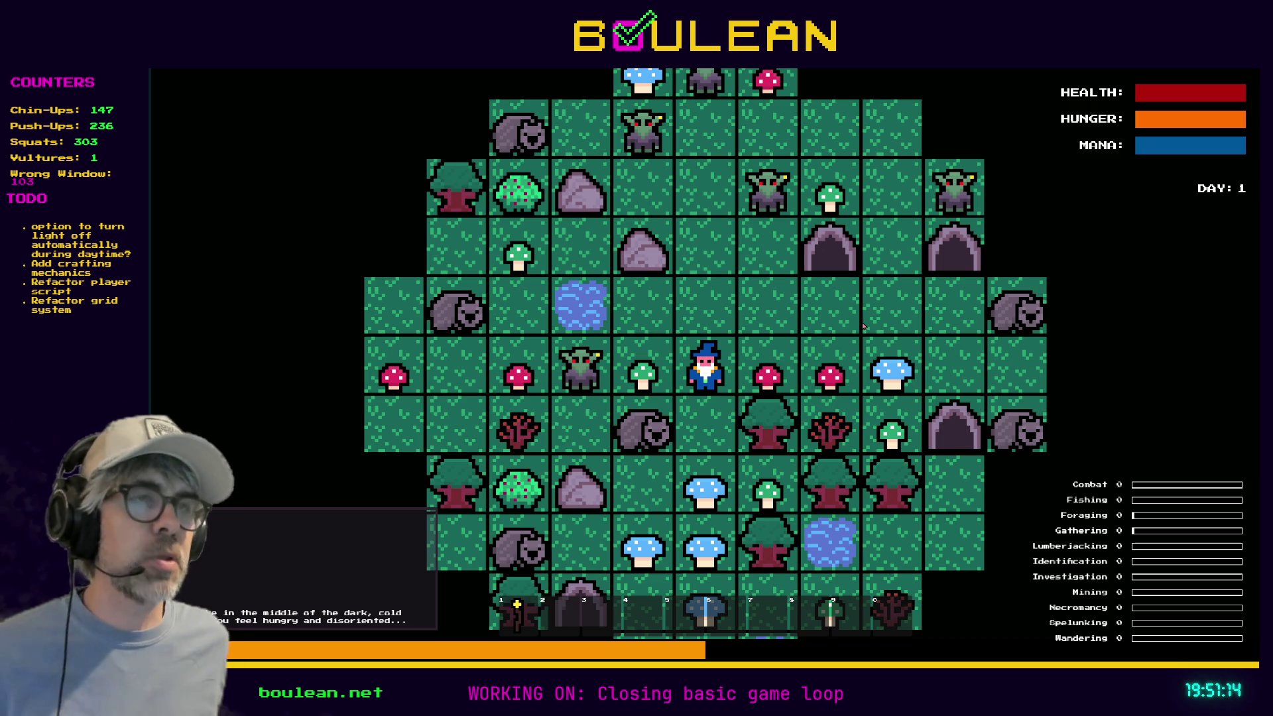
Step: Craft a Camp Fire, press 2 to preview its placement, cancel it, then stop the game
key(c)
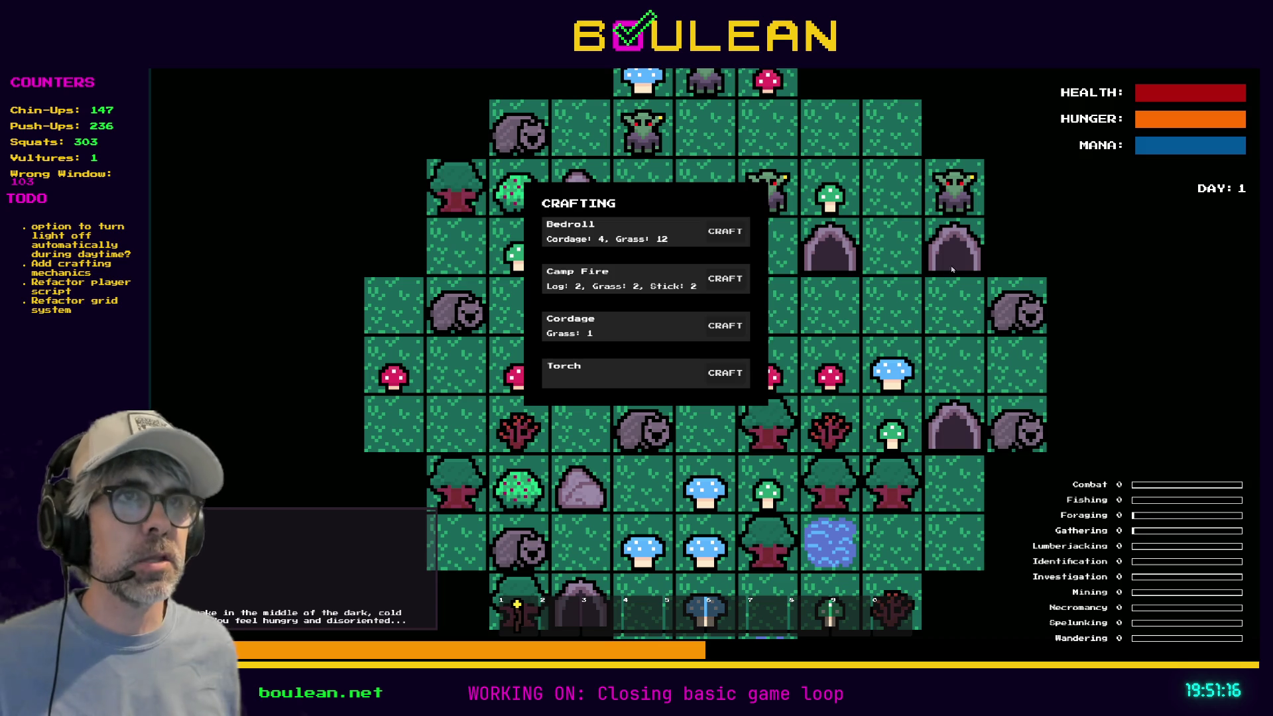
click(725, 279)
key(c)
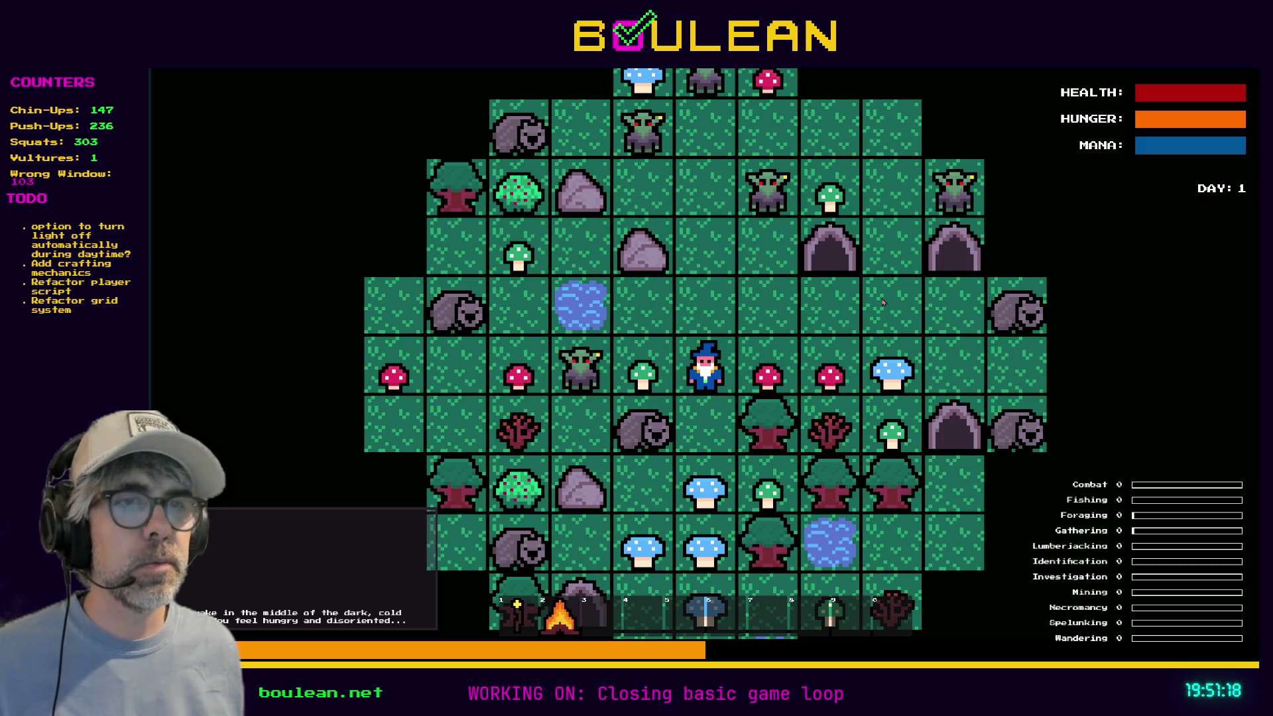
key(2)
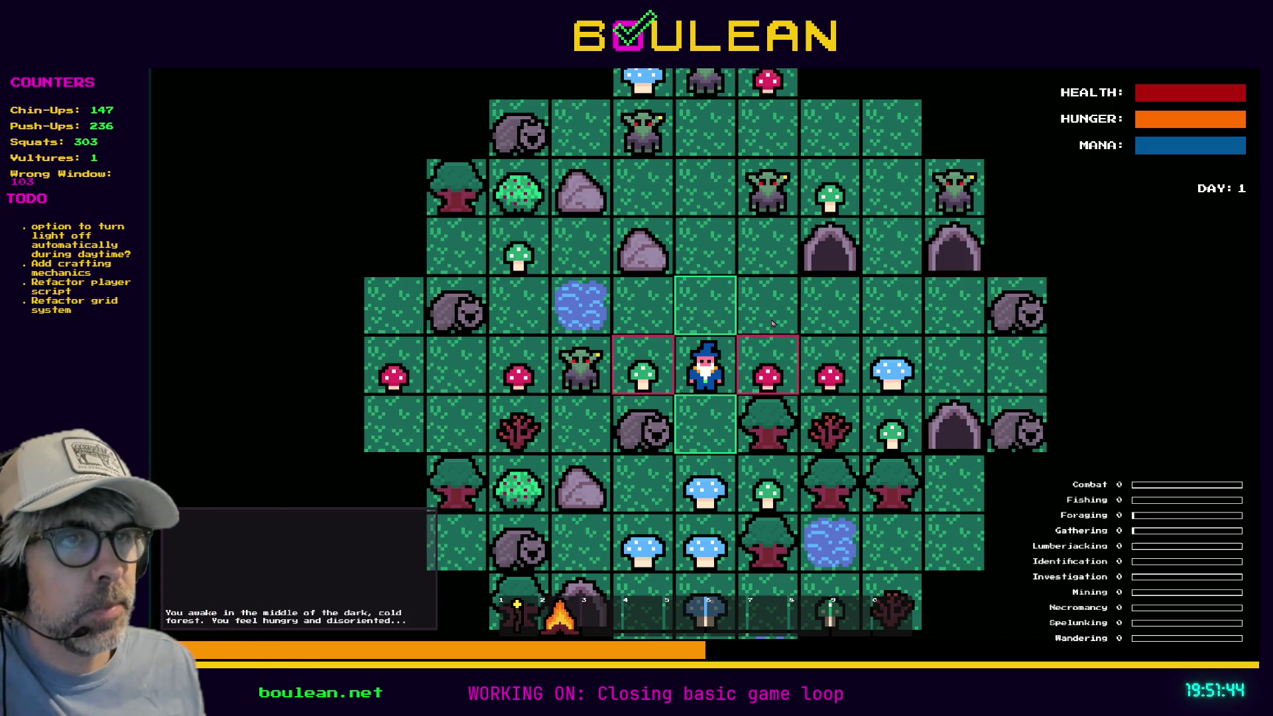
click(772, 324)
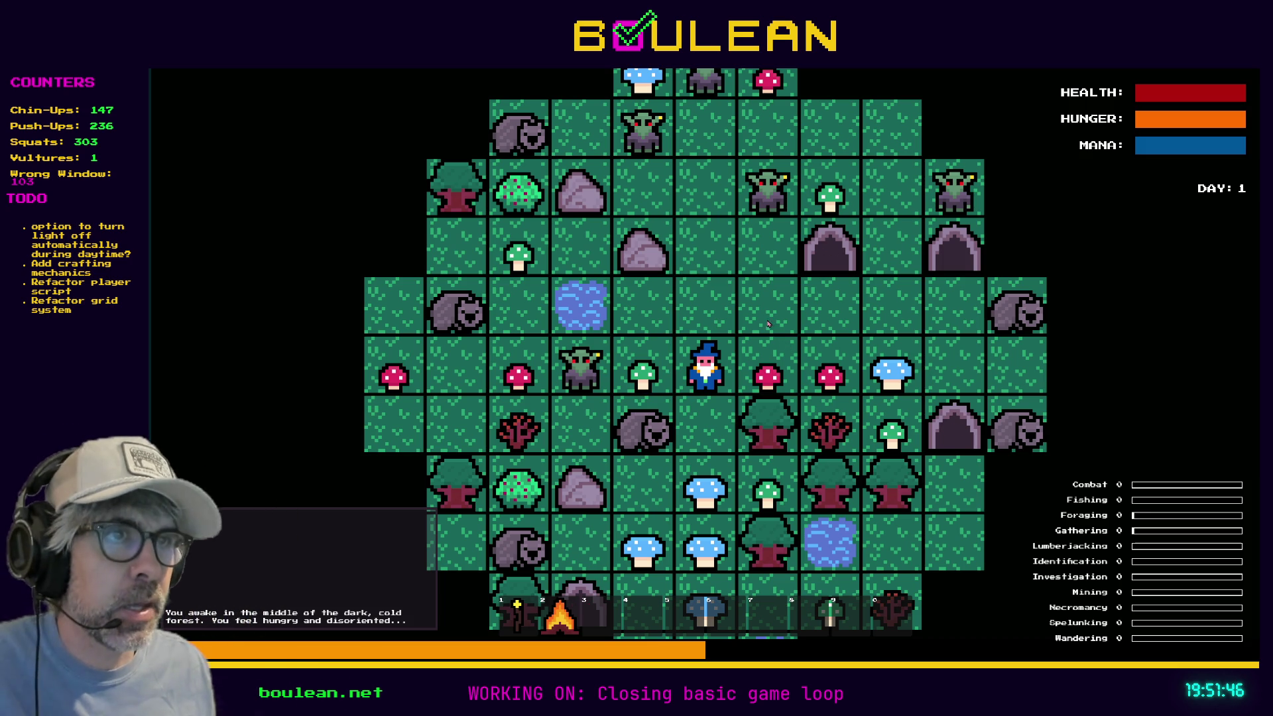
key(F8)
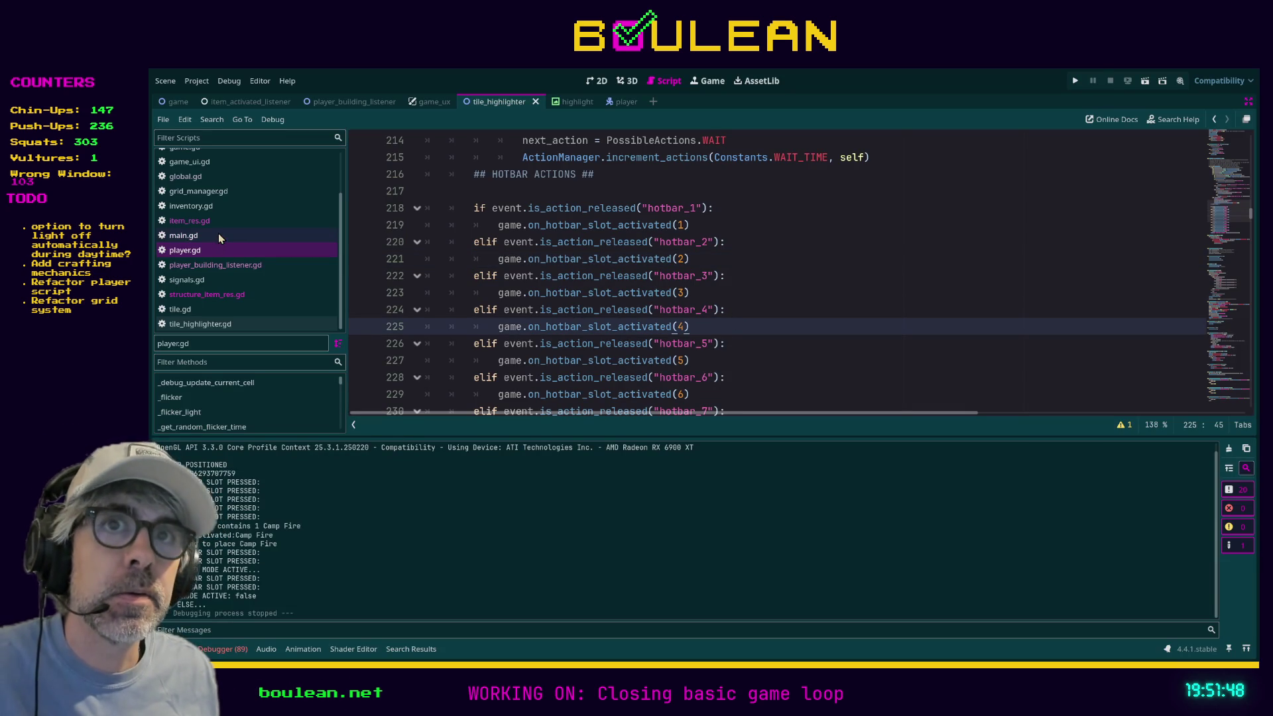
Step: Delete the blank line 217 under the HOTBAR ACTIONS comment in player.gd and save the script
scroll(578, 251, up, 4)
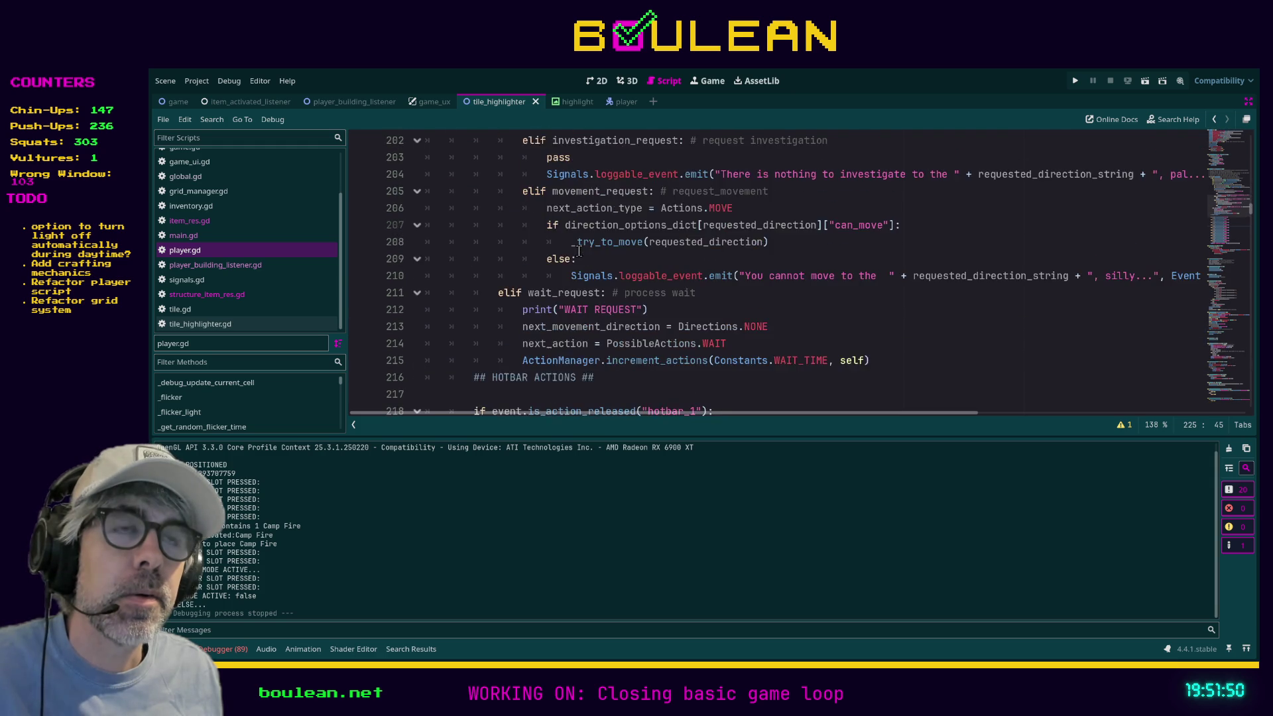
scroll(579, 251, up, 7)
scroll(578, 250, down, 8)
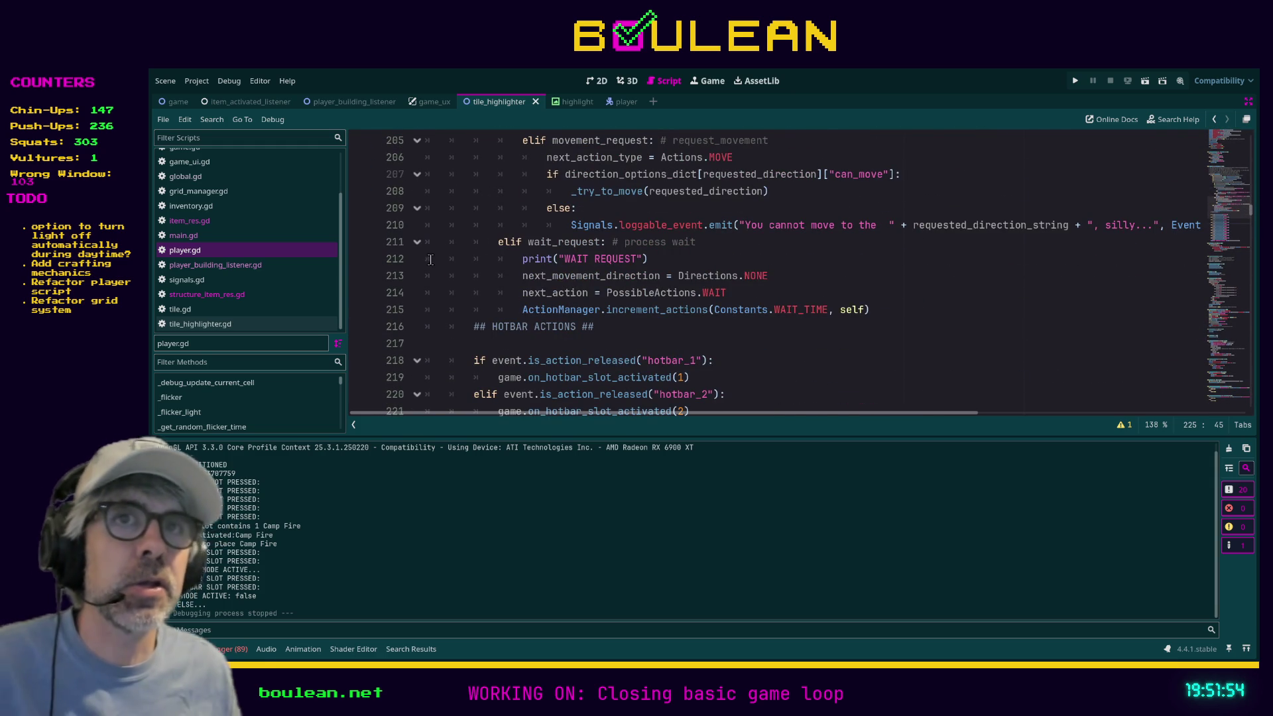
scroll(599, 265, down, 5)
scroll(598, 265, down, 1)
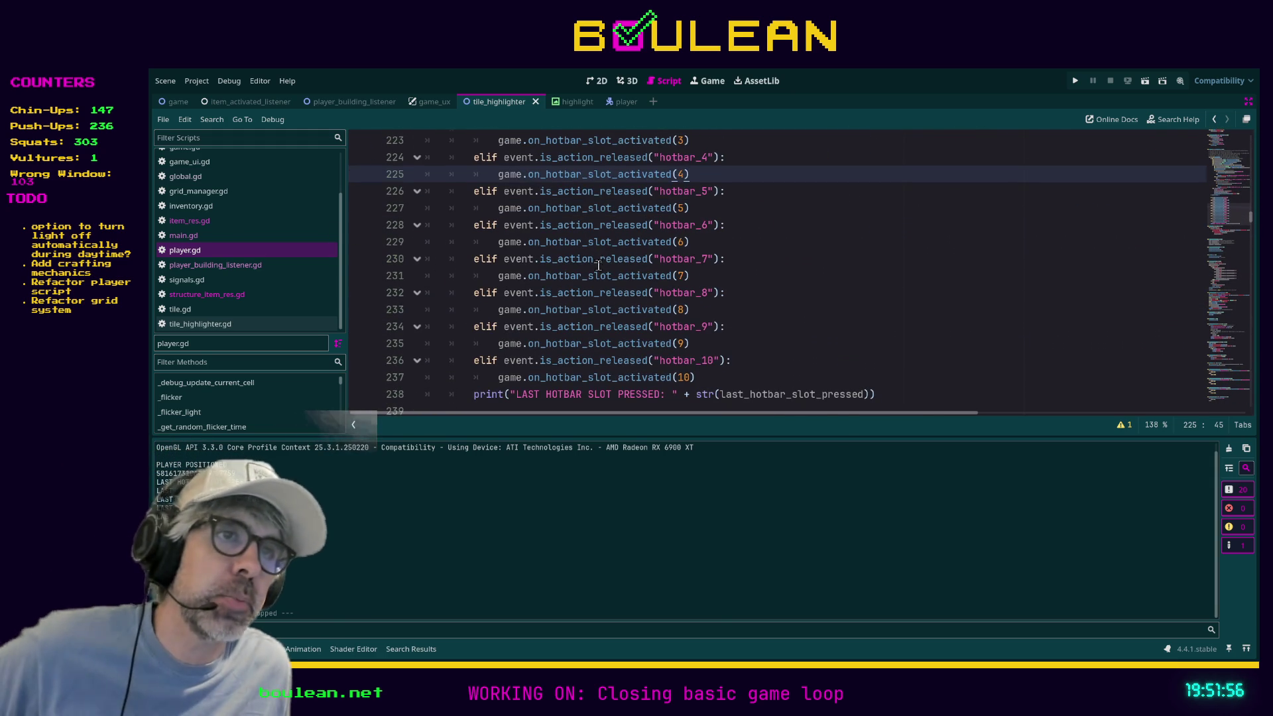
drag(718, 381, 540, 327)
mouse_move(899, 400)
mouse_down()
mouse_move(455, 304)
mouse_move(388, 239)
mouse_move(391, 199)
mouse_move(394, 211)
mouse_move(515, 239)
mouse_up()
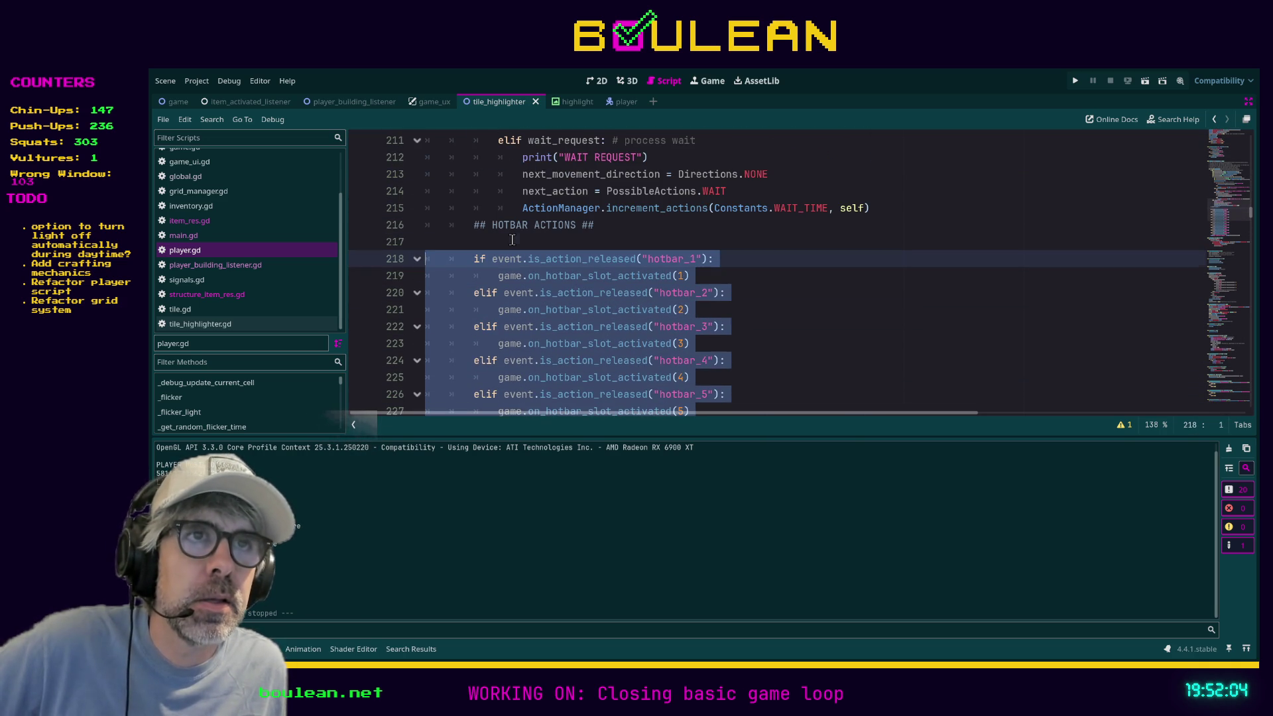
click(515, 241)
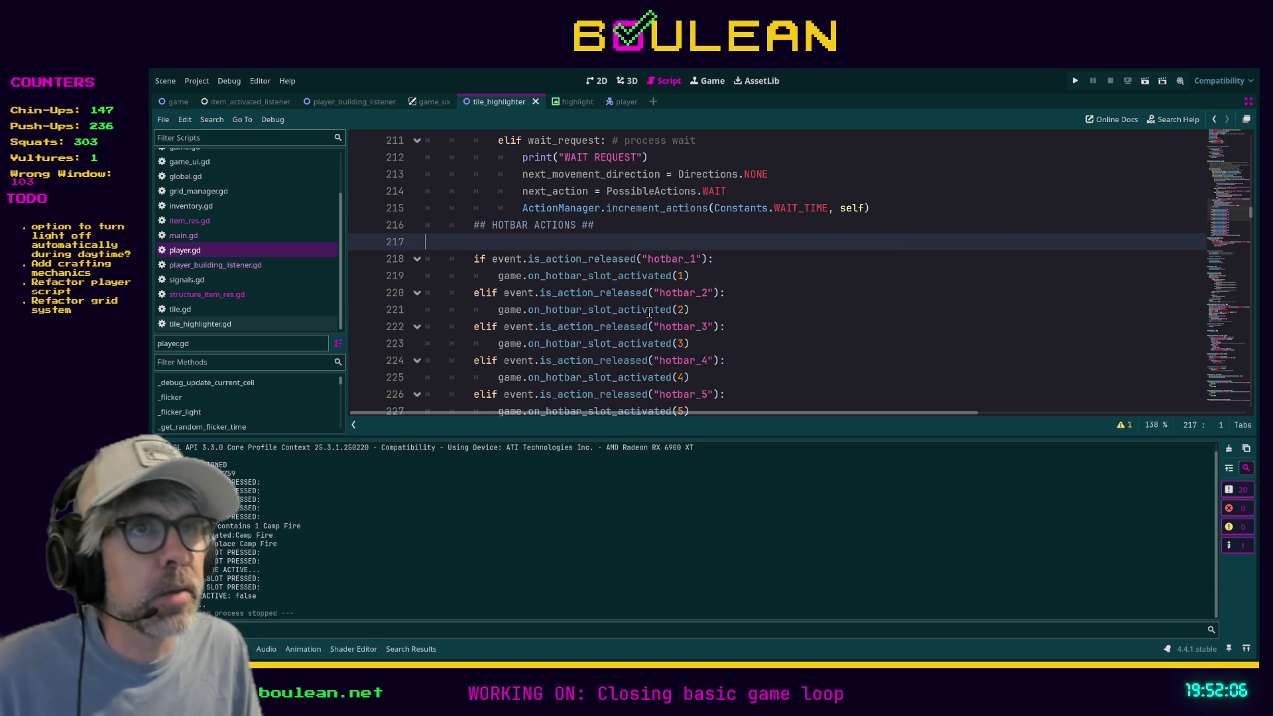
key(BackSpace)
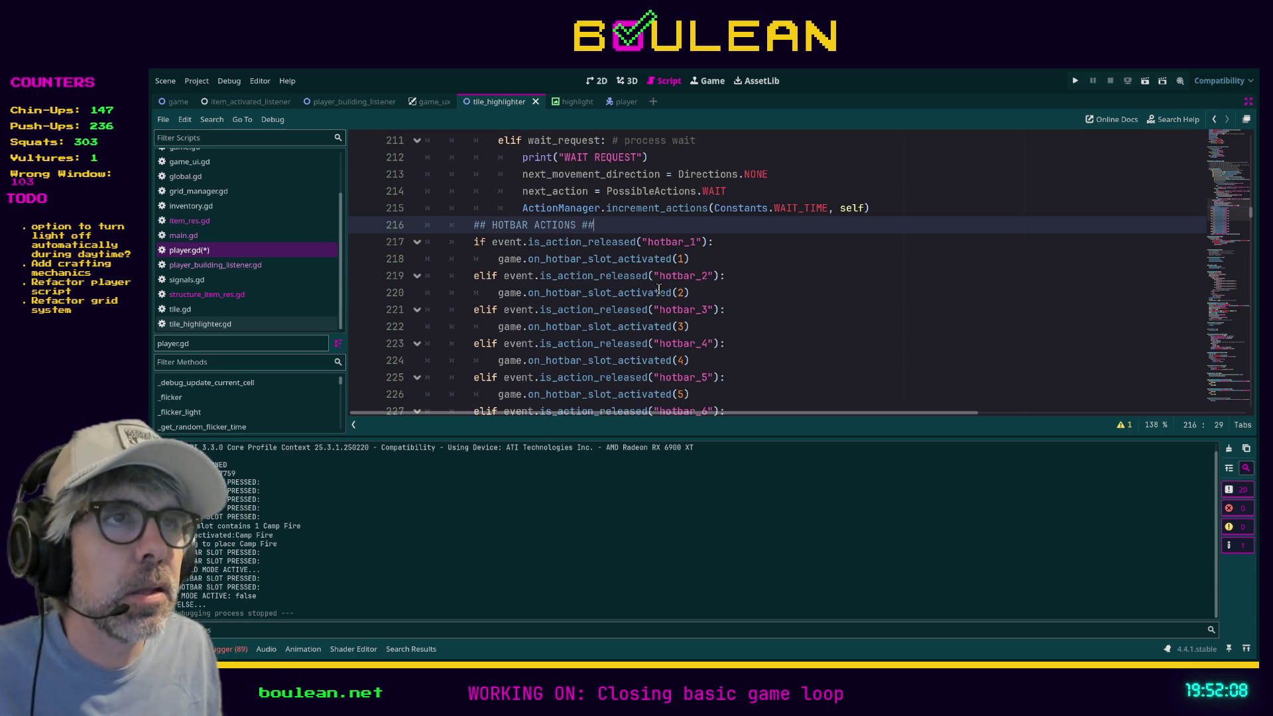
scroll(452, 205, up, 1)
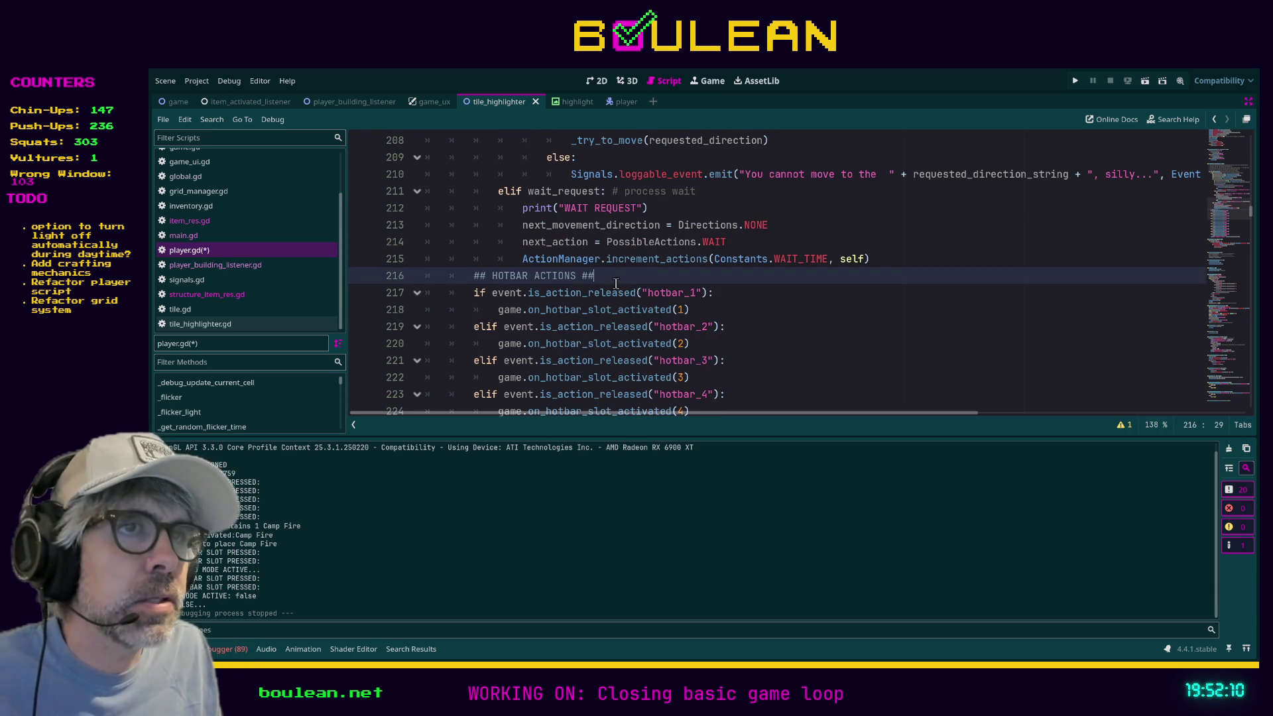
key(ctrl+s)
Step: Check the update_available_actions() line, then switch to player_building_listener.gd
scroll(636, 248, up, 2)
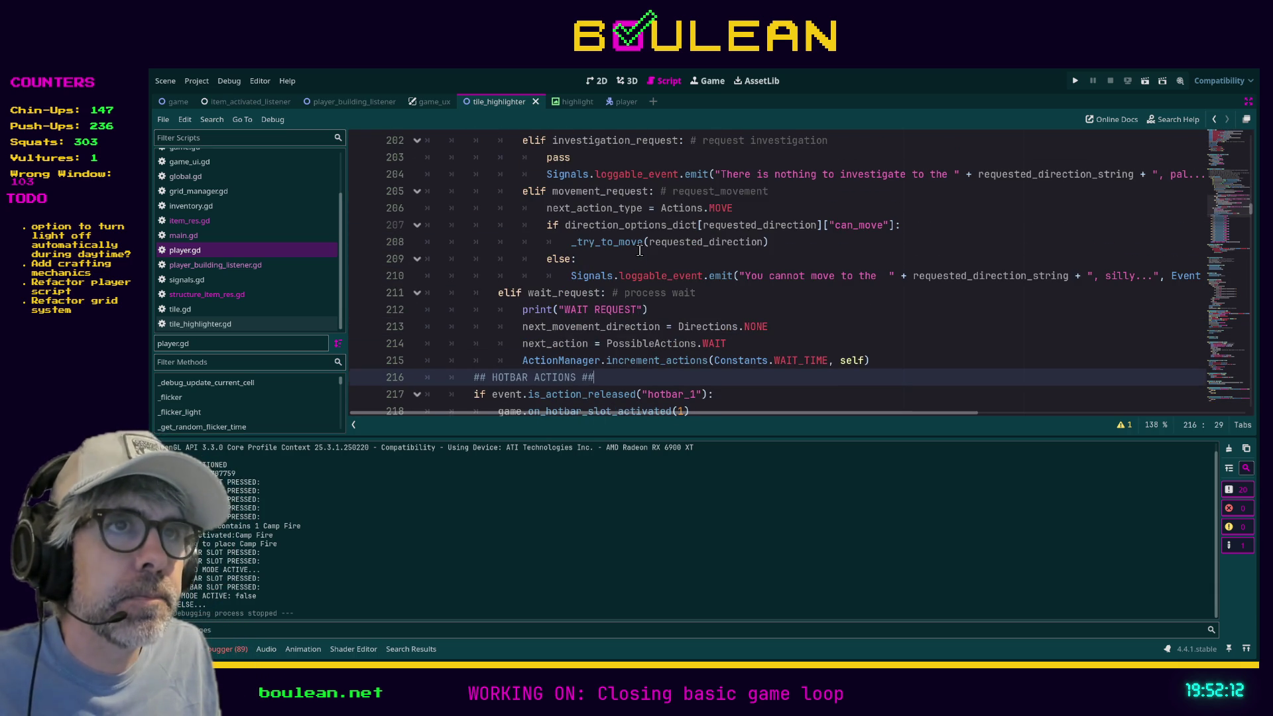
scroll(666, 313, up, 3)
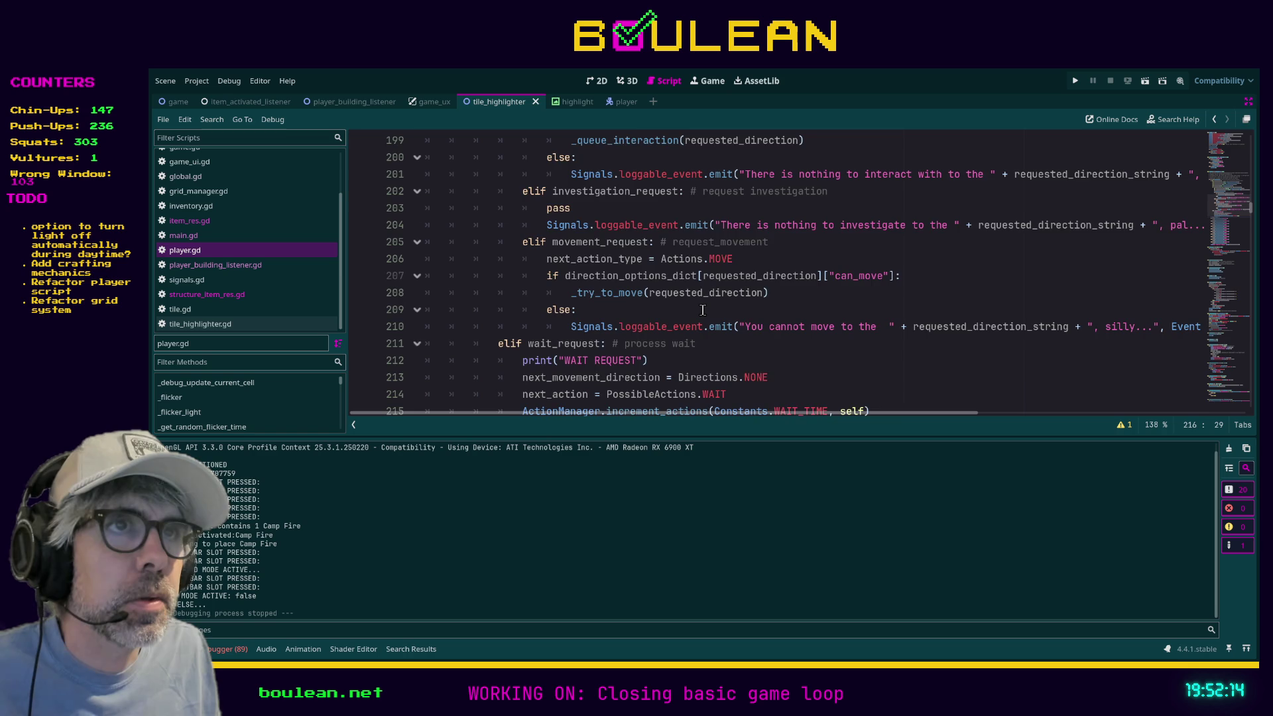
scroll(469, 283, up, 3)
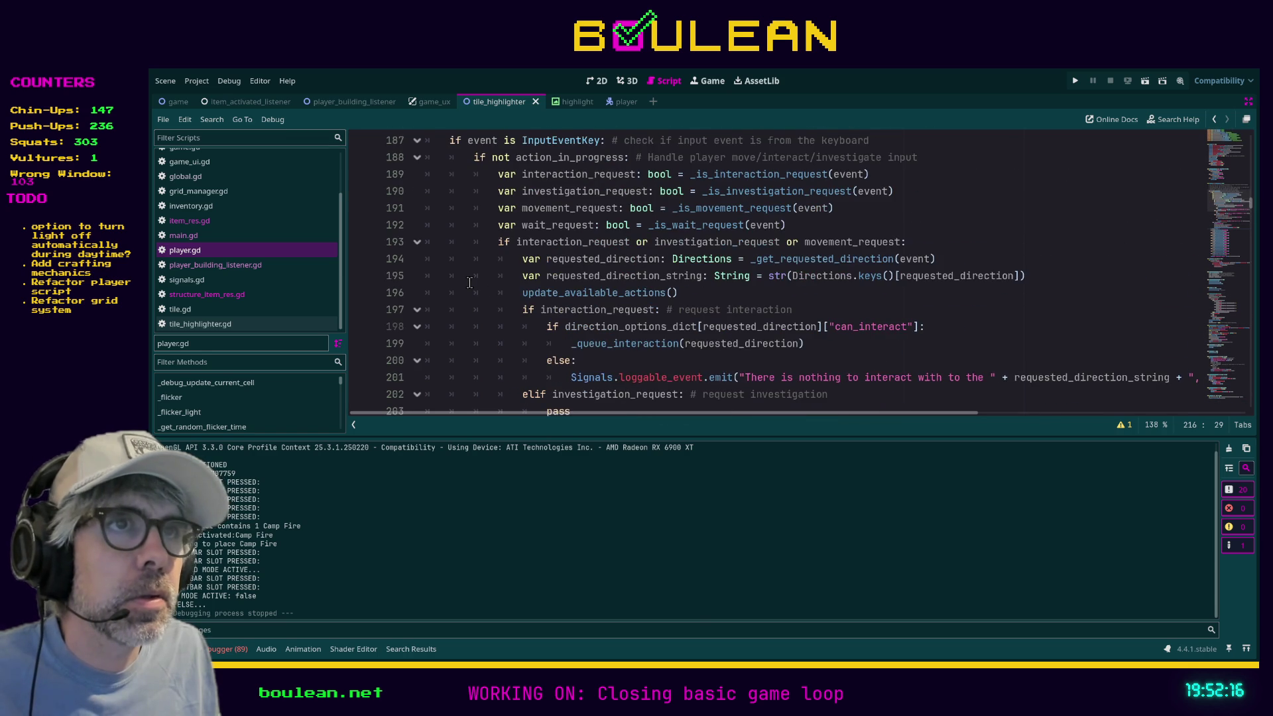
click(469, 292)
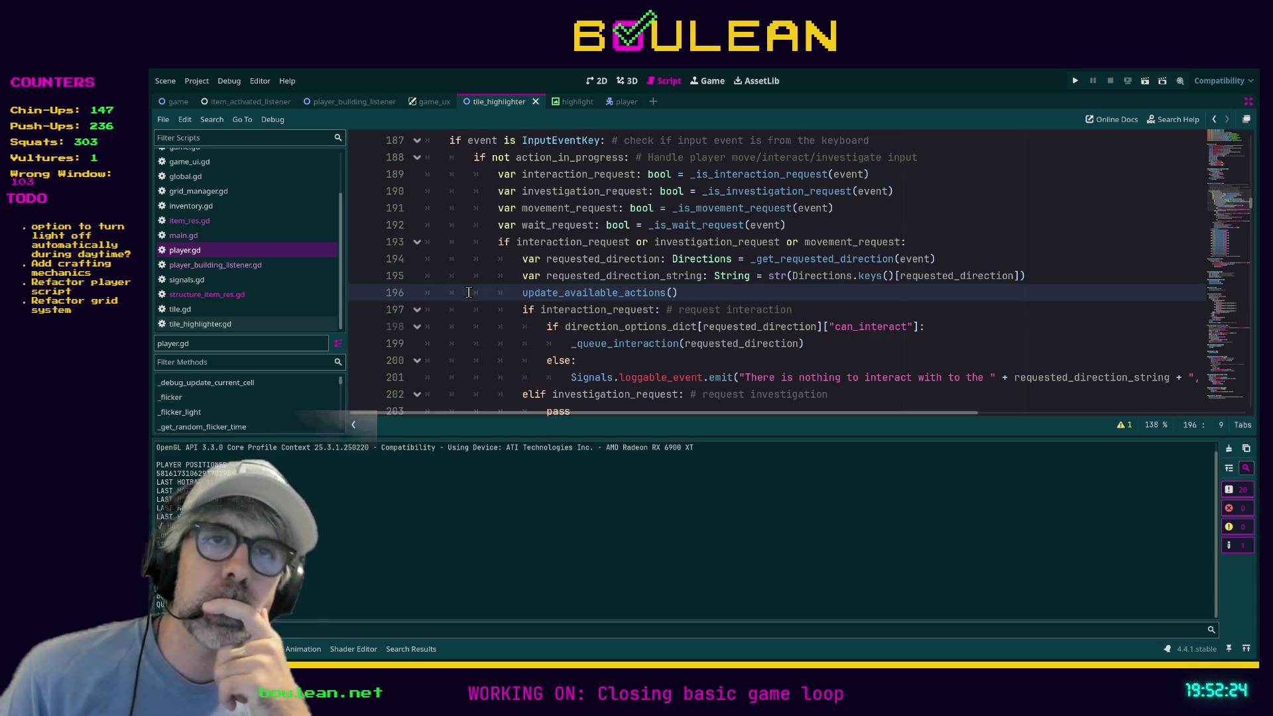
click(224, 264)
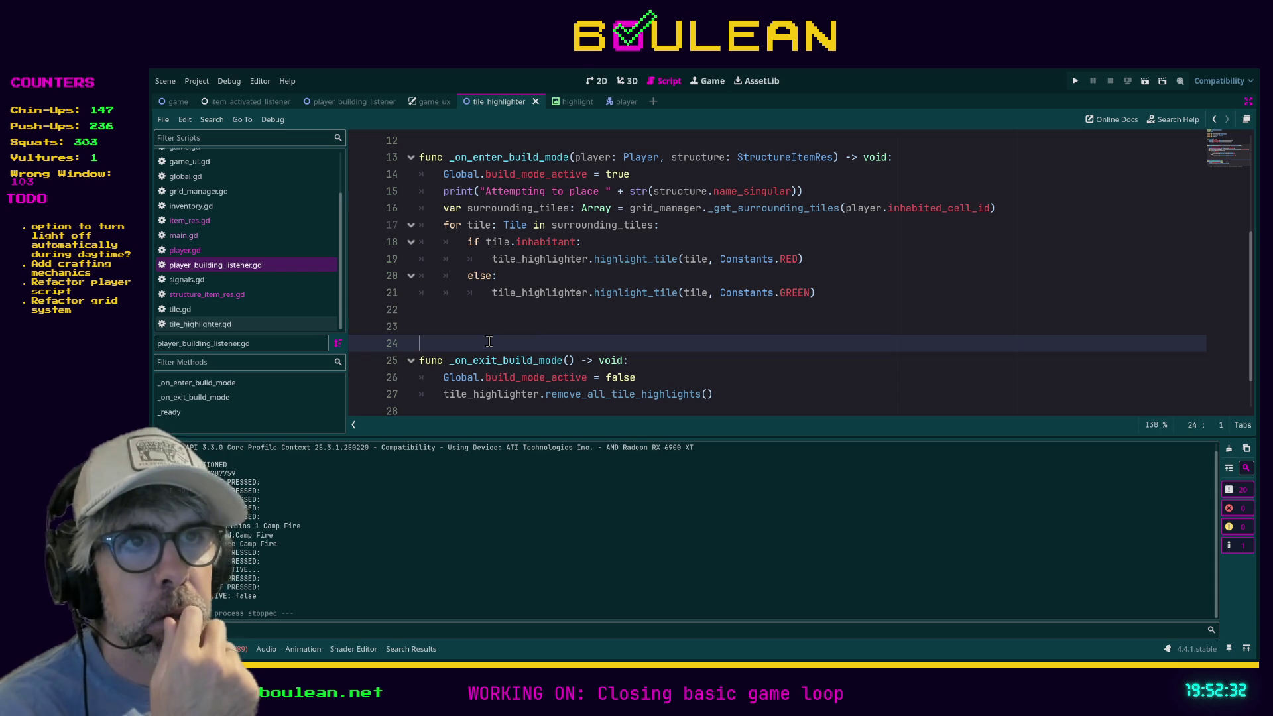
Step: Remove the extra blank line 24 between the build-mode functions, then go to blank line 22 after the loop
key(BackSpace)
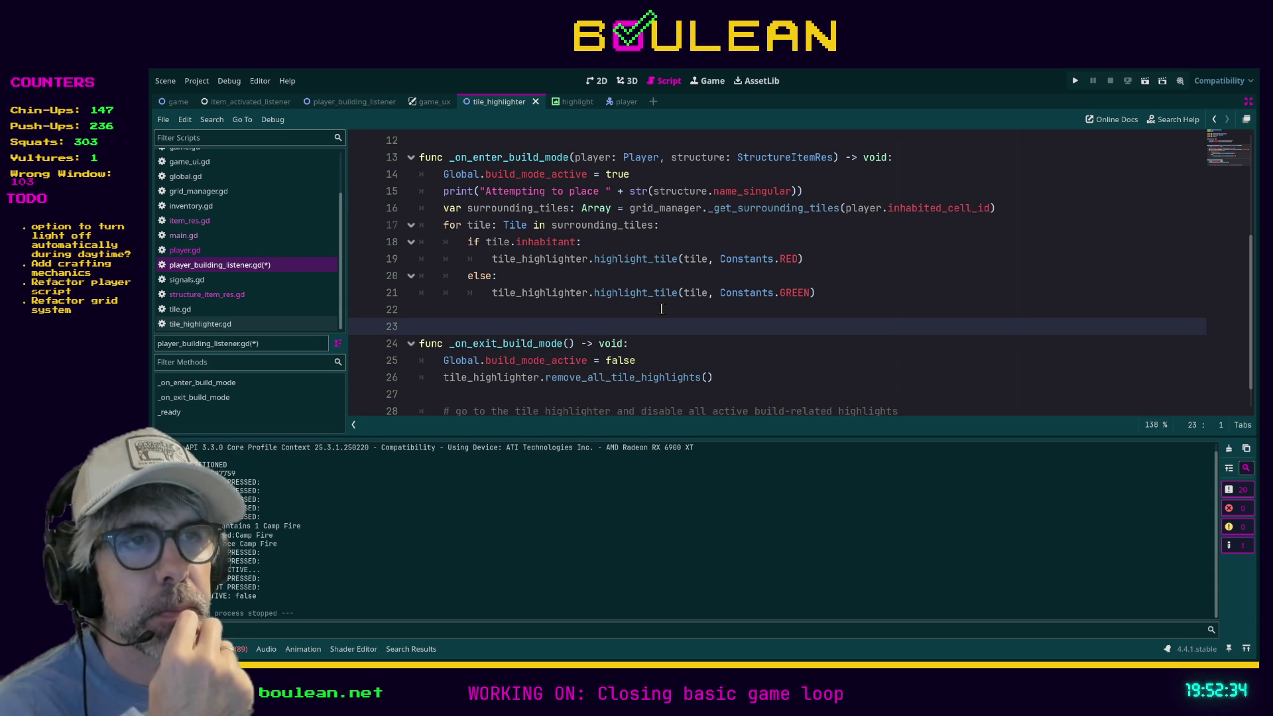
scroll(666, 308, down, 1)
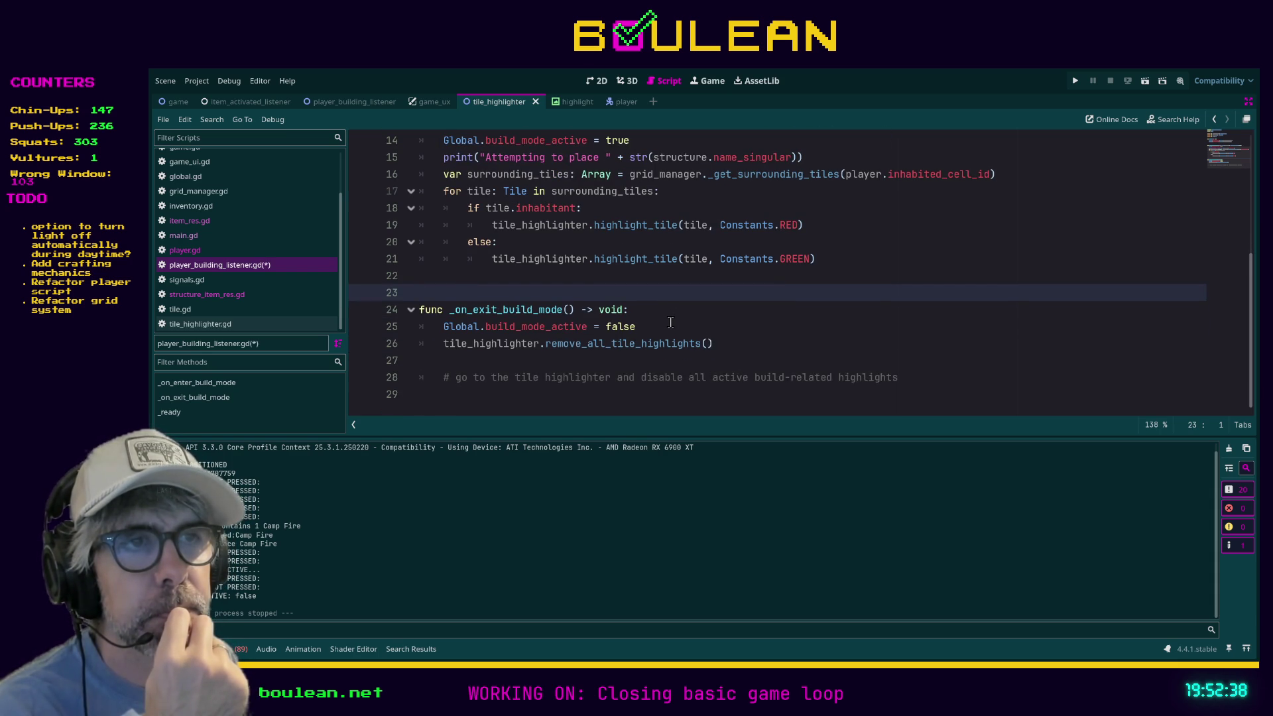
scroll(670, 322, up, 1)
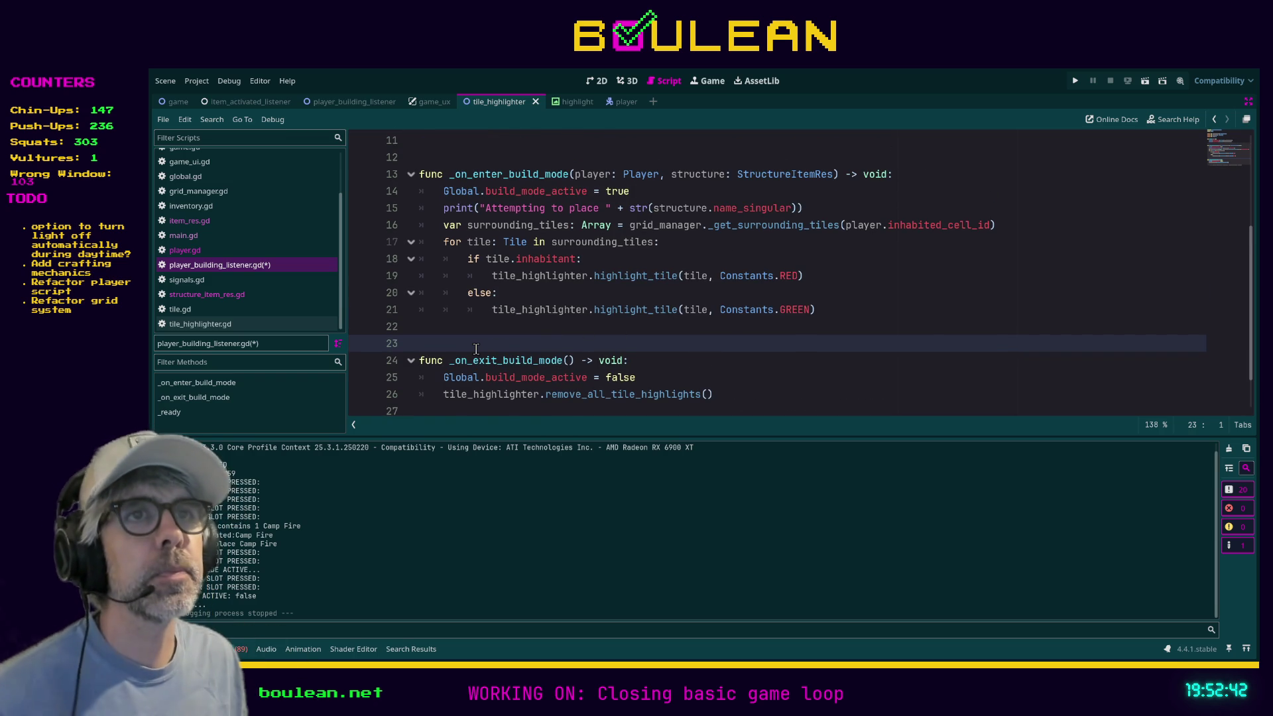
scroll(617, 340, up, 1)
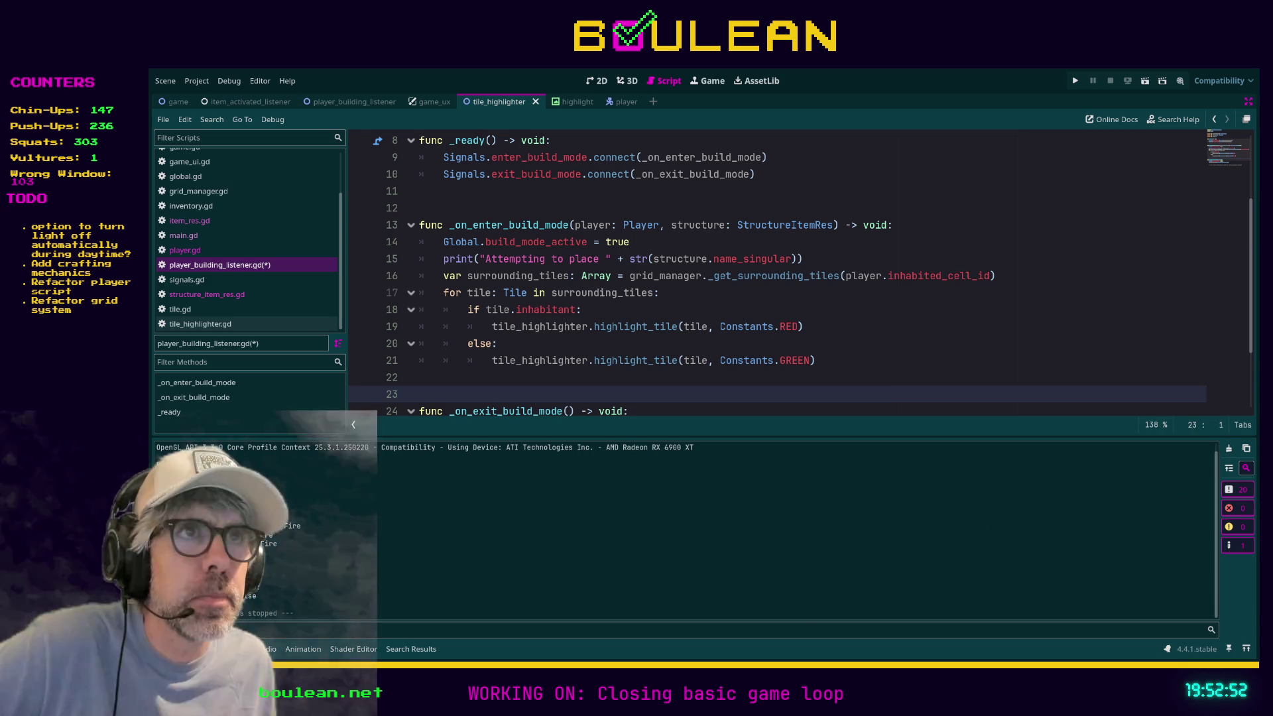
click(669, 376)
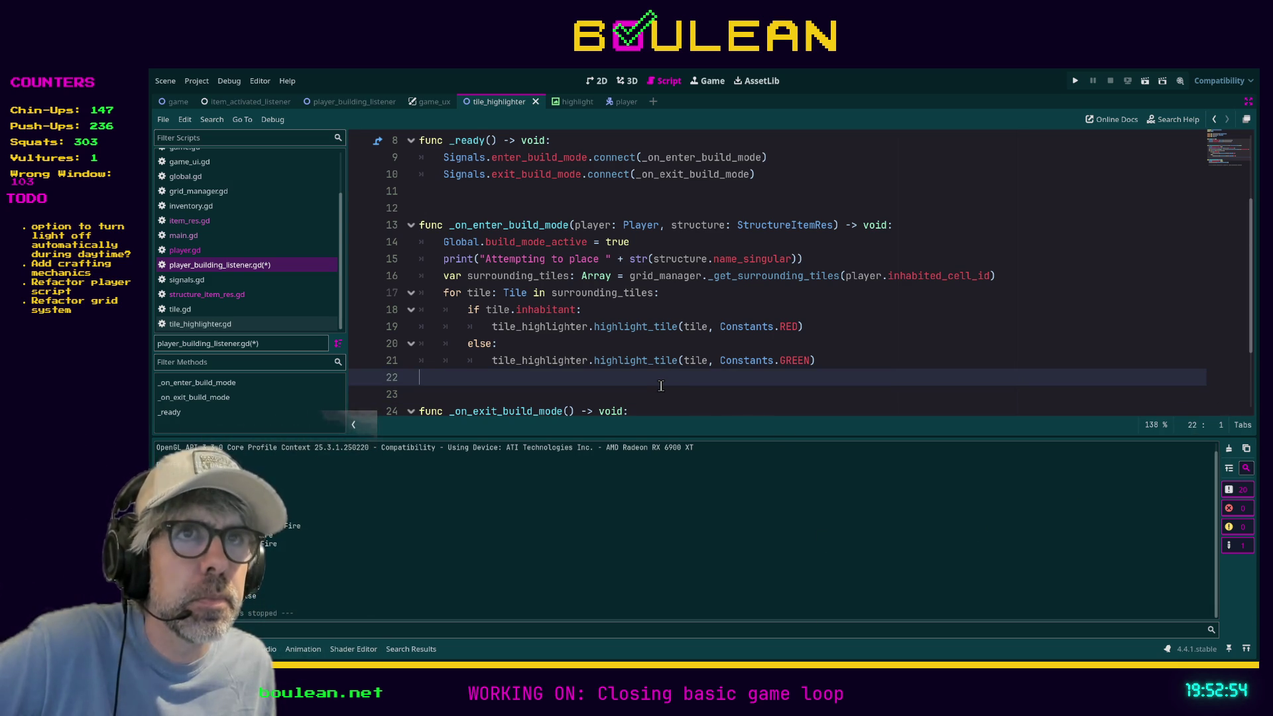